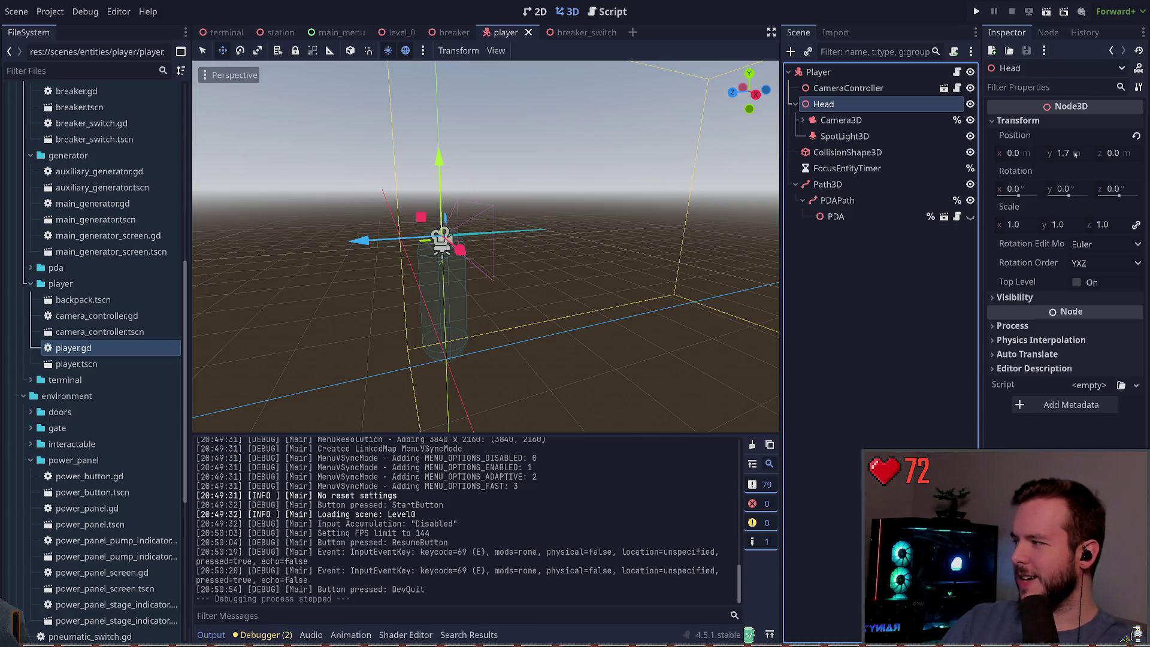
Cycle through the breaker, breaker_switch and level_0 scene tabs, ending on the station scene
click(795, 236)
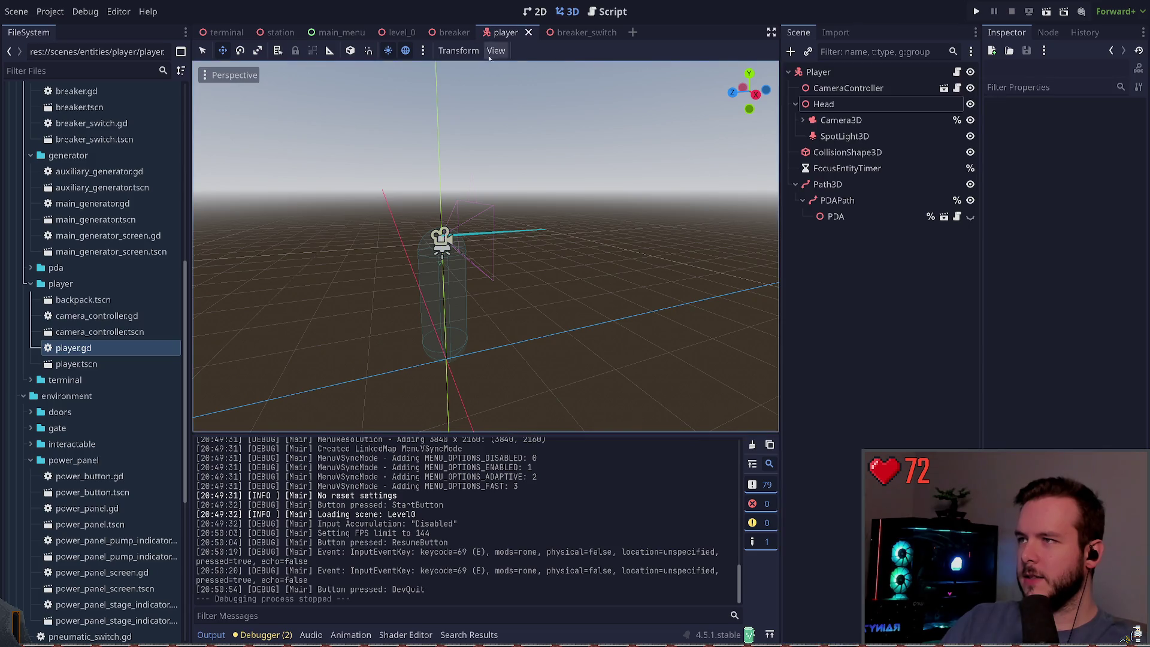
click(453, 32)
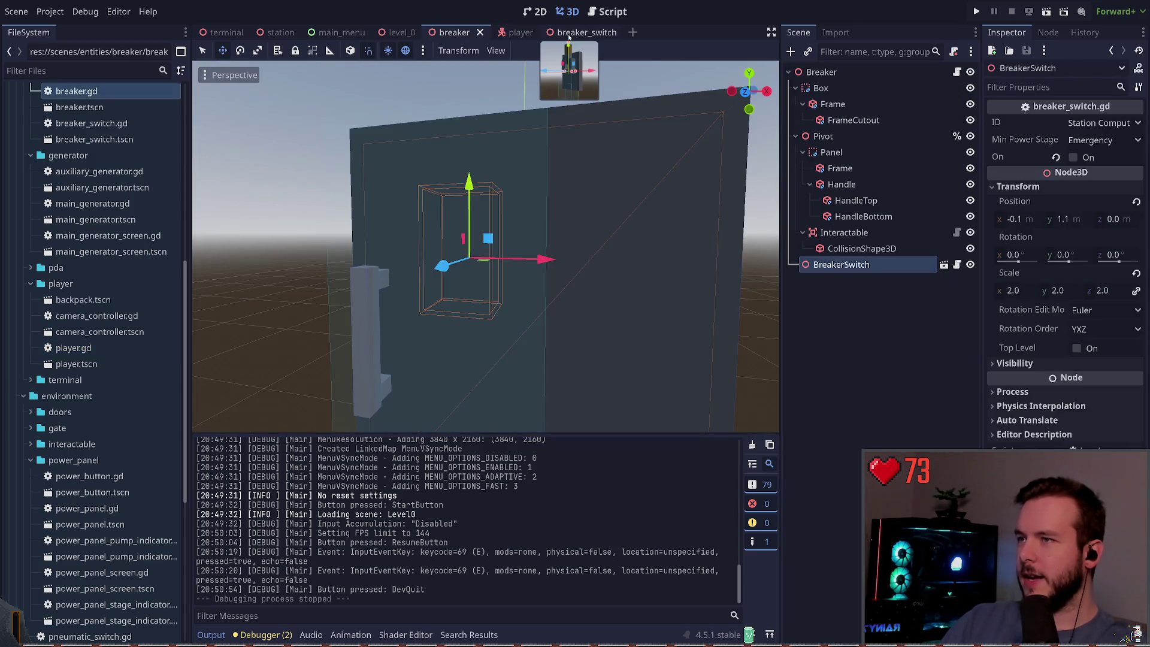
click(572, 32)
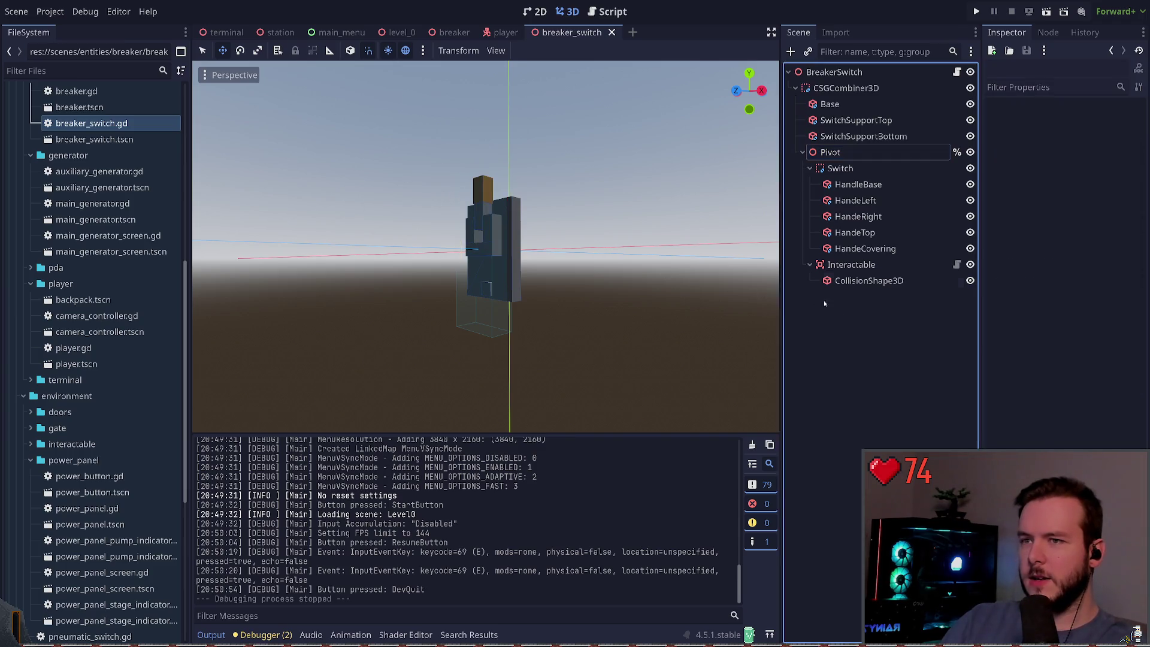
click(455, 32)
click(398, 33)
click(345, 32)
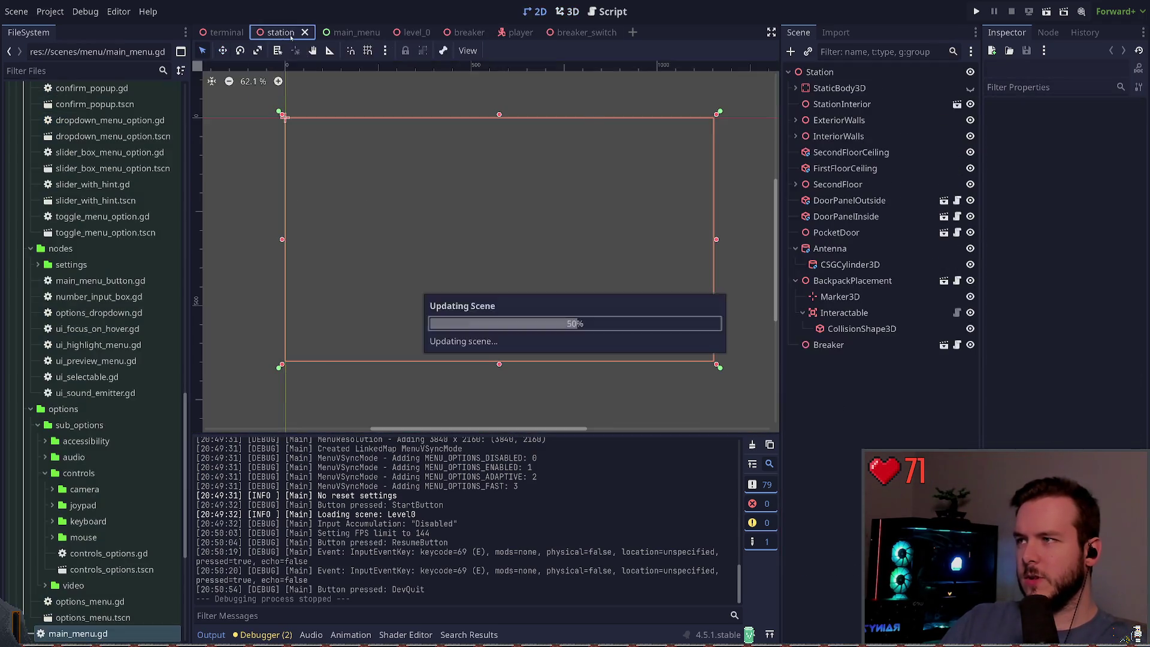
click(400, 32)
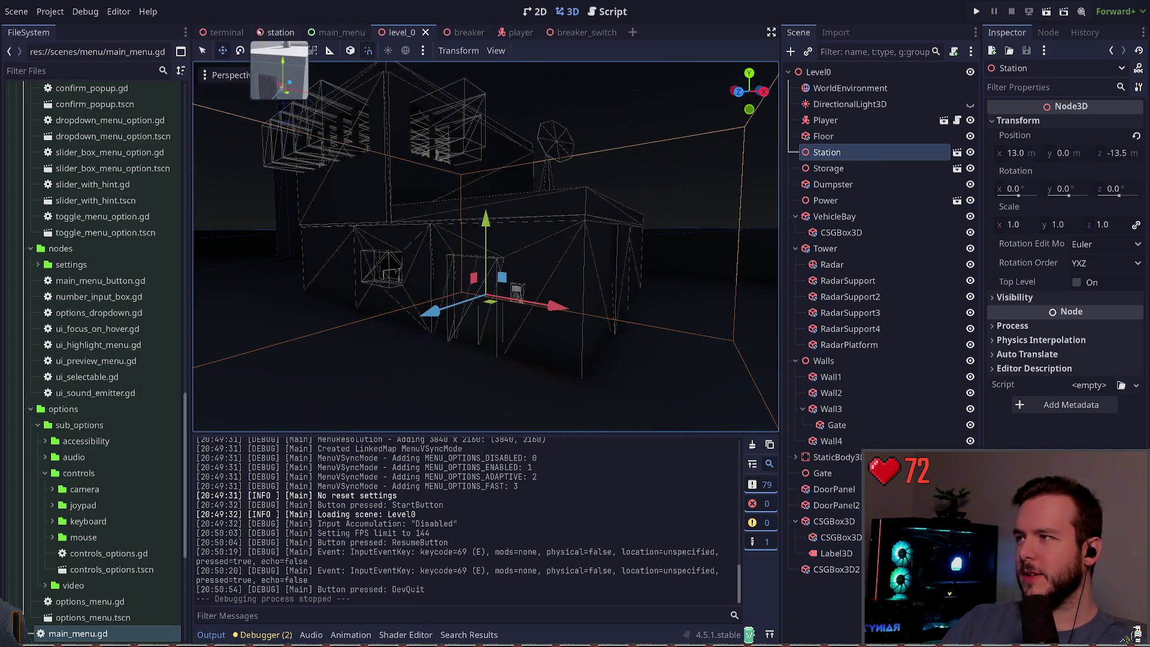
click(277, 32)
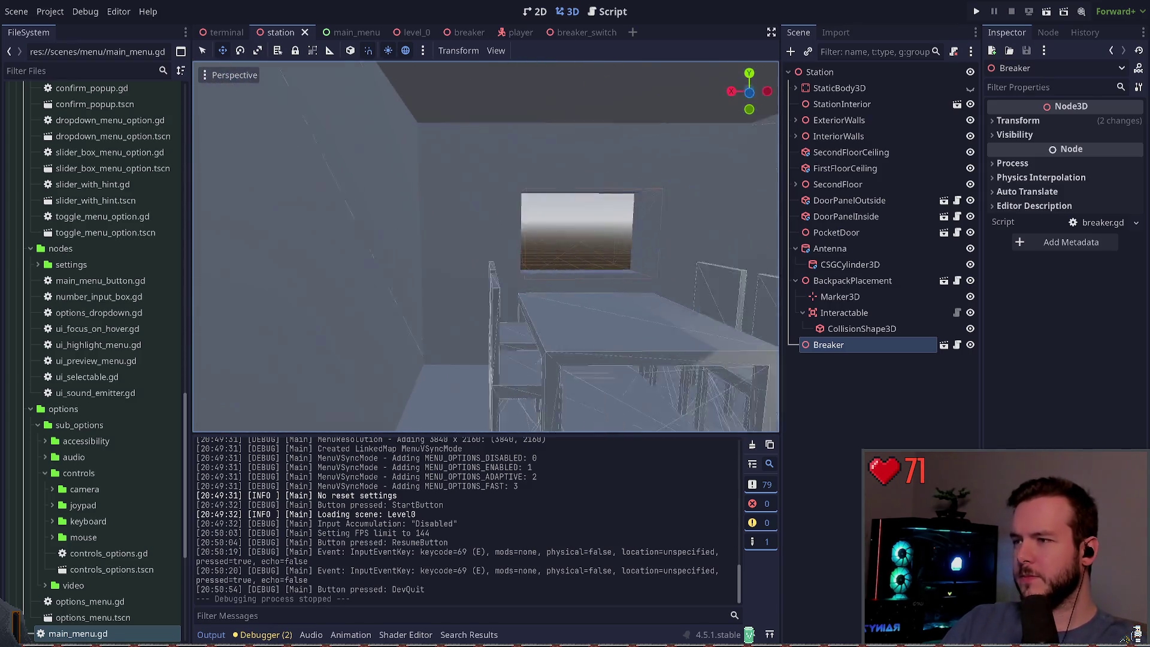
Select StationInterior, then select the first ExteriorWalls CSGBox3D and fly the camera inside and back out
click(570, 232)
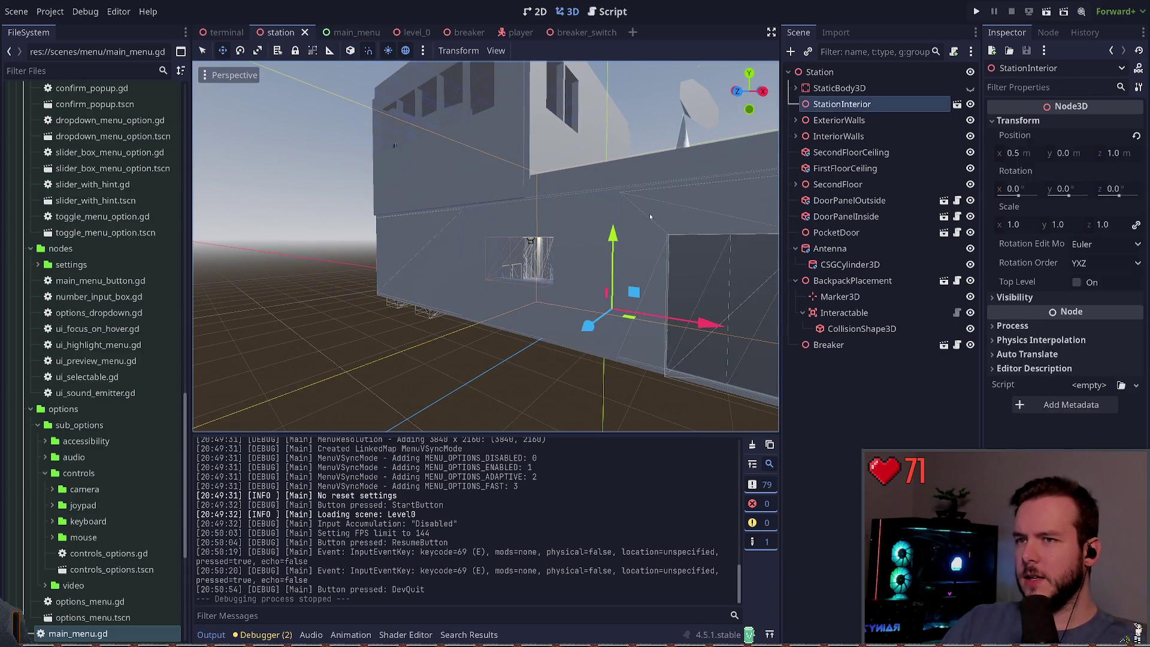
click(795, 120)
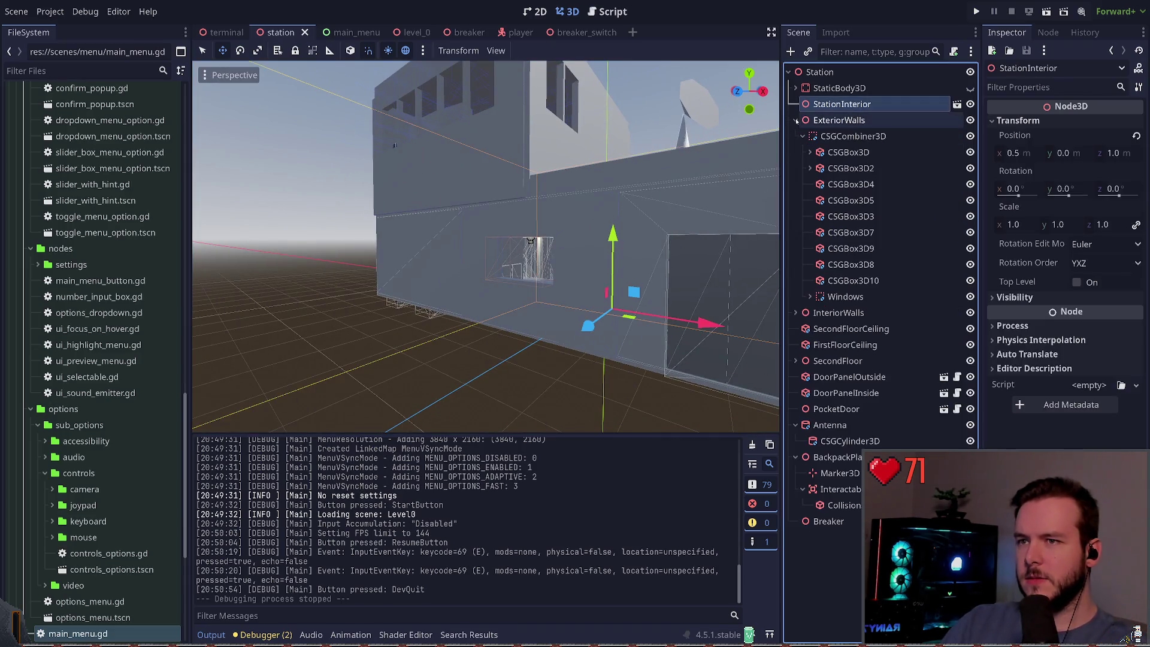
click(873, 155)
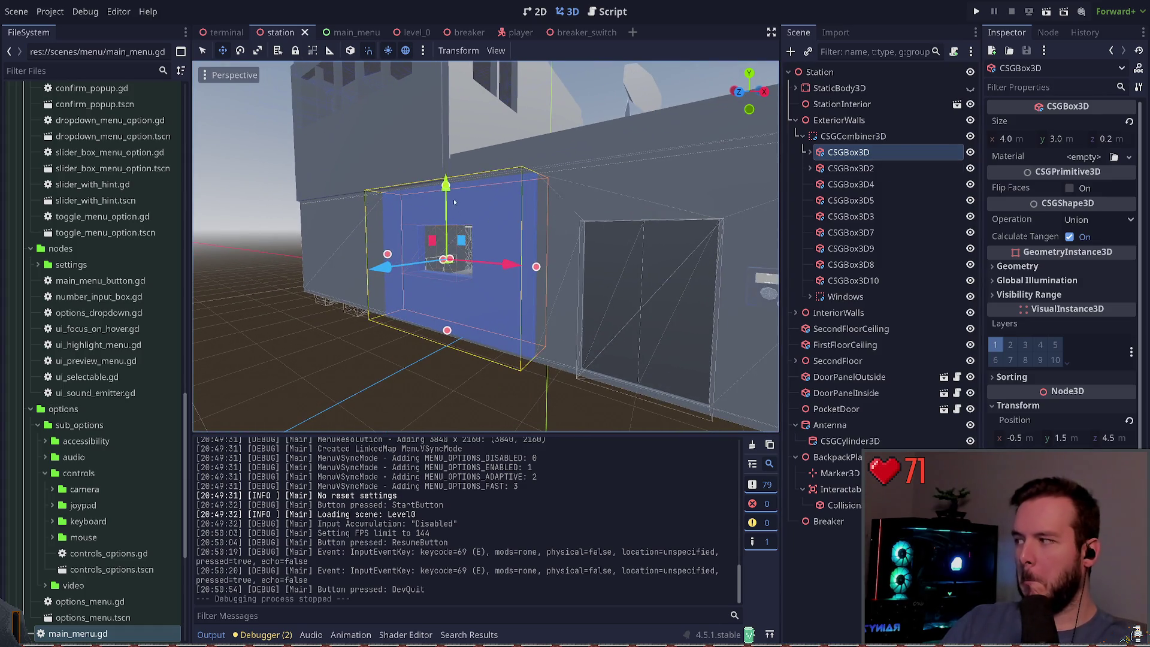
scroll(503, 218, up, 5)
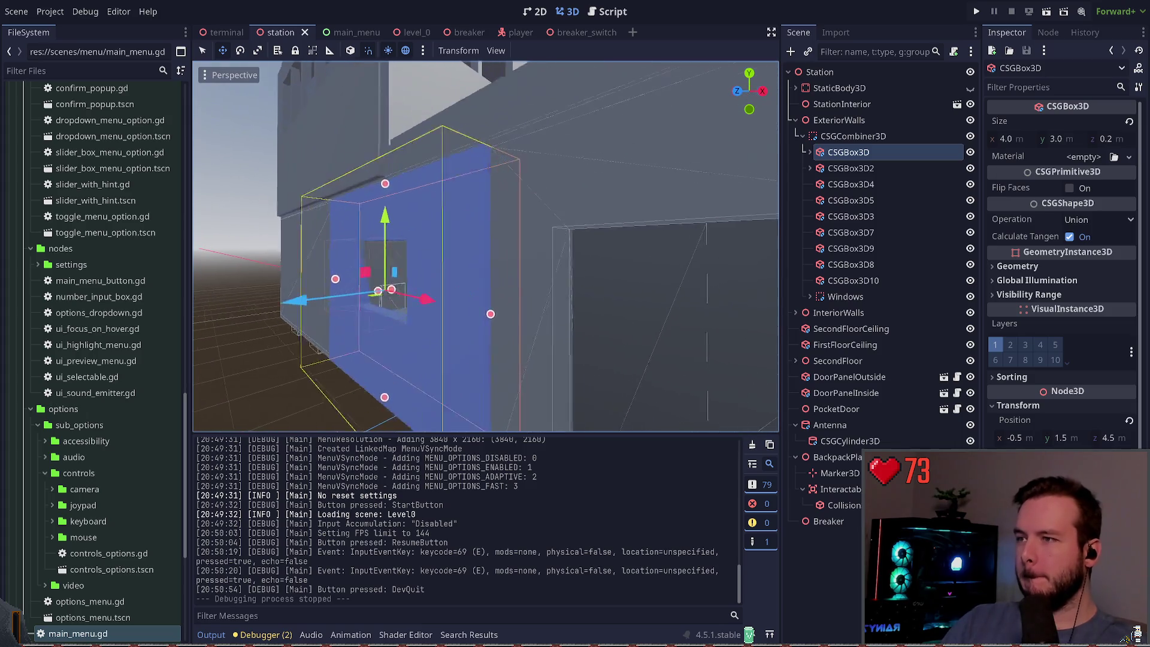
key(s)
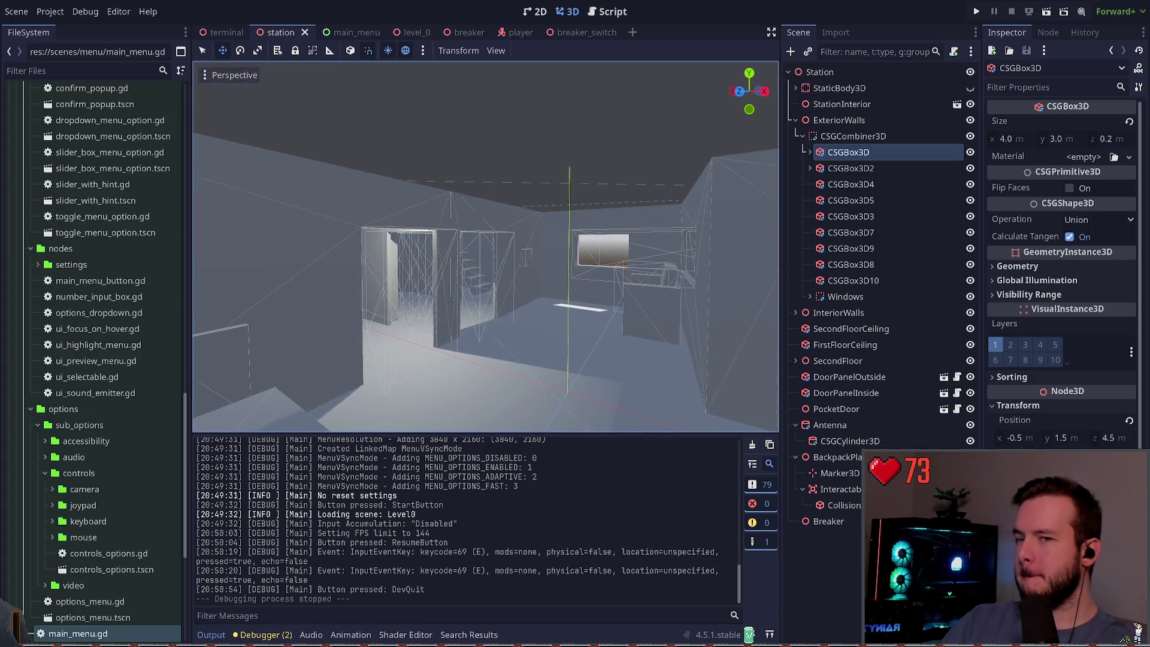
key(s)
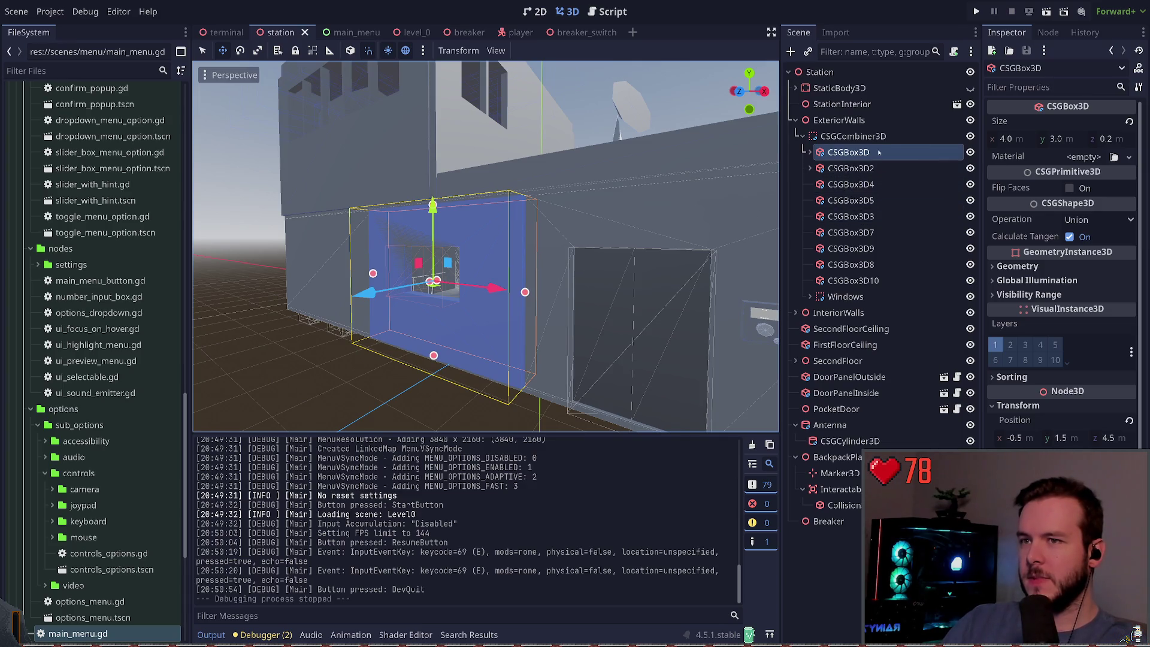
In level_0, inspect the WorldEnvironment's Sky resource and its procedural sky material, then deselect
click(427, 33)
click(850, 88)
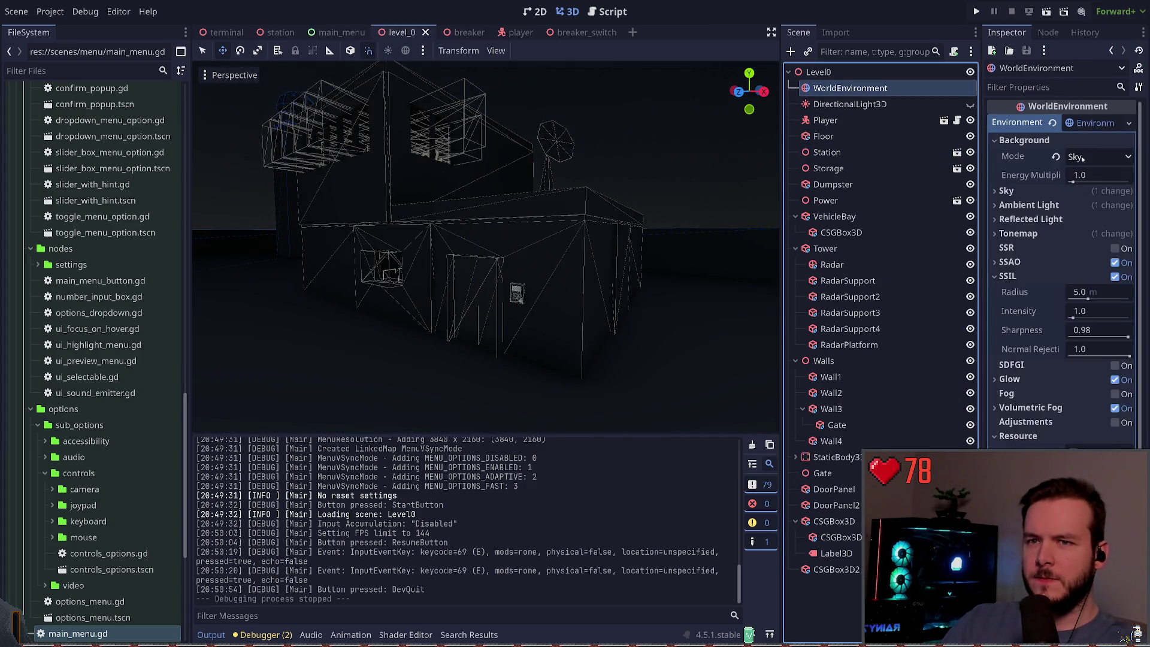
click(1084, 191)
click(1091, 208)
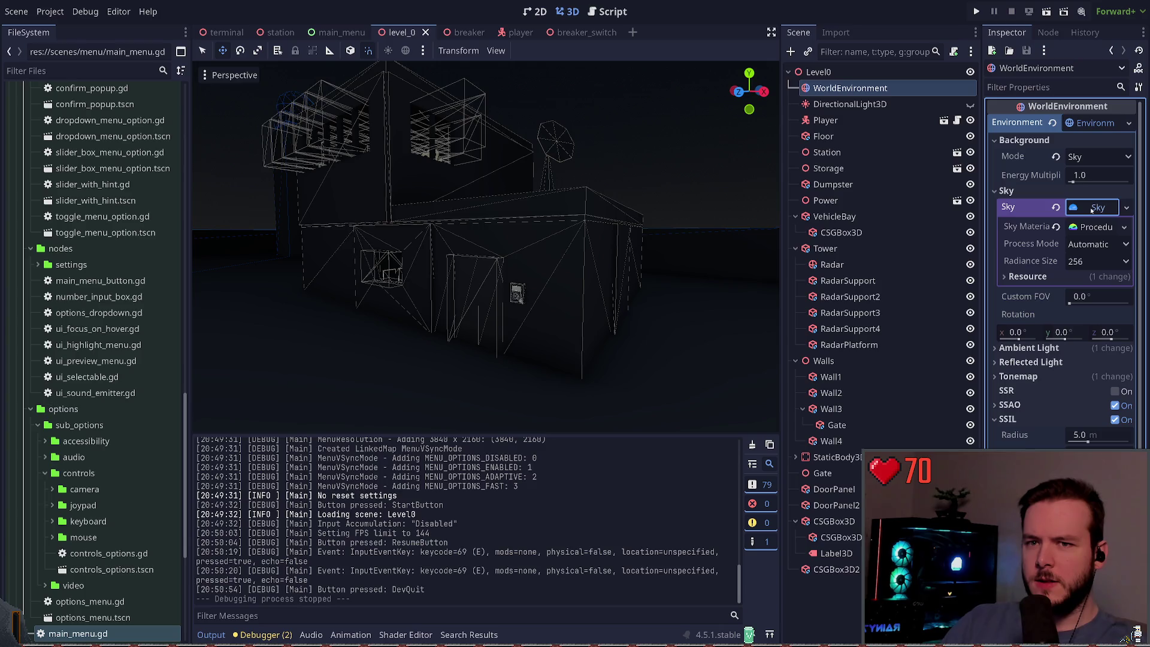
click(1094, 228)
click(1093, 228)
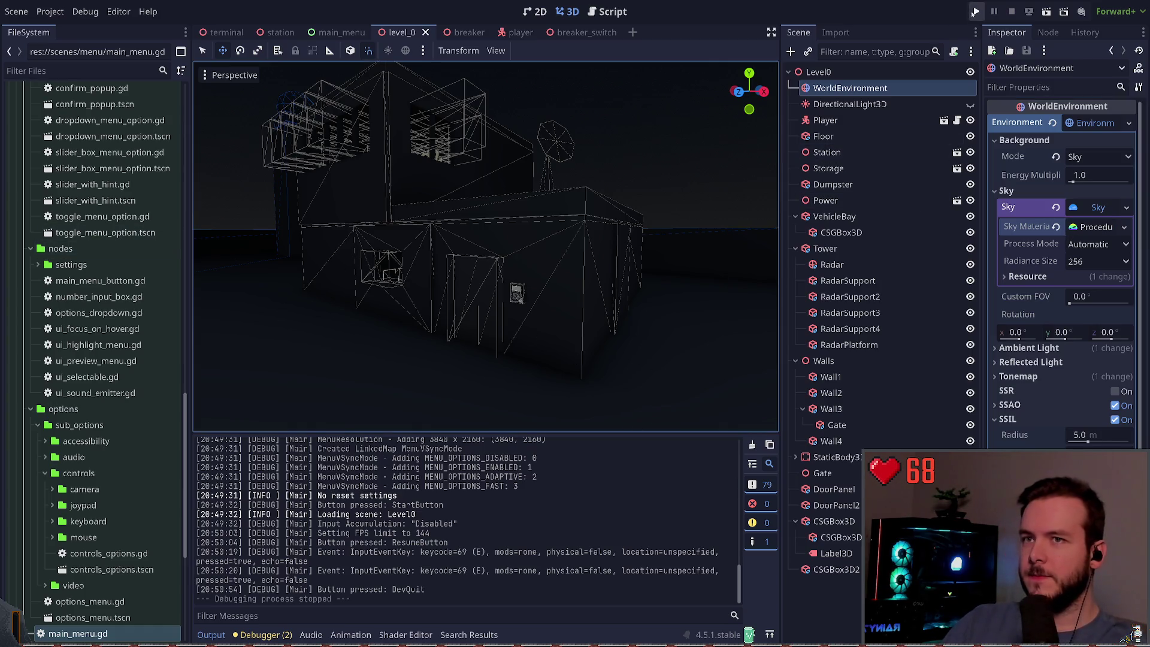
click(975, 12)
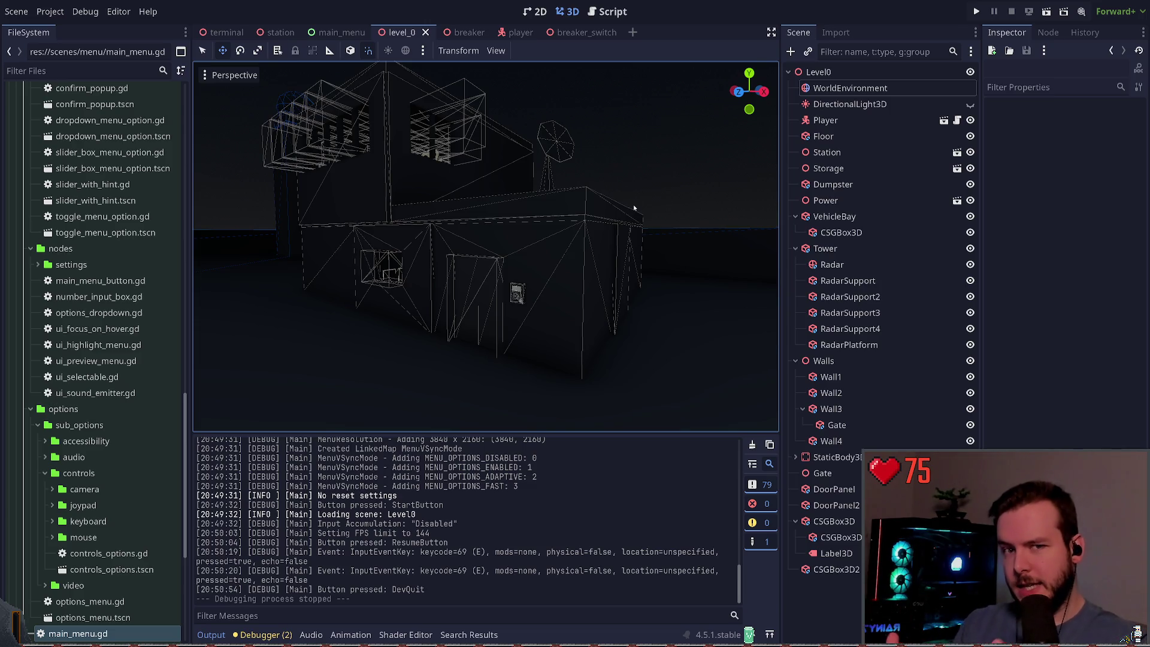
Playtest the level with F5, walking through the door into the rooms, then Dev Quit
key(F5)
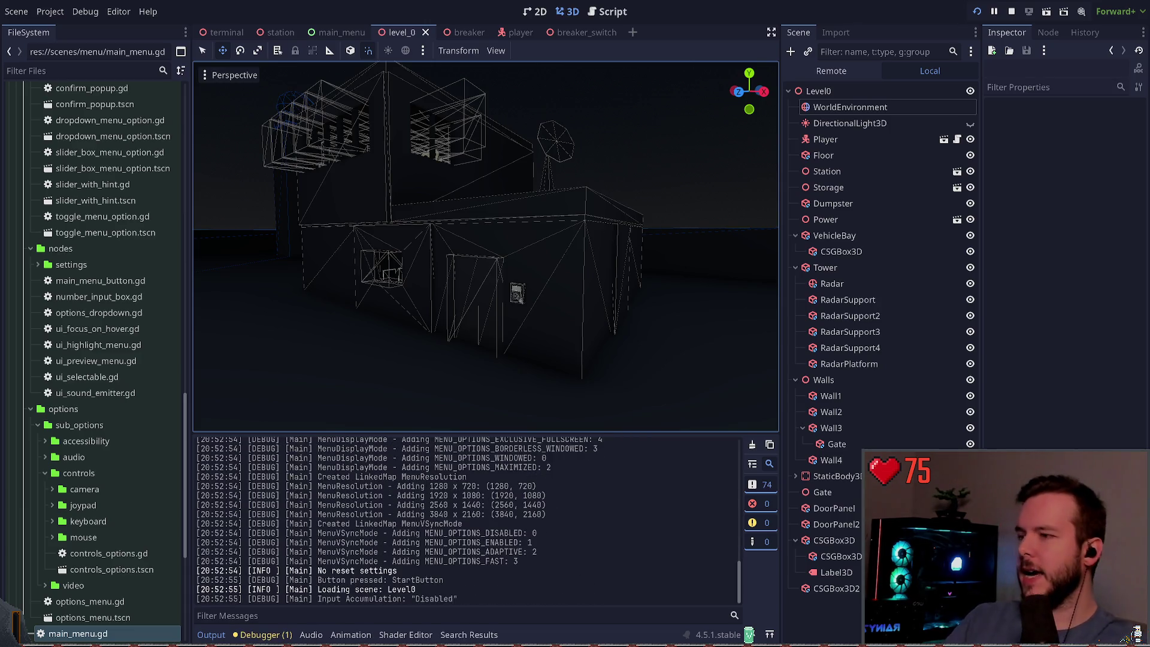
key(w)
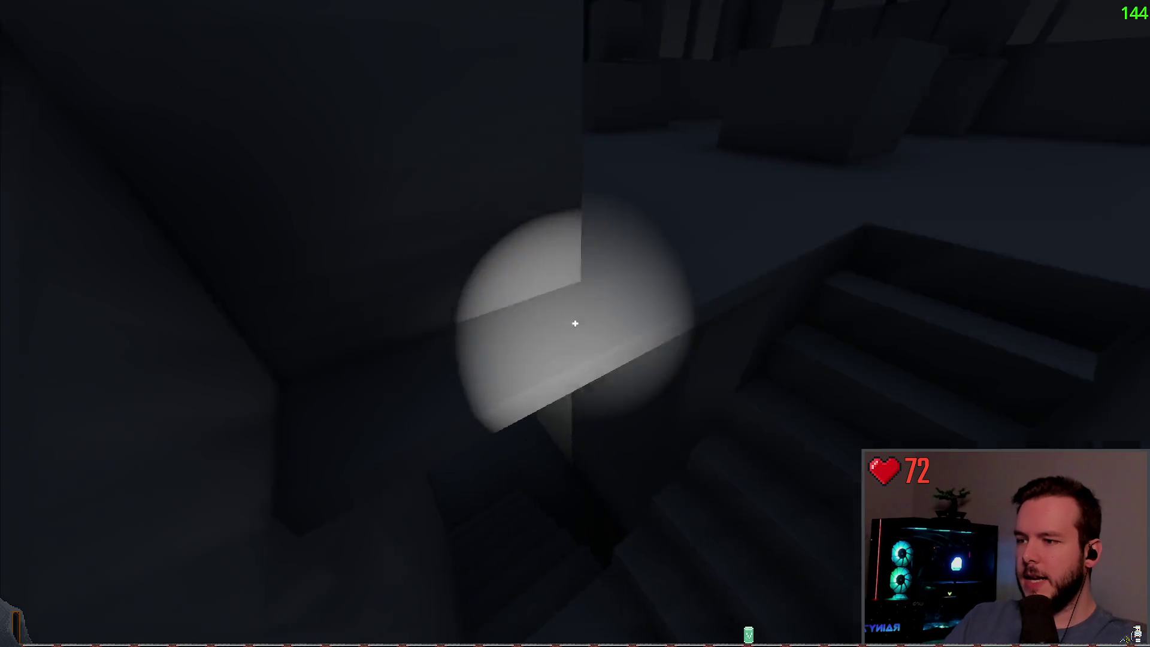
key(w)
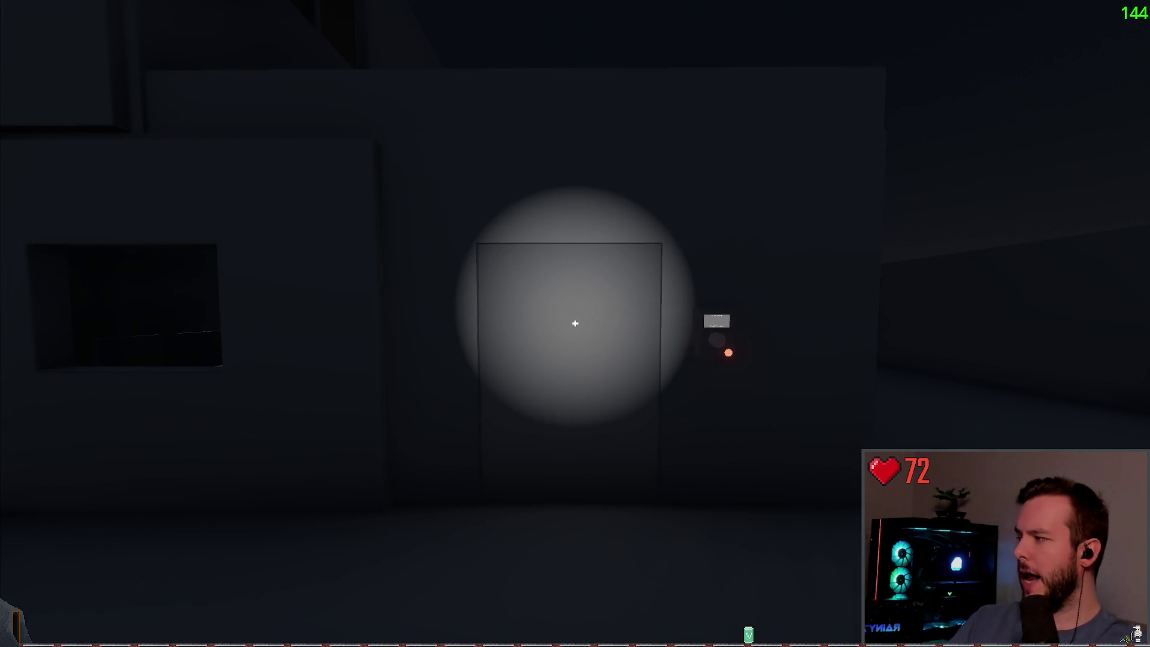
key(w)
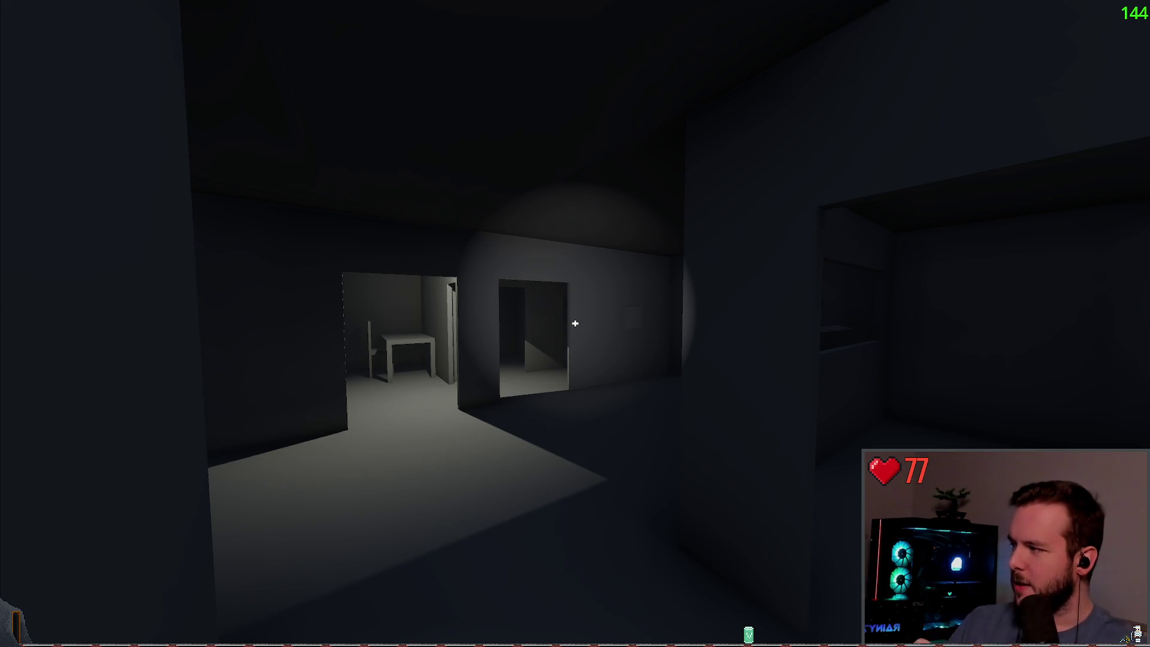
key(a)
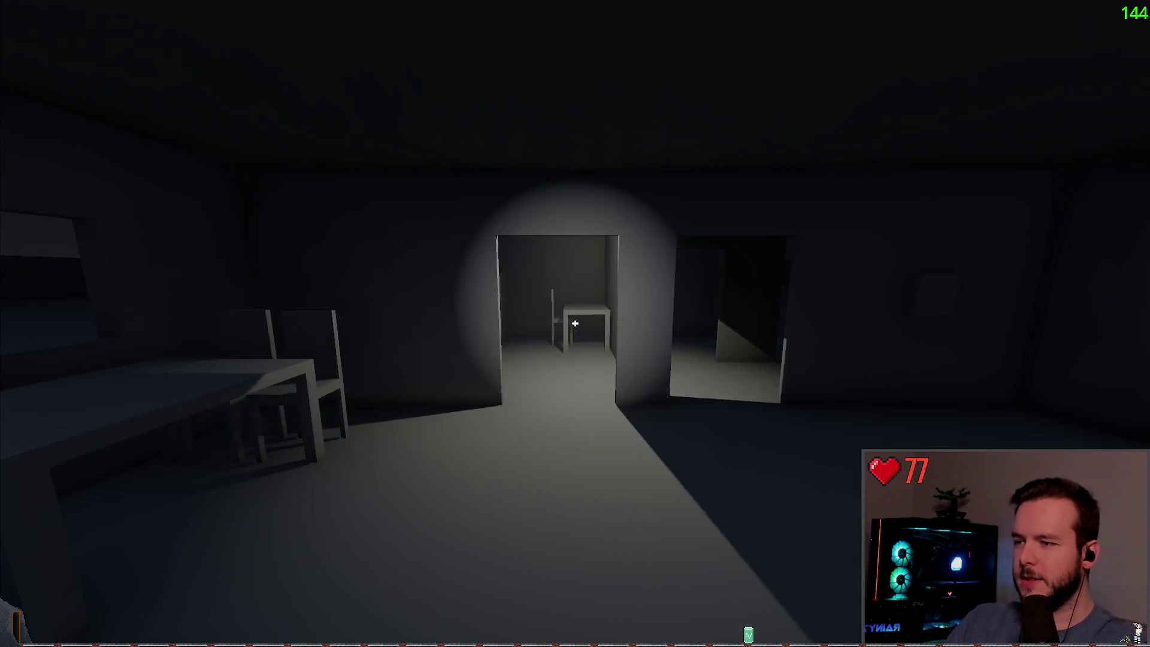
key(d)
key(Escape)
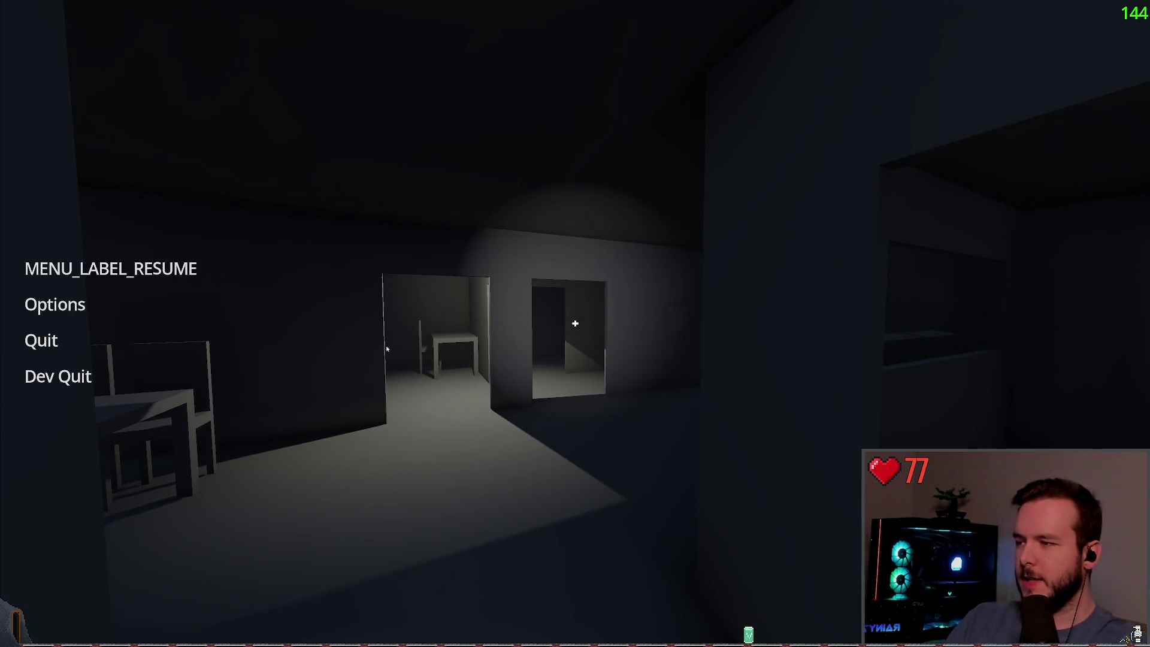
click(58, 376)
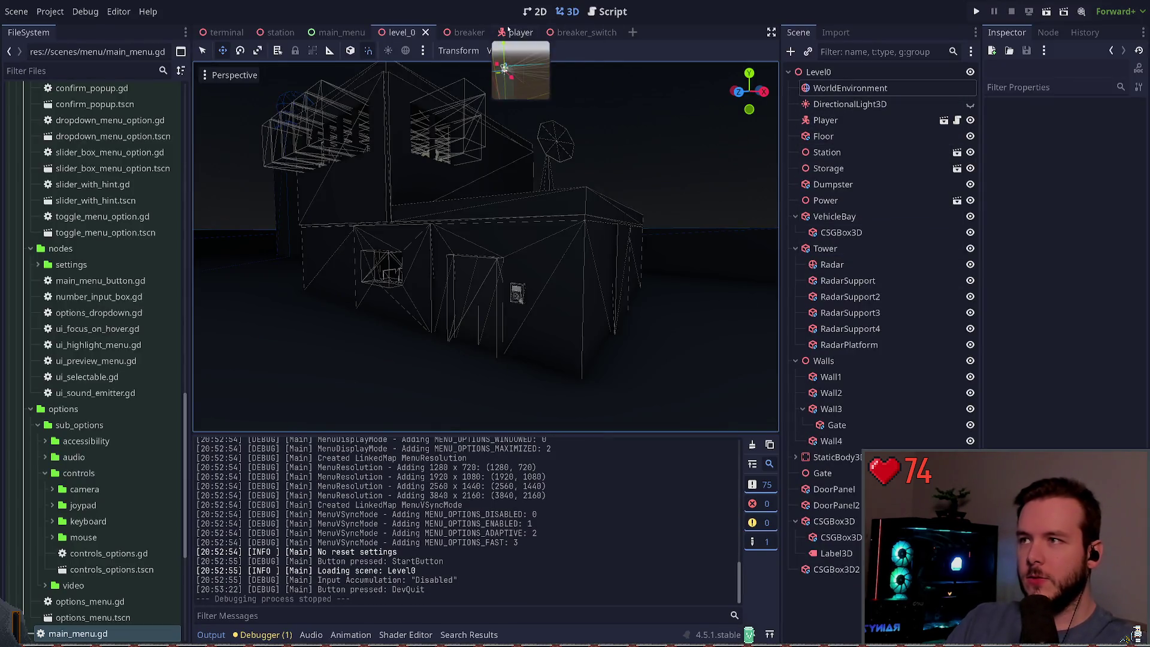
In the player scene, change the Head's Y position from 1.7 to 1.6 and relaunch the game
click(507, 31)
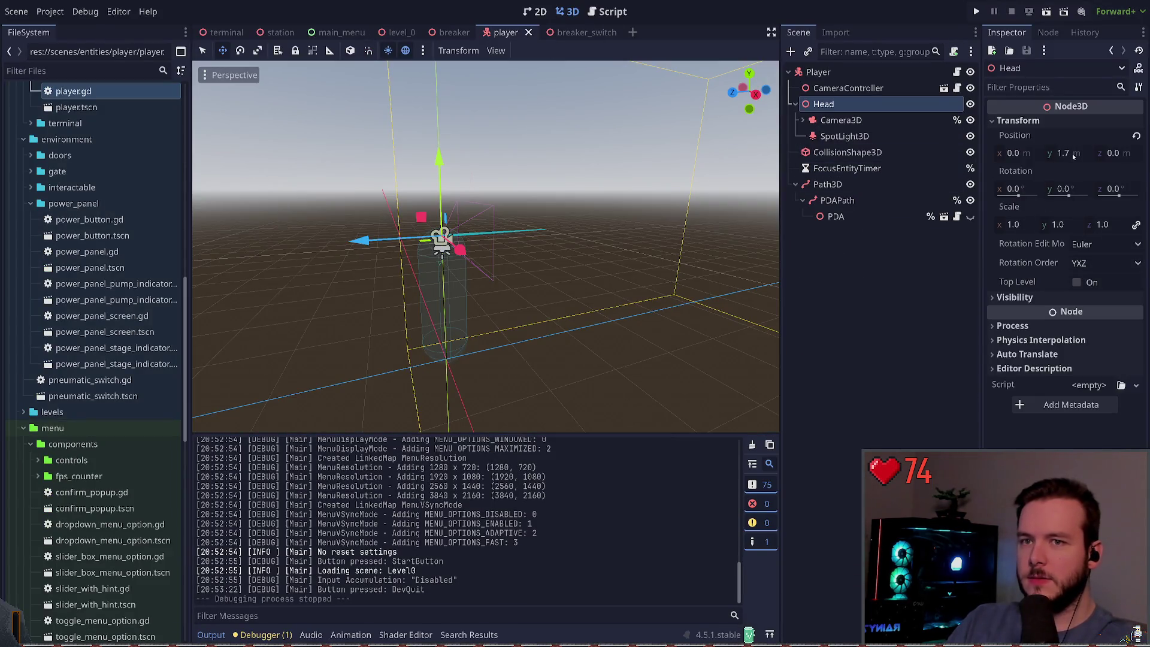
click(1073, 155)
key(BackSpace)
text(6)
key(Return)
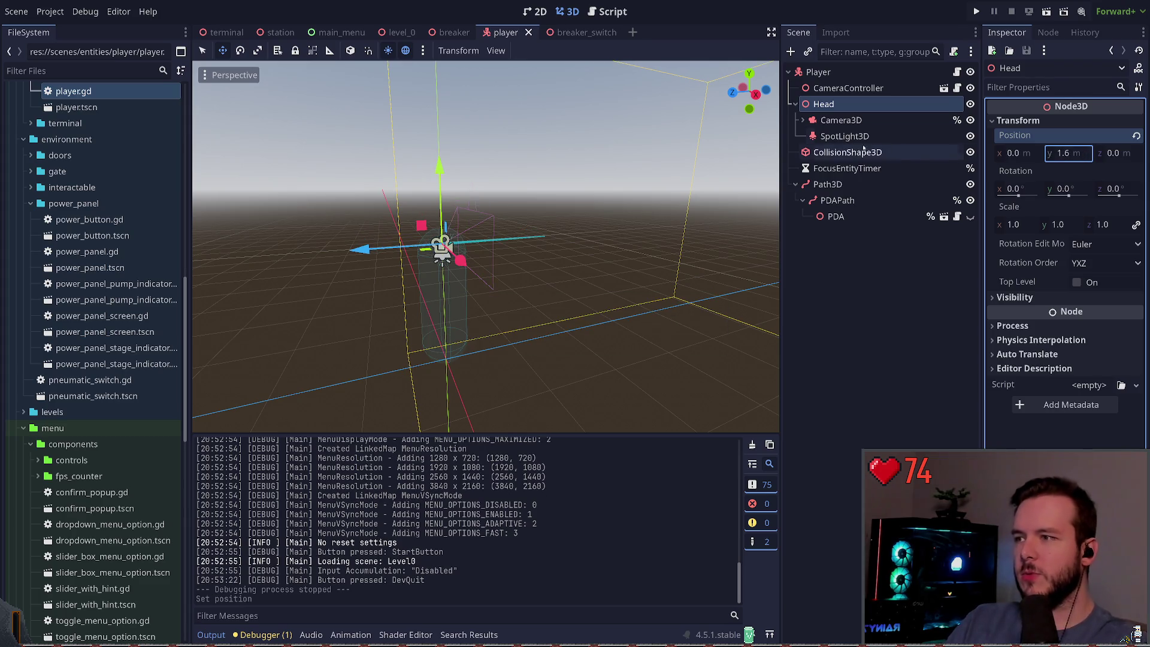
key(F5)
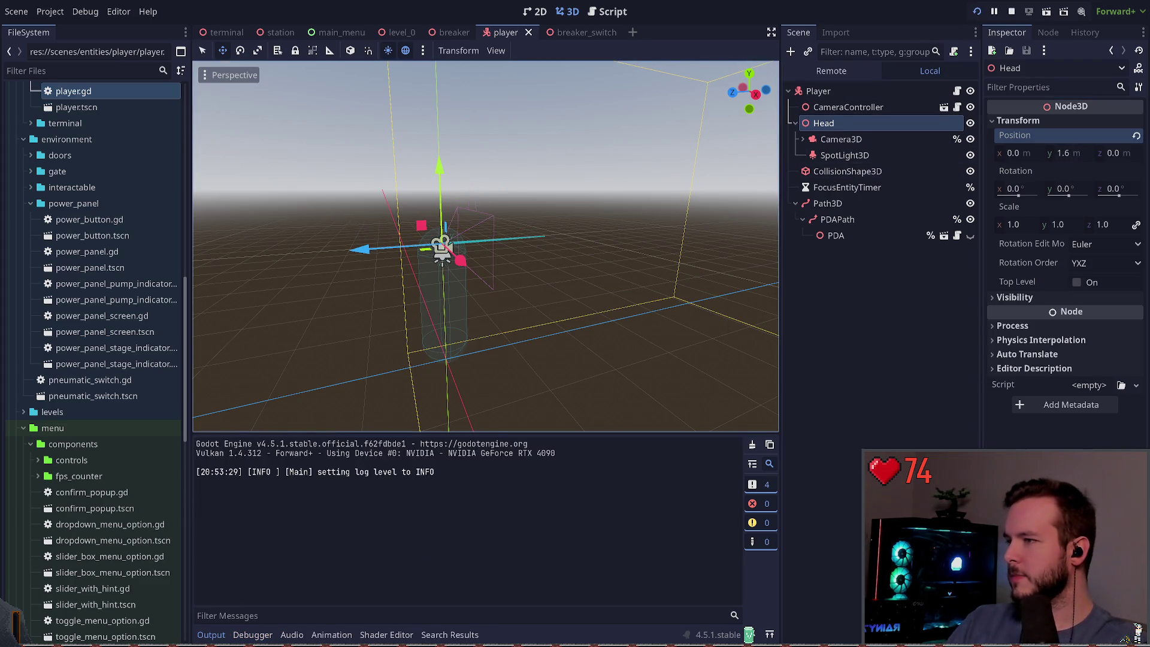
Walk from the table panel down the corridor, through the door to the window, facing the monitor desk
key(s)
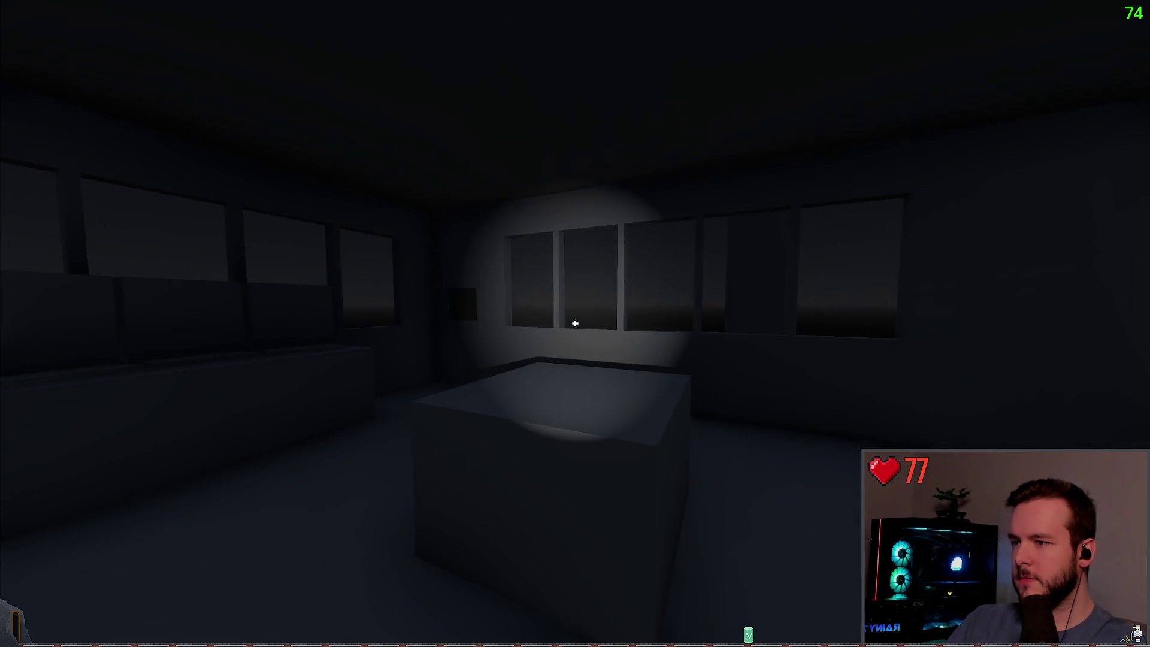
key(w)
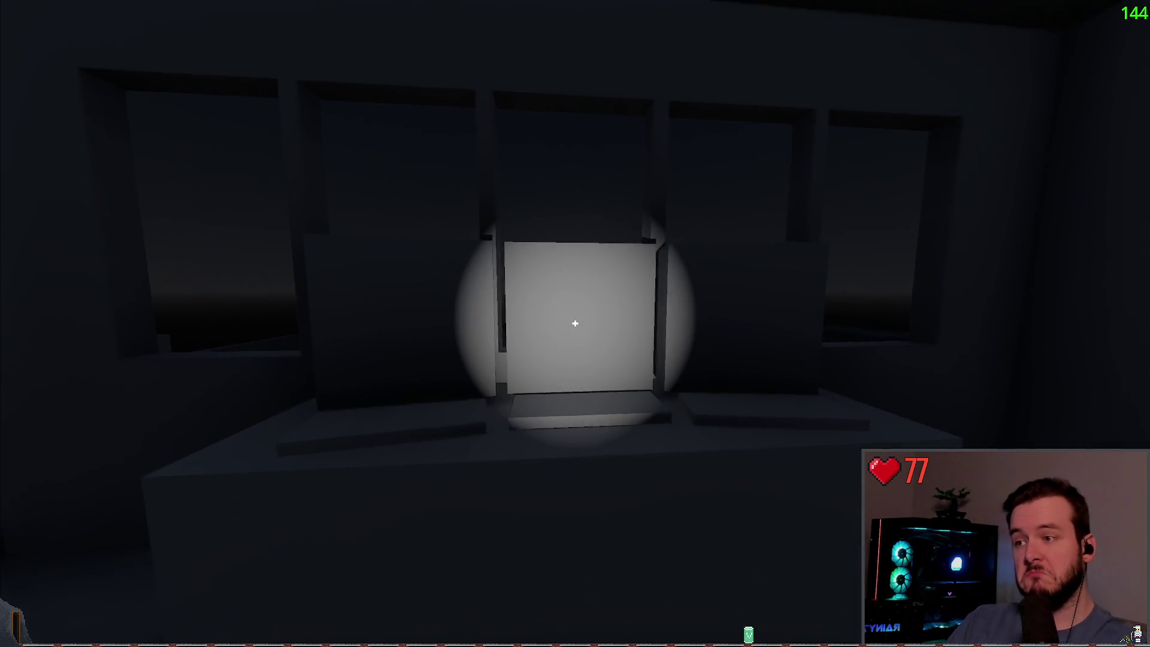
key(w)
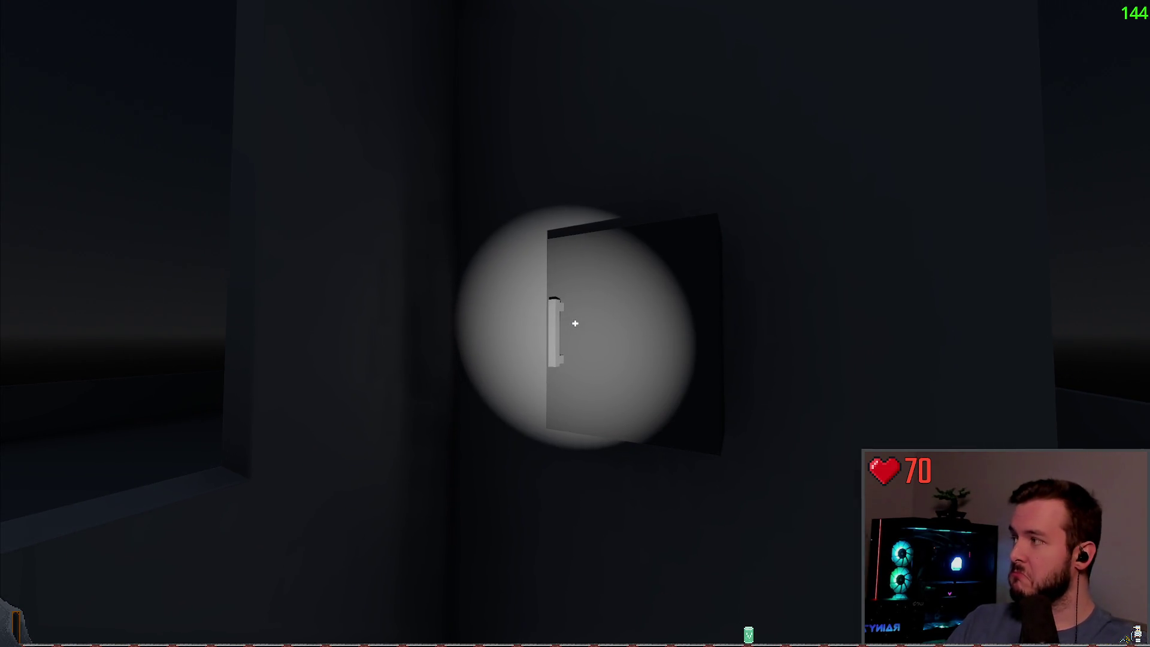
key(w)
key(w)
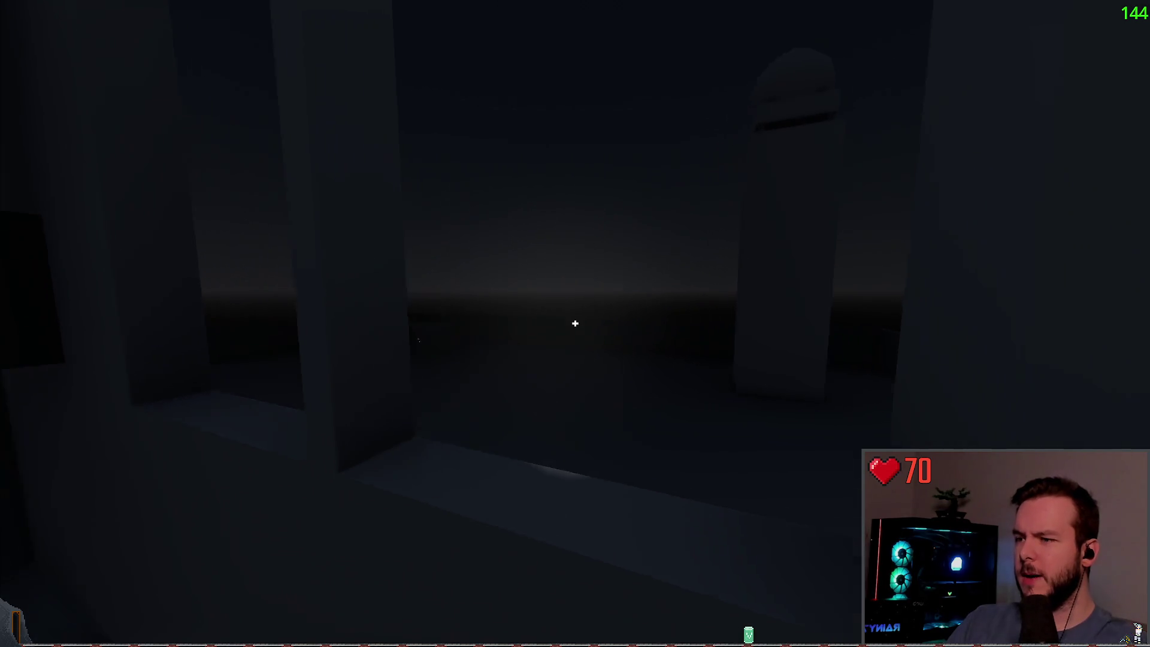
key(w)
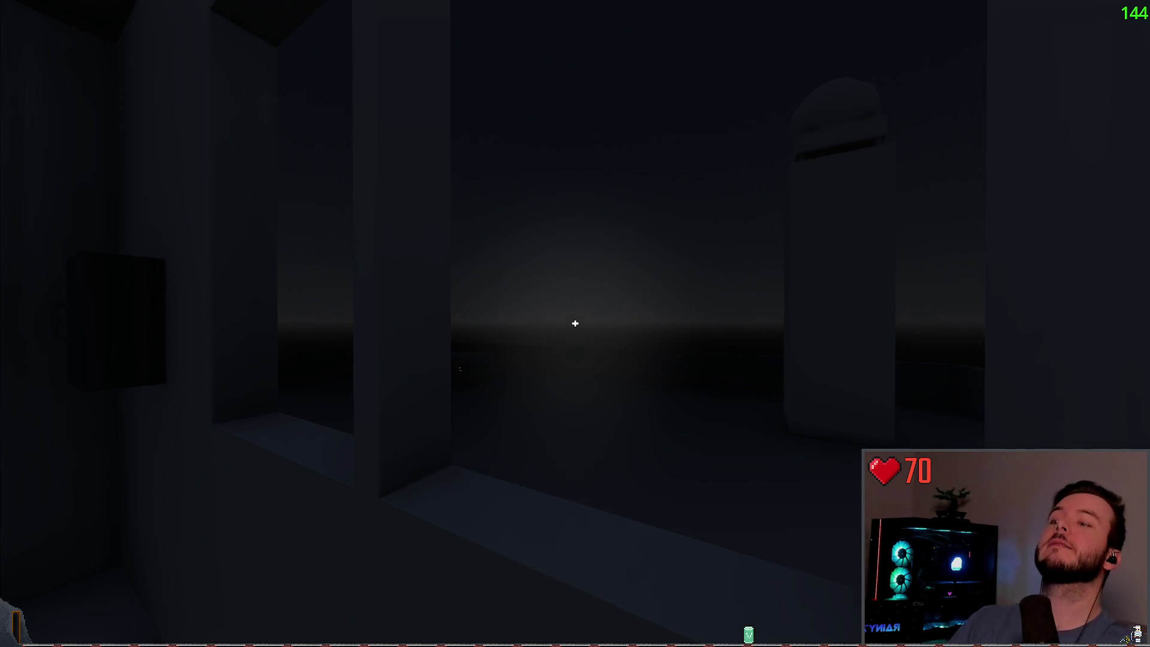
key(w)
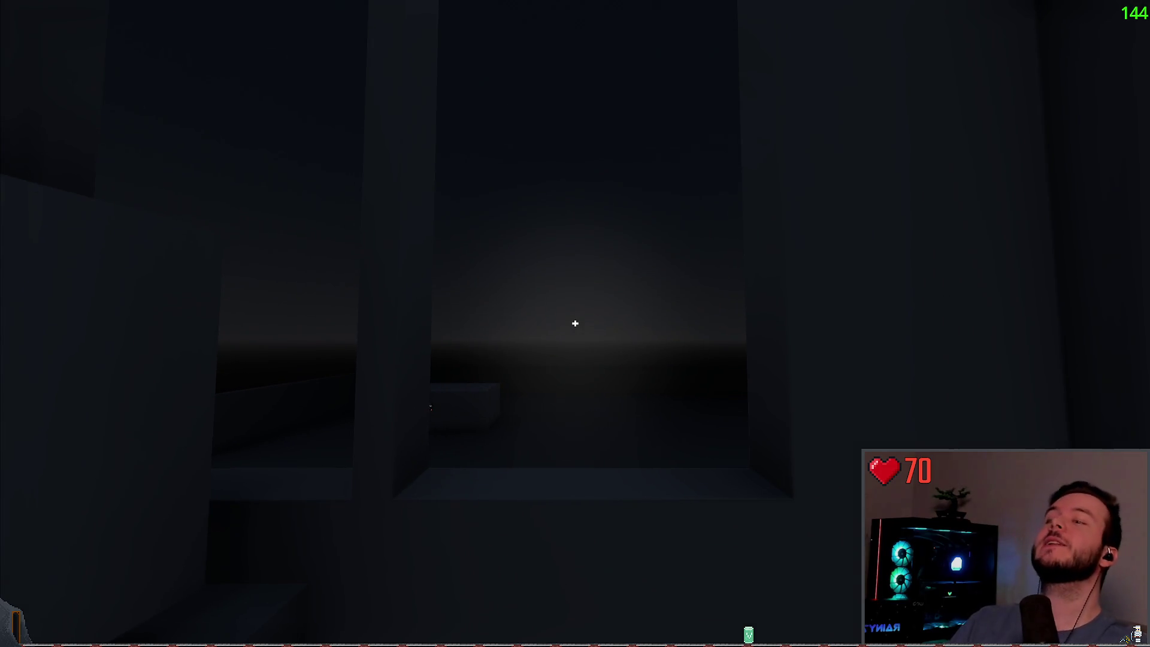
key(w)
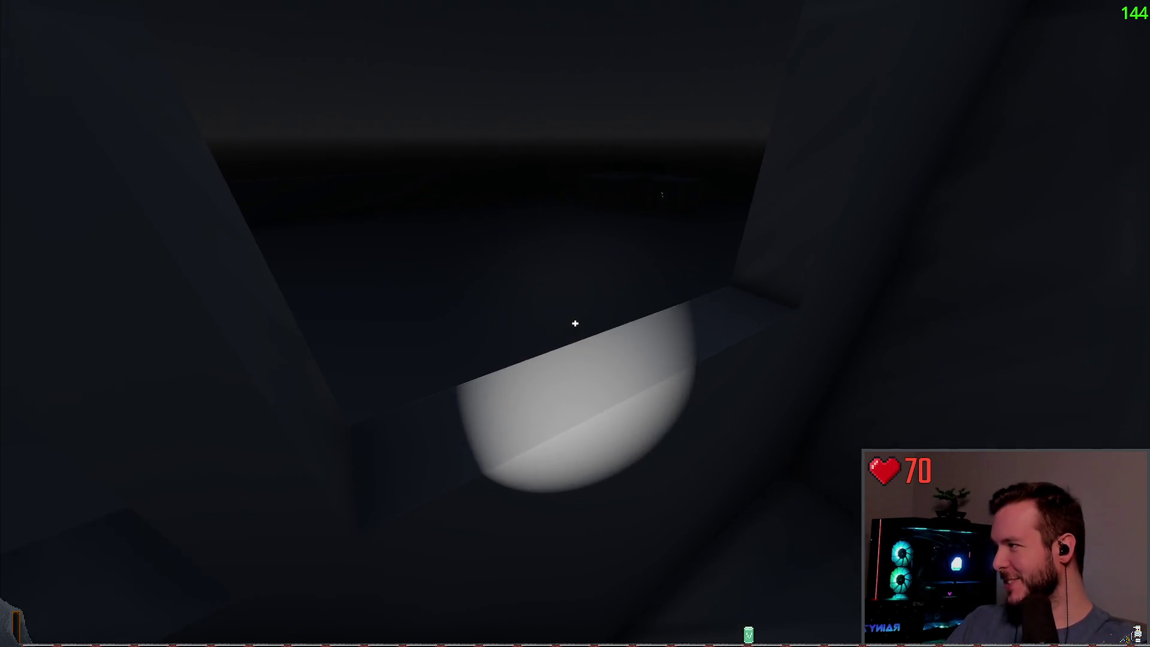
key(w)
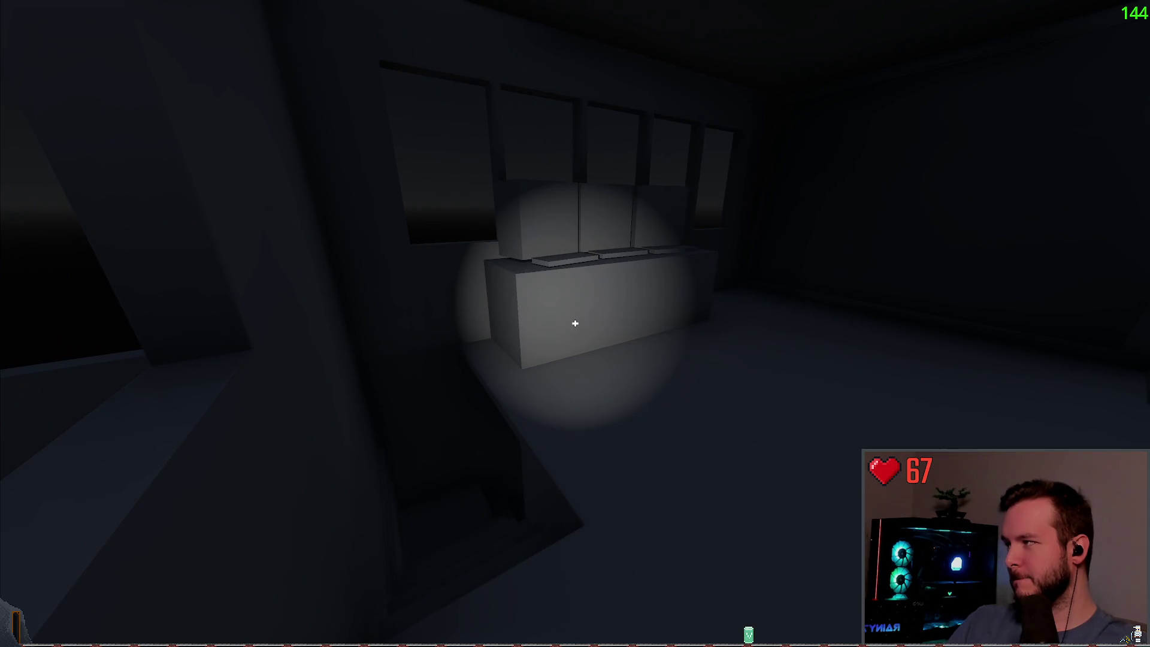
Walk down the hallway into the table room and on through the rooms to the keypad door
key(w)
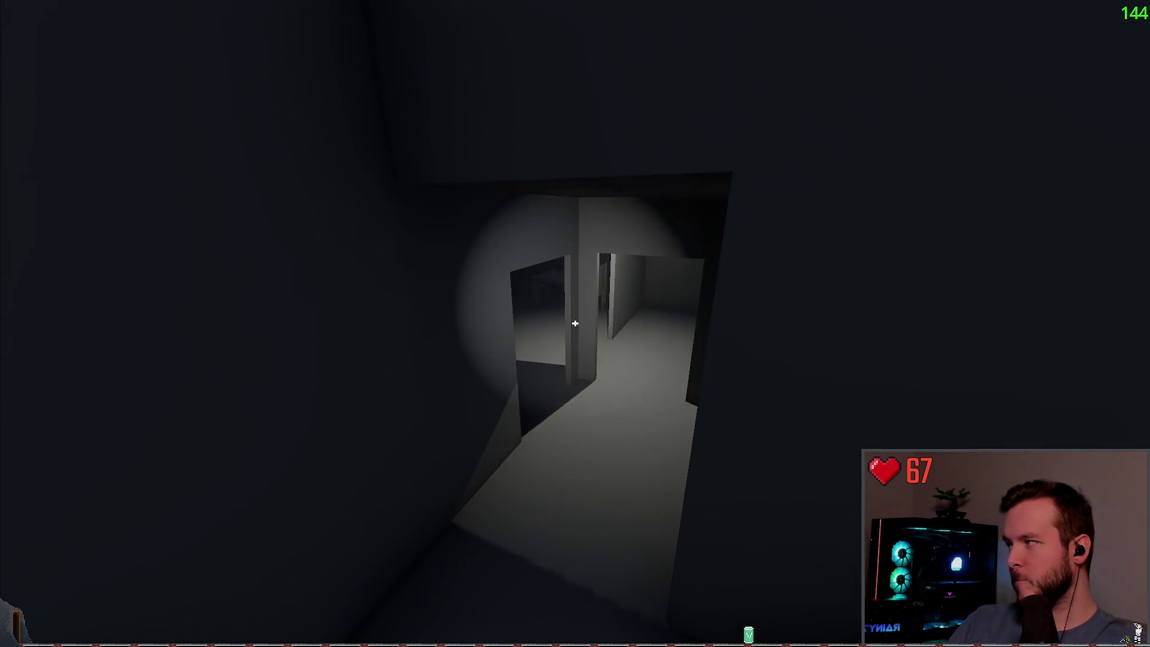
key(w)
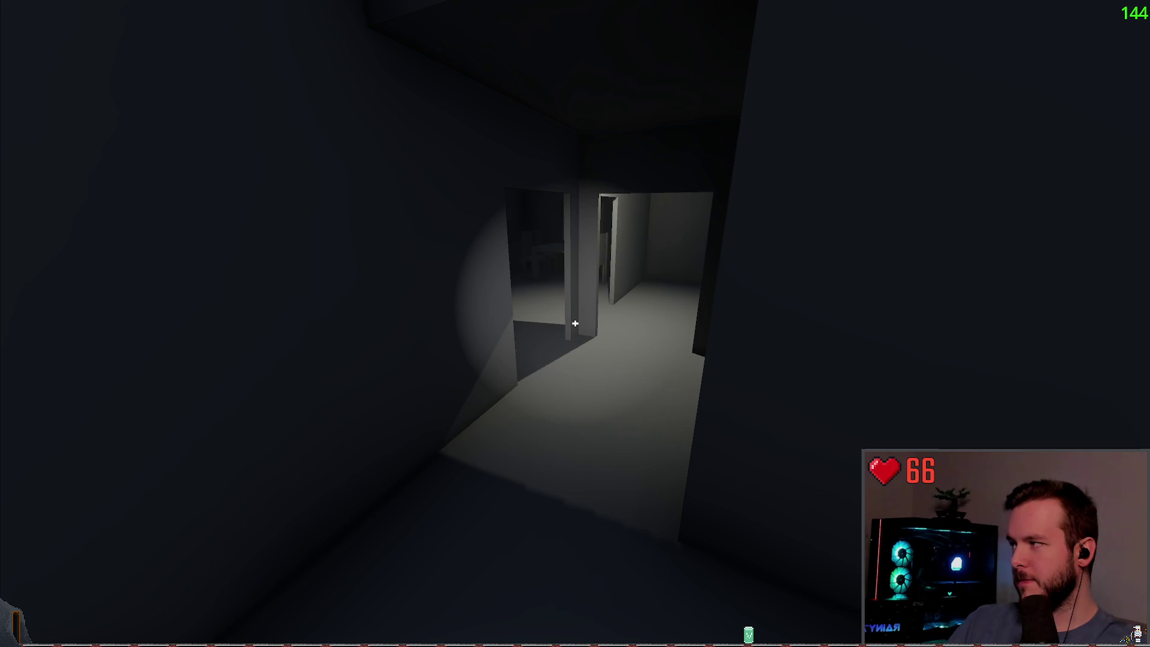
key(w)
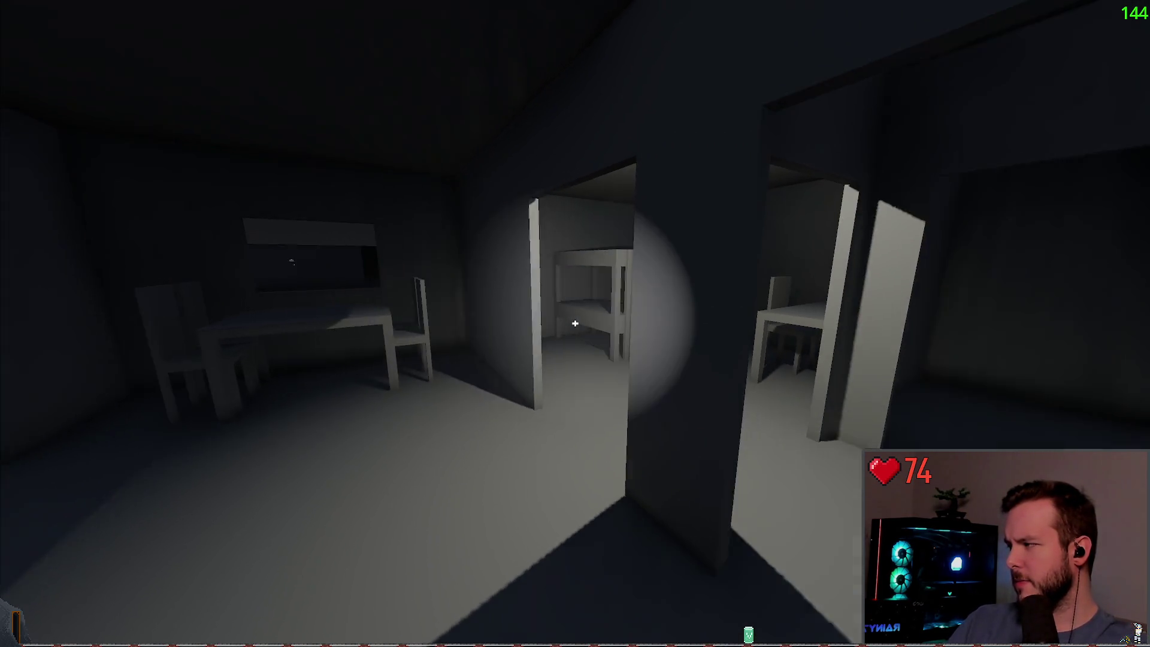
key(w)
key(w)
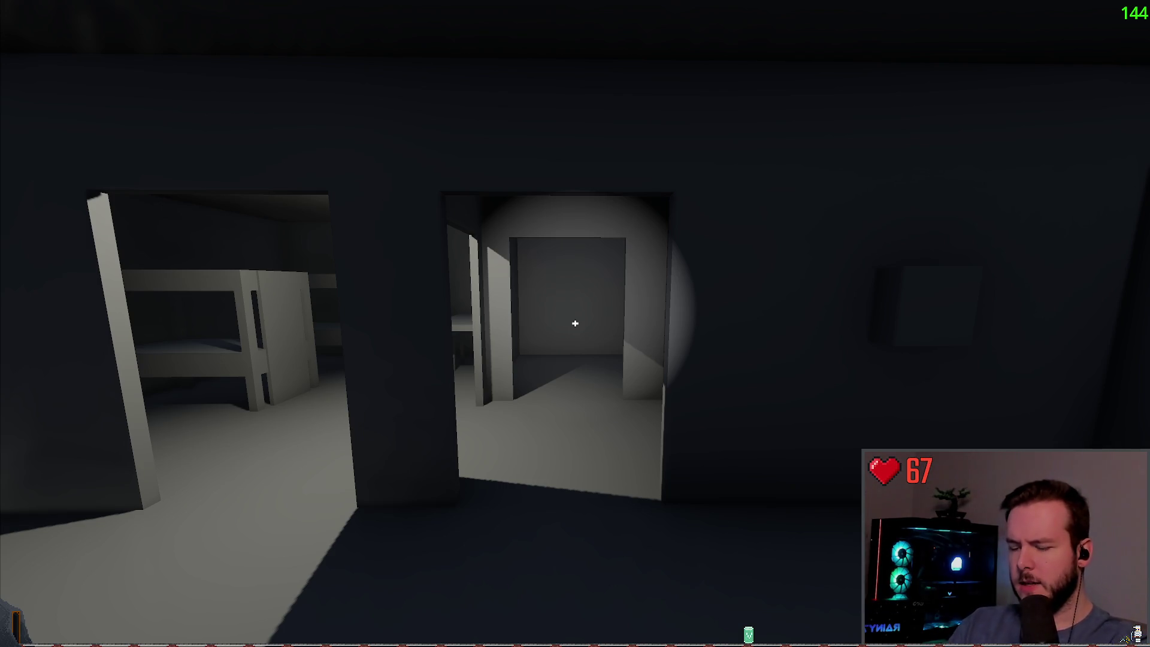
key(w)
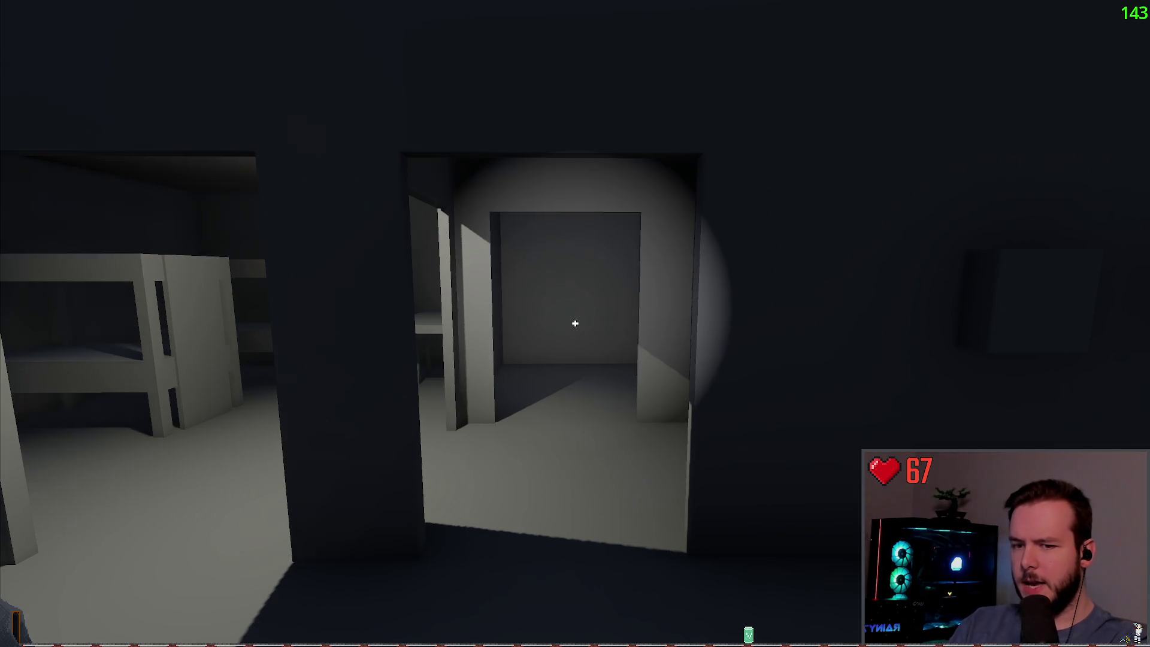
key(w)
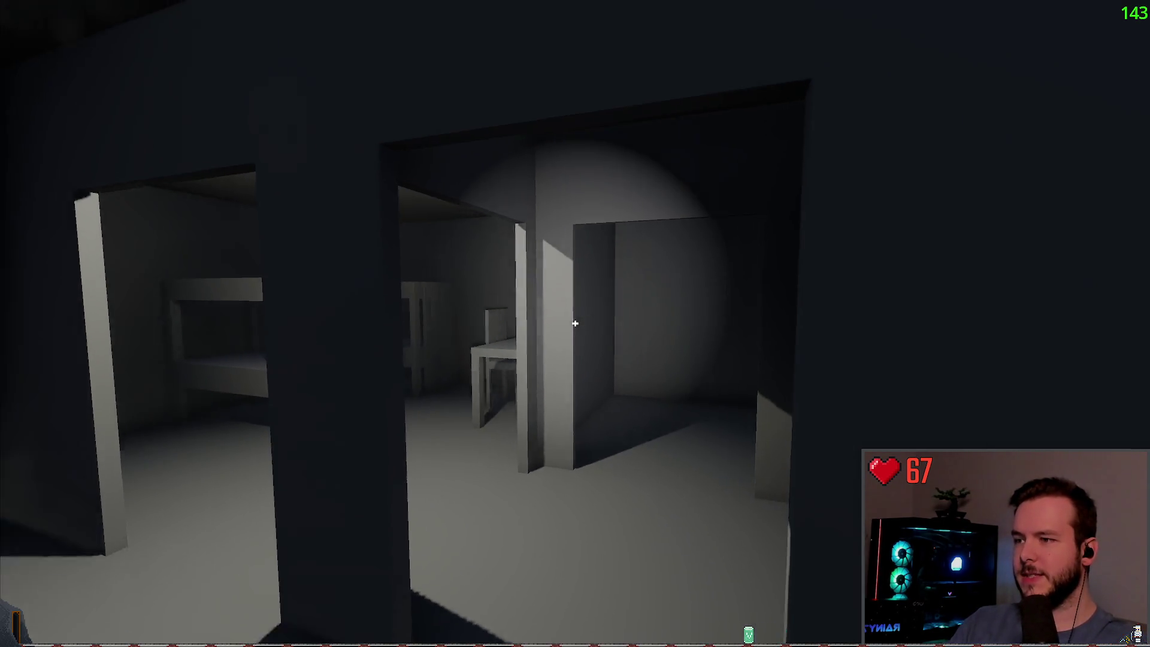
key(w)
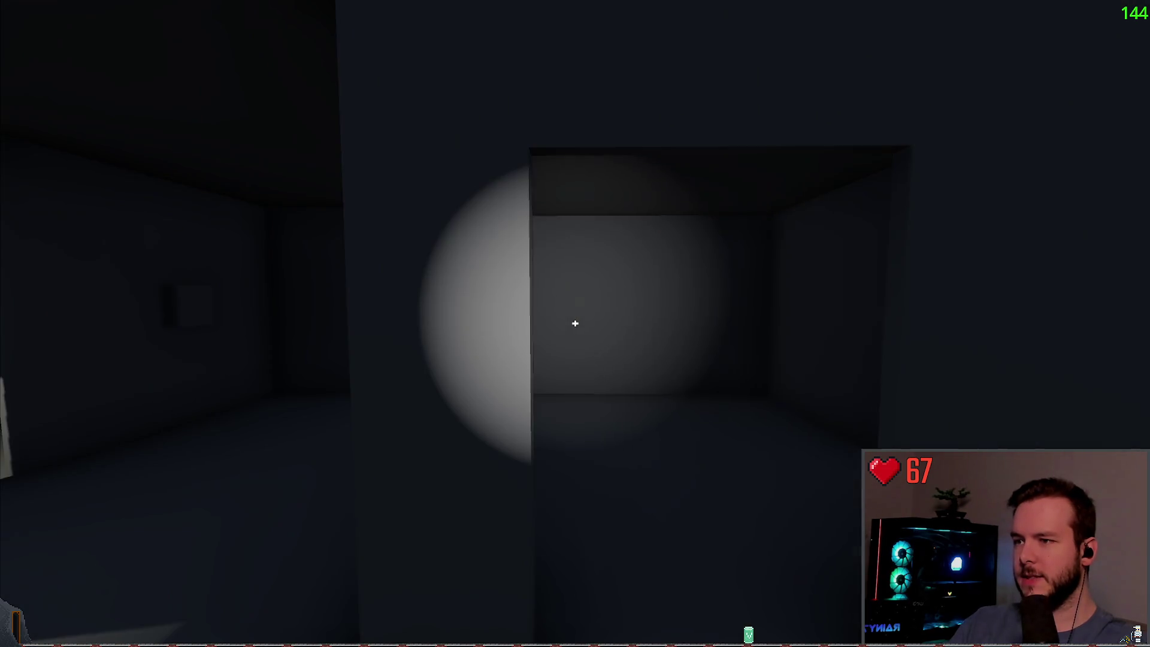
key(w)
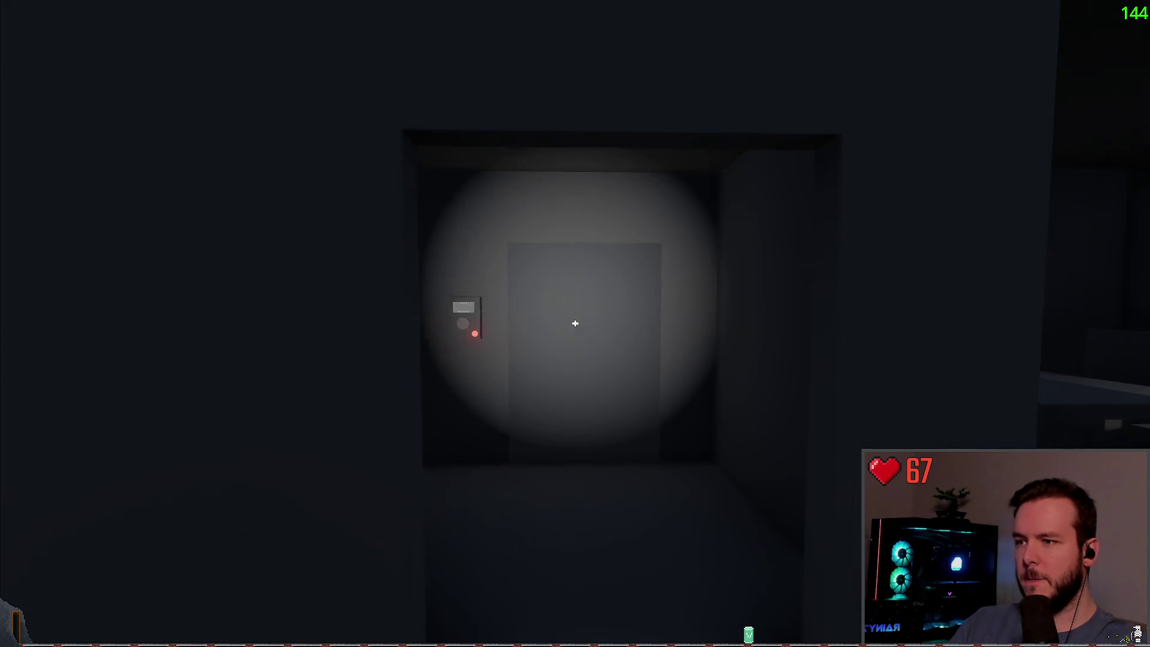
key(w)
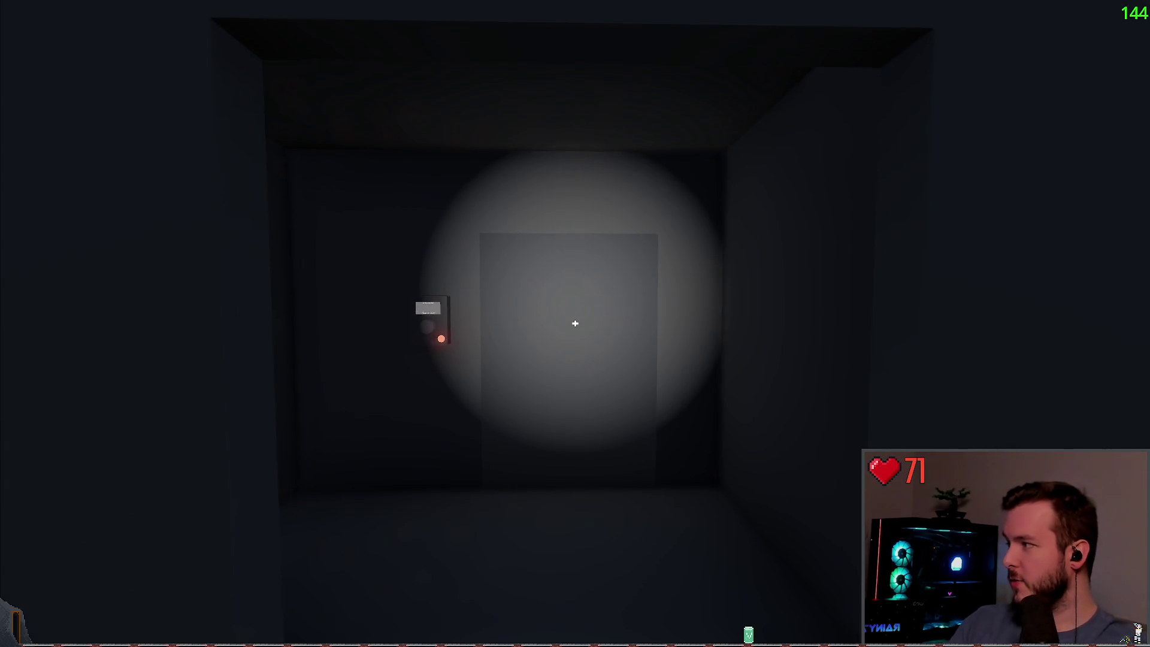
key(w)
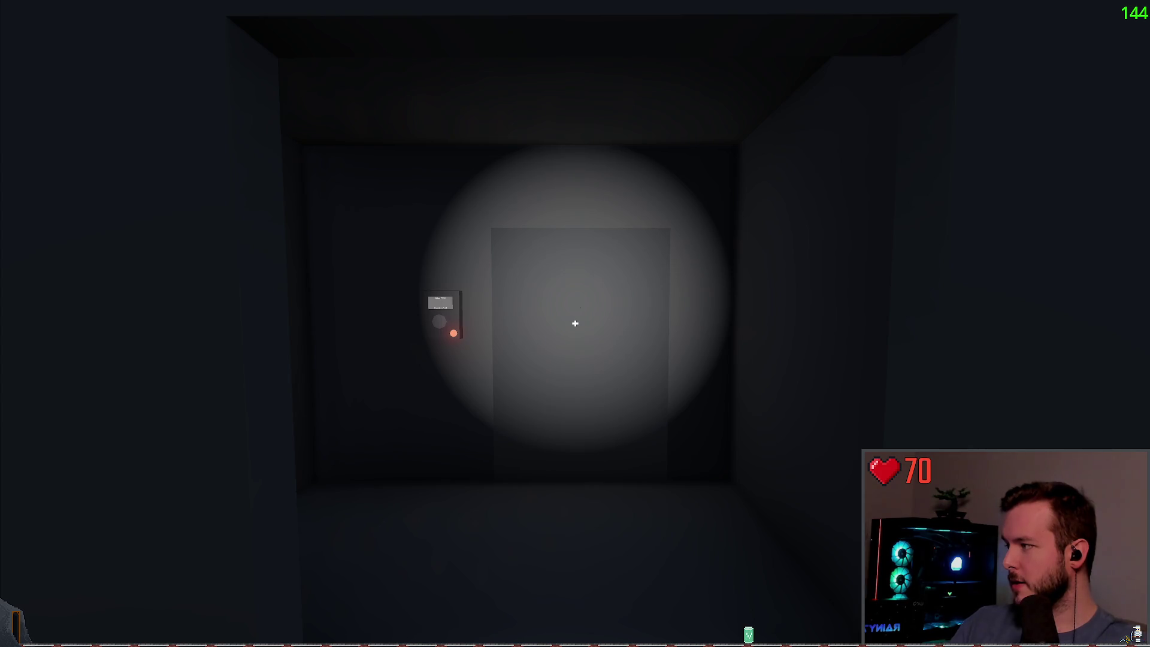
Return through the table room to the bunk-bed room, then back into the hallway facing the doorways
key(w)
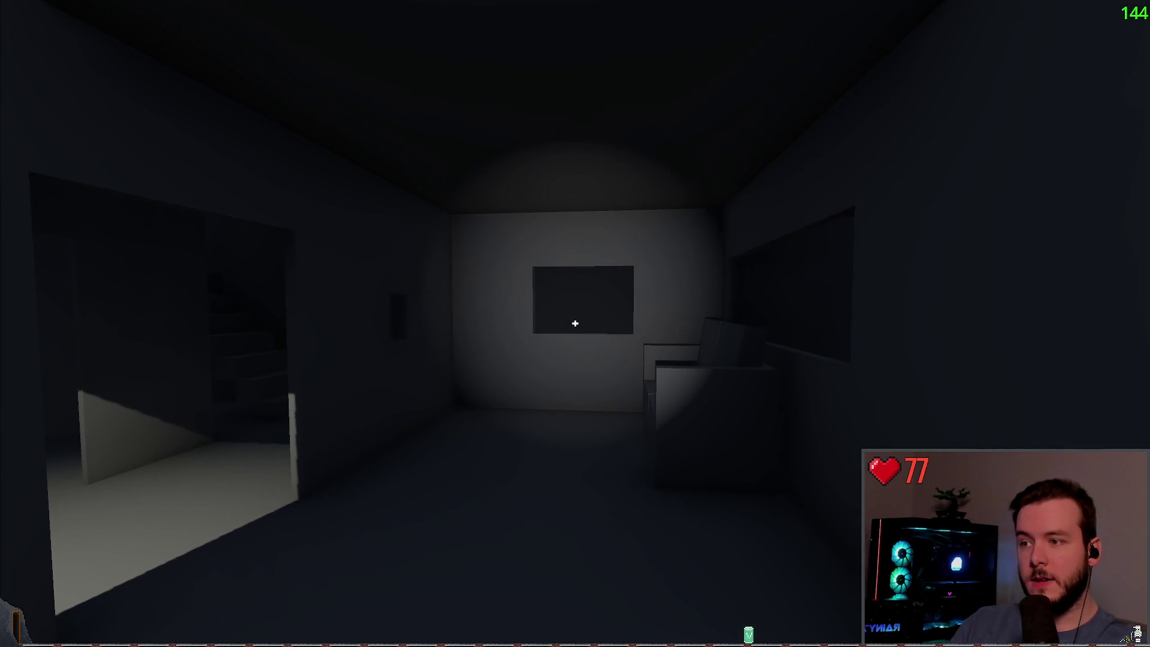
key(w)
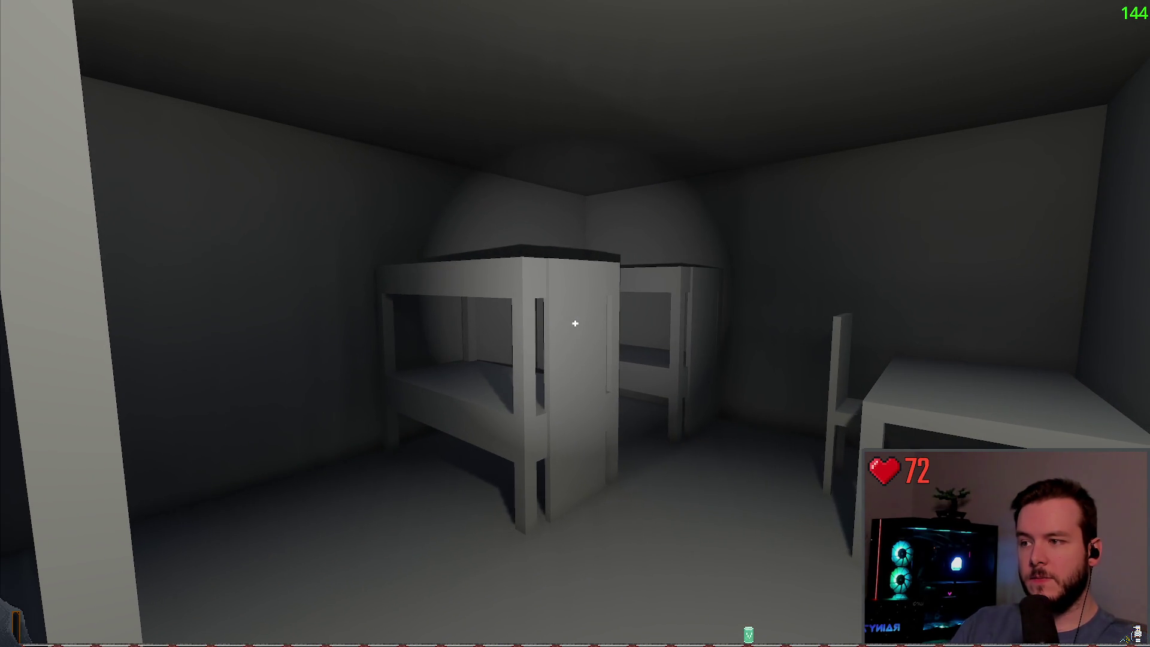
key(w)
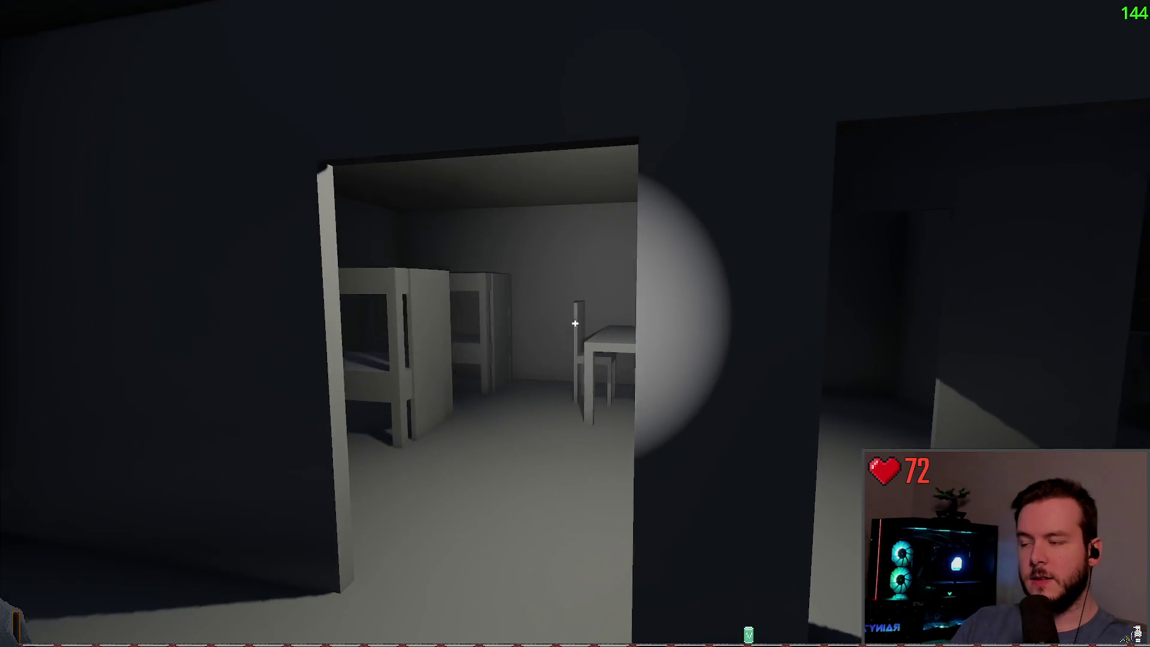
key(s)
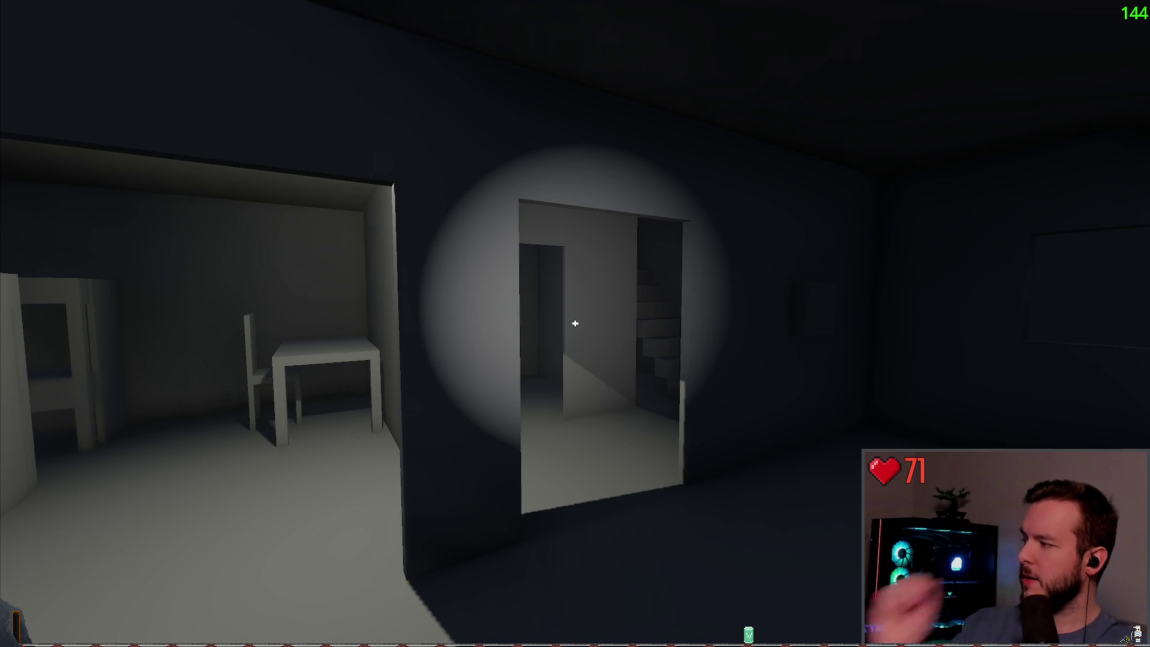
key(s)
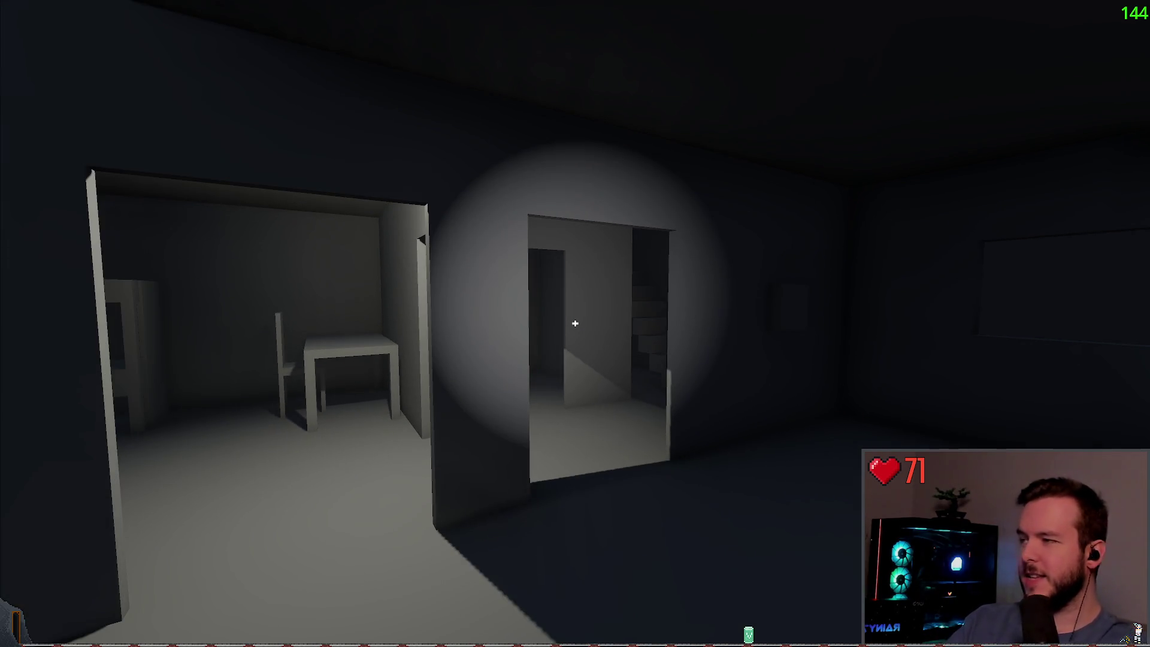
key(s)
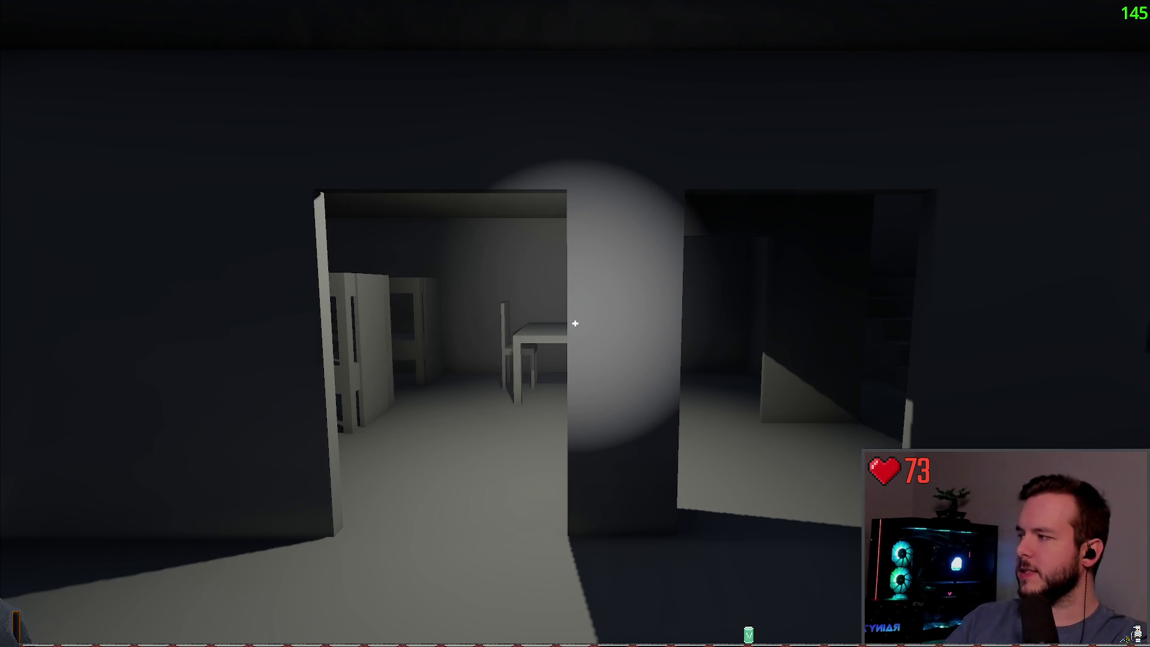
Walk through the doorway into the table room and down the hallway toward the dark window
key(w)
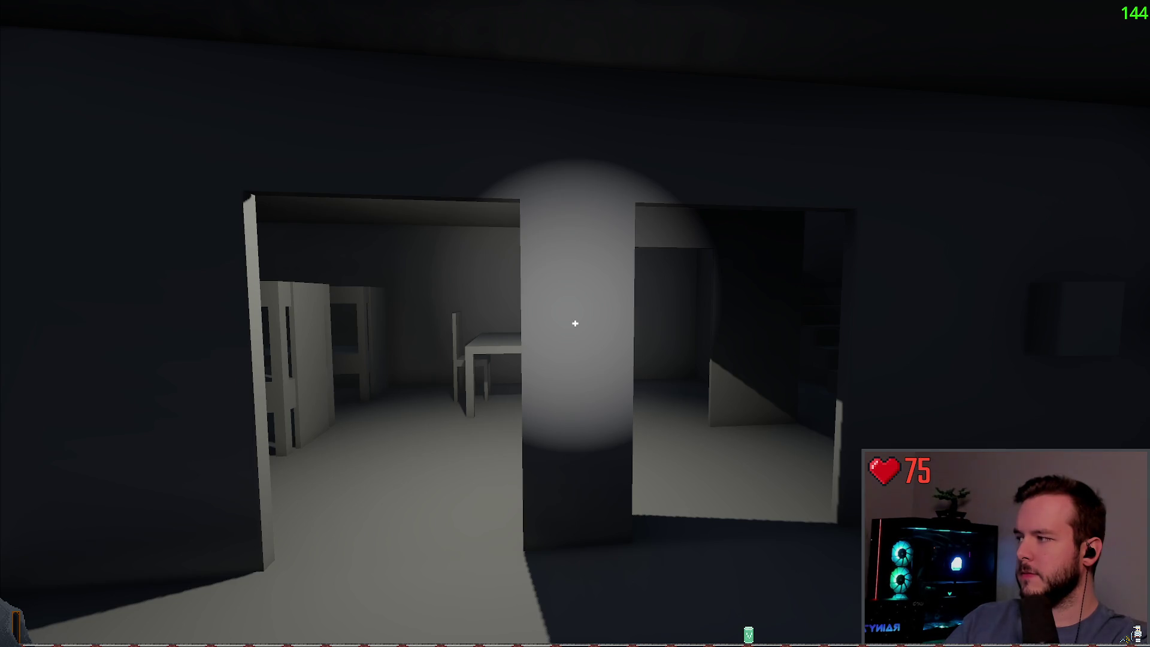
key(w)
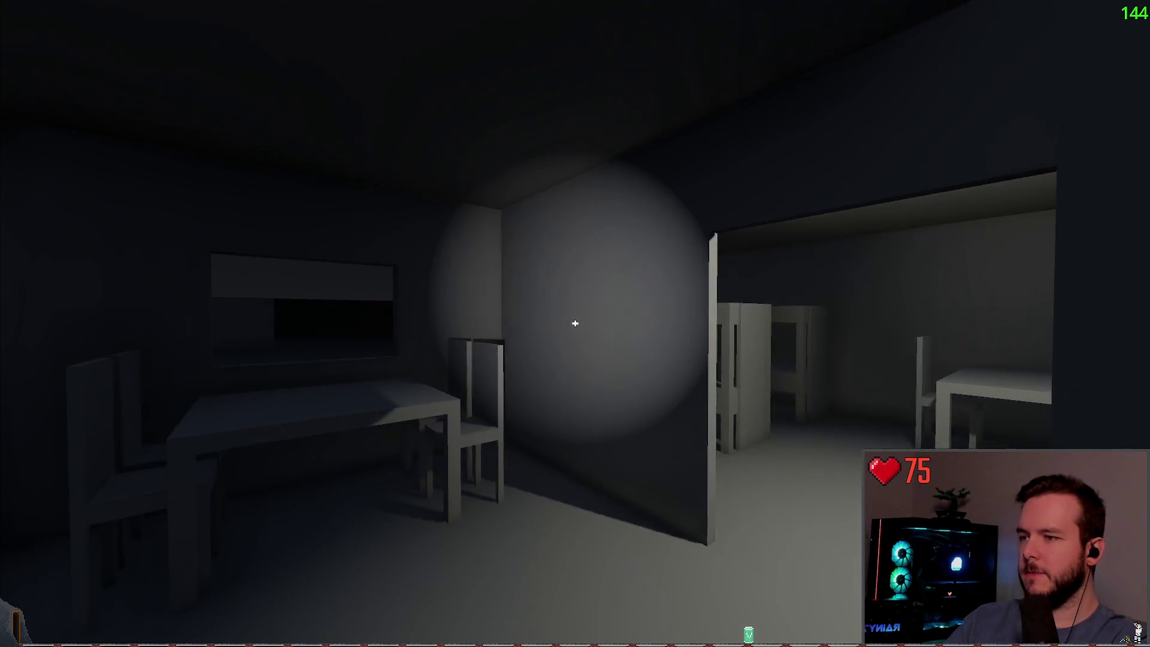
key(w)
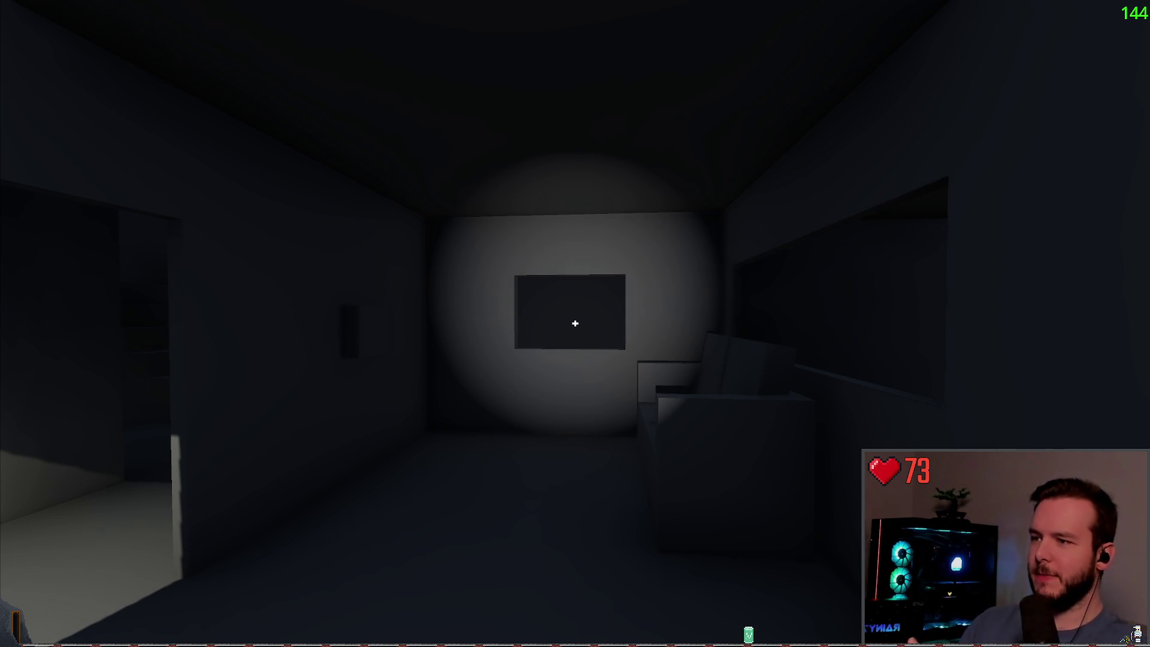
Walk through the left doorway, up the staircase and into the upstairs room with the monitor desk
key(w)
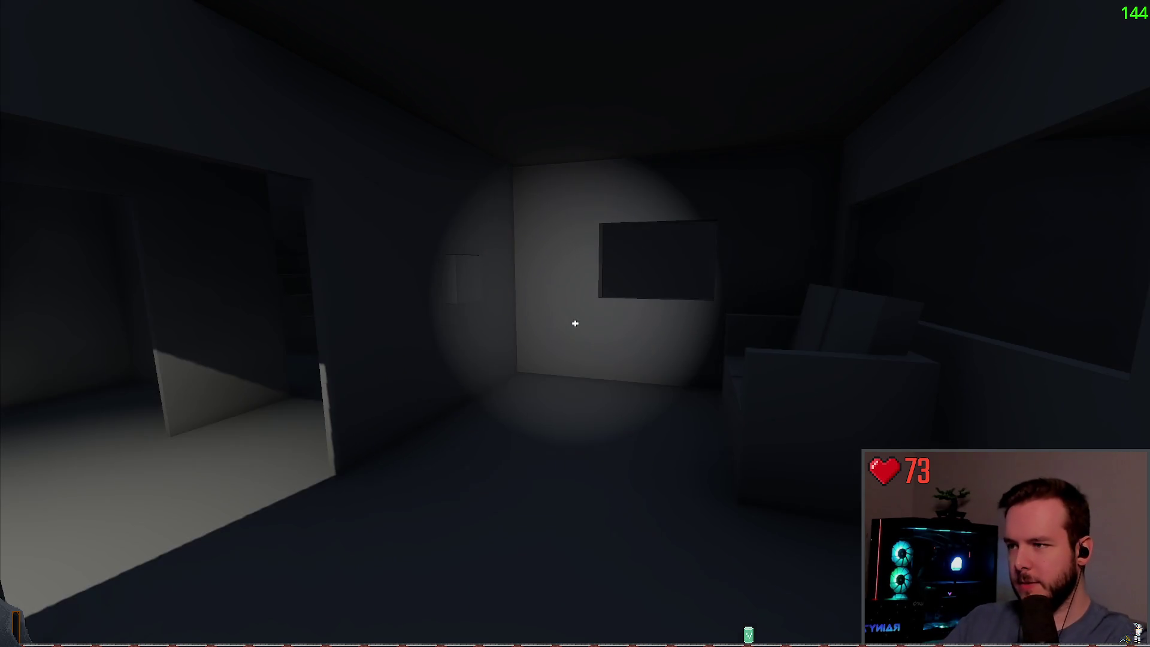
key(w)
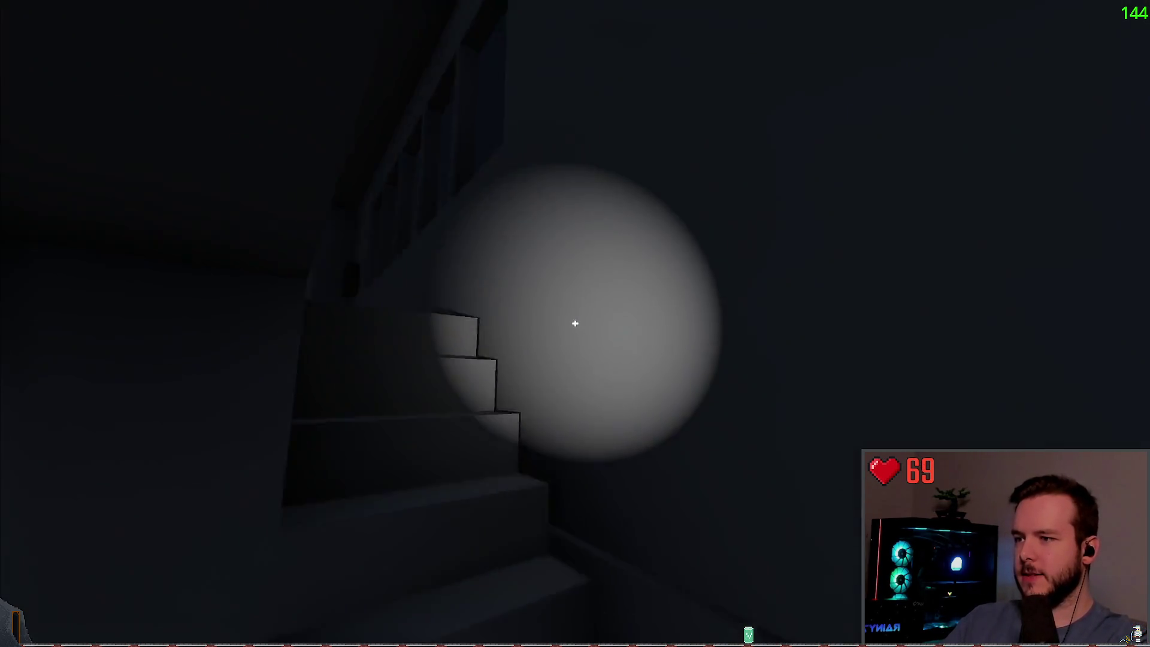
key(w)
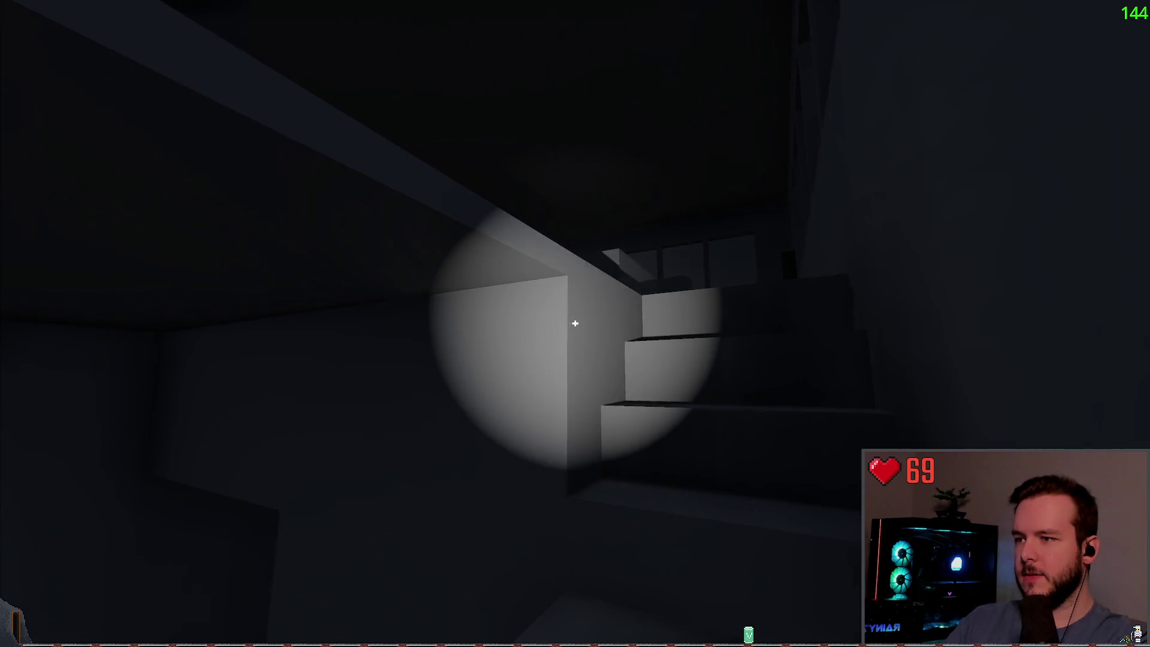
key(w)
key(w)
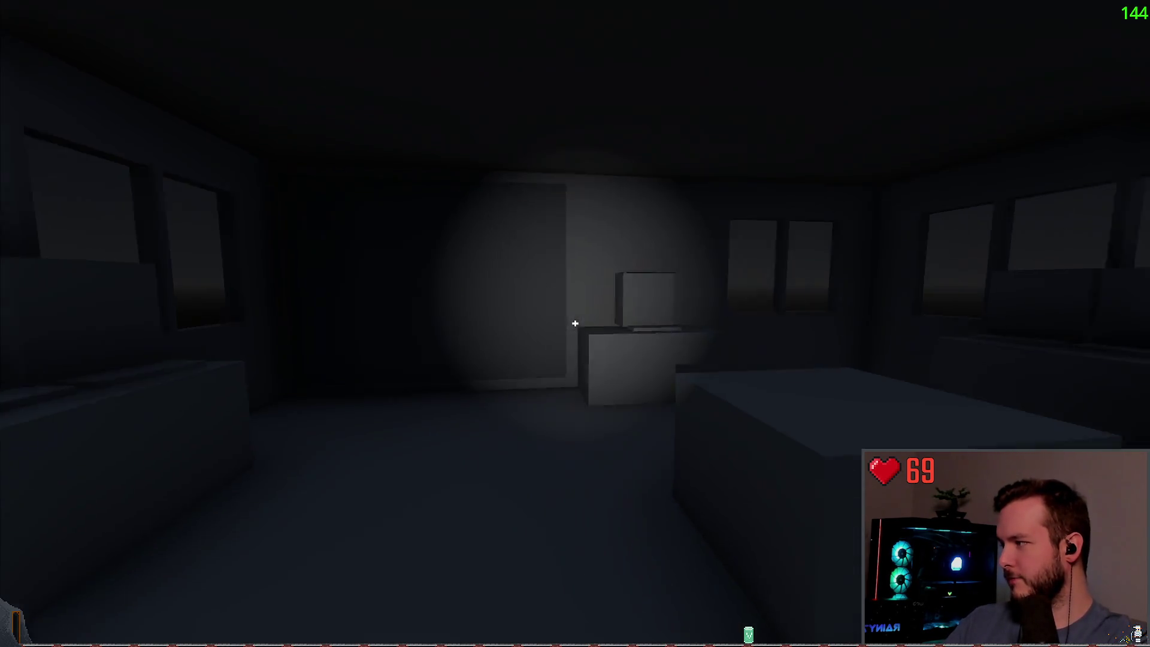
key(w)
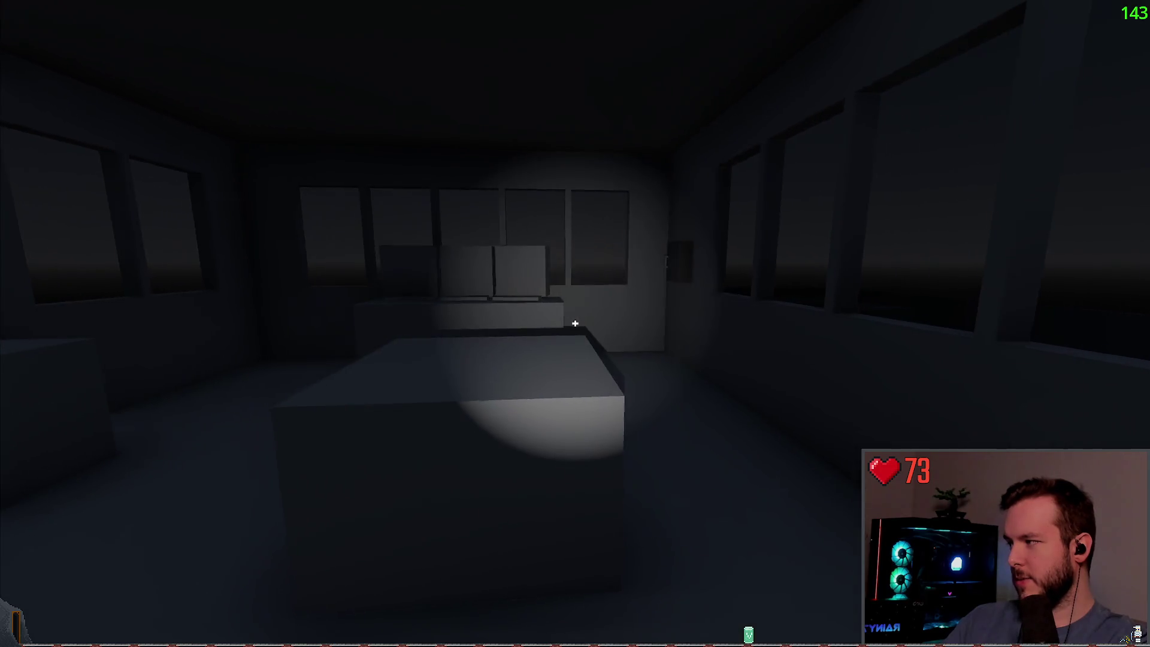
key(w)
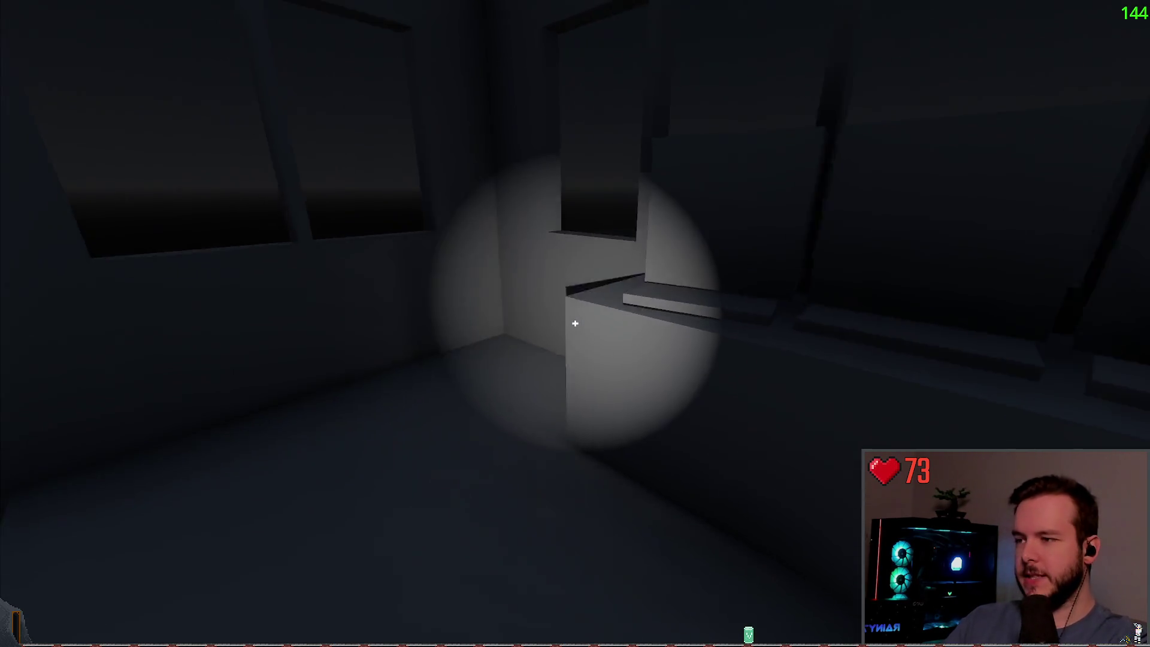
key(w)
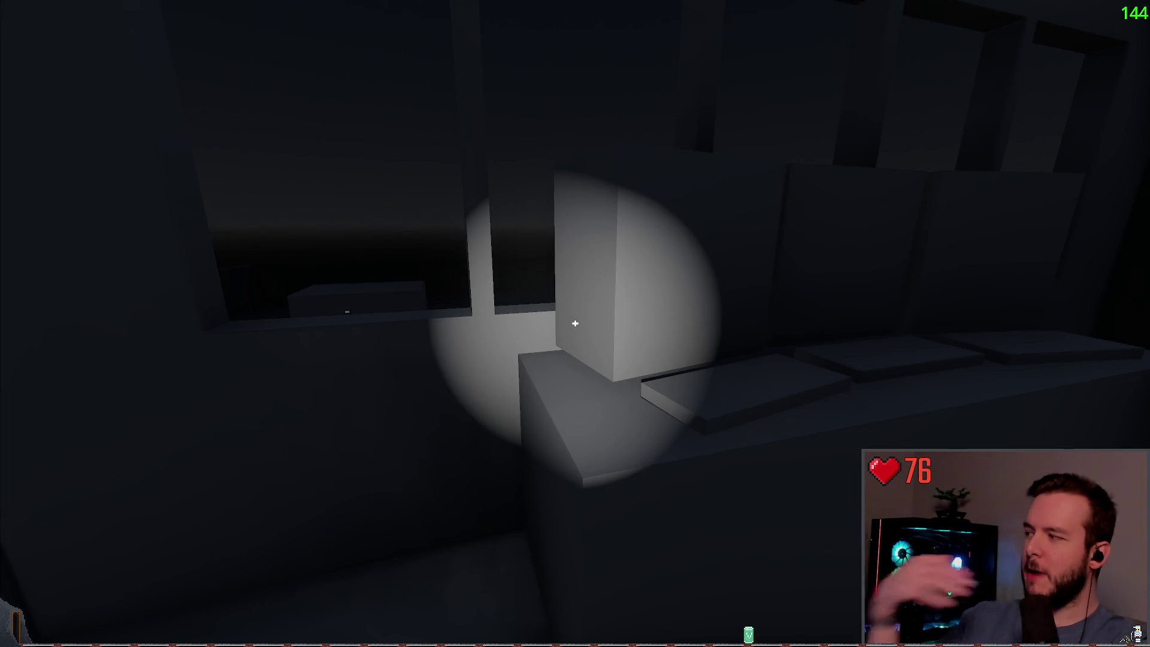
Walk the lit corridor and rooms, back up to face the monitor desk, and pause the game
key(w)
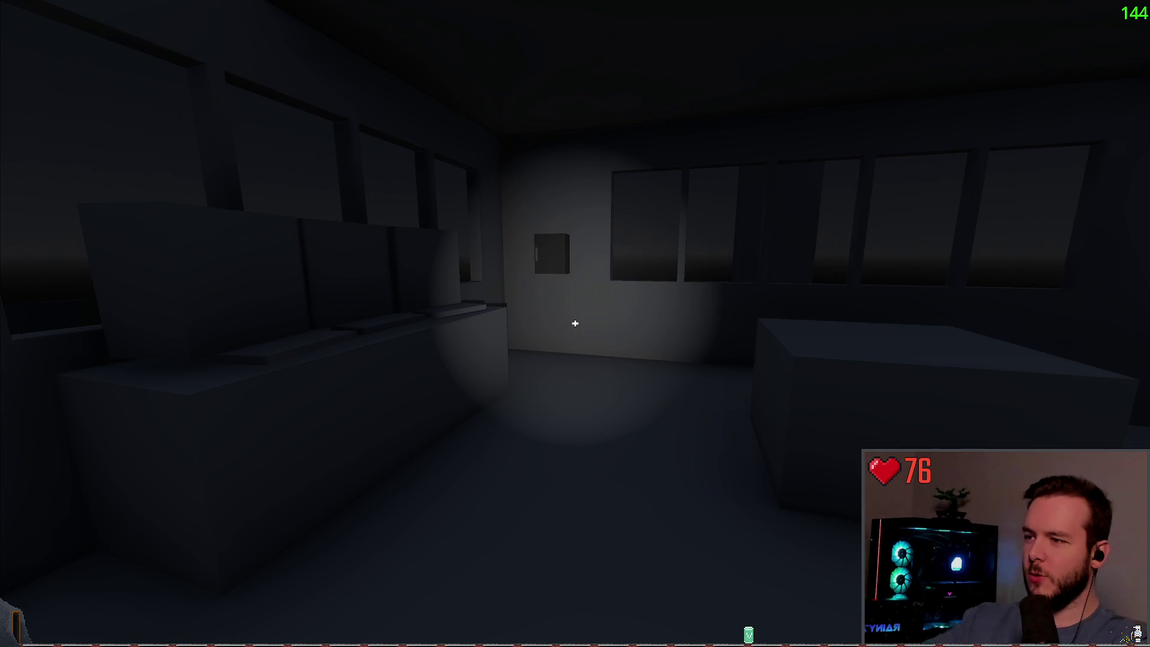
key(w)
key(w)
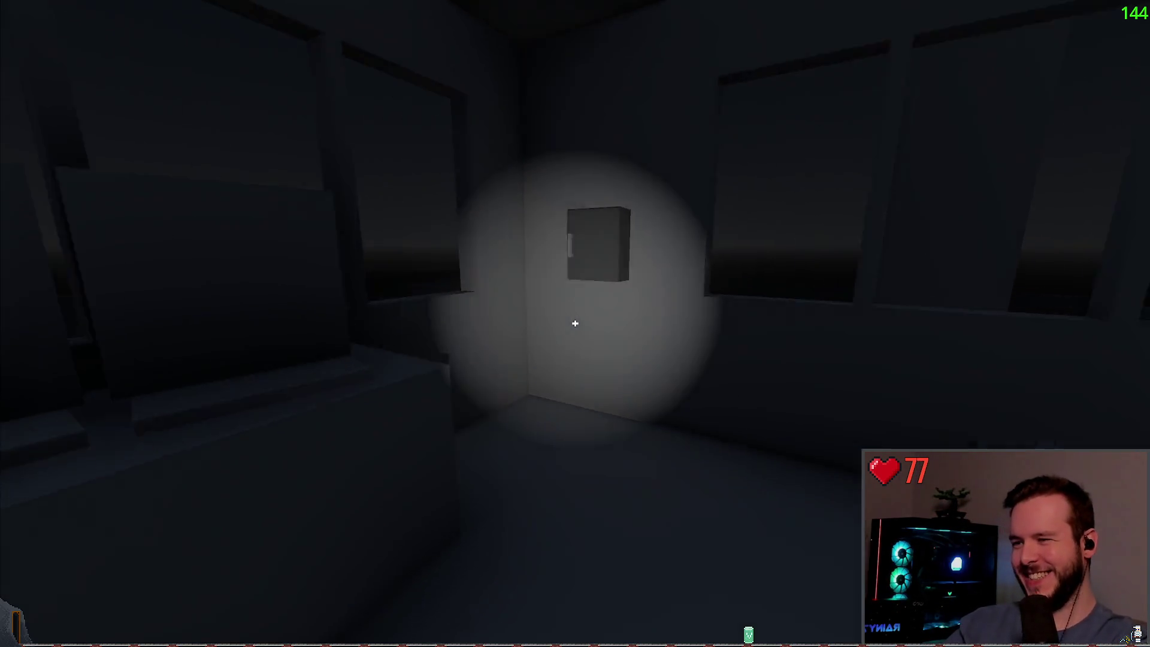
key(w)
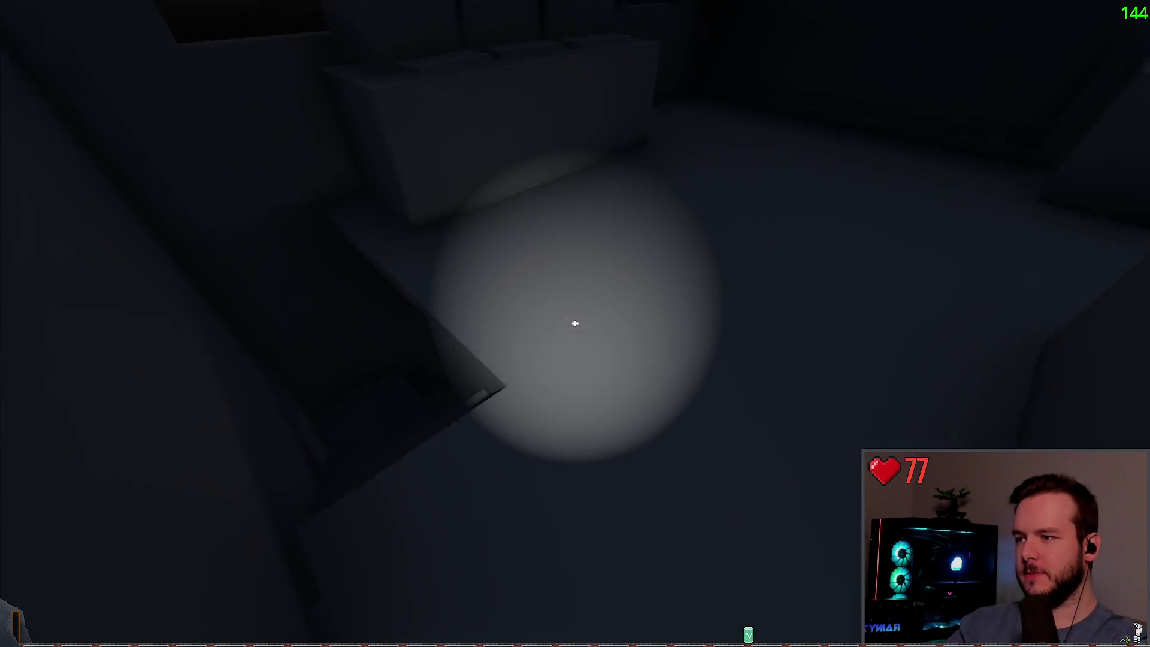
key(w)
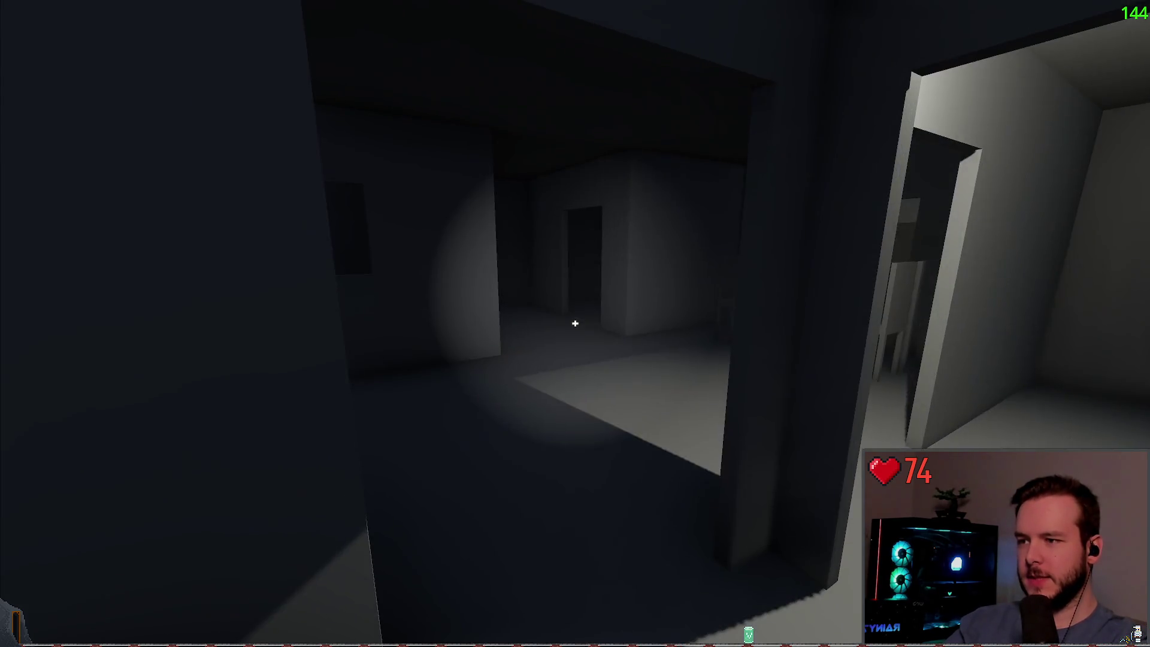
key(w)
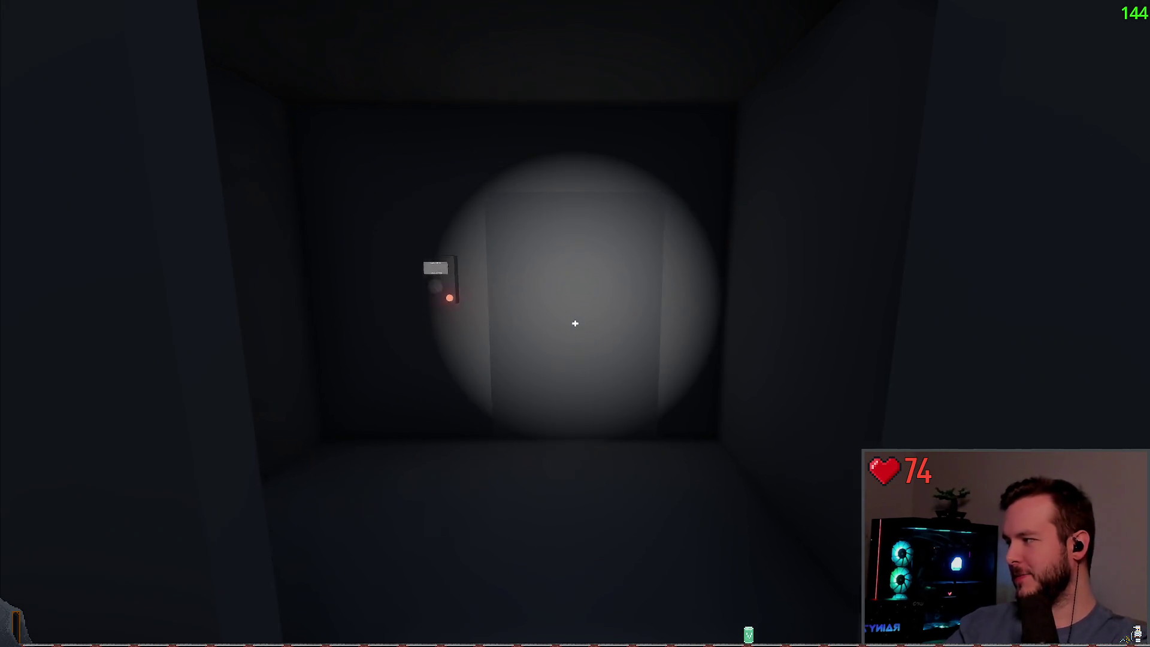
key(w)
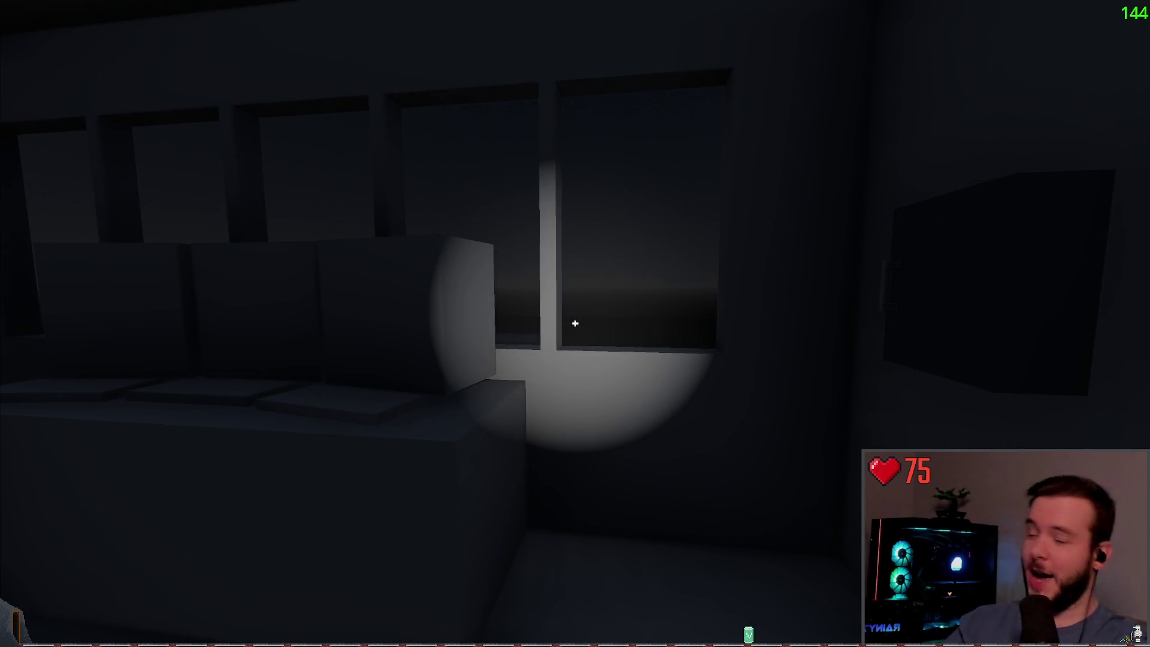
key(s)
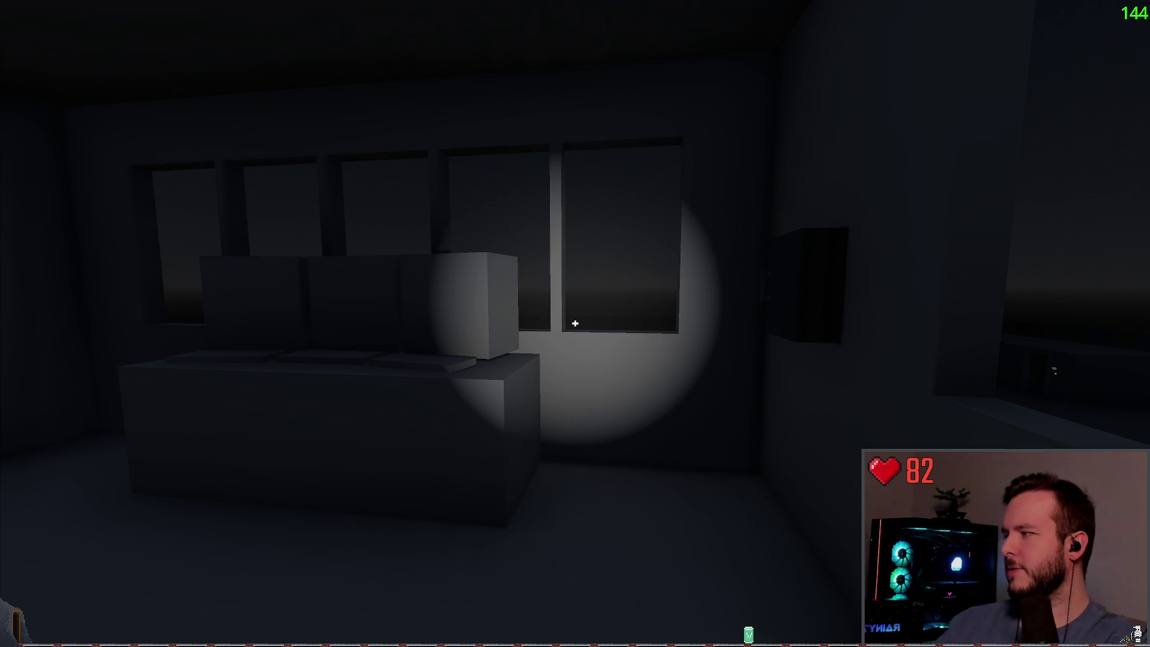
key(s)
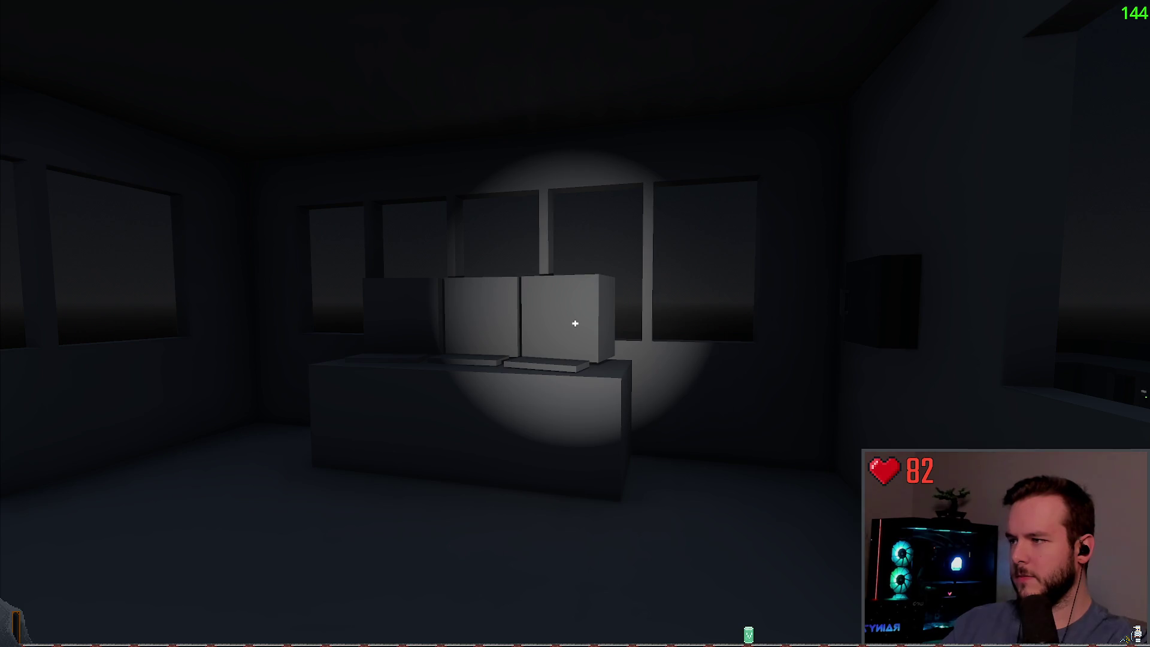
key(Escape)
Dev Quit the playtest back to the editor and switch to the level_0 scene
click(31, 376)
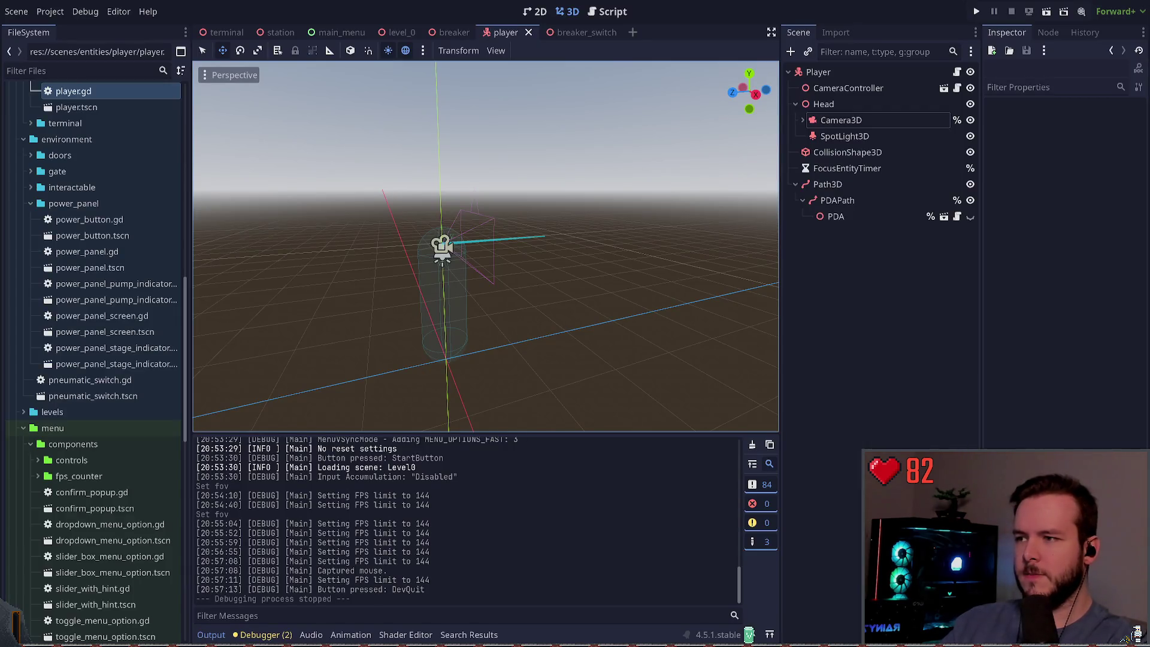
click(869, 306)
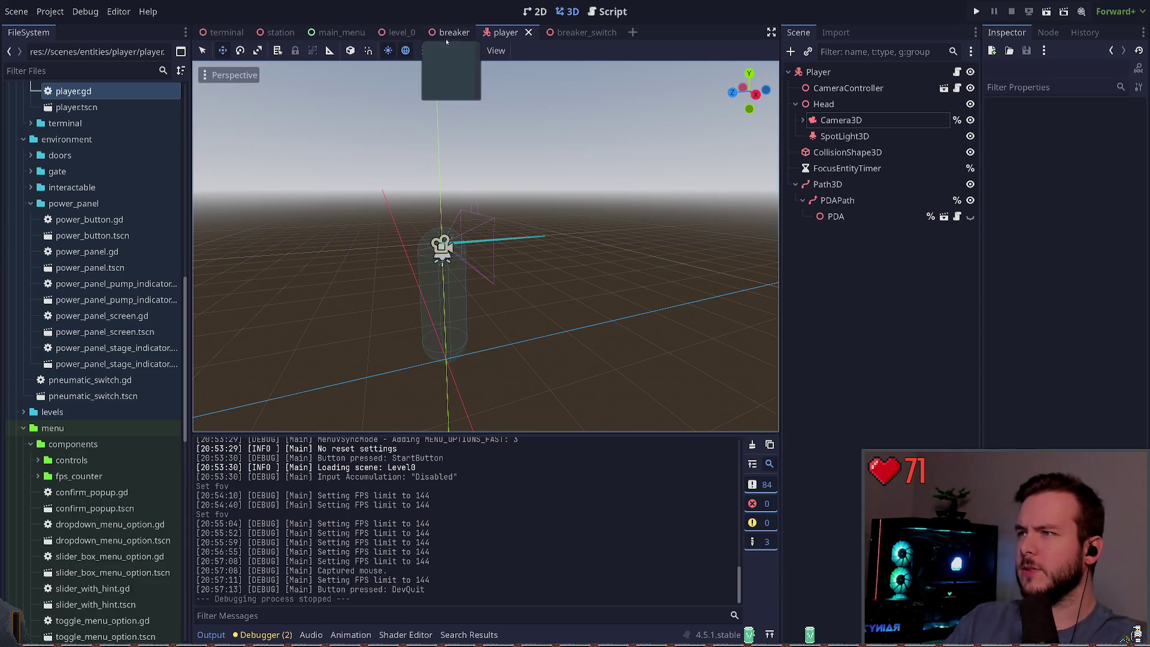
click(419, 33)
Orbit level_0 to view the building side-on, step down to Wall4, then switch to the station scene
drag(671, 217, 587, 196)
drag(757, 318, 743, 290)
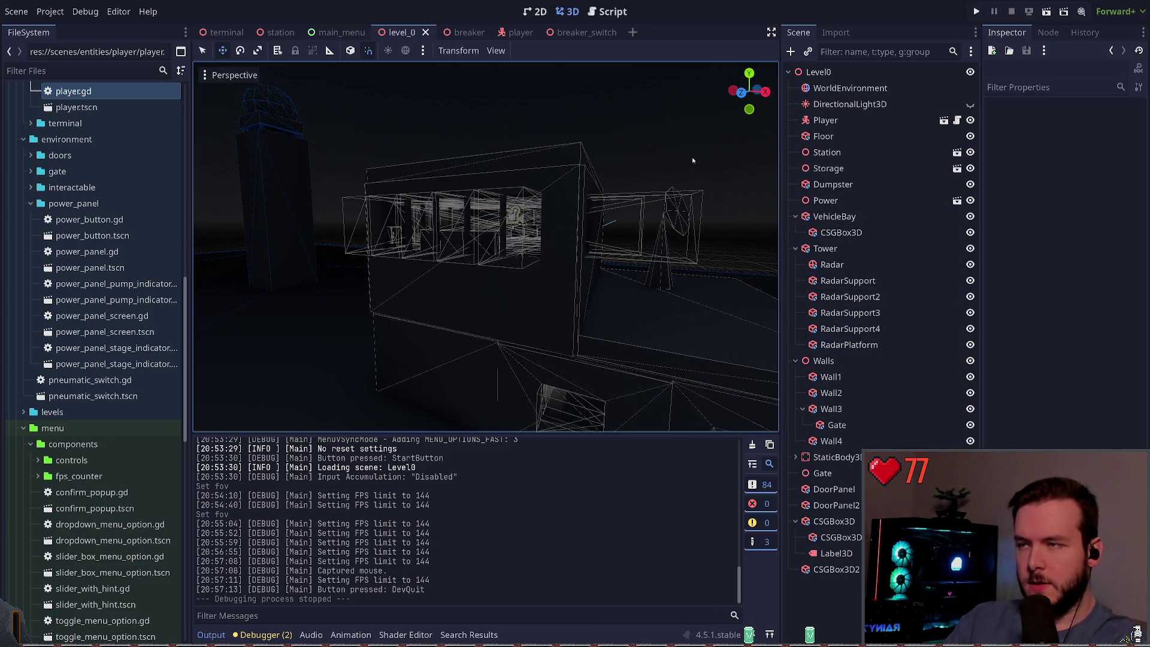
key(Down)
key(Down)
key(Down)
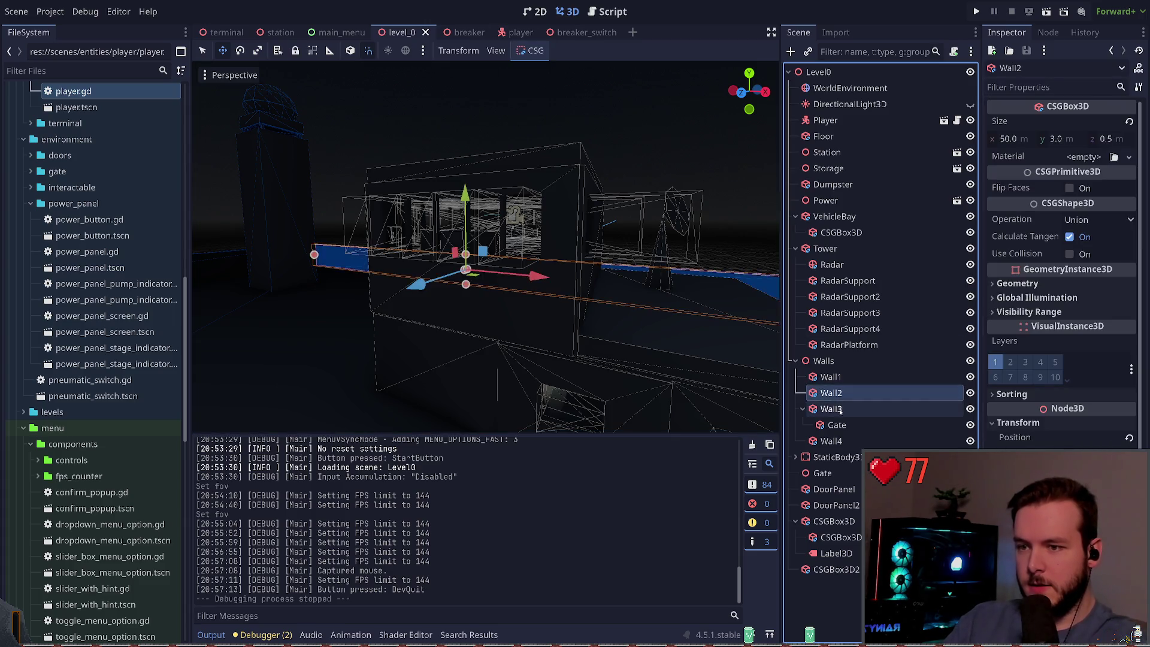
click(683, 148)
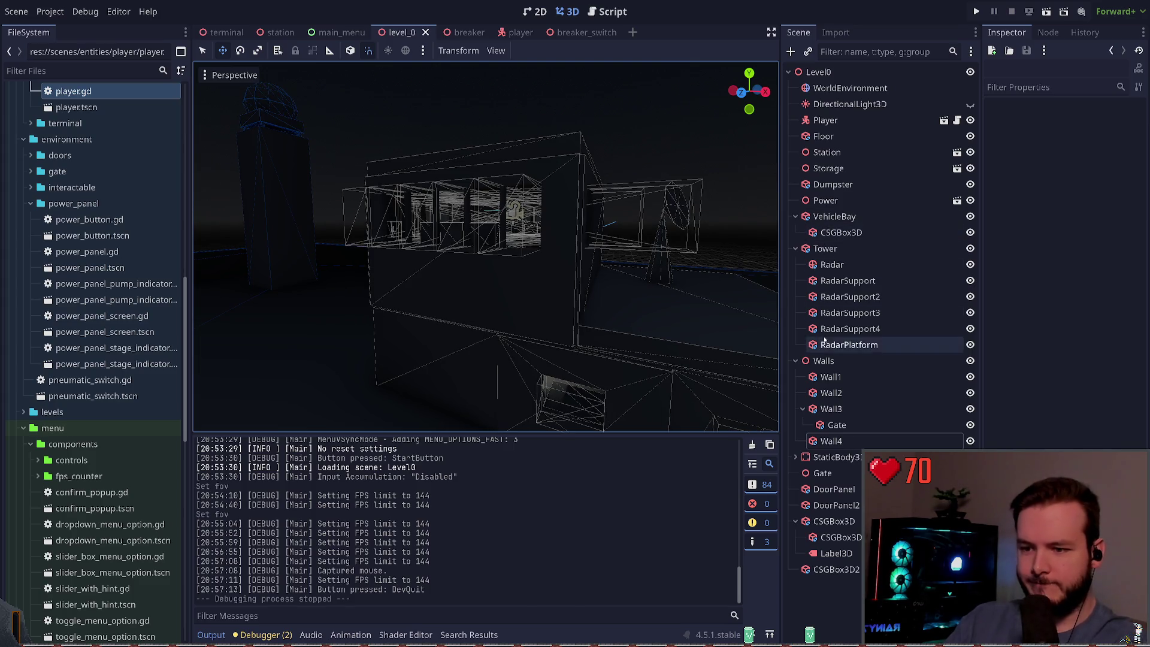
click(467, 34)
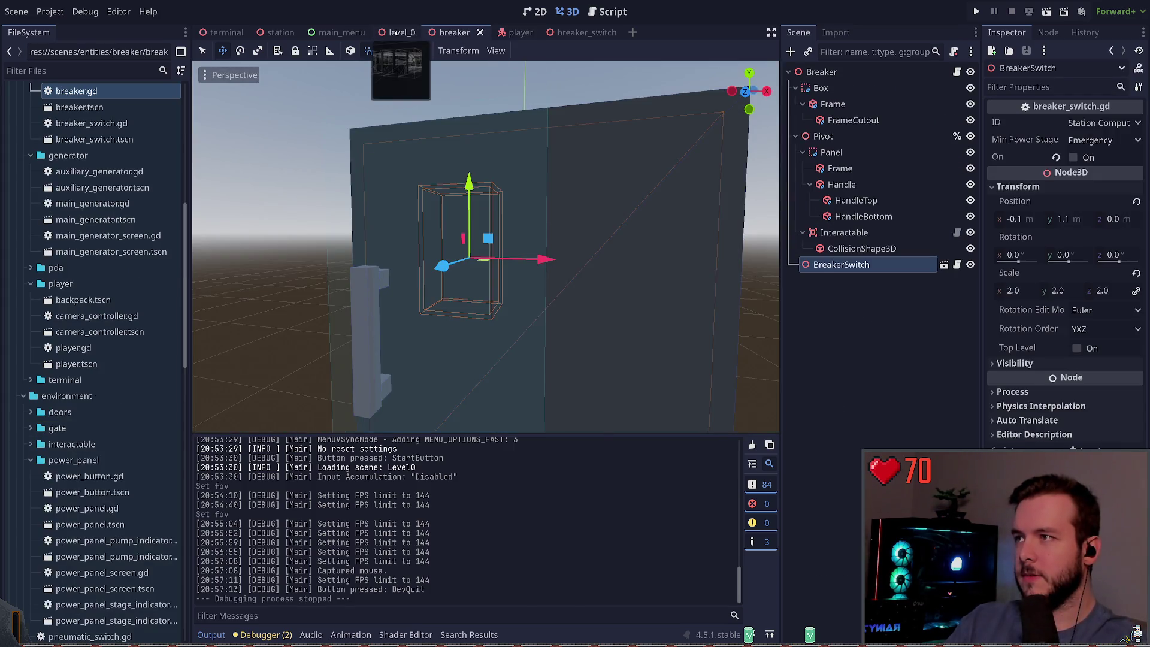
click(400, 32)
click(268, 33)
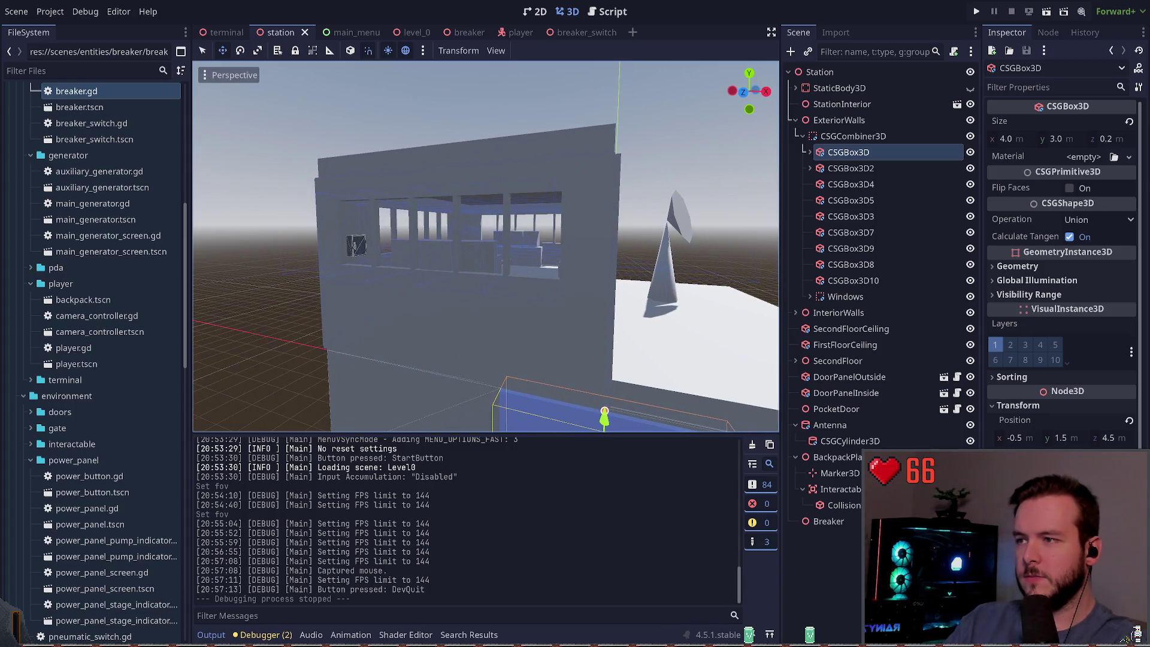
Expand and select the Windows cutout group, then bring the view closer around the station building
click(809, 296)
click(845, 297)
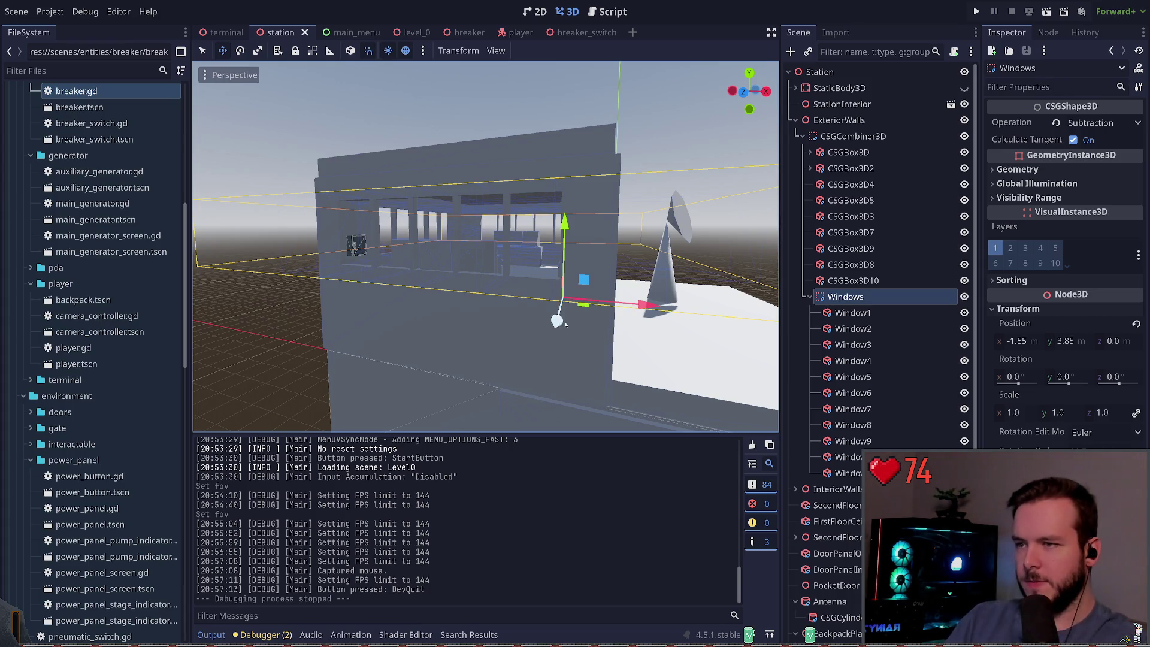
mouse_move(564, 224)
mouse_down()
mouse_move(612, 273)
mouse_move(599, 273)
mouse_move(599, 286)
mouse_move(601, 271)
mouse_move(599, 286)
mouse_move(575, 278)
mouse_up()
Fly the viewport camera inside the station to view the window wall with cutouts at 3.35
key(w)
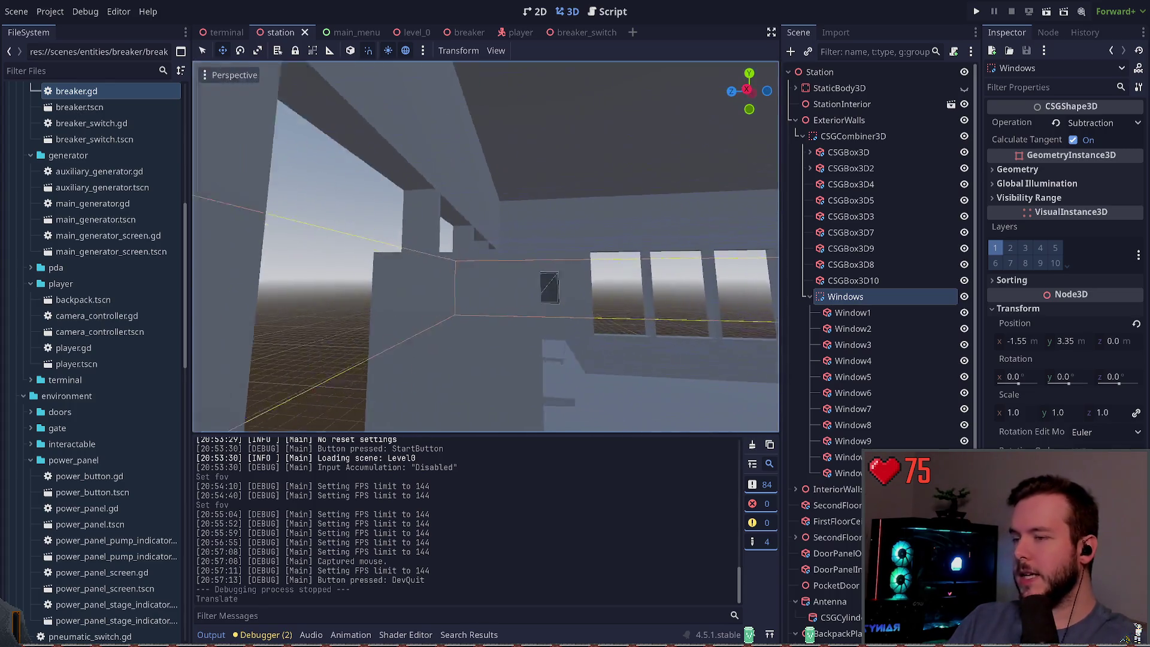
key(a)
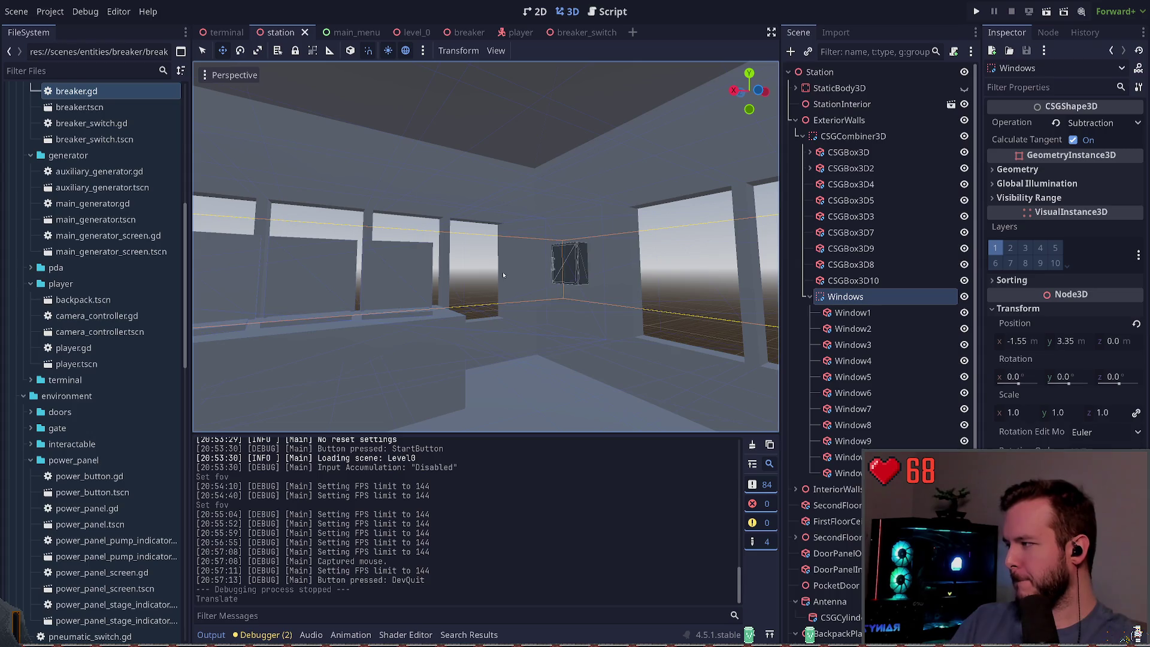
mouse_move(503, 275)
mouse_down()
mouse_move(503, 240)
mouse_move(595, 390)
mouse_up()
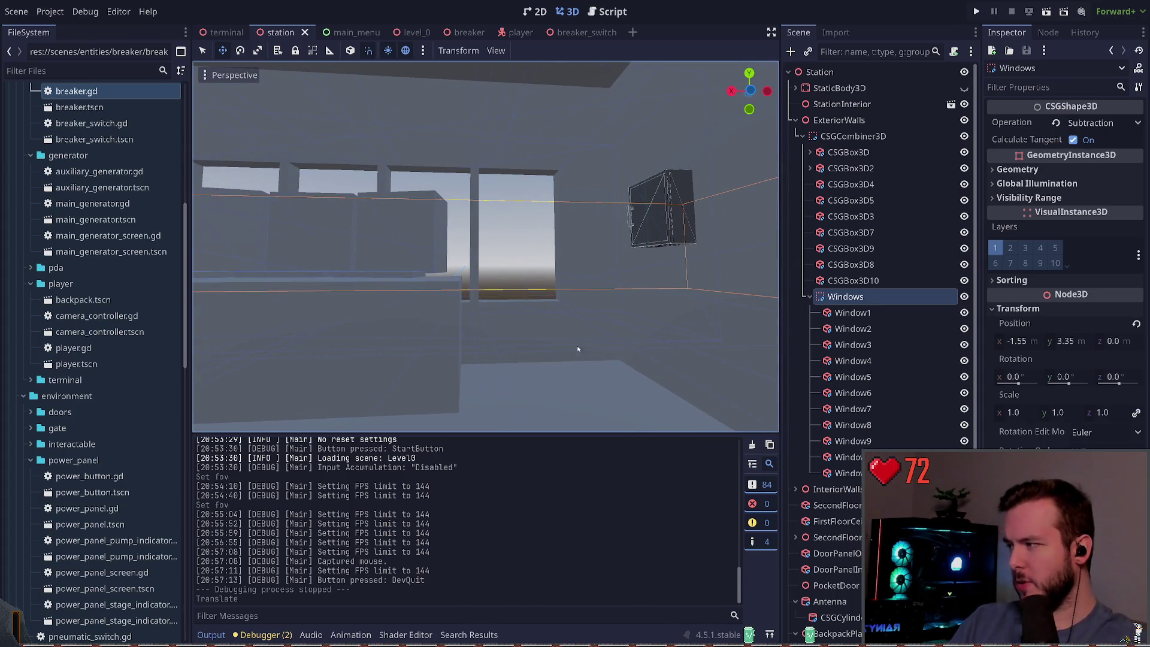
scroll(577, 349, down, 4)
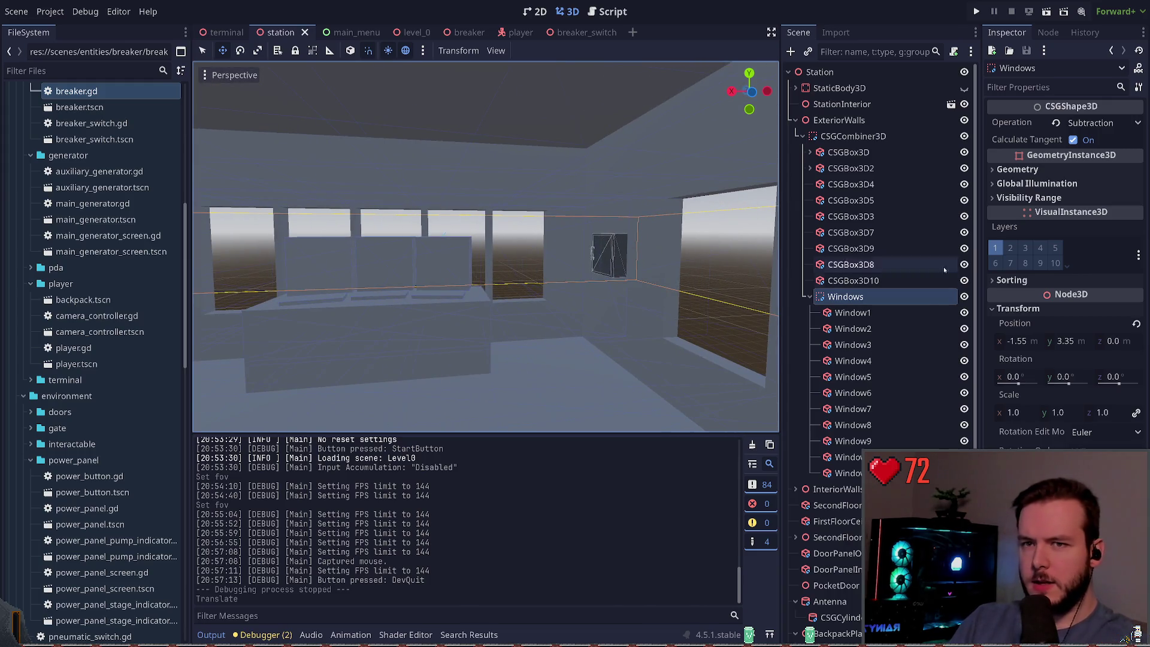
mouse_move(433, 187)
mouse_down()
mouse_move(398, 198)
mouse_move(425, 193)
mouse_up()
Select the wall box CSGBox3D8 and its Position y, then open the StationInterior scene
click(850, 264)
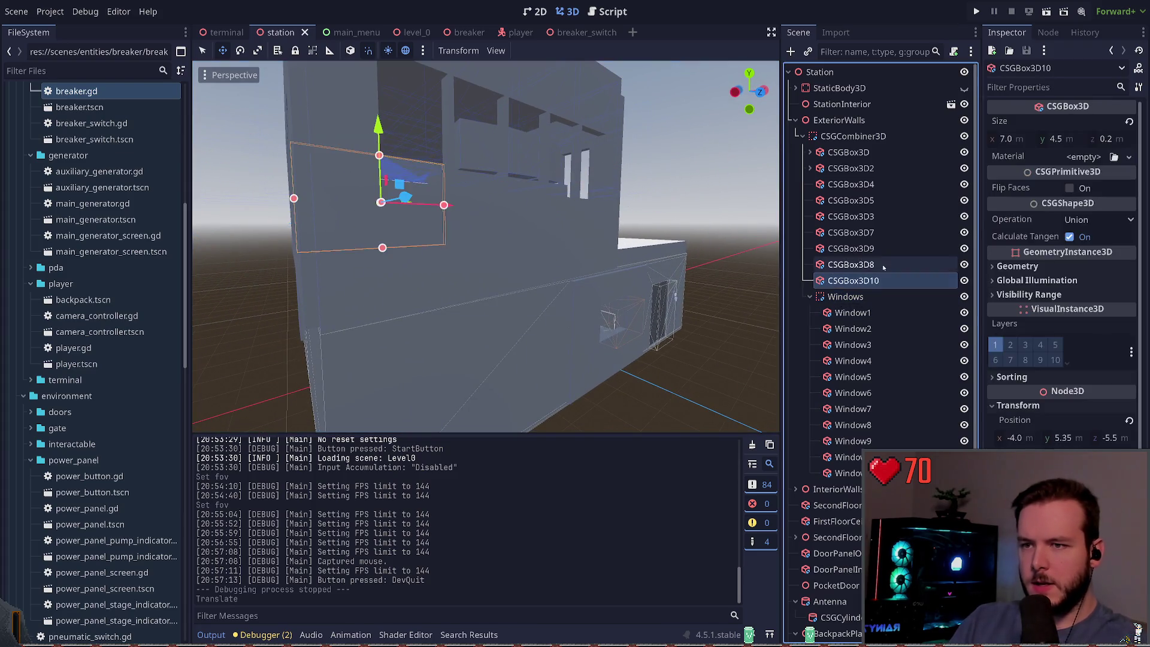
click(1076, 438)
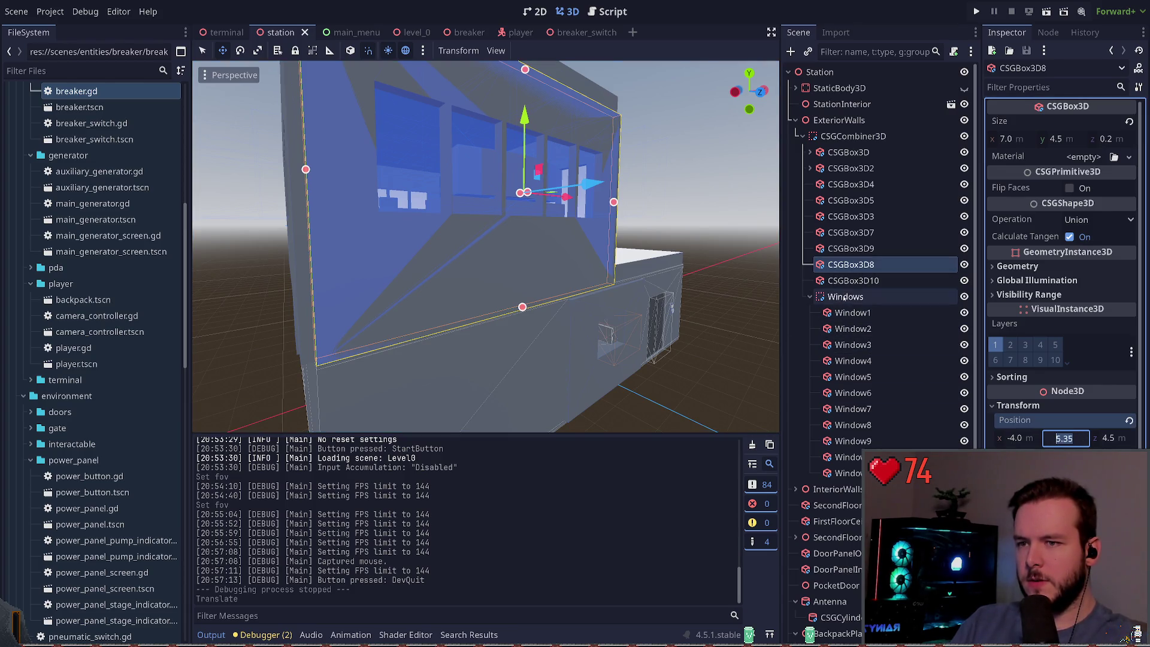
scroll(574, 331, up, 5)
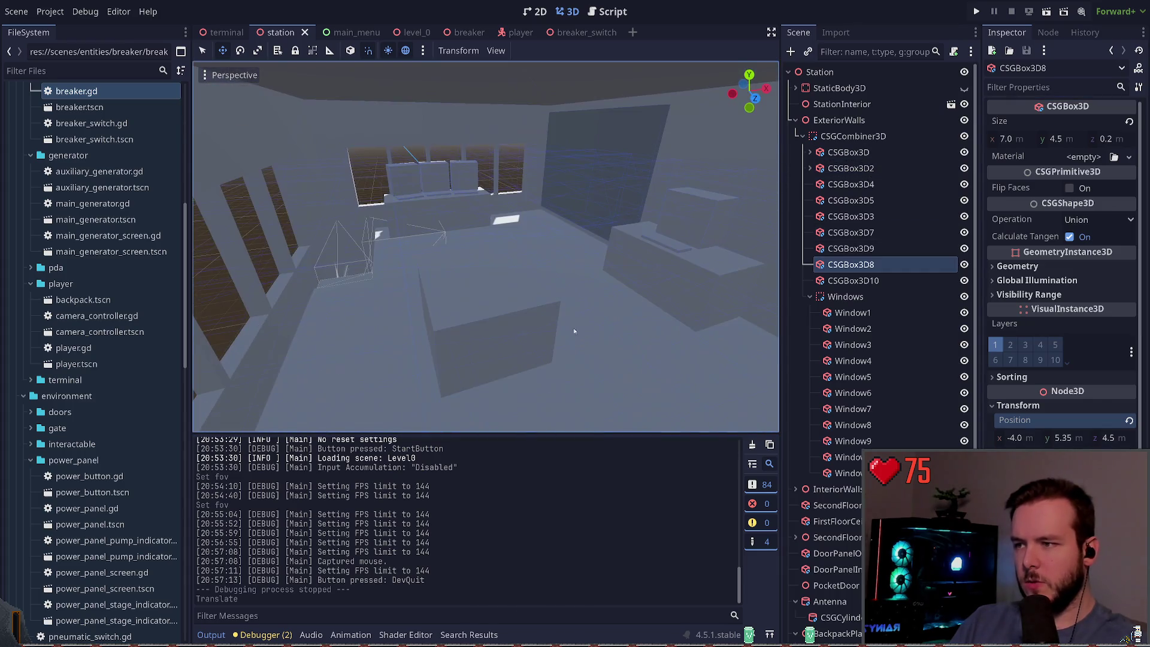
click(596, 356)
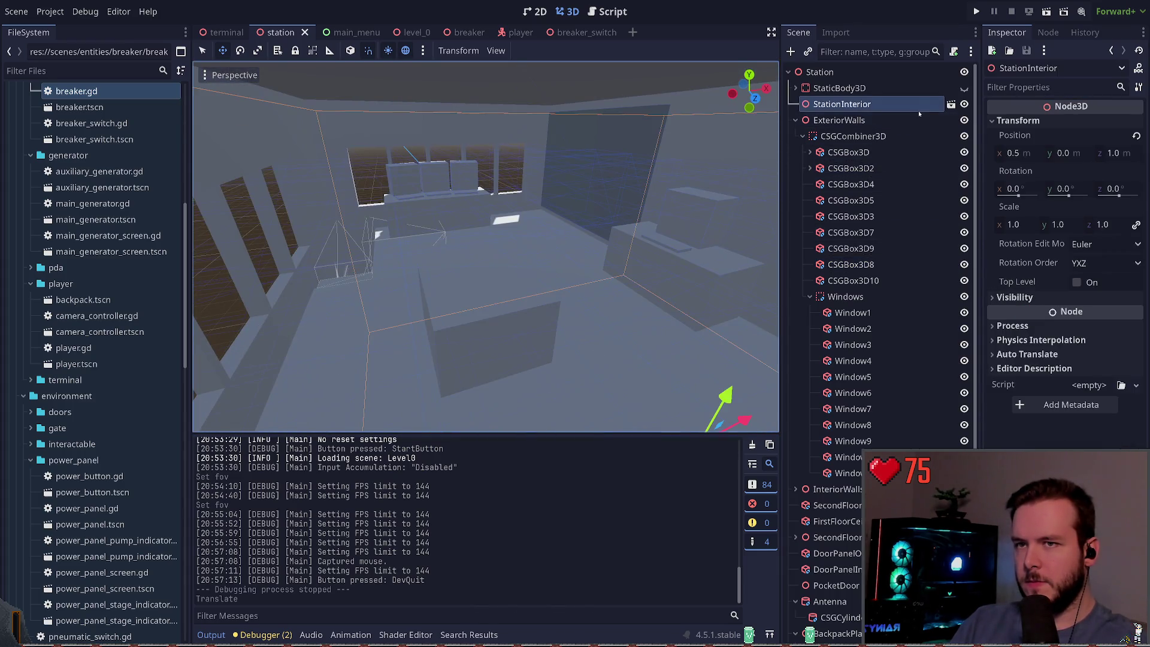
click(950, 105)
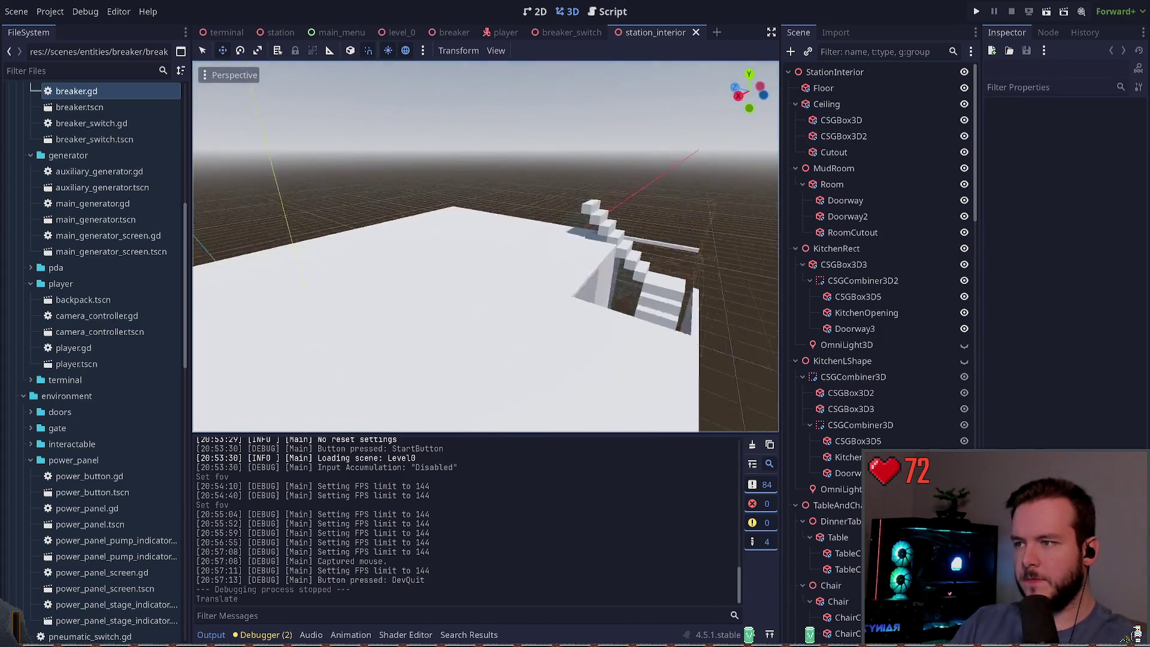
click(477, 272)
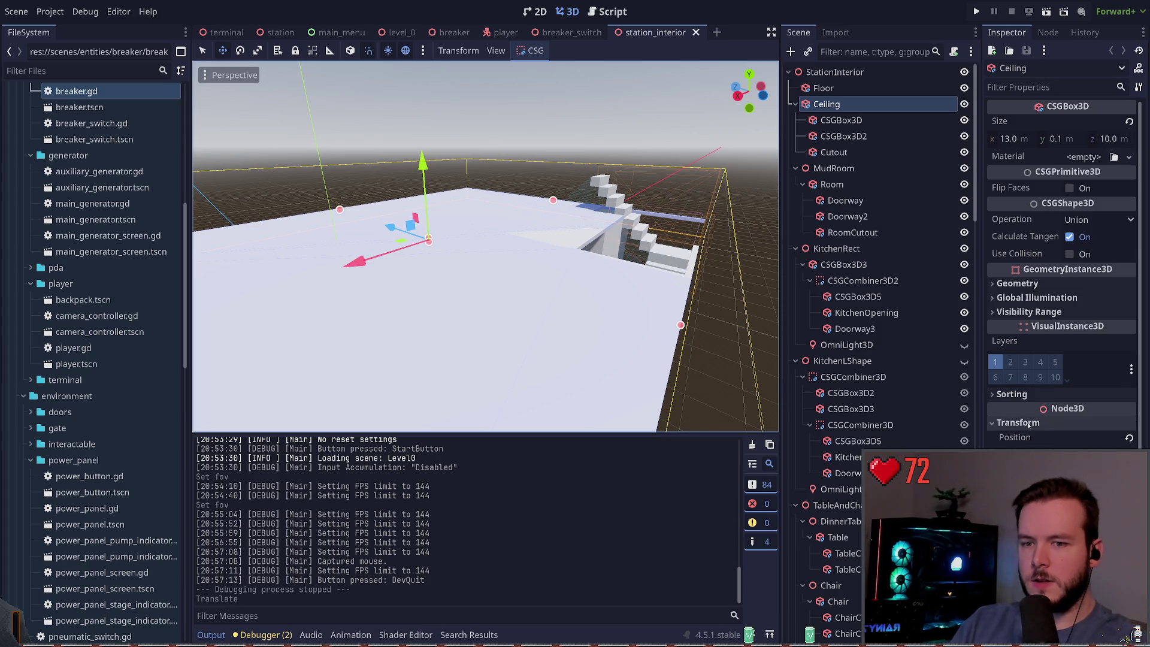
mouse_move(745, 341)
mouse_down()
mouse_move(652, 309)
mouse_move(661, 182)
mouse_up()
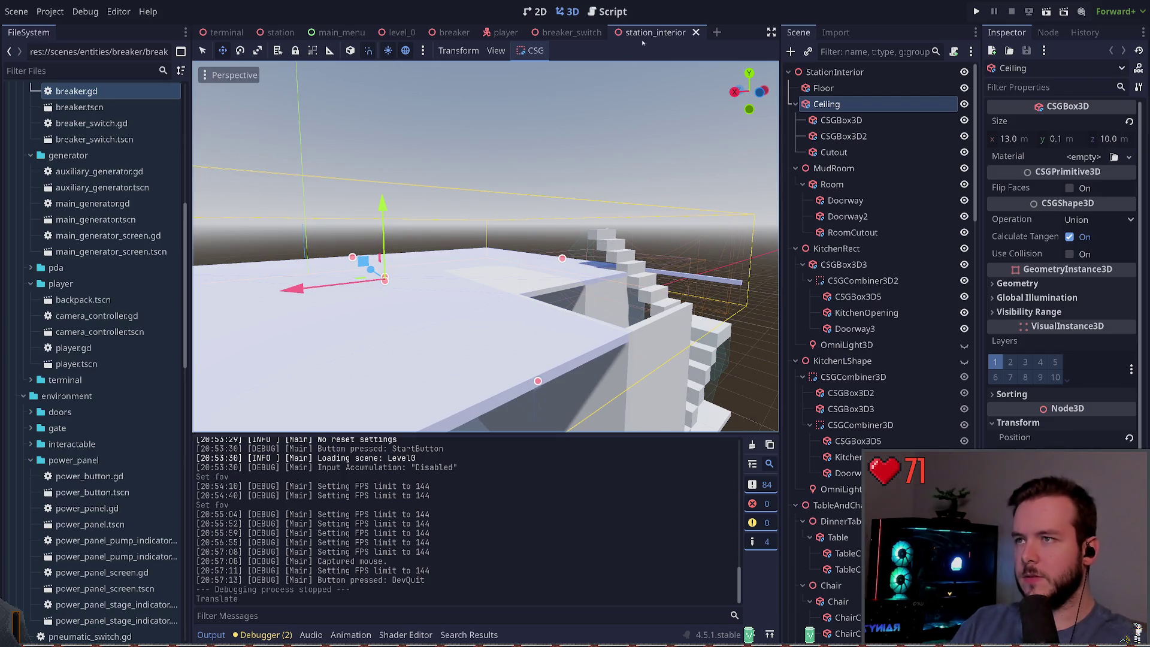
click(697, 32)
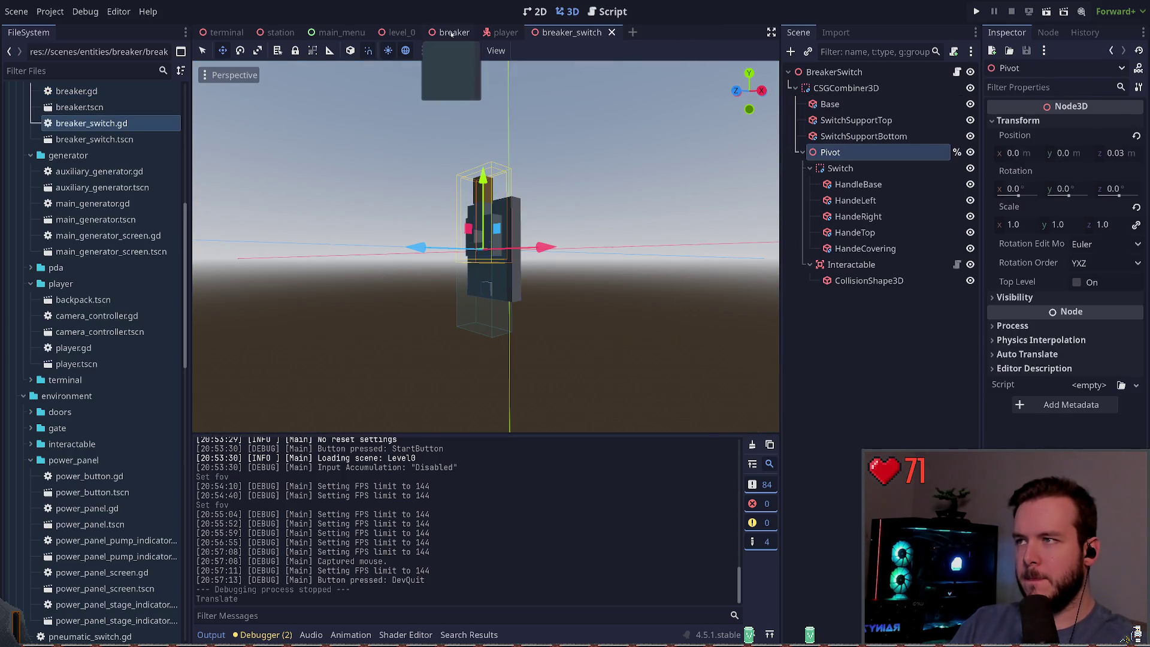
click(454, 32)
click(362, 33)
click(401, 32)
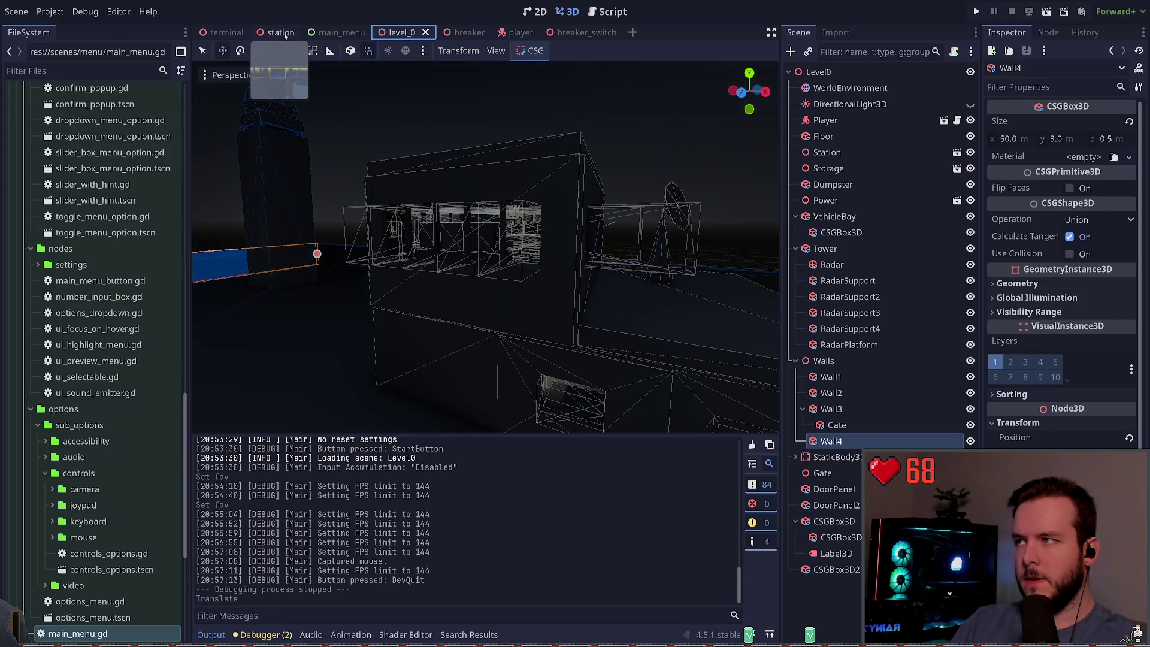
click(280, 32)
mouse_move(405, 83)
mouse_down()
mouse_move(423, 179)
mouse_move(443, 191)
mouse_up()
click(863, 296)
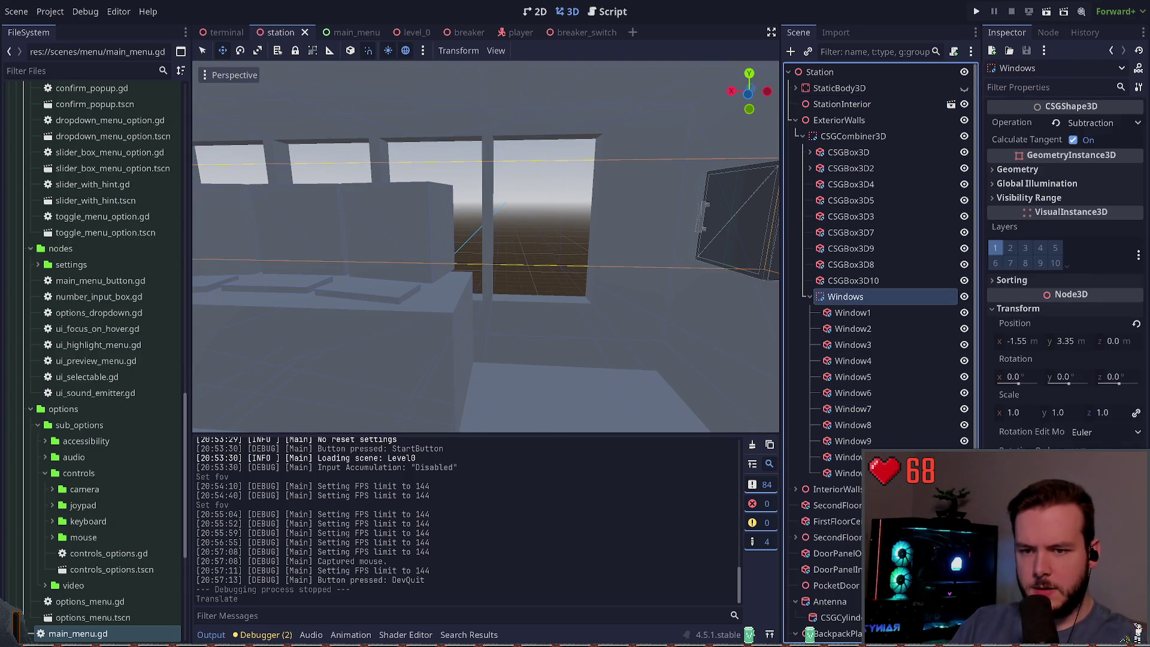
Set the Windows' Position y to 3.6, then save and run the game into the level
mouse_move(485, 246)
mouse_down()
mouse_move(419, 233)
mouse_move(473, 242)
mouse_move(437, 233)
mouse_up()
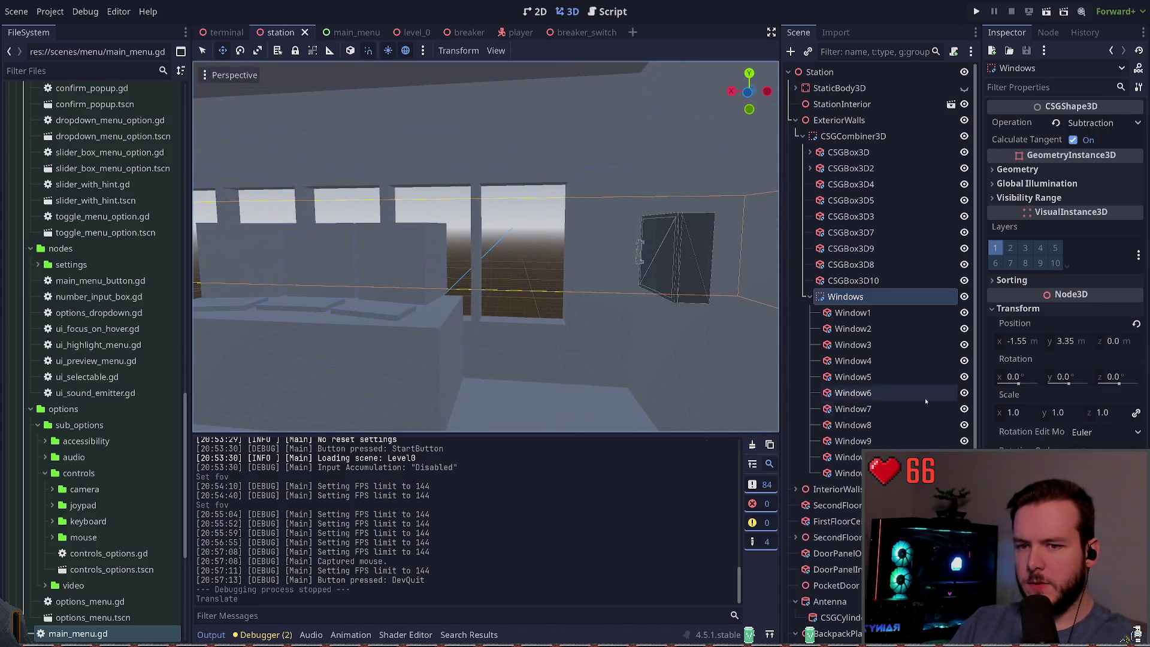
click(1080, 342)
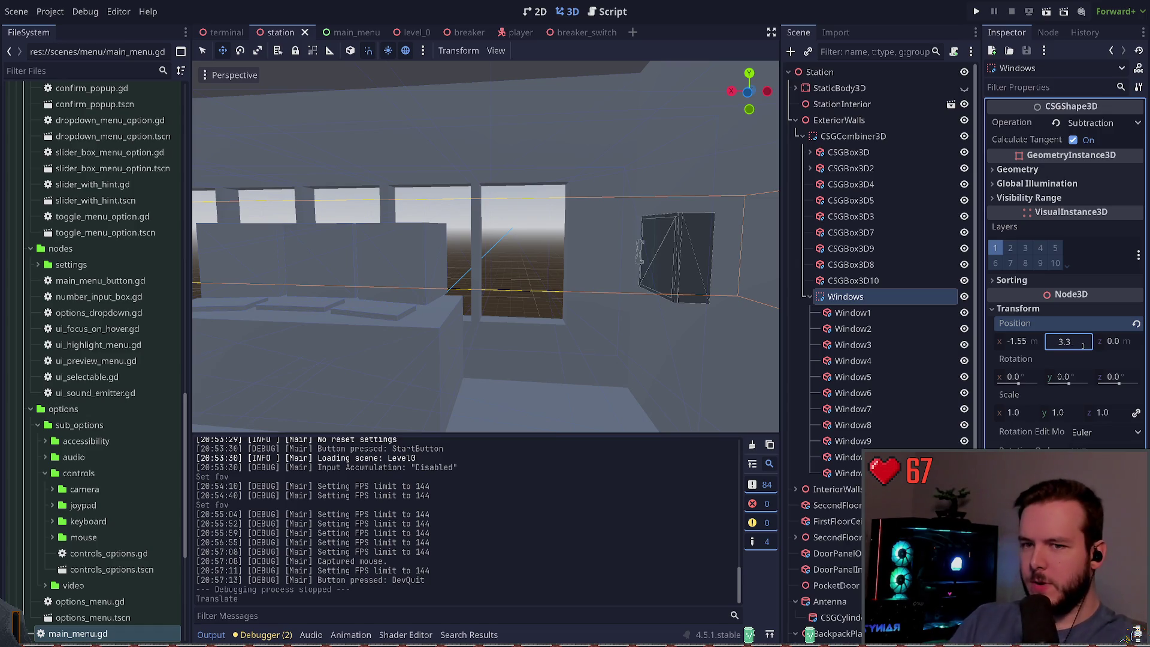
text(6)
key(Return)
key(F5)
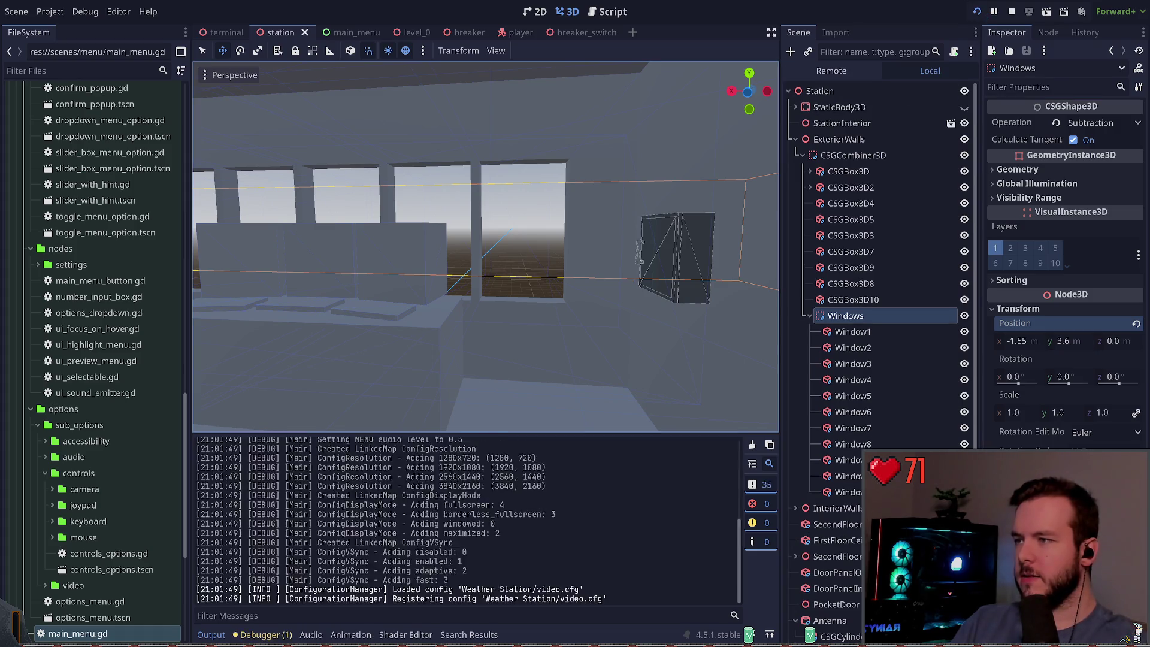
key(Return)
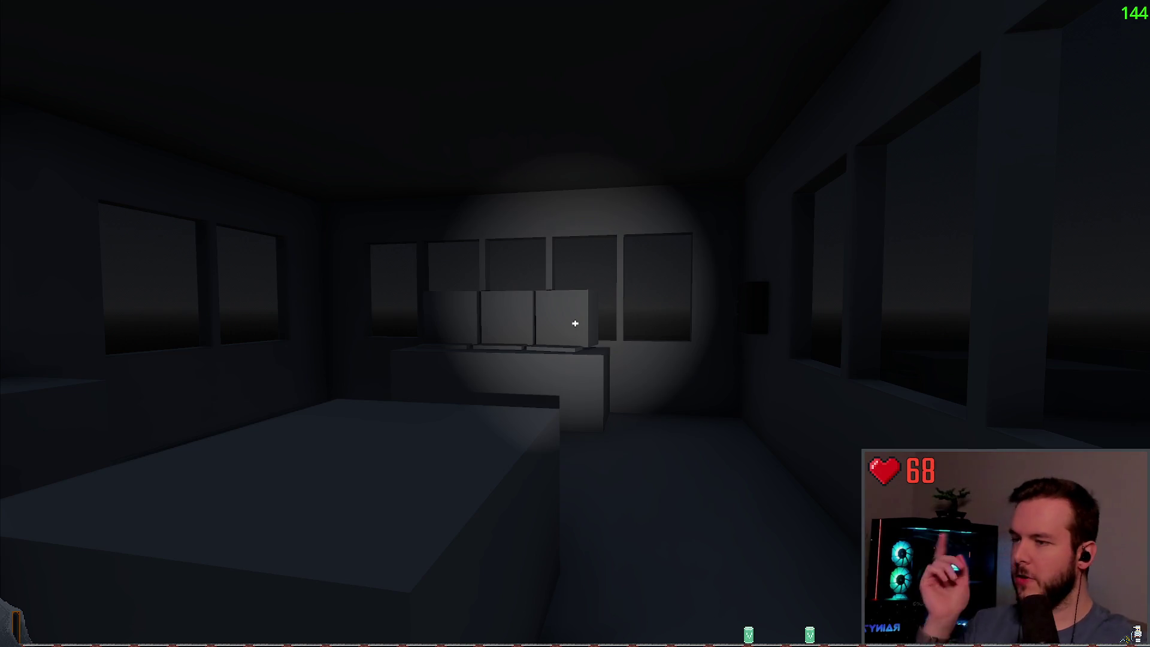
key(s)
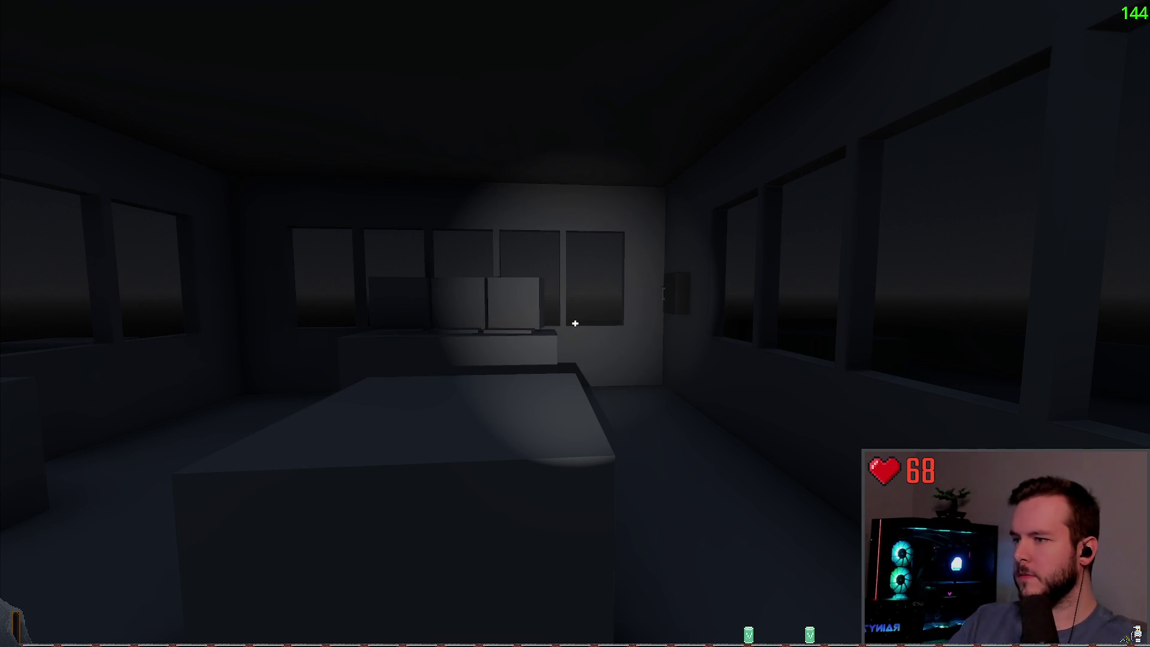
key(s)
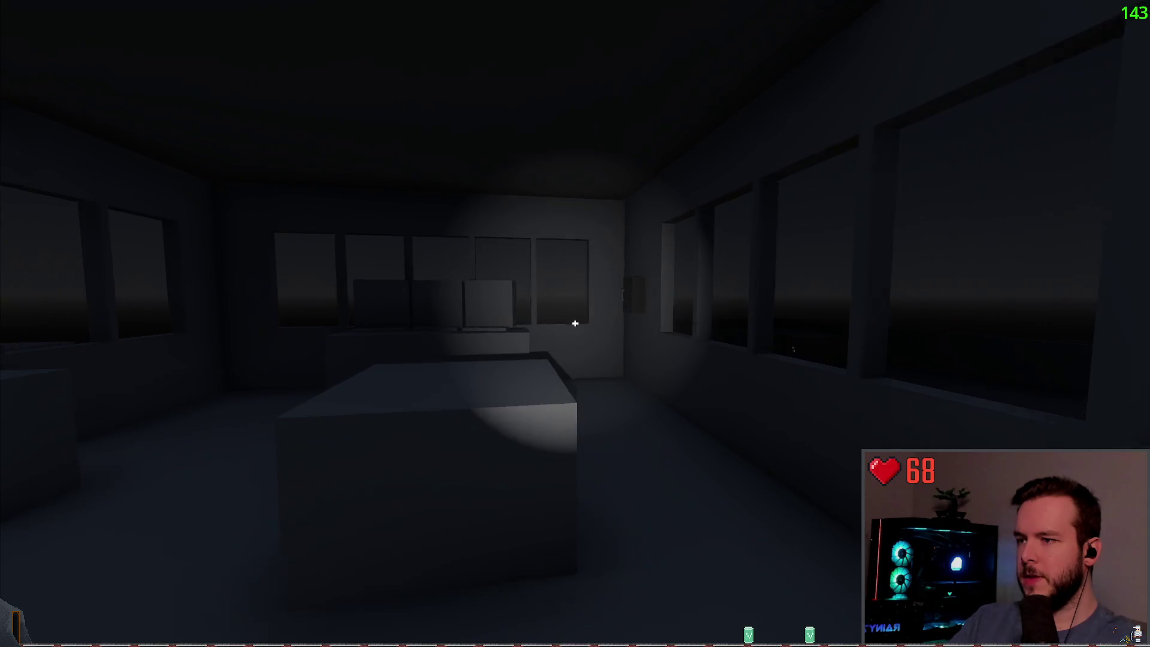
key(d)
key(w)
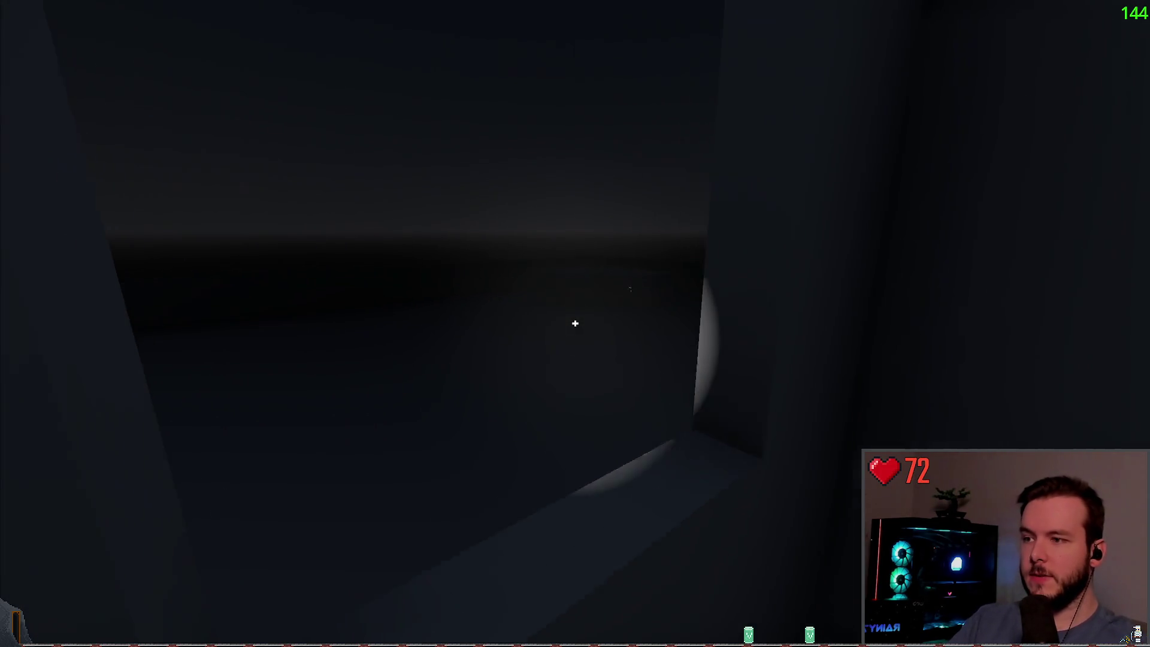
key(s)
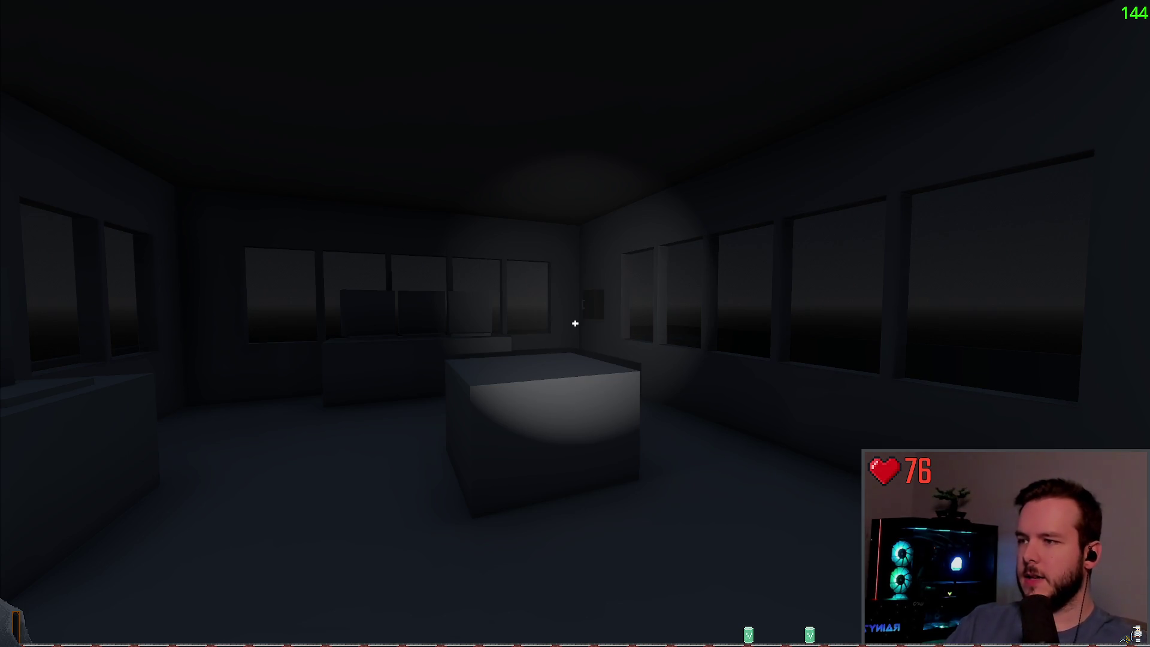
key(s)
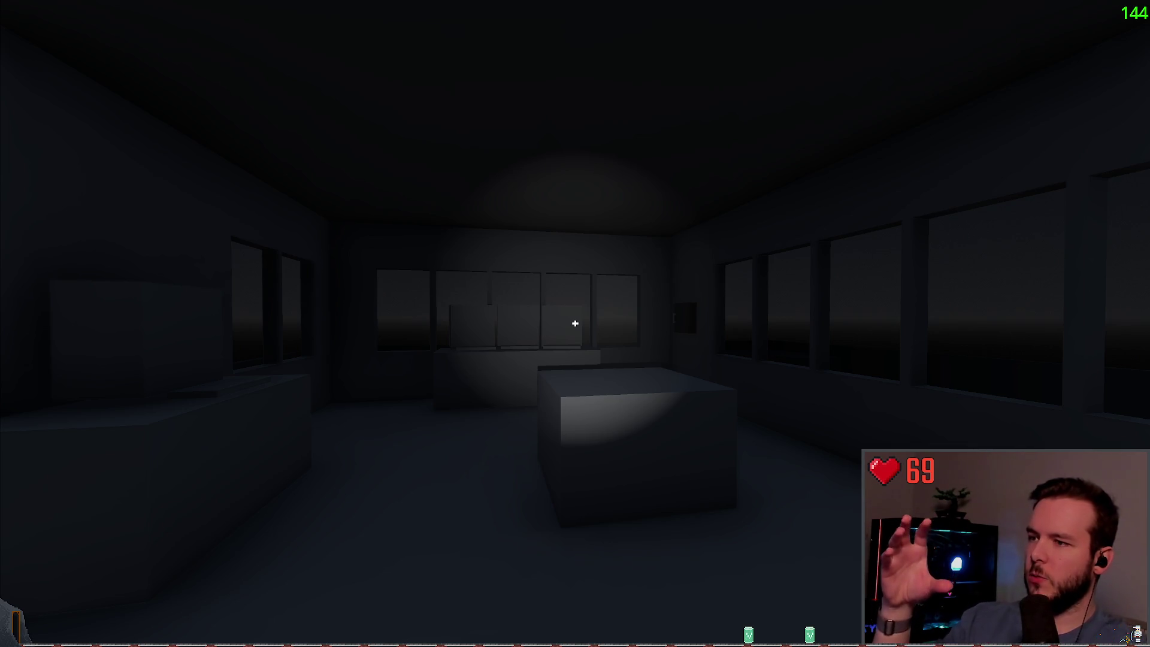
key(w)
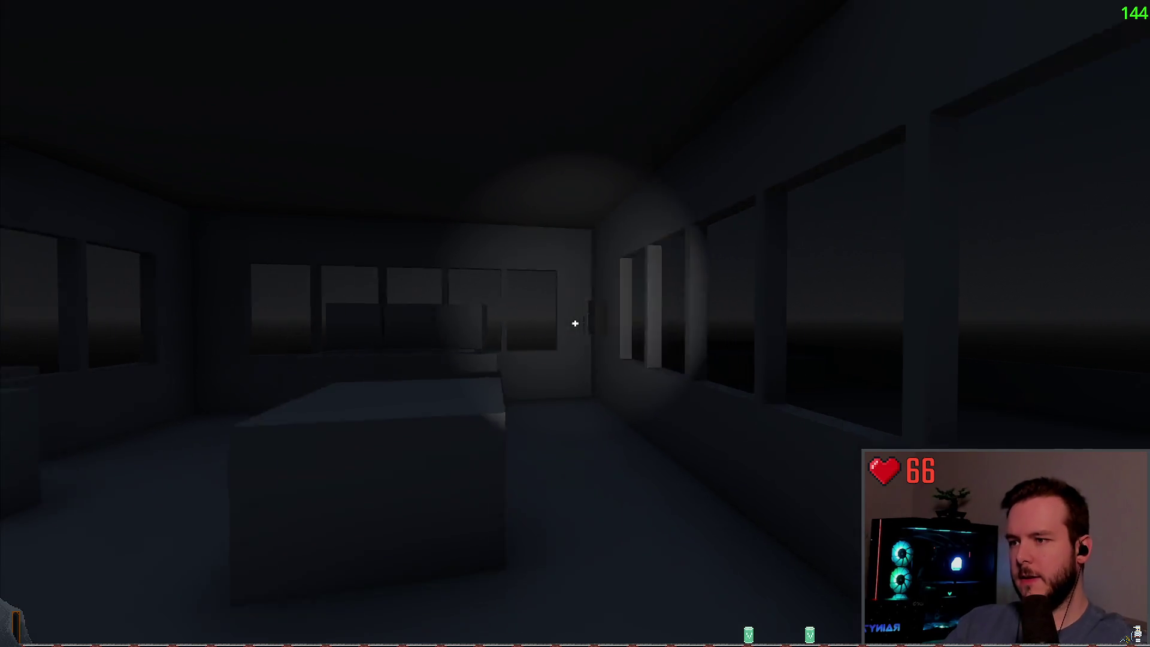
key(w)
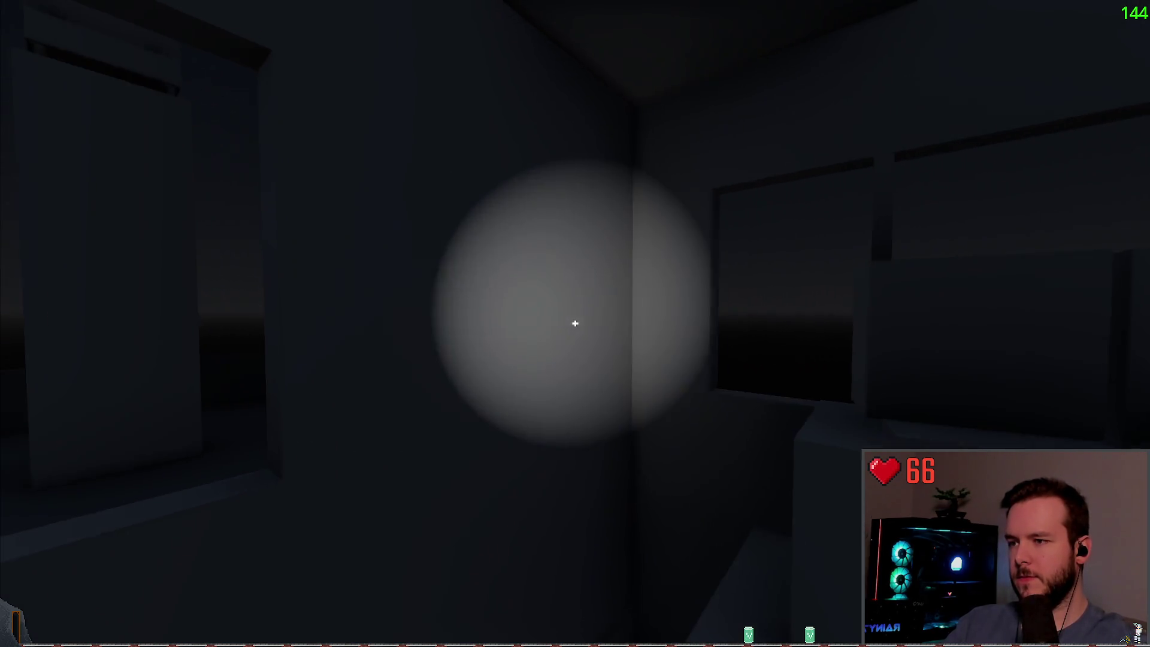
key(w)
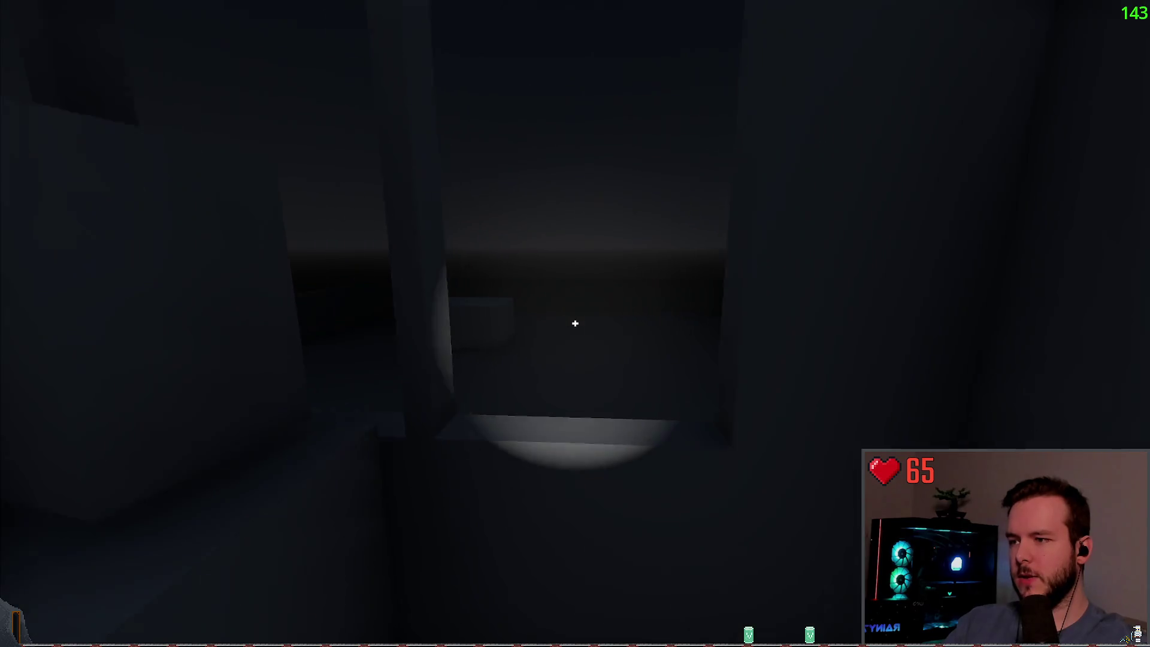
key(w)
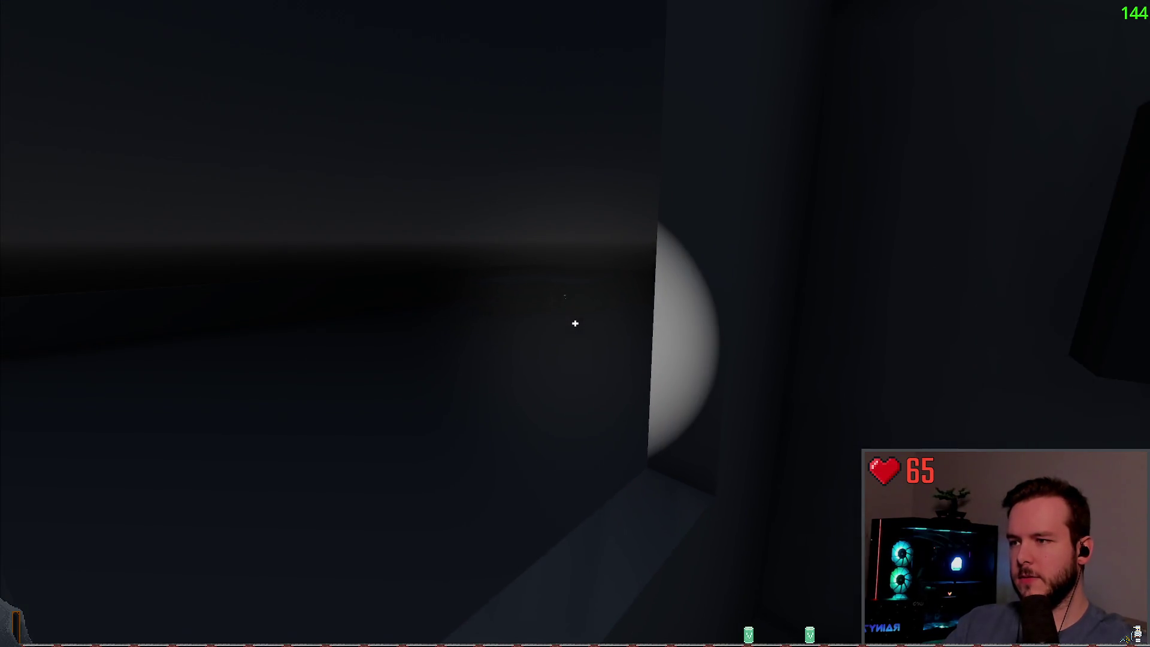
key(s)
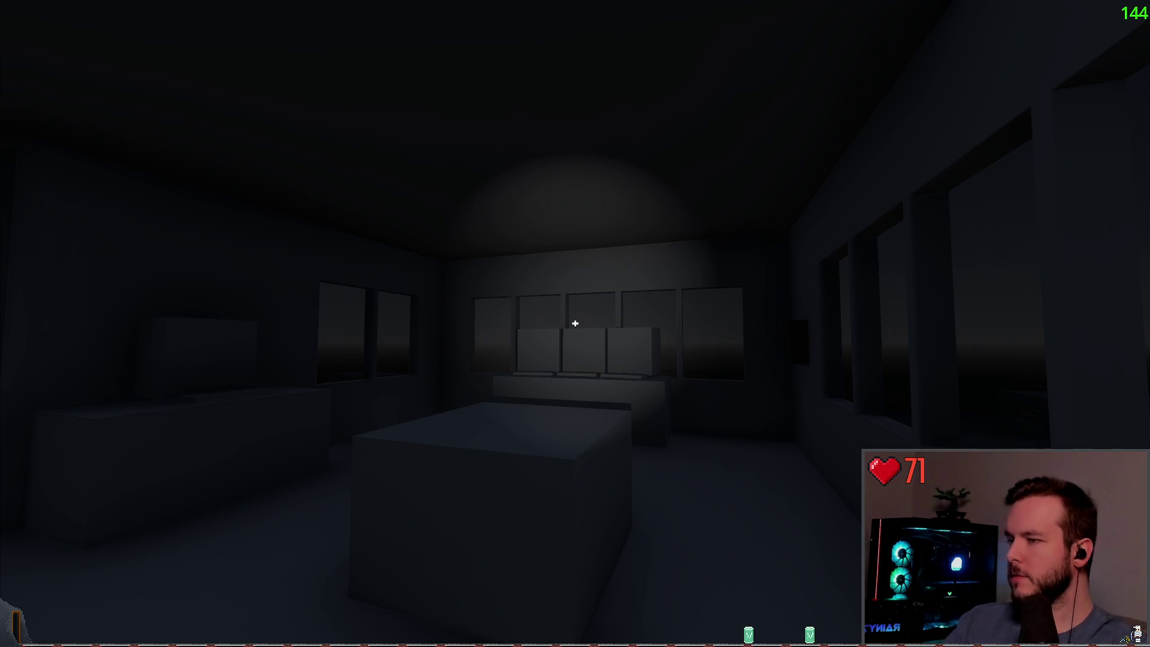
key(w)
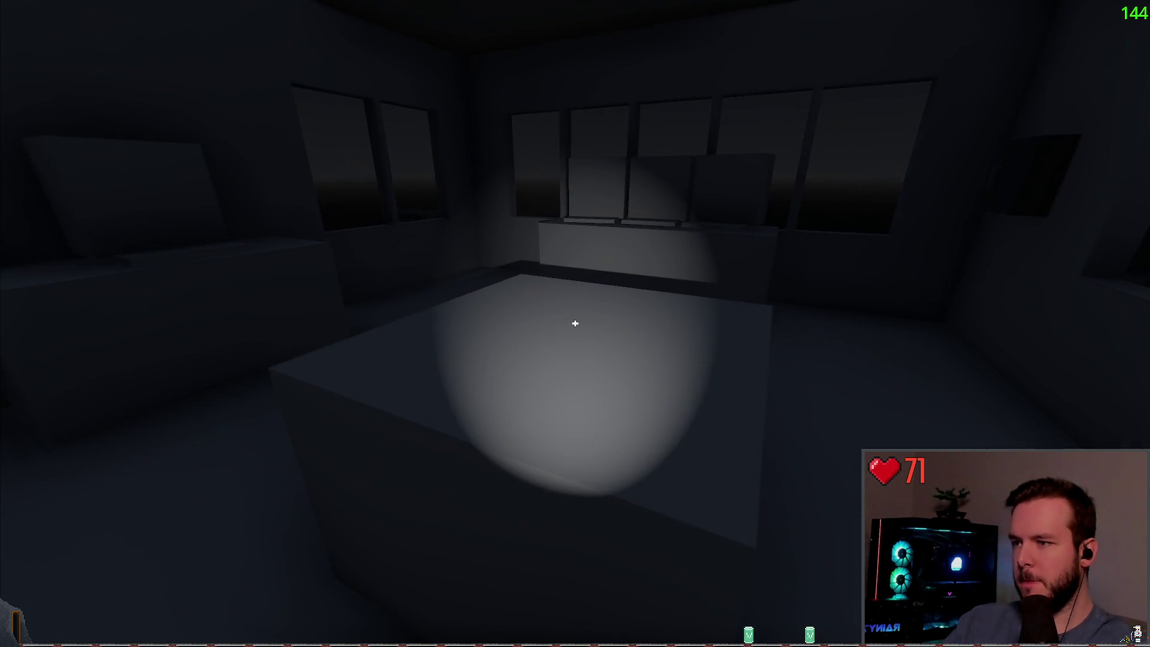
key(s)
key(d)
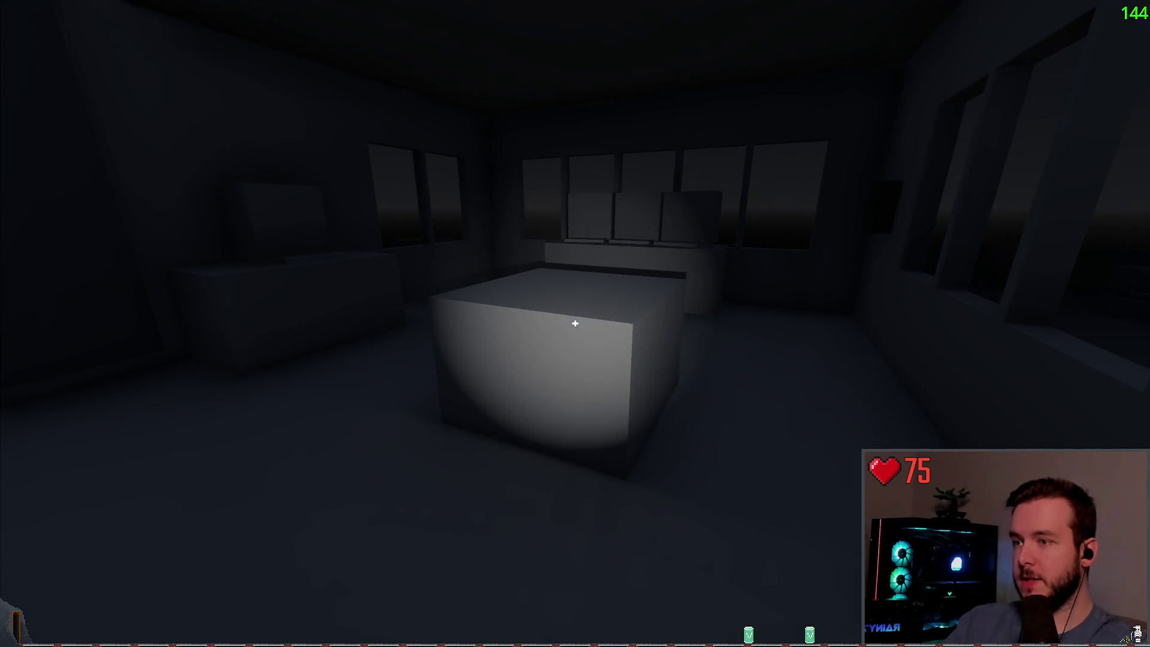
key(a)
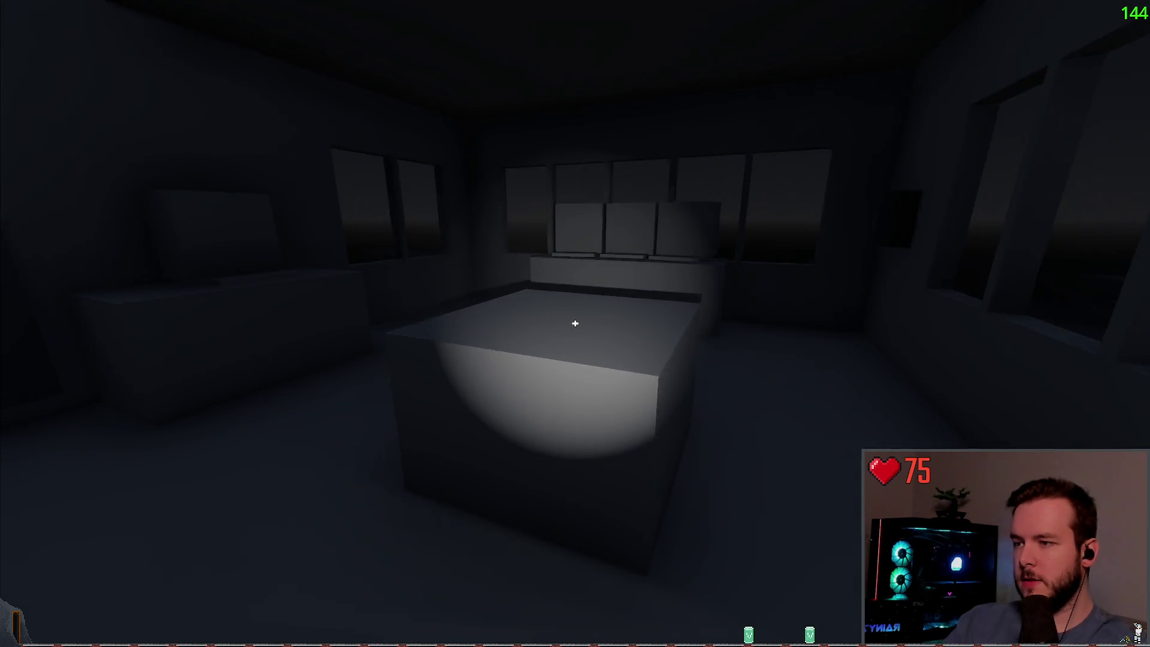
key(w)
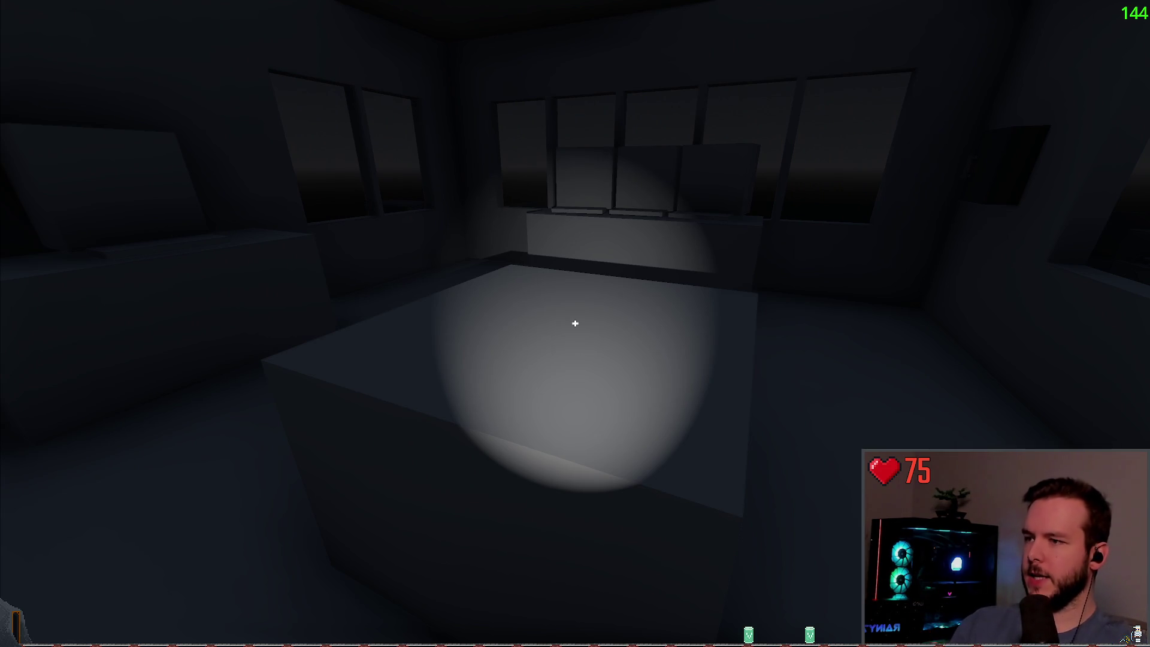
key(w)
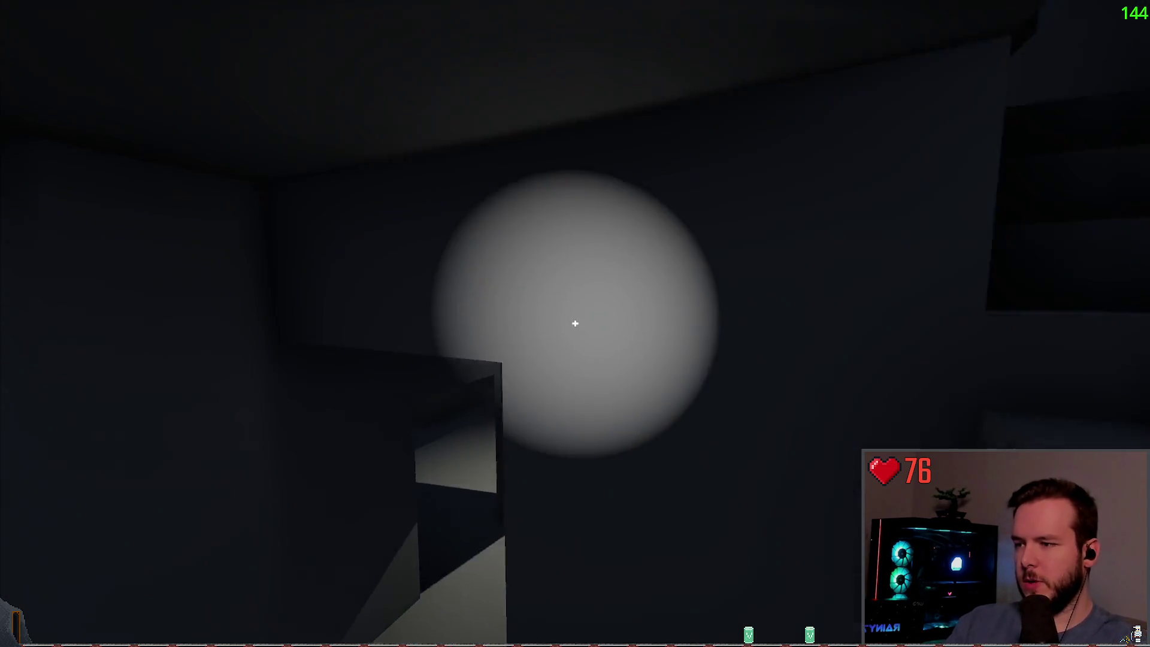
Walk through the table room and the doorway to the staircase in the running game
key(w)
key(w)
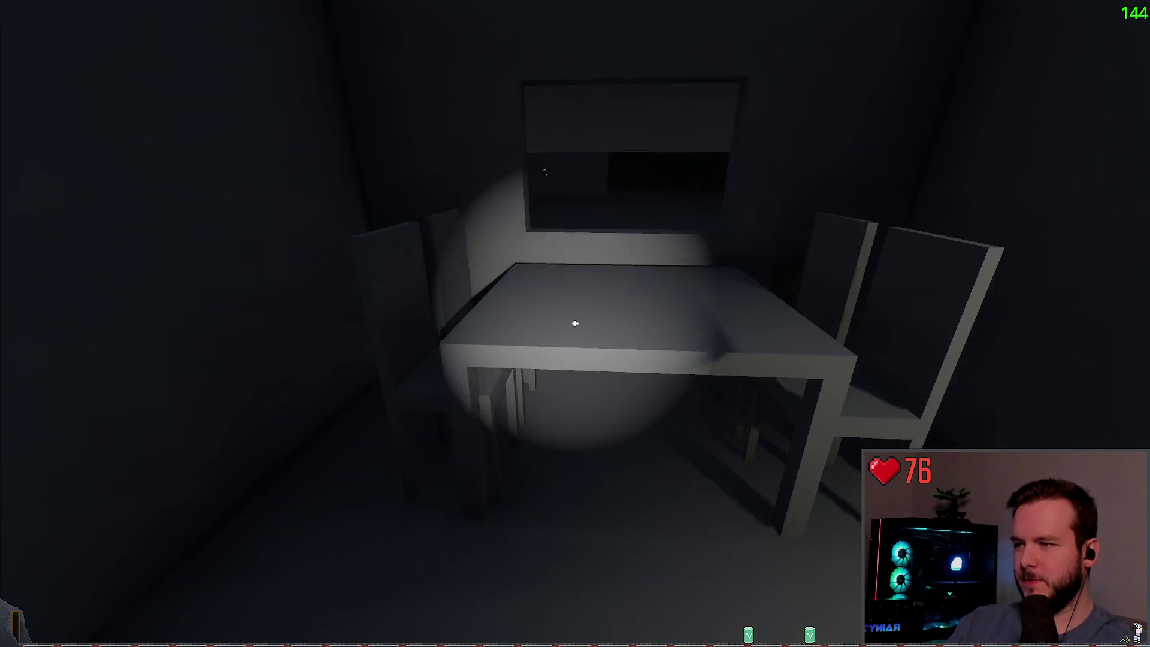
key(s)
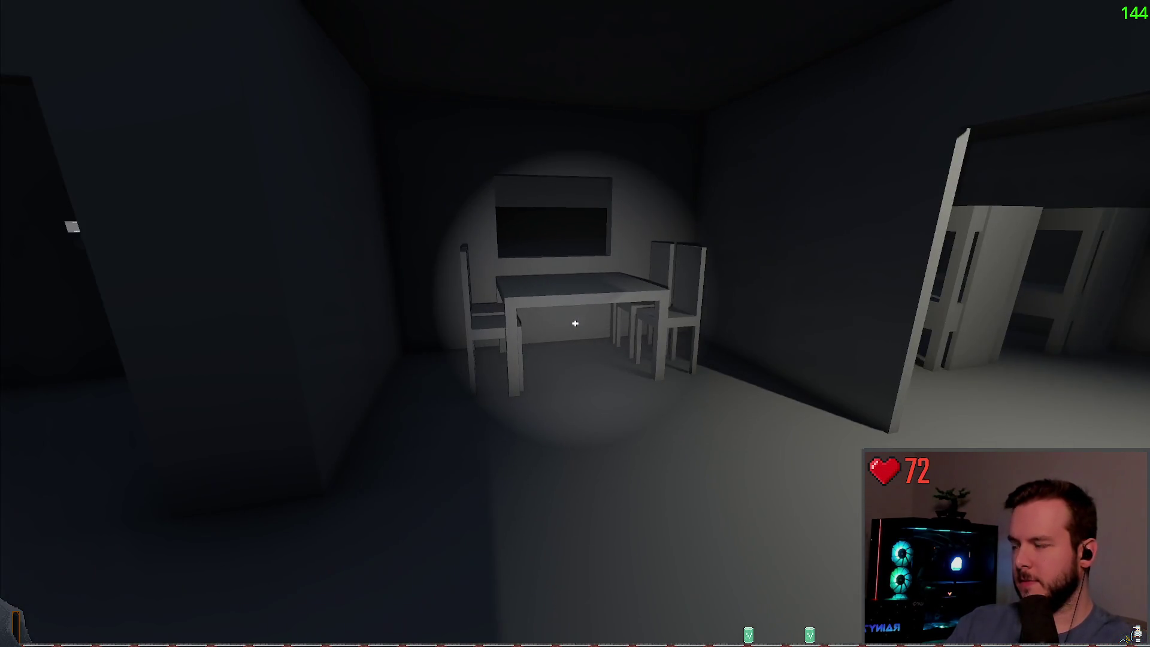
key(d)
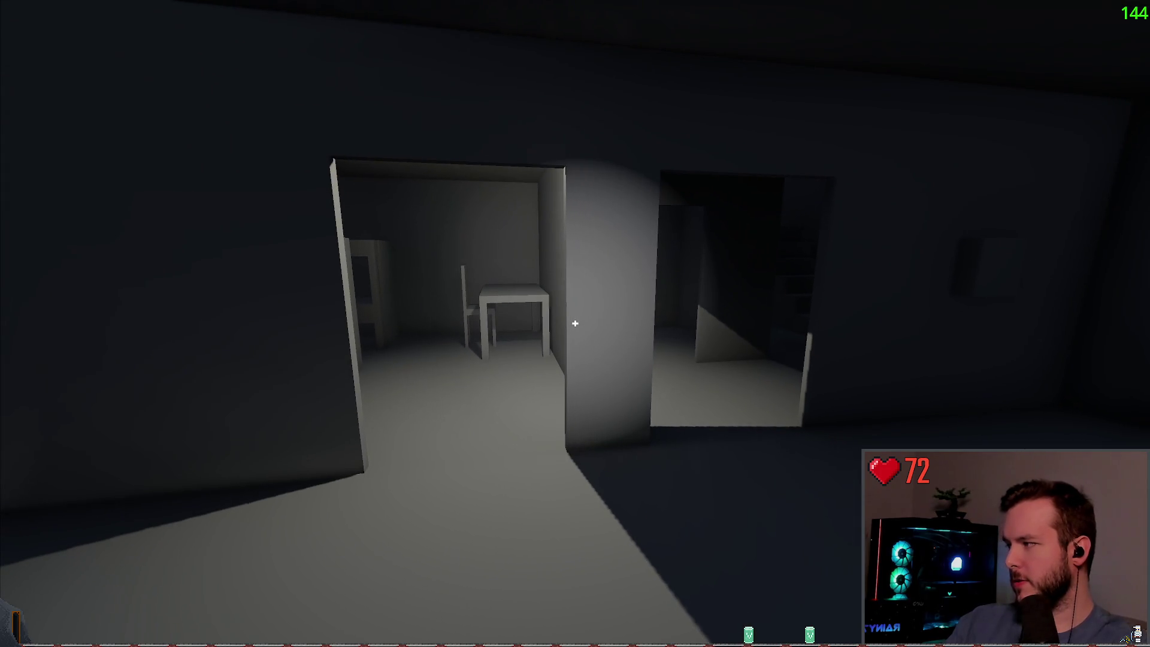
key(w)
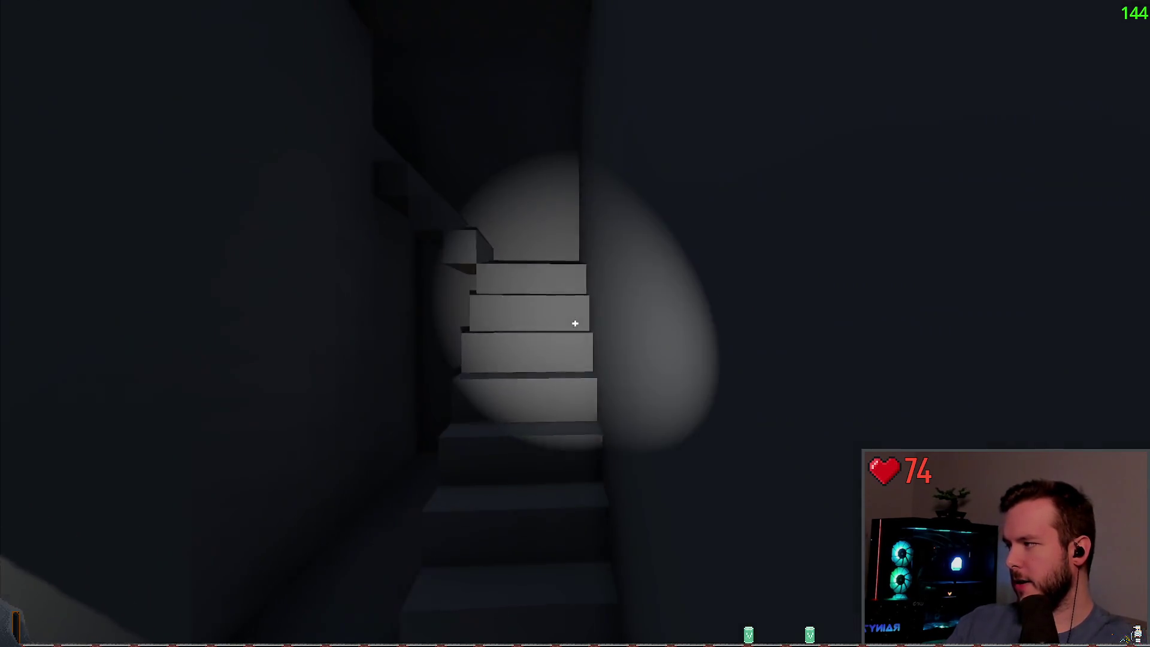
key(w)
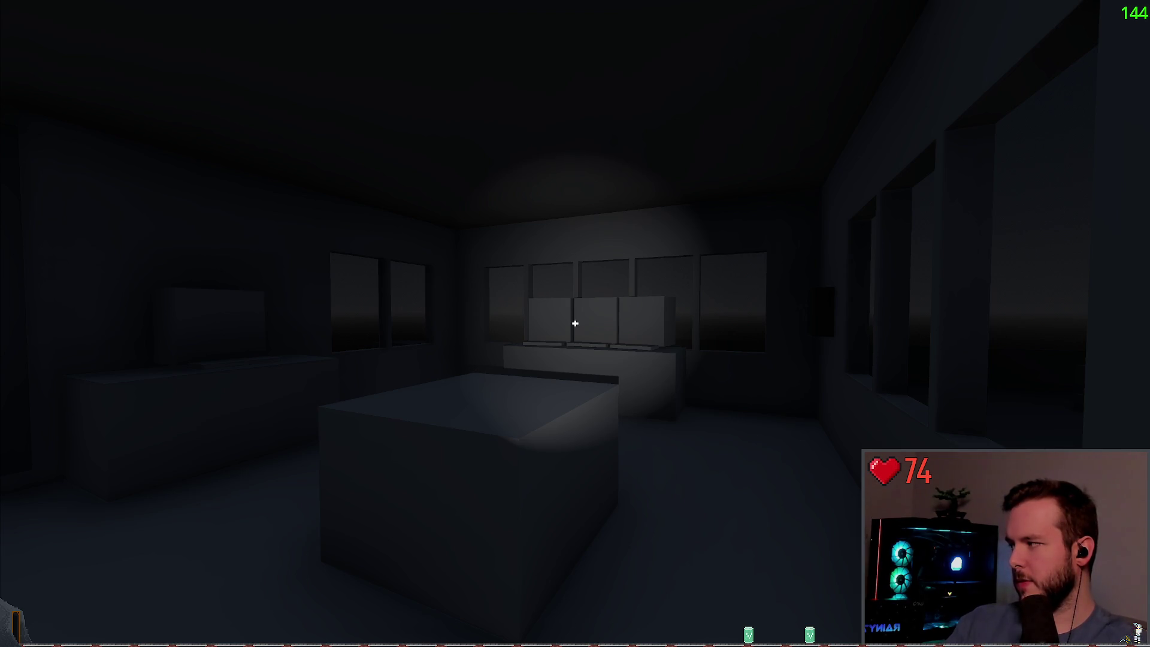
Walk the main room to the window wall and back to the central block, then stop the game
key(w)
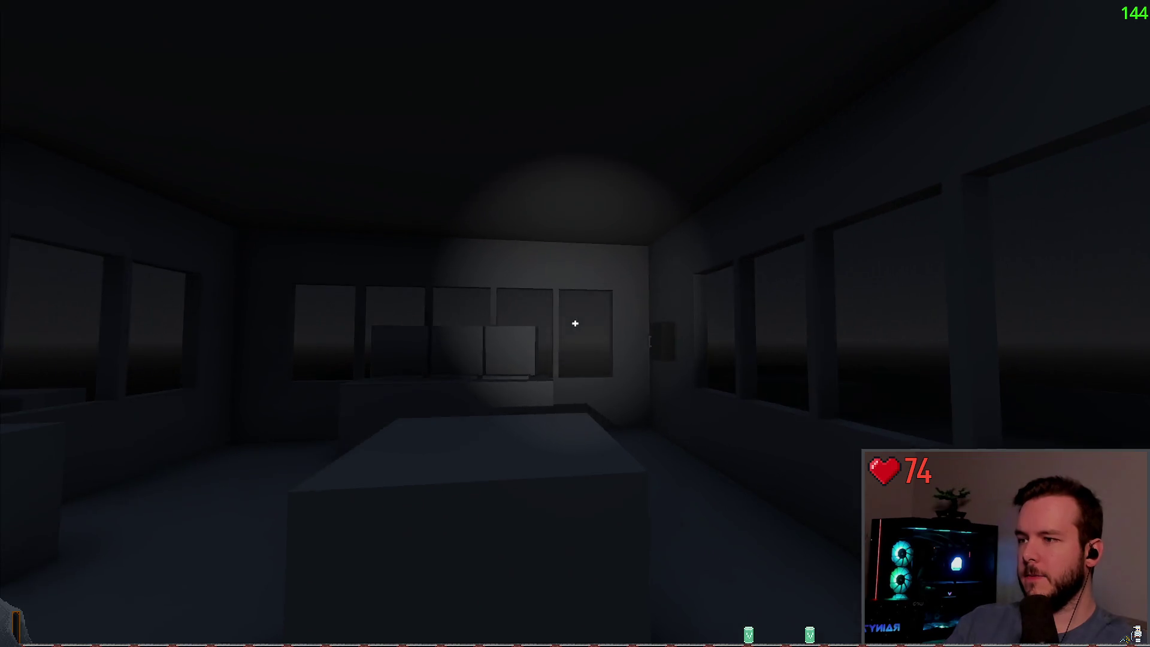
key(w)
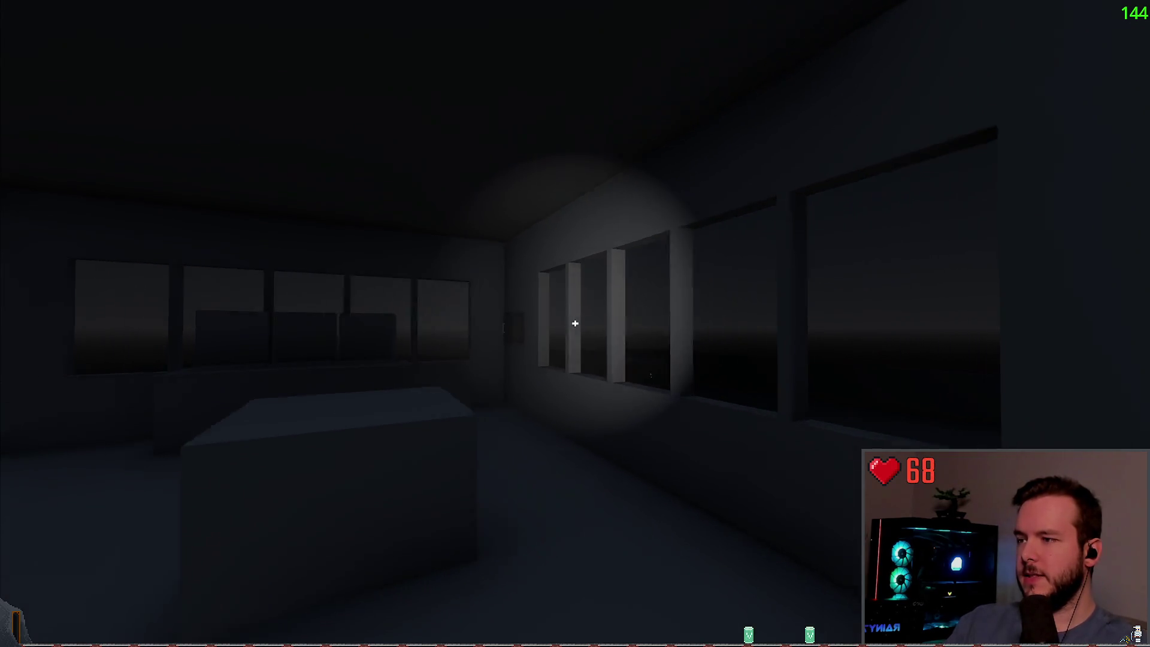
key(w)
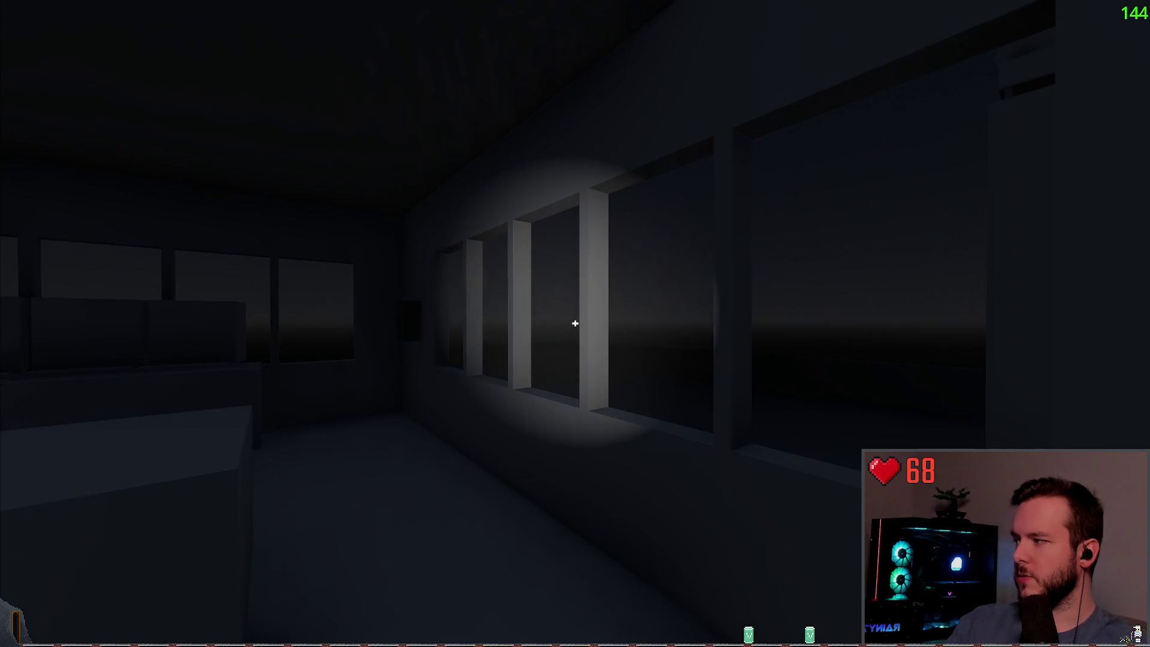
key(w)
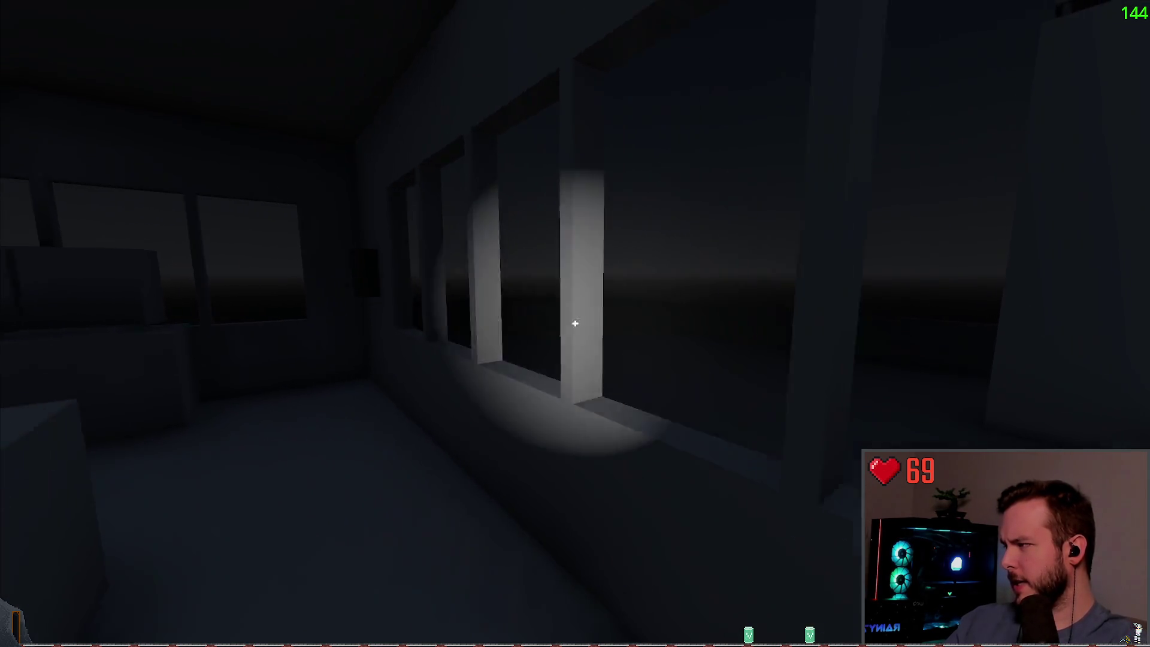
key(w)
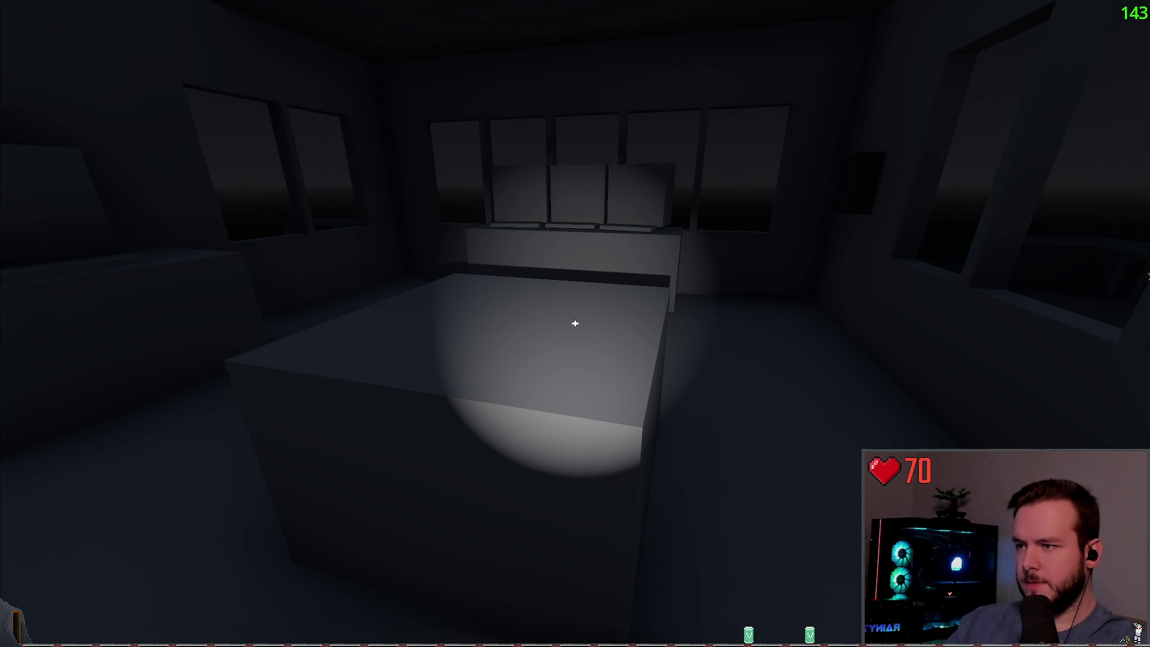
key(F8)
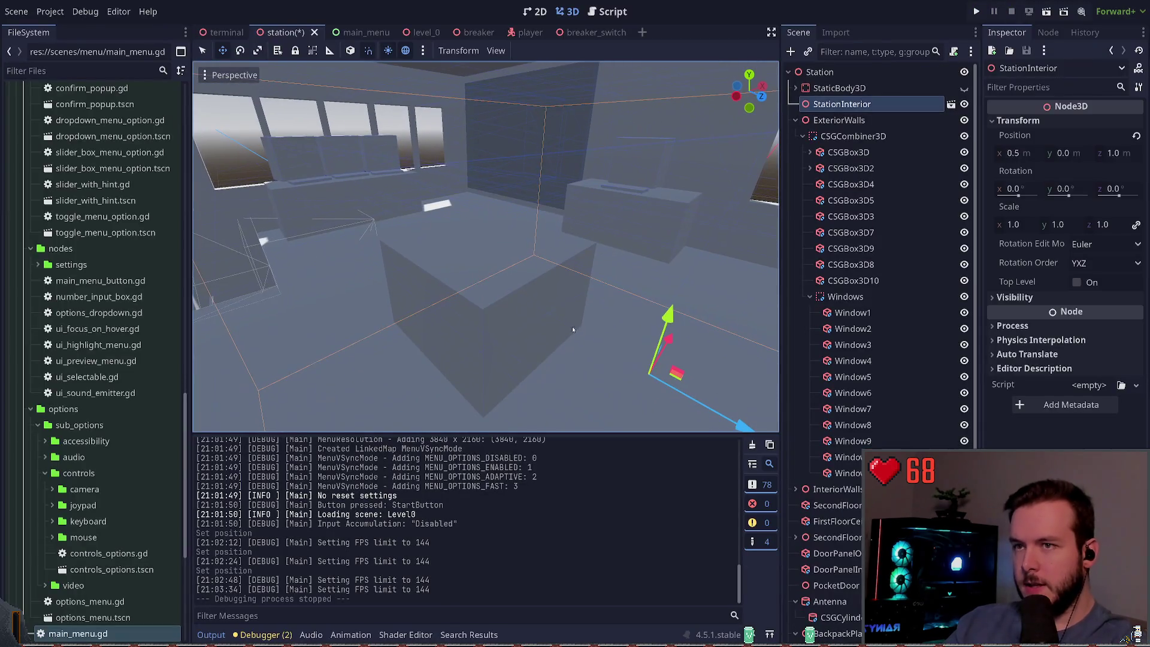
Set the RadarTable box's Size y to 0.9, save, lower it to Y 4.65, and run the game
click(476, 309)
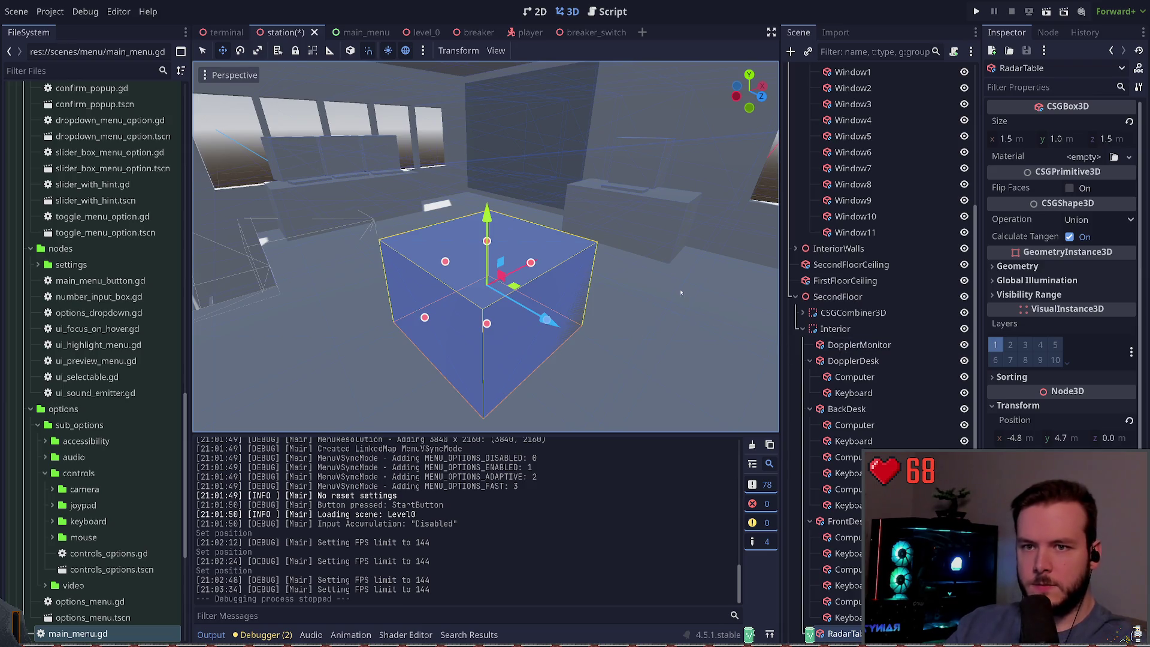
mouse_move(680, 288)
mouse_down()
mouse_move(668, 239)
mouse_move(667, 273)
mouse_up()
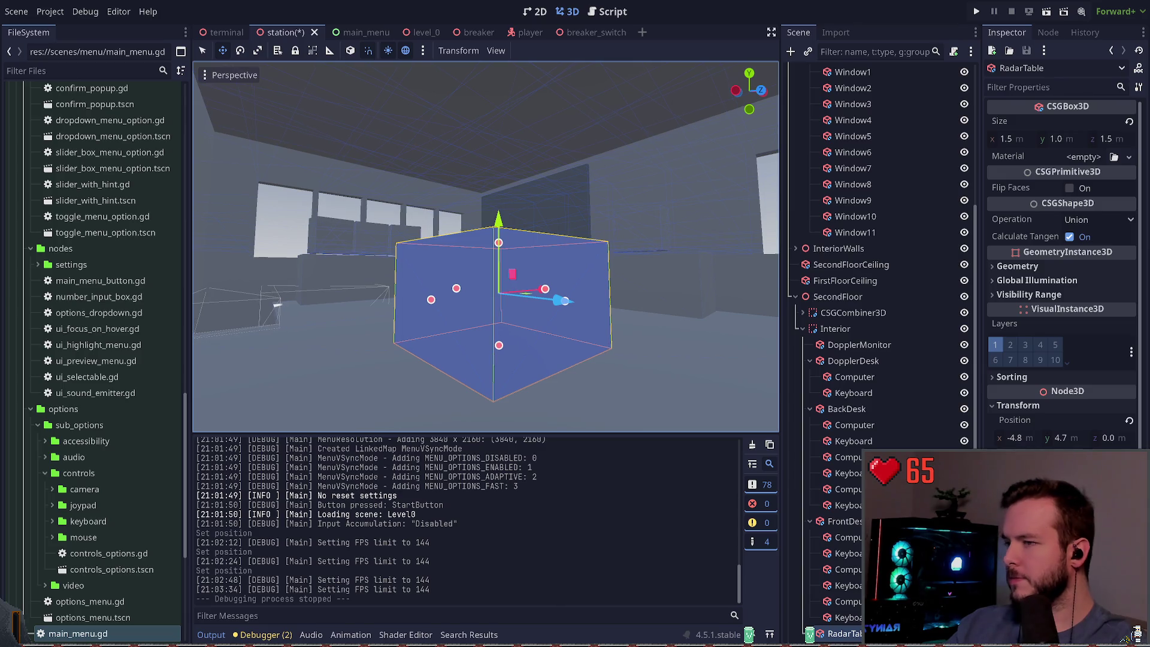
click(1081, 142)
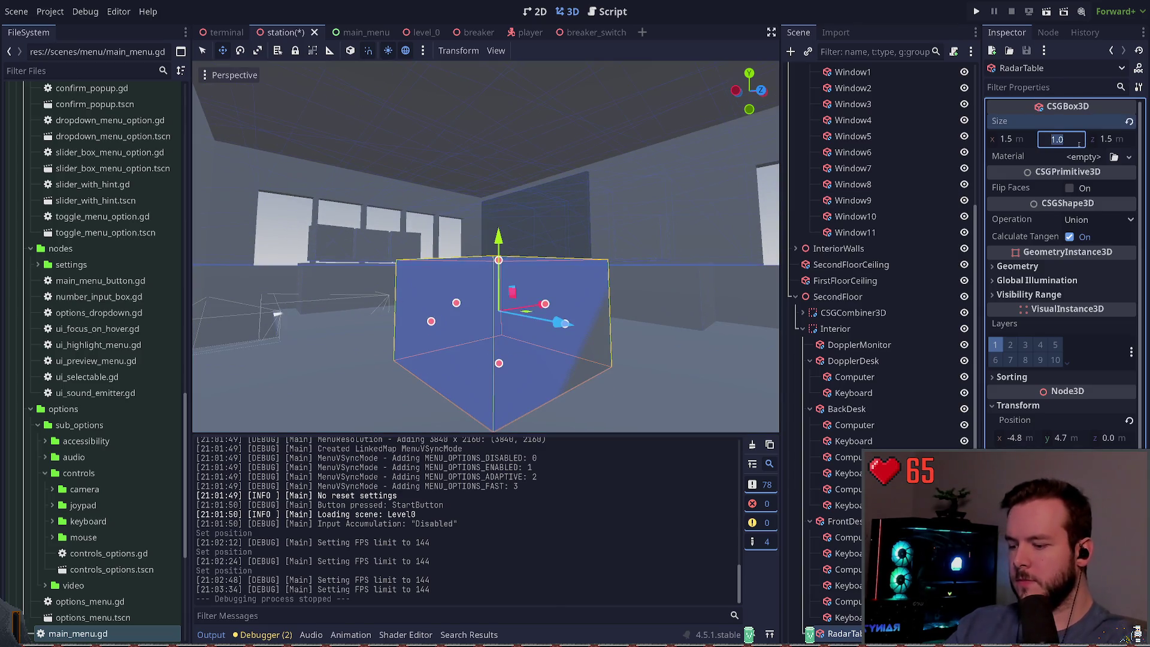
key(Return)
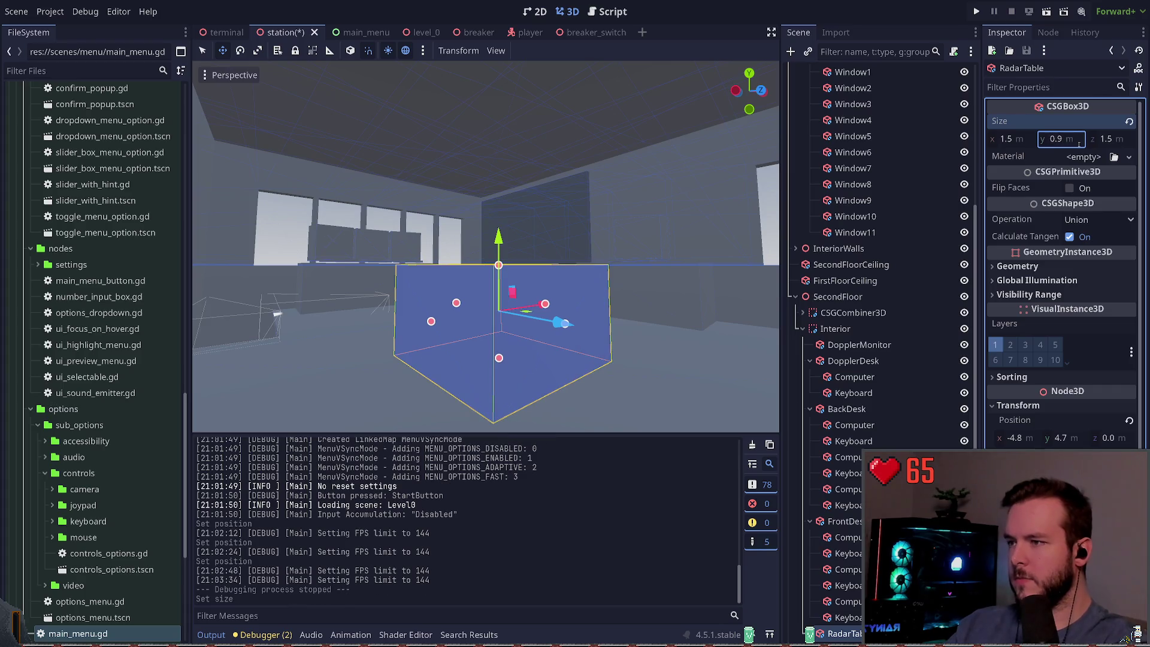
key(ctrl+s)
drag(503, 246, 504, 250)
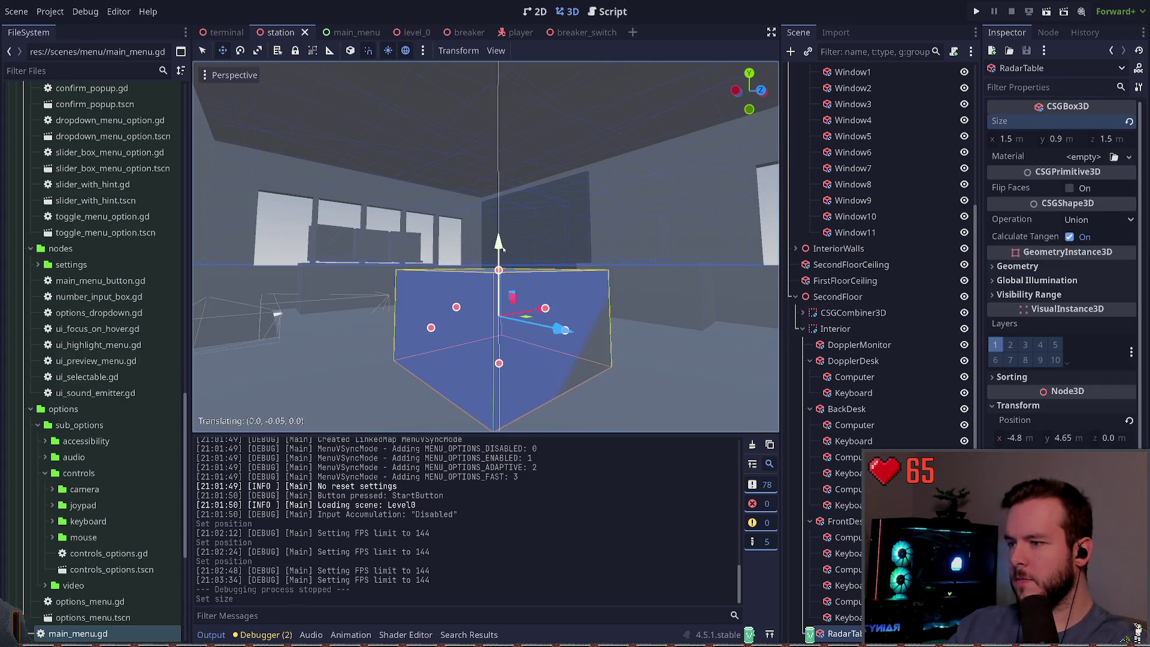
key(F5)
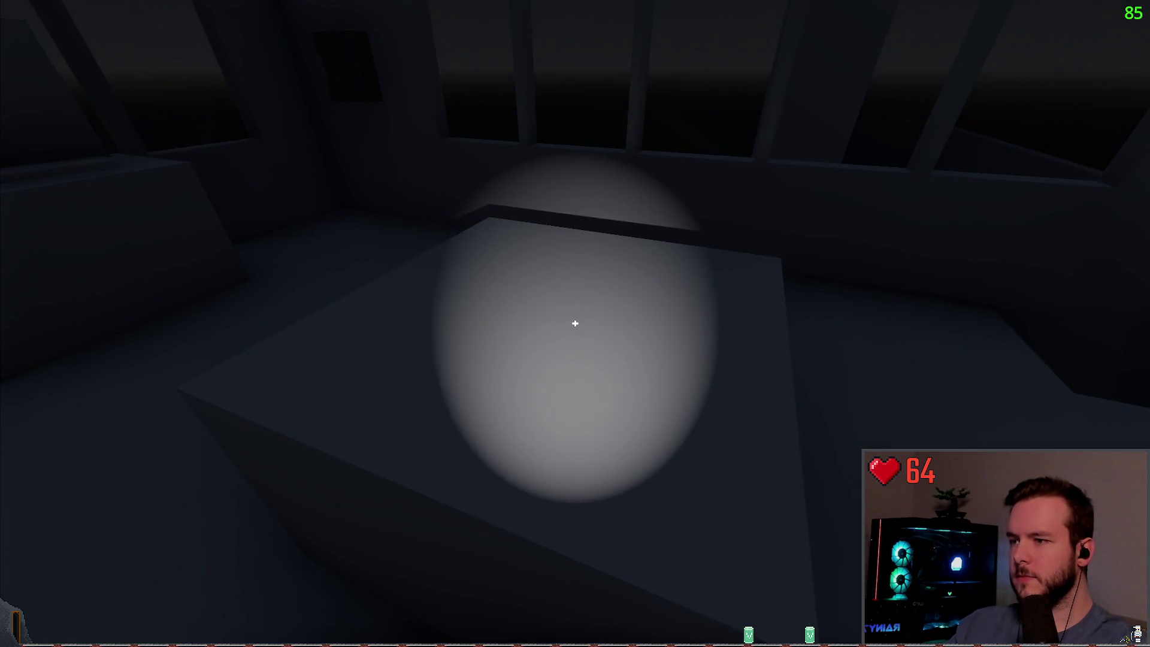
Walk the first-person player up to the shortened RadarTable under the flashlight
key(w)
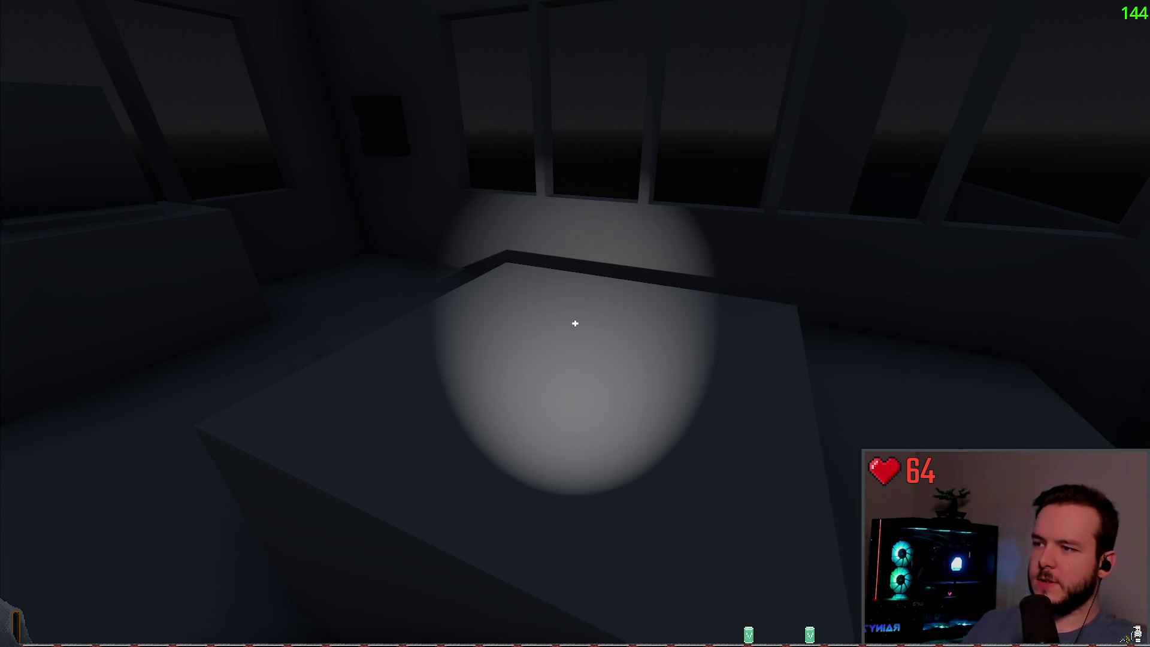
mouse_move(575, 323)
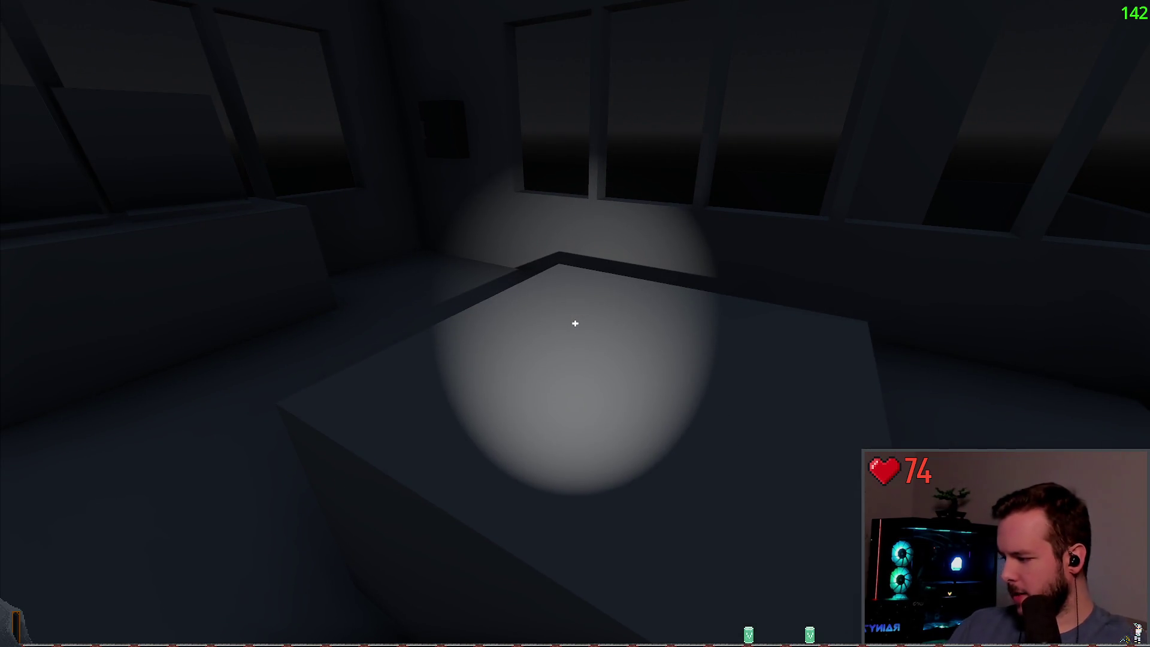
key(alt+Tab)
Scroll the GDD to Level Design and open a blank line above the Level Structure heading
drag(367, 324, 715, 324)
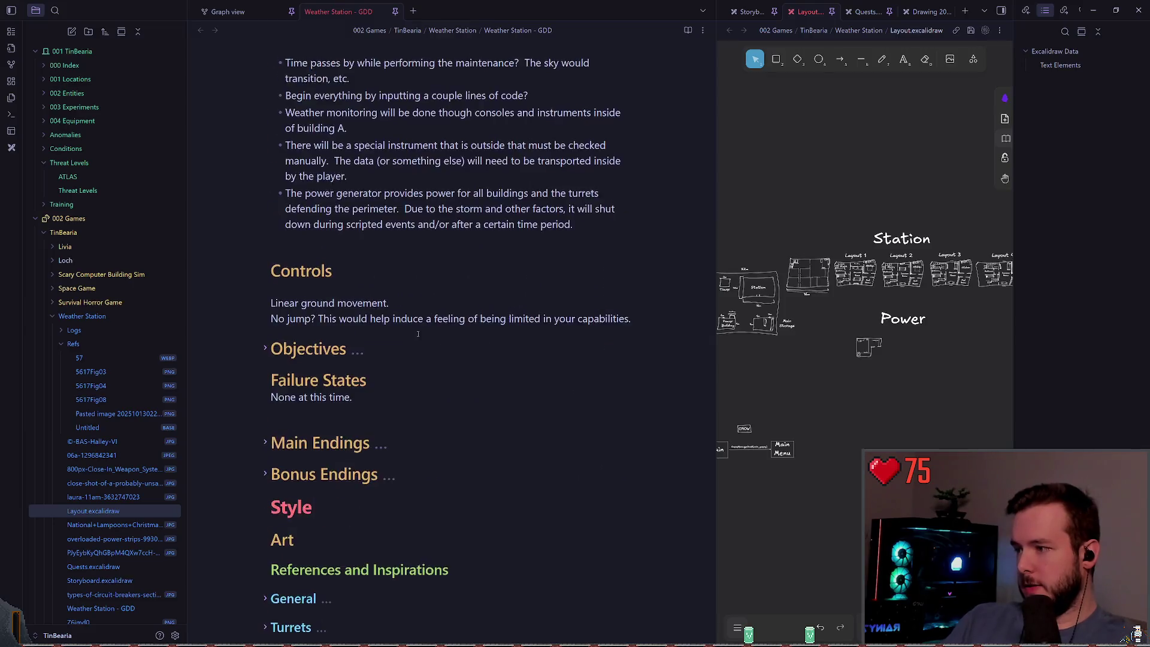
scroll(396, 309, down, 7)
scroll(396, 309, down, 10)
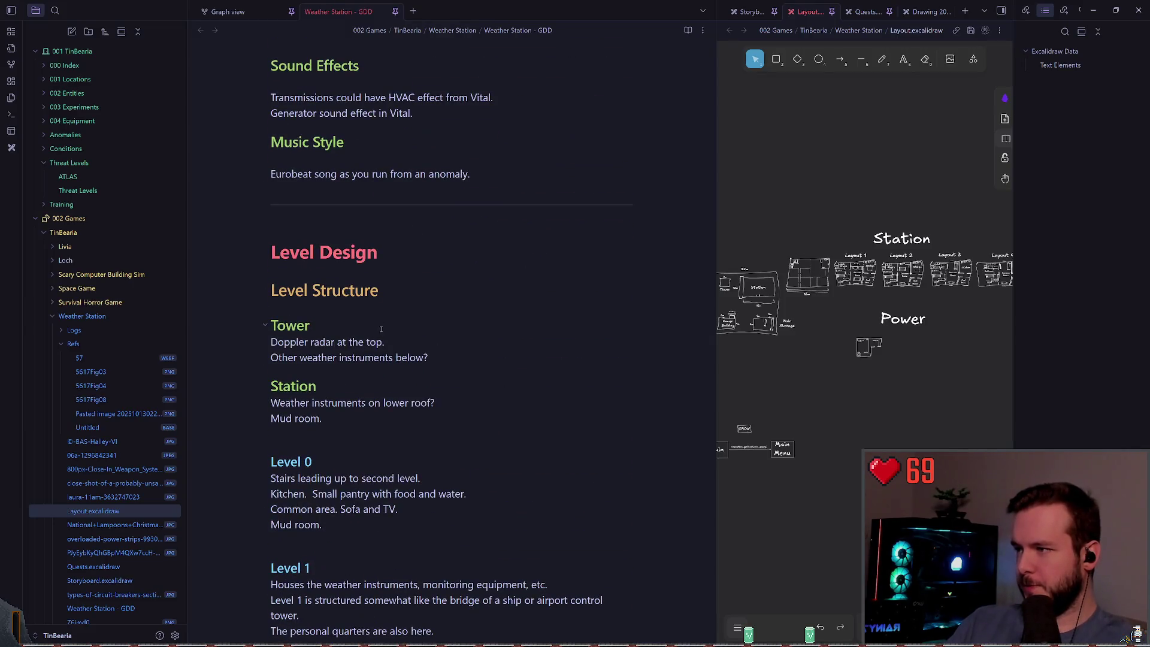
click(425, 287)
key(Up)
key(Return)
key(Return)
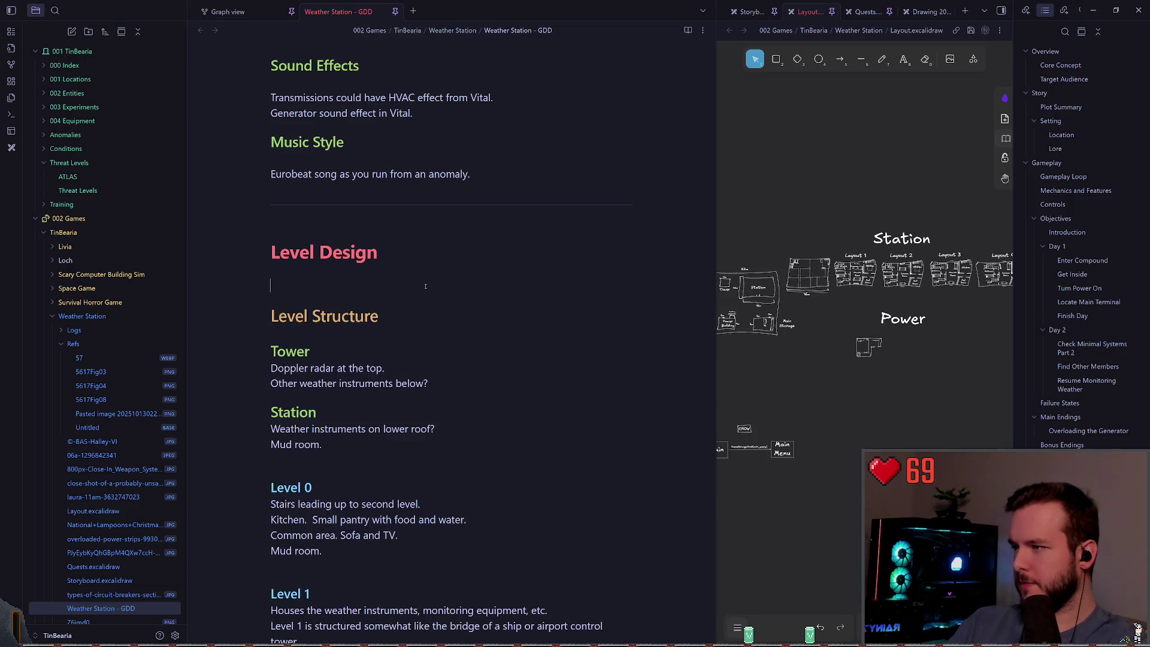
key(Delete)
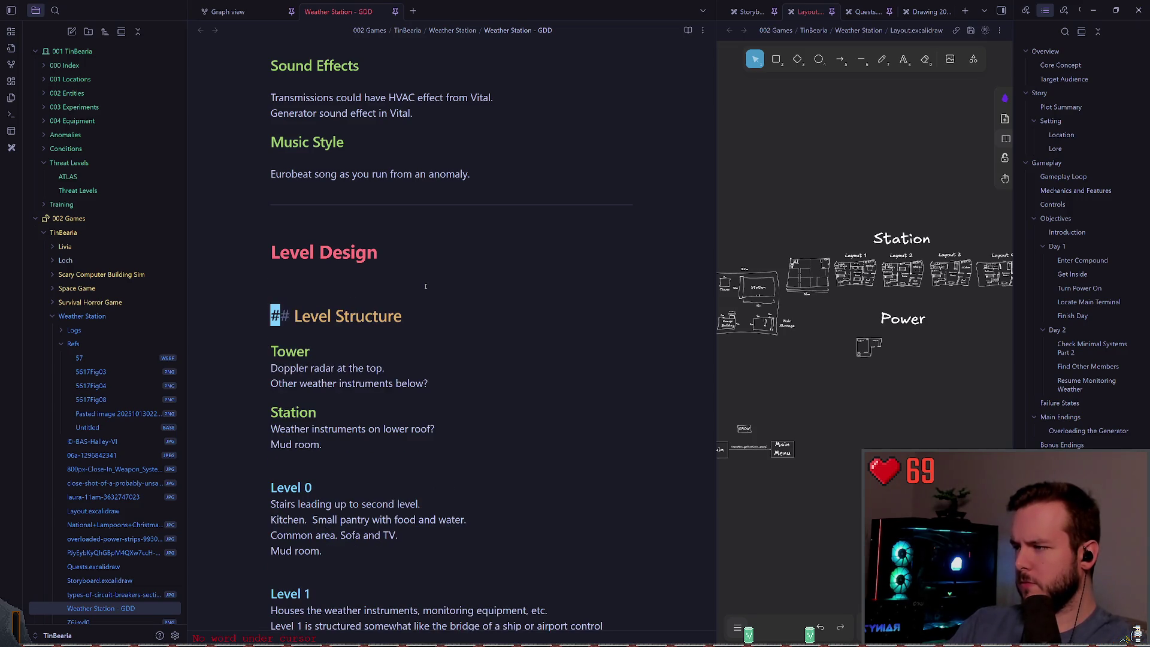
key(shift+End)
Duplicate the Level Structure heading and rename the copy to 'Measurements'
key(y)
key(shift+p)
key(k)
key(d)
key(d)
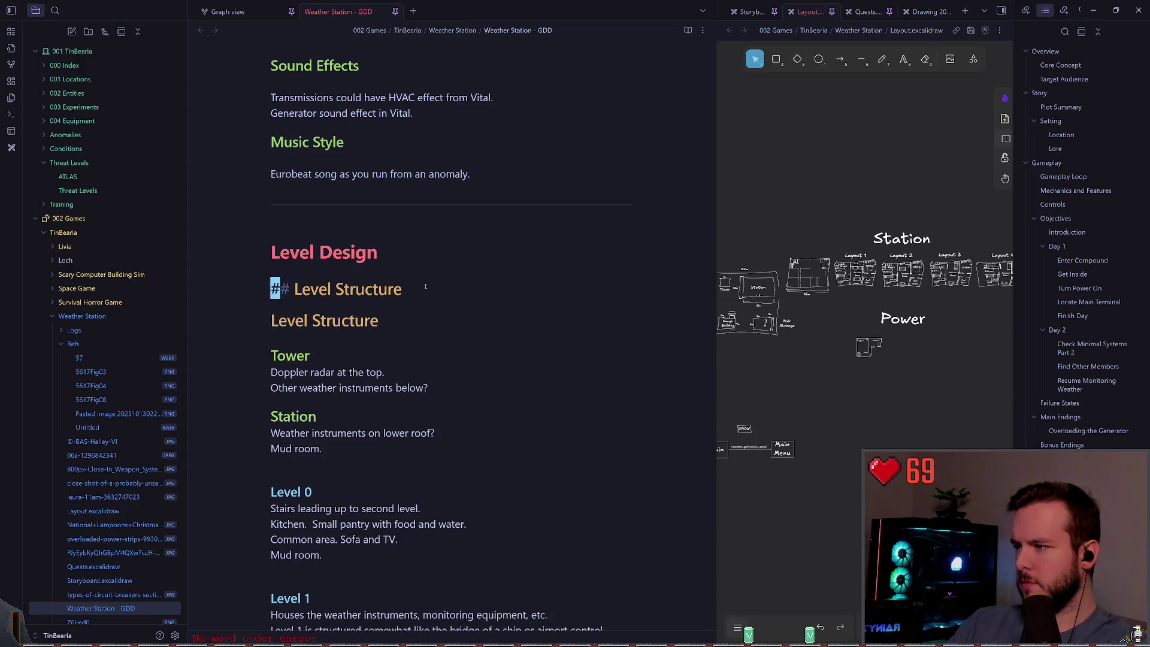
key(w)
key(shift+c)
text(Measurements)
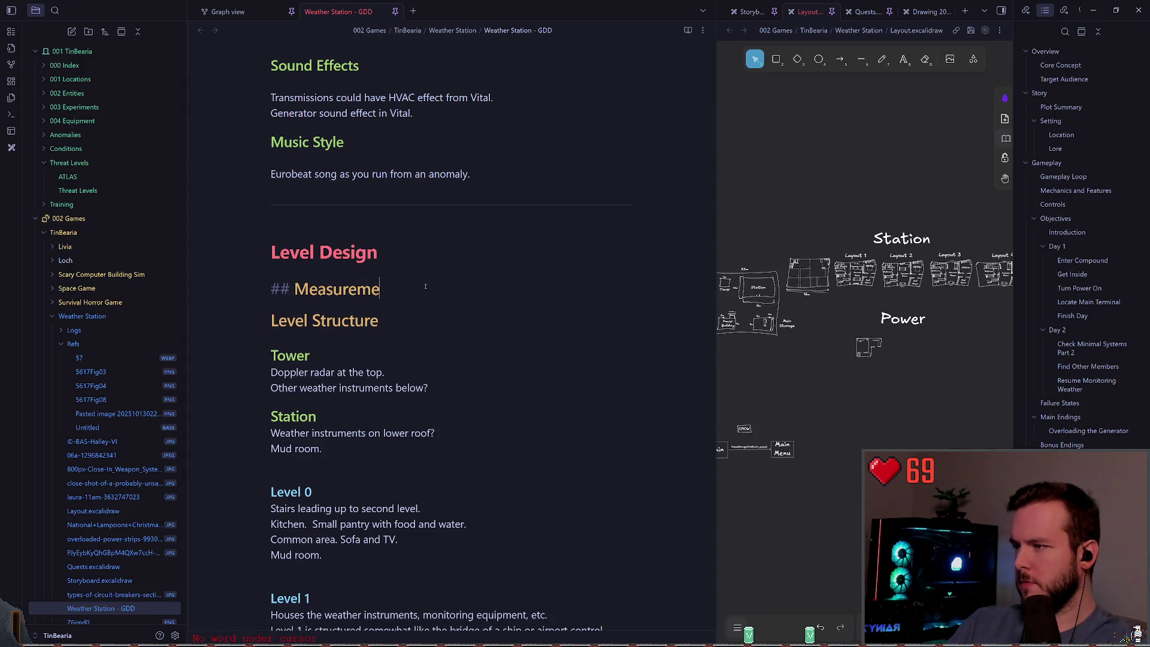
key(Escape)
Add the line 'Ceiling height: 3m' under the Measurements heading
key(o)
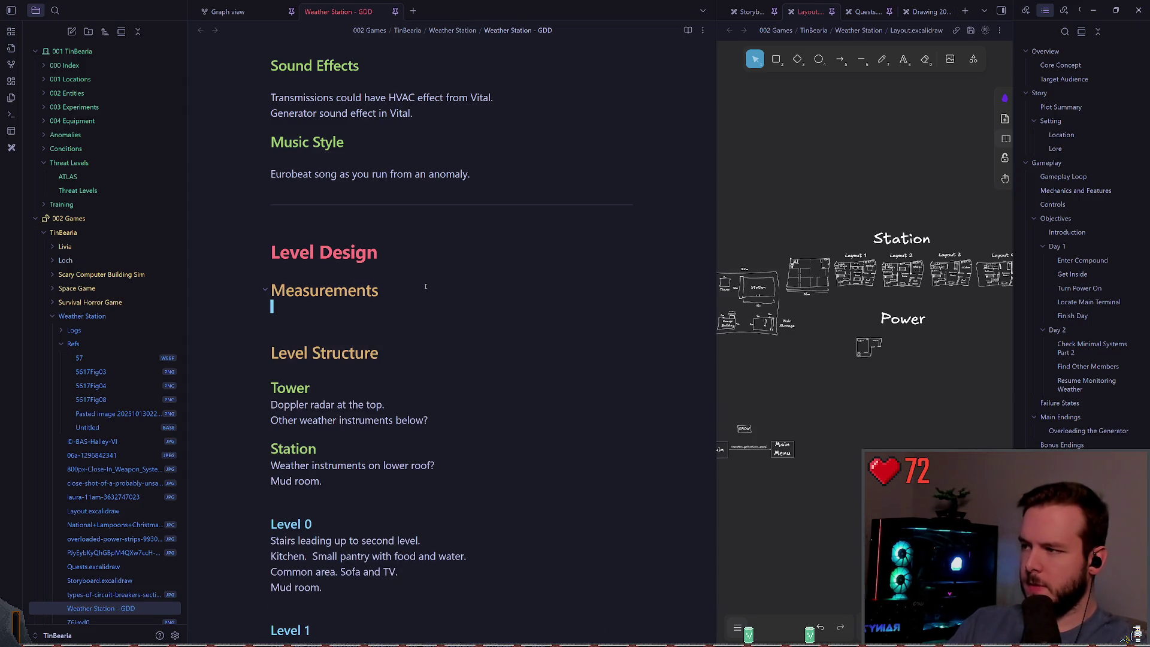
text(Building)
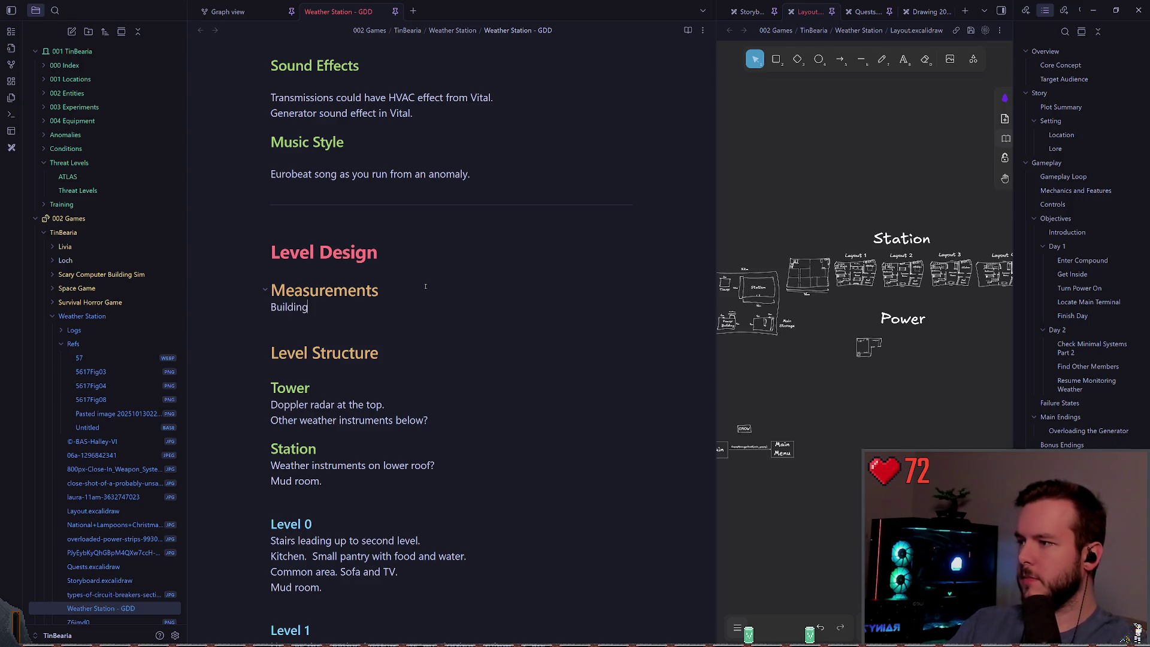
key(BackSpace)
key(BackSpace)
key(BackSpace)
text(Cei)
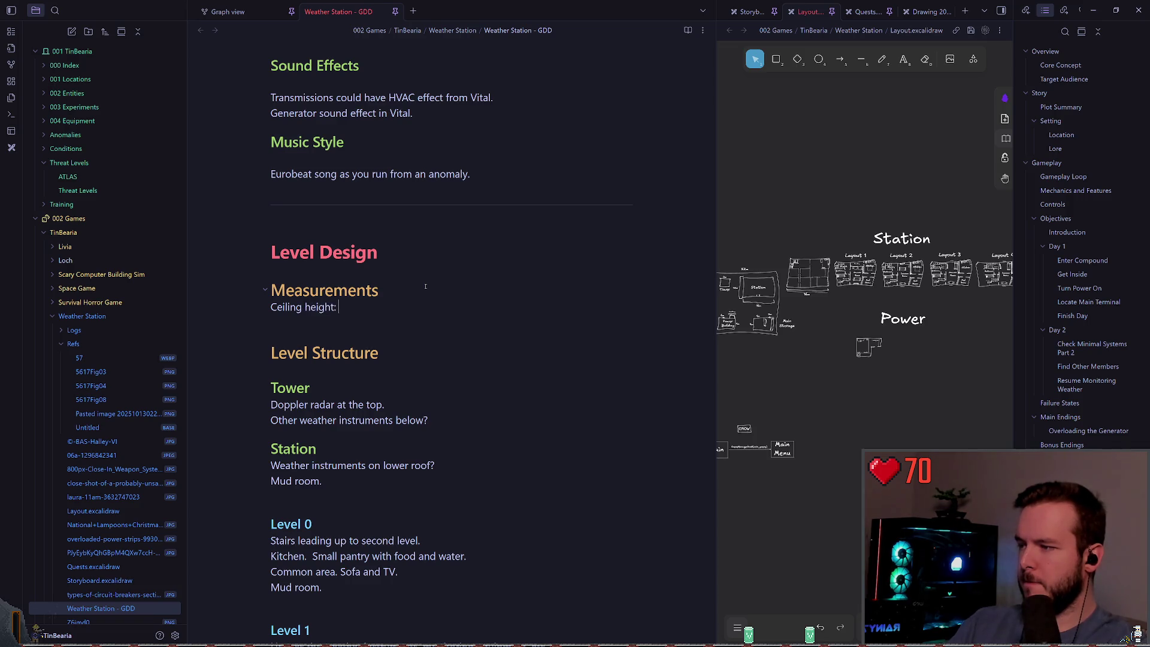
text(8)
key(BackSpace)
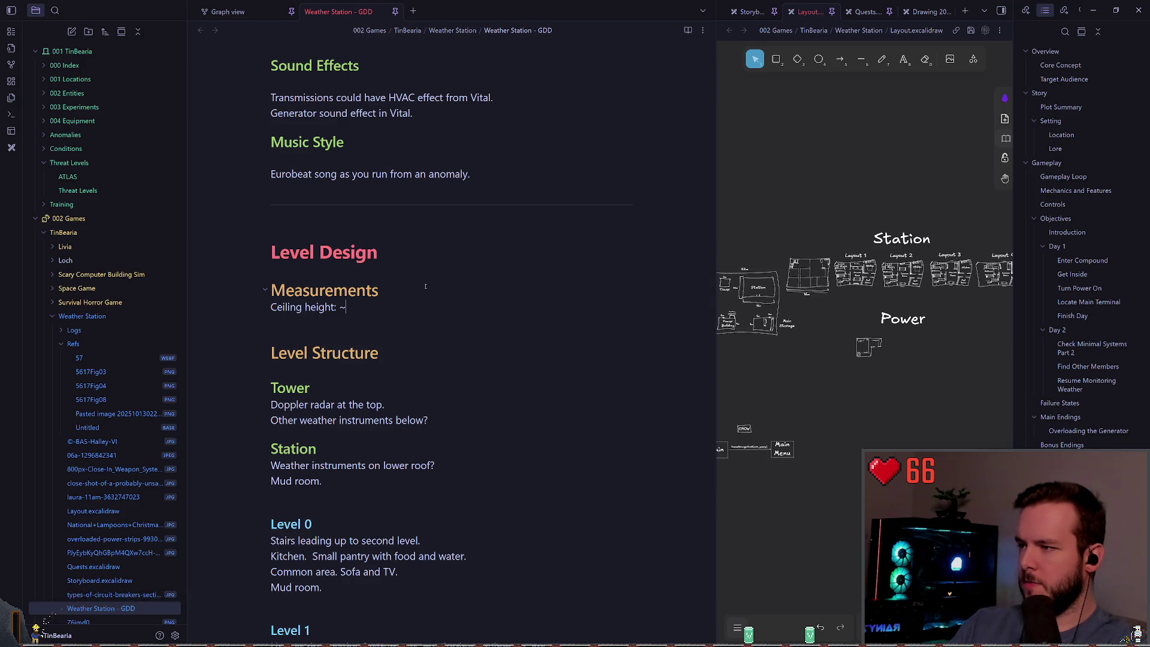
text(3m)
key(Escape)
key(k)
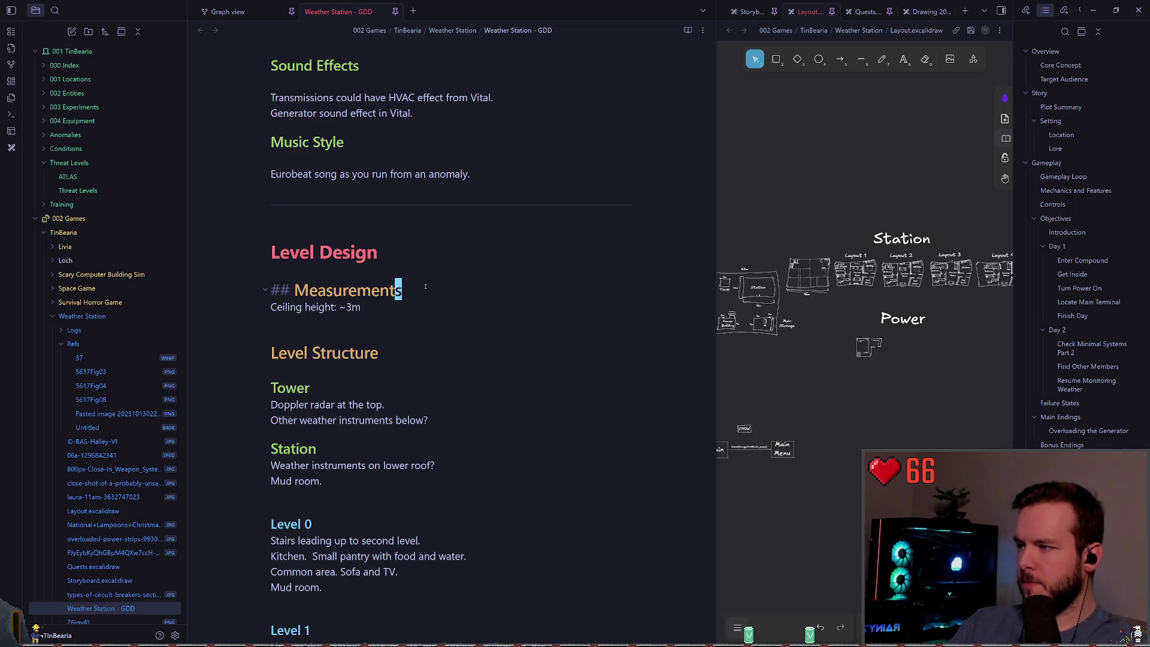
Duplicate the ceiling line and change it to 'Table height: ~0.9m'
key(j)
key(y)
key(y)
key(p)
key(w)
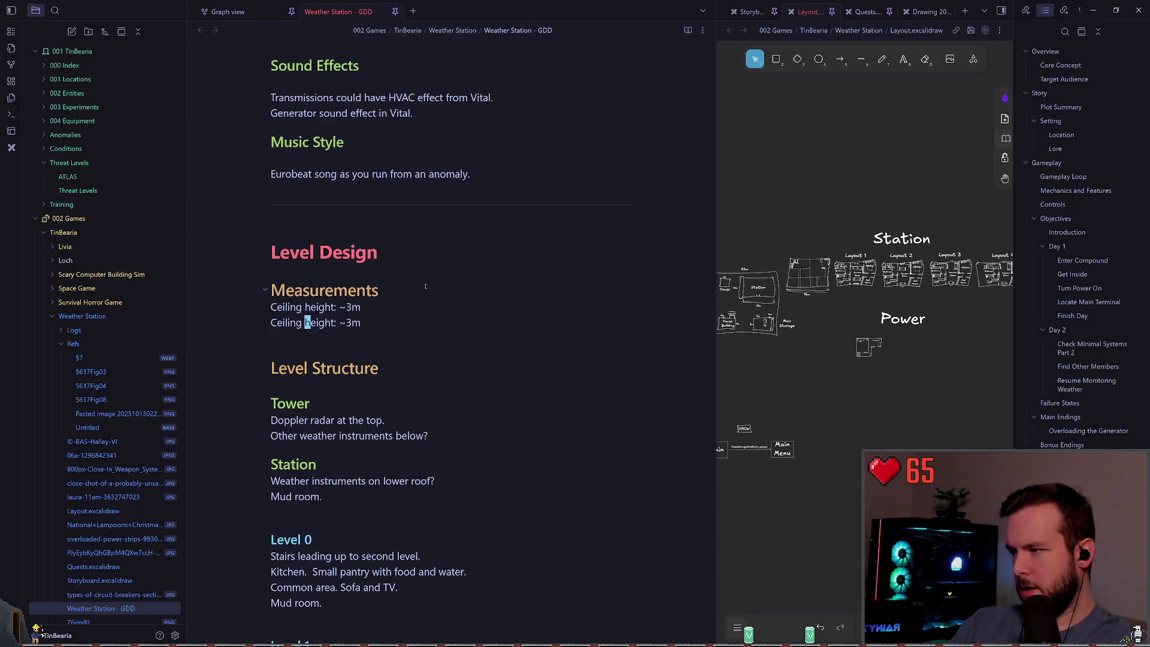
text(0dw)
text(it)
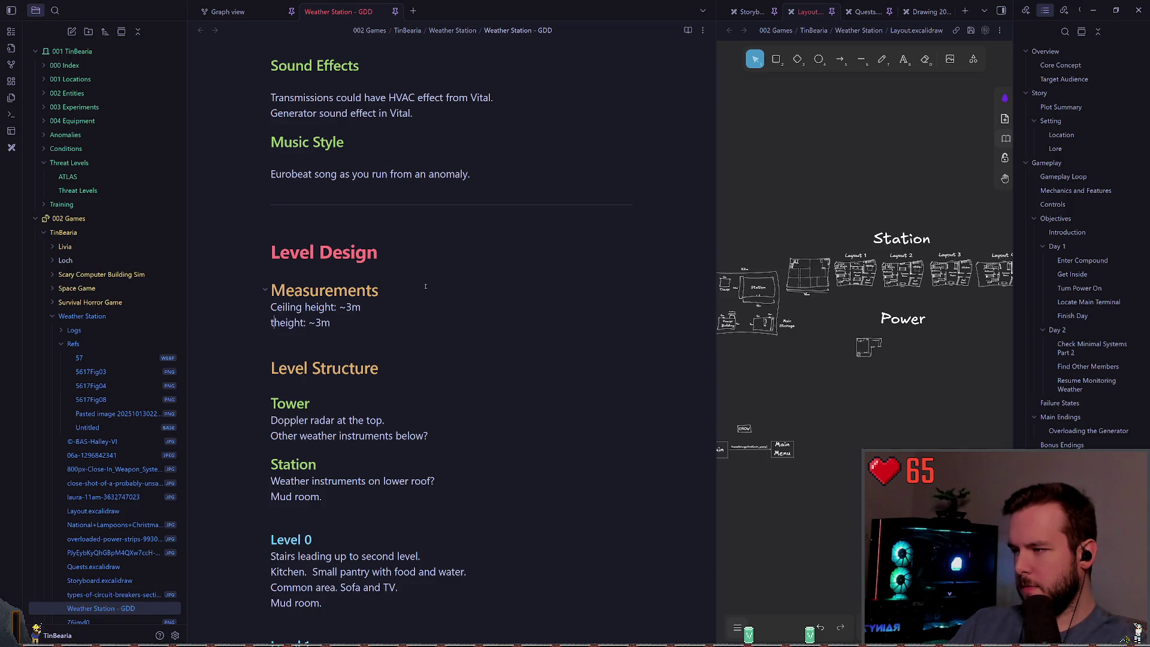
text(able)
key(BackSpace)
key(BackSpace)
key(BackSpace)
text(Table)
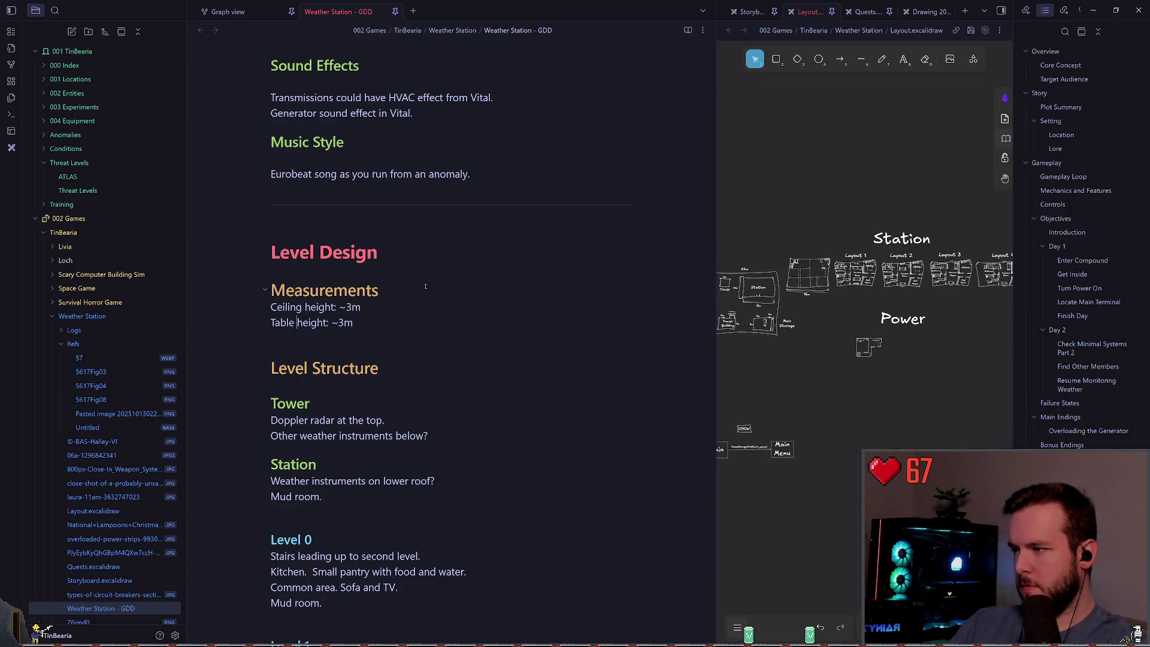
key(Escape)
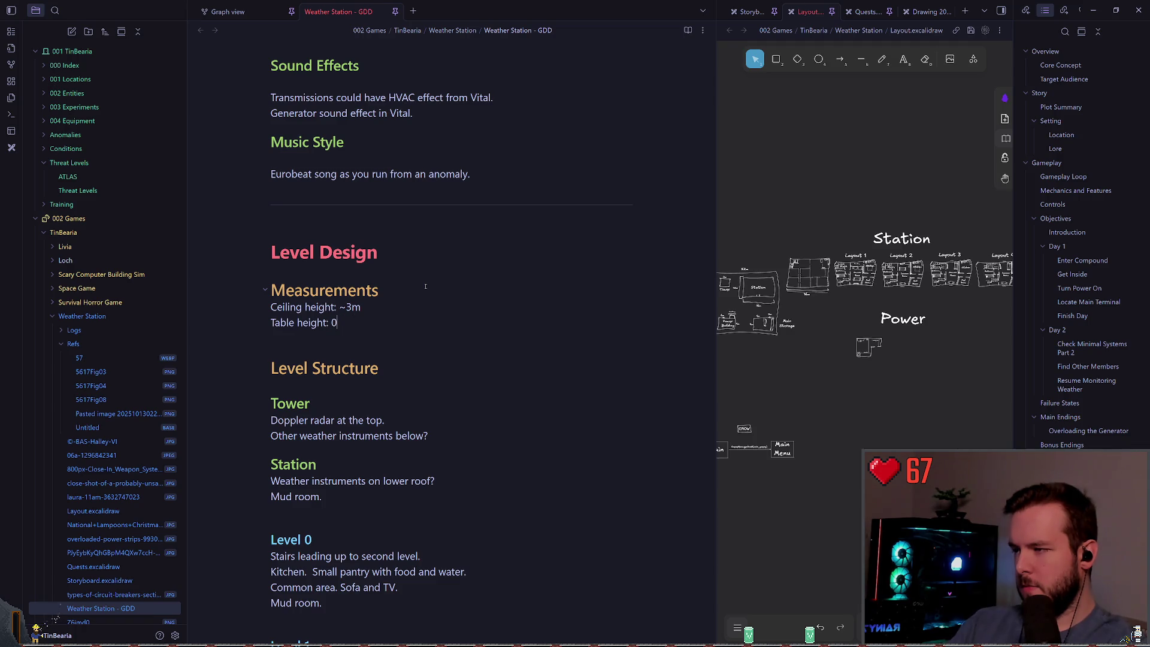
key(BackSpace)
text(~0.9)
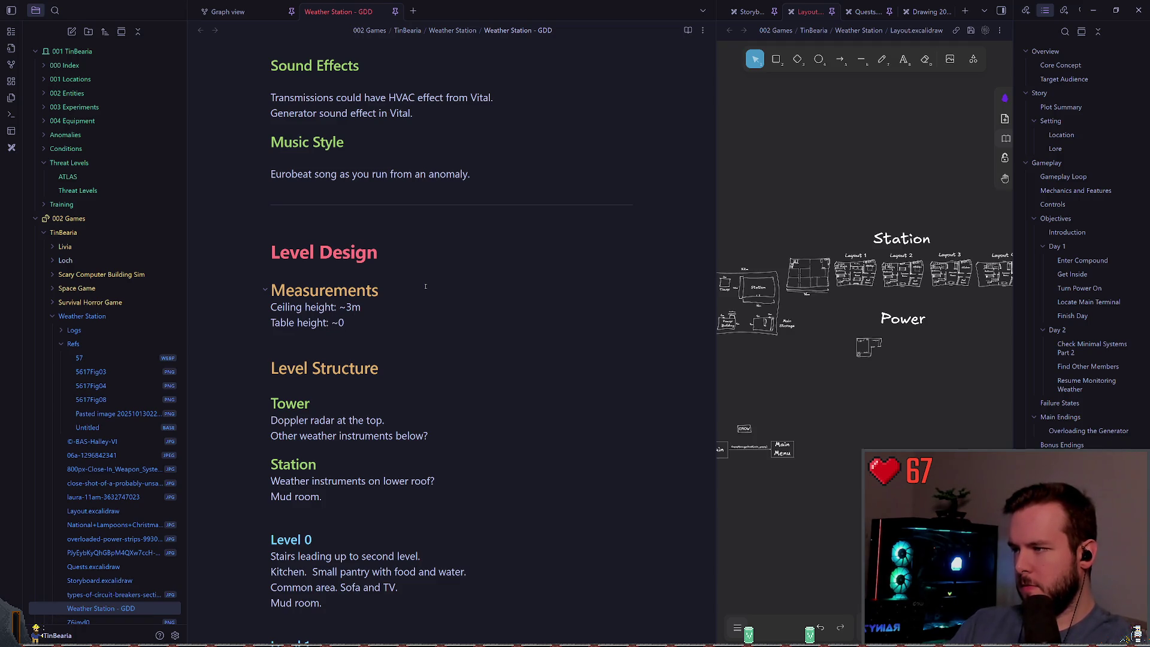
text(m)
key(Return)
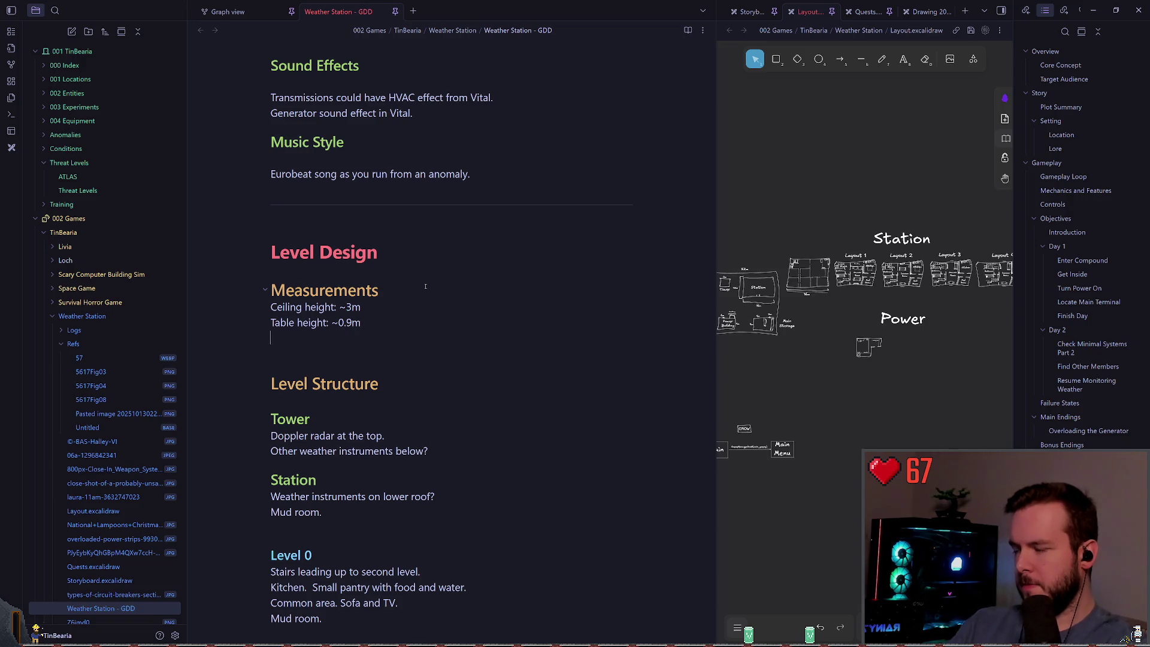
Remove the approximate signs from the table and ceiling height values
key(w)
key(x)
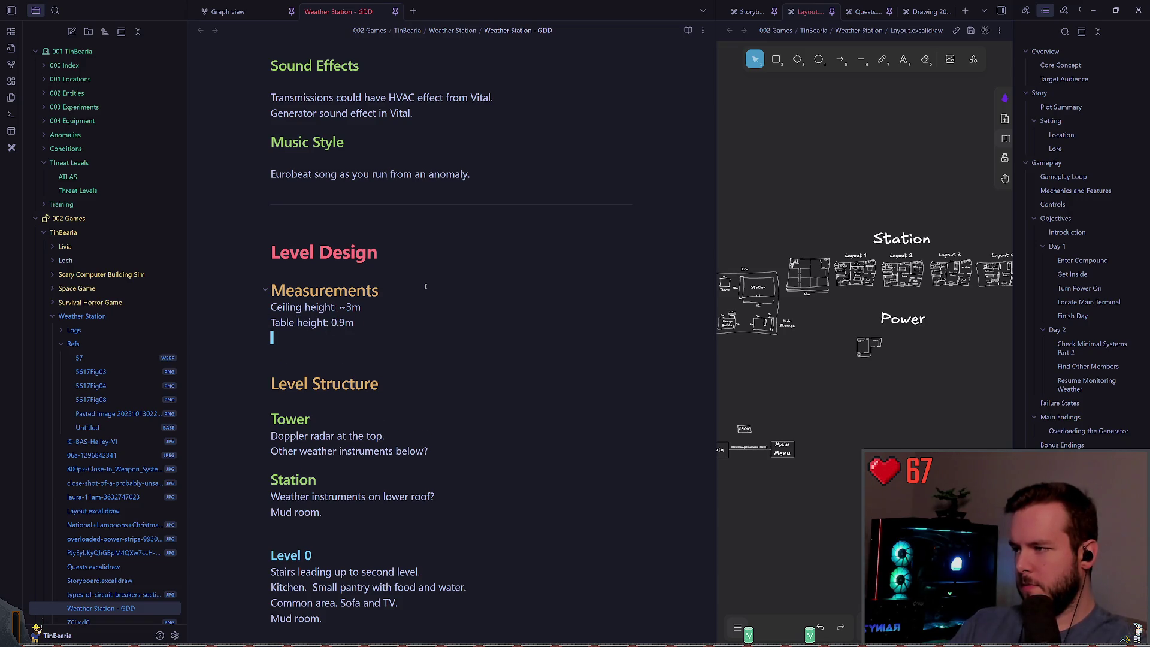
key(j)
key(d)
key(d)
key(k)
key(k)
key(w)
key(w)
key(w)
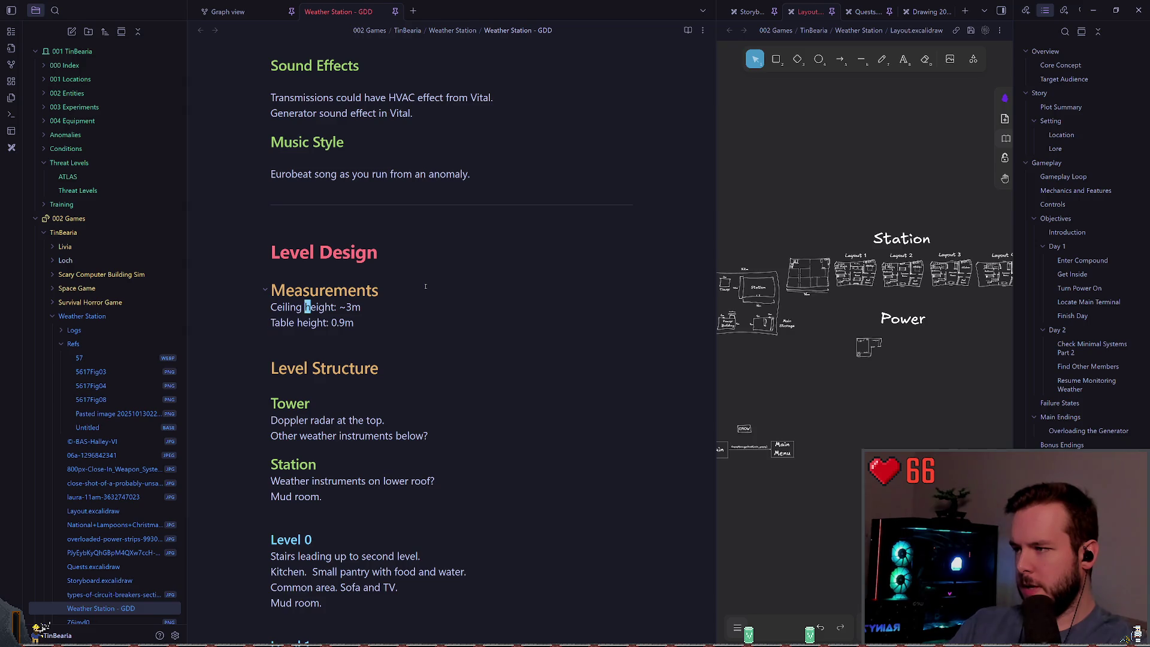
key(j)
key(j)
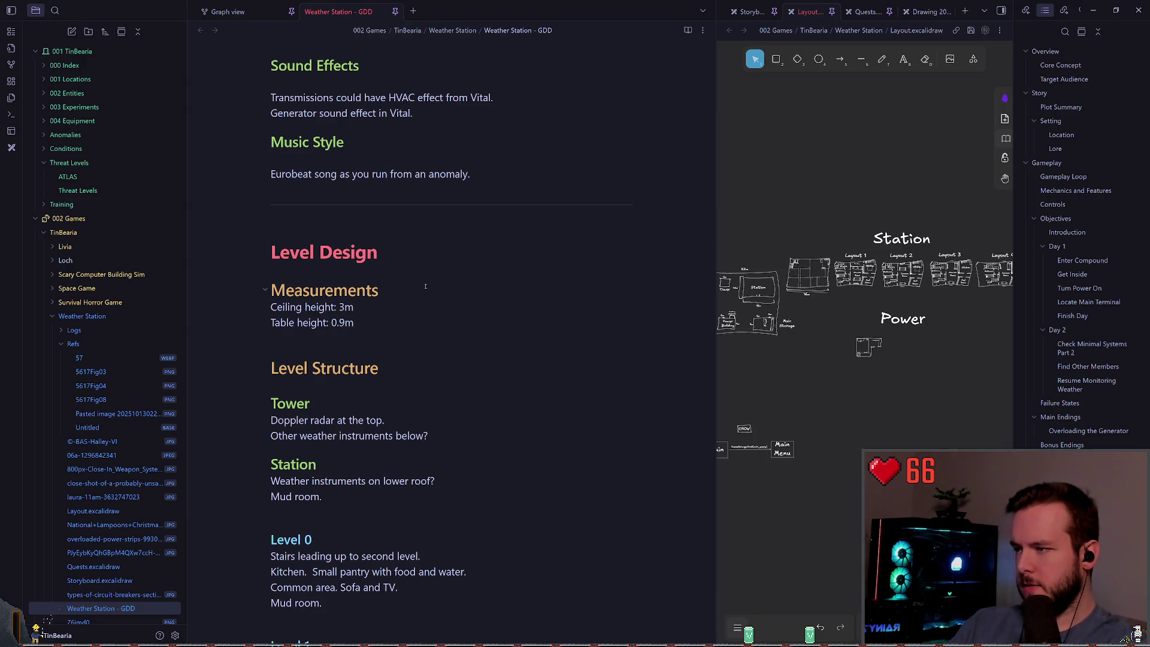
key(k)
key(k)
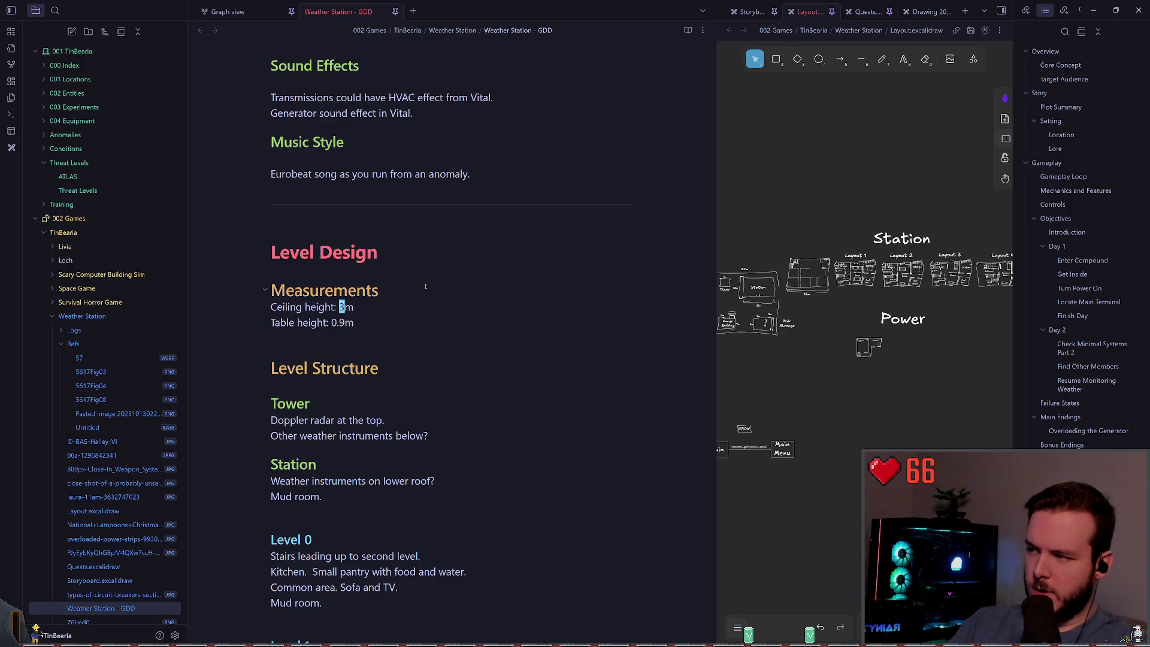
key(j)
key(j)
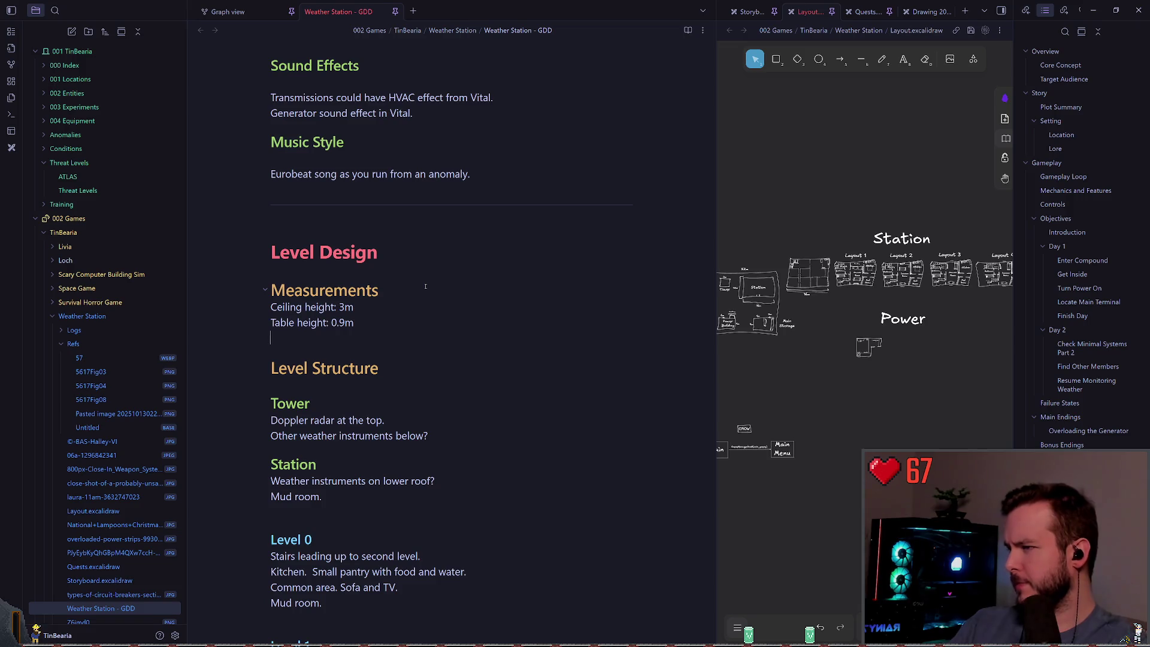
Duplicate the Ceiling height line into 'Player height: 1.6m' at the top of the list
key(k)
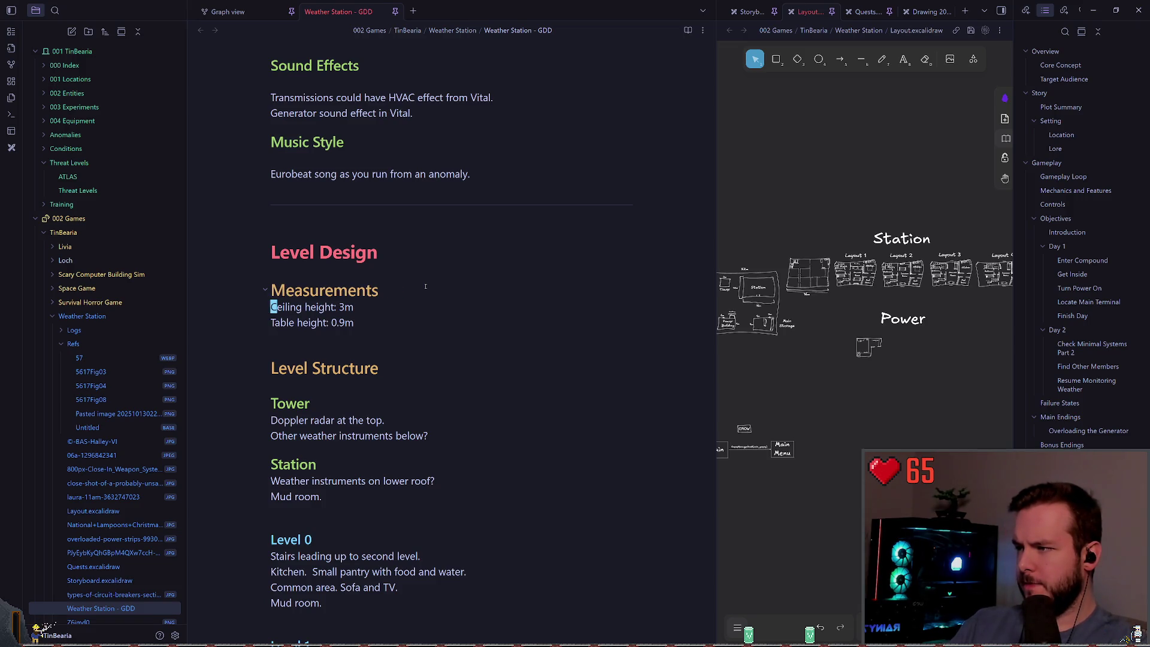
key(shift+v)
key(Escape)
key(shift+p)
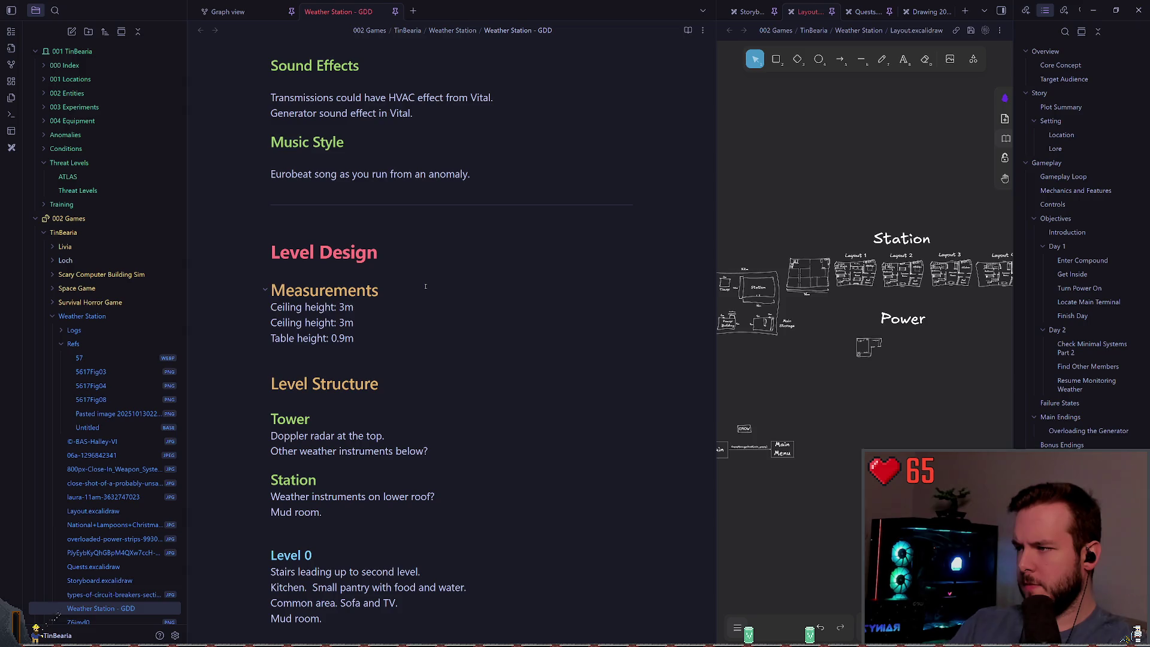
text(cwPllayer)
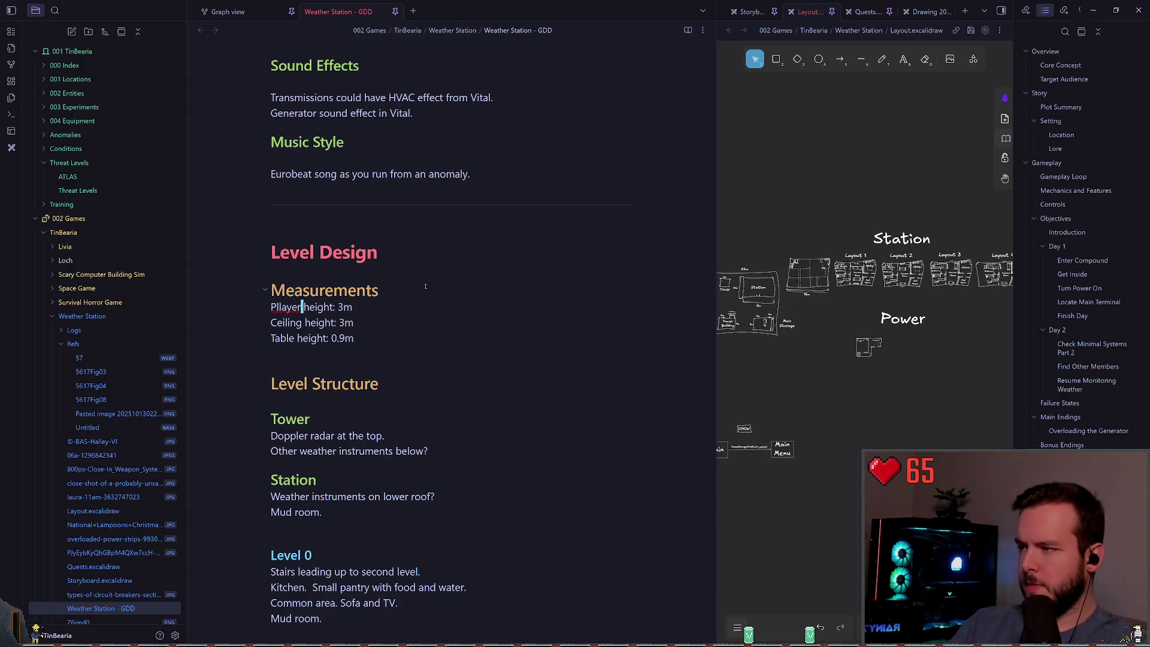
key(Escape)
key(0)
key(l)
key(x)
key(w)
key(w)
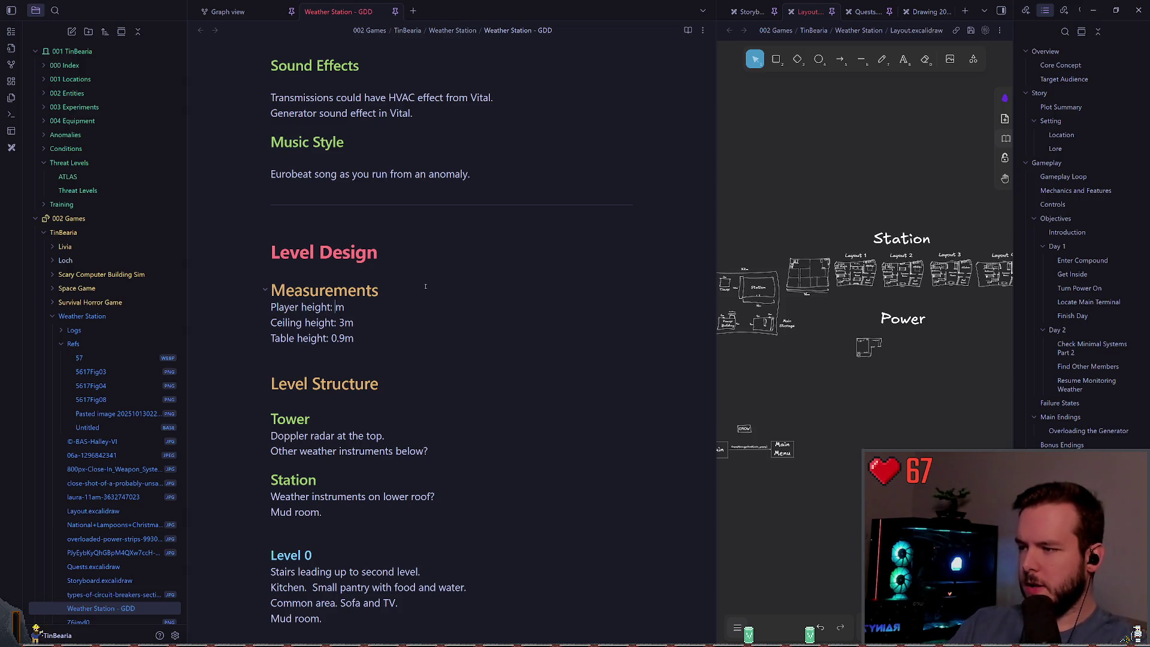
key(j)
key(j)
key(j)
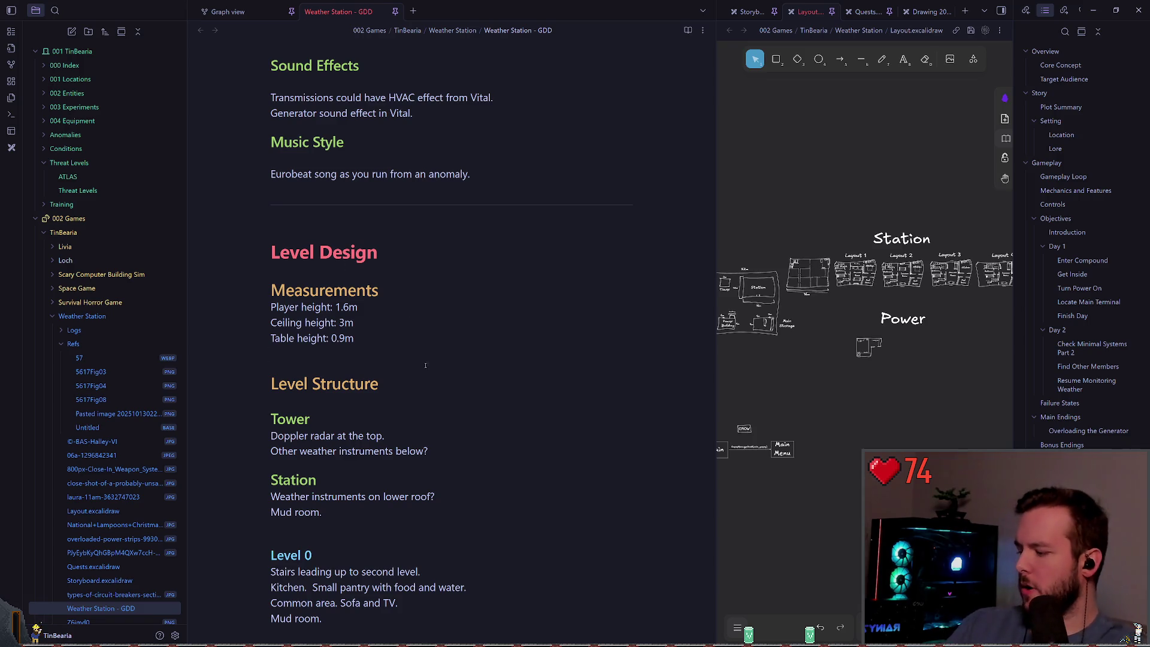
key(alt+Tab)
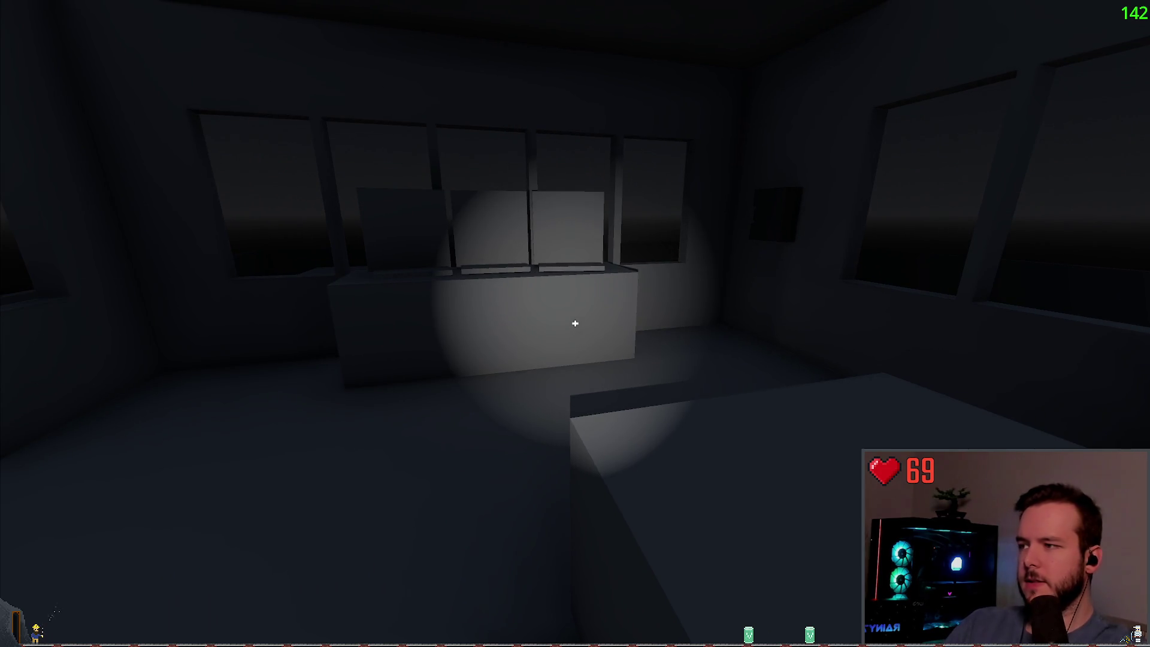
Quit the playtest to the editor, then select and frame the BackDesk node
key(Escape)
click(56, 375)
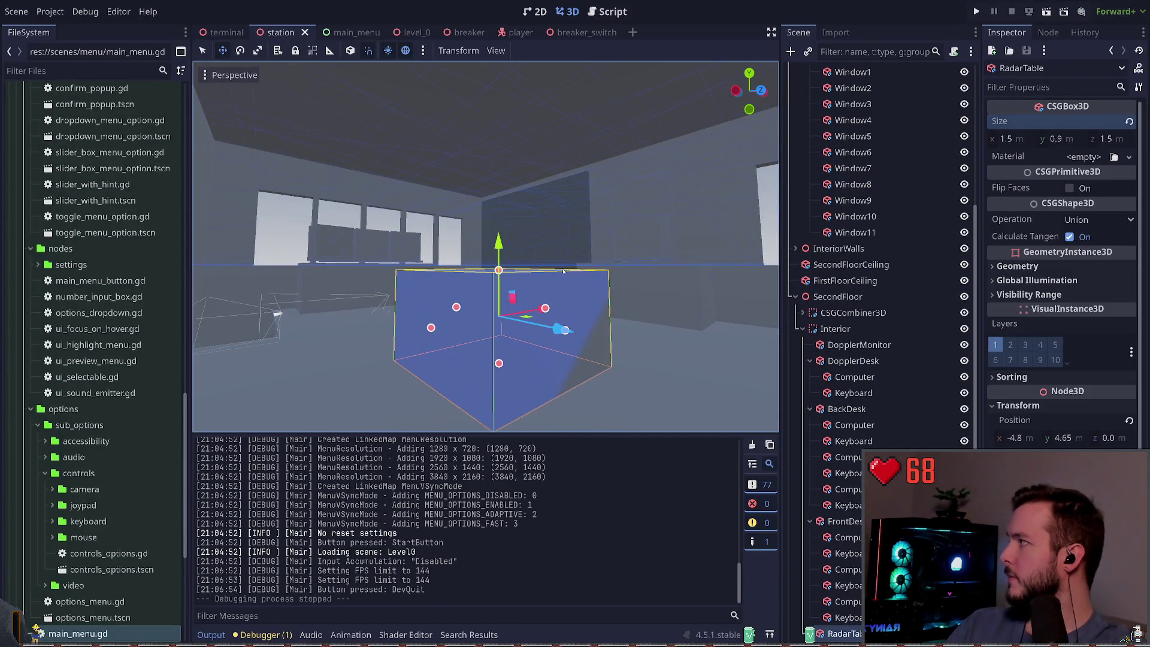
scroll(618, 288, down, 10)
click(618, 288)
key(f)
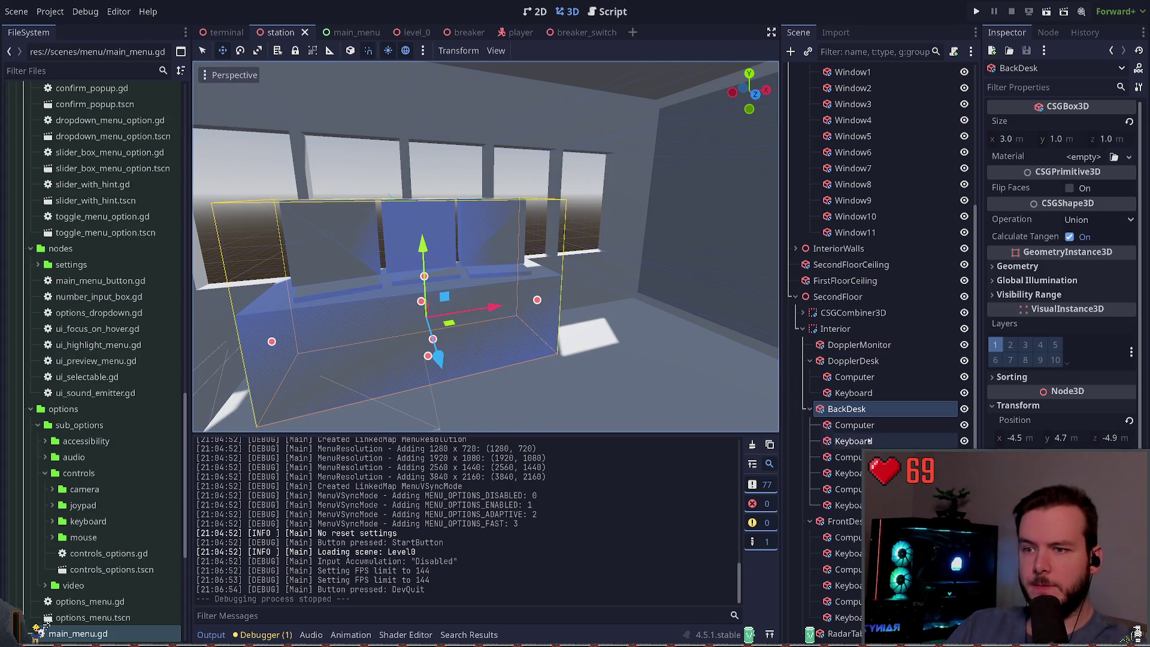
Set the BackDesk's Size y to 0.75 and save the scene
click(1065, 437)
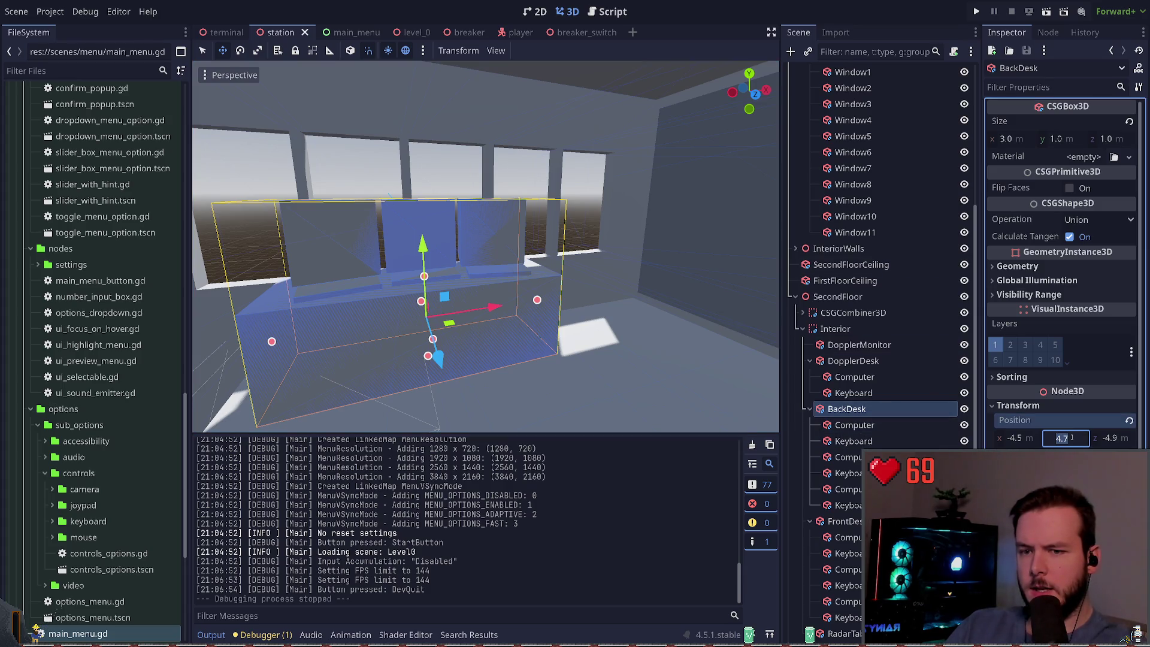
key(Return)
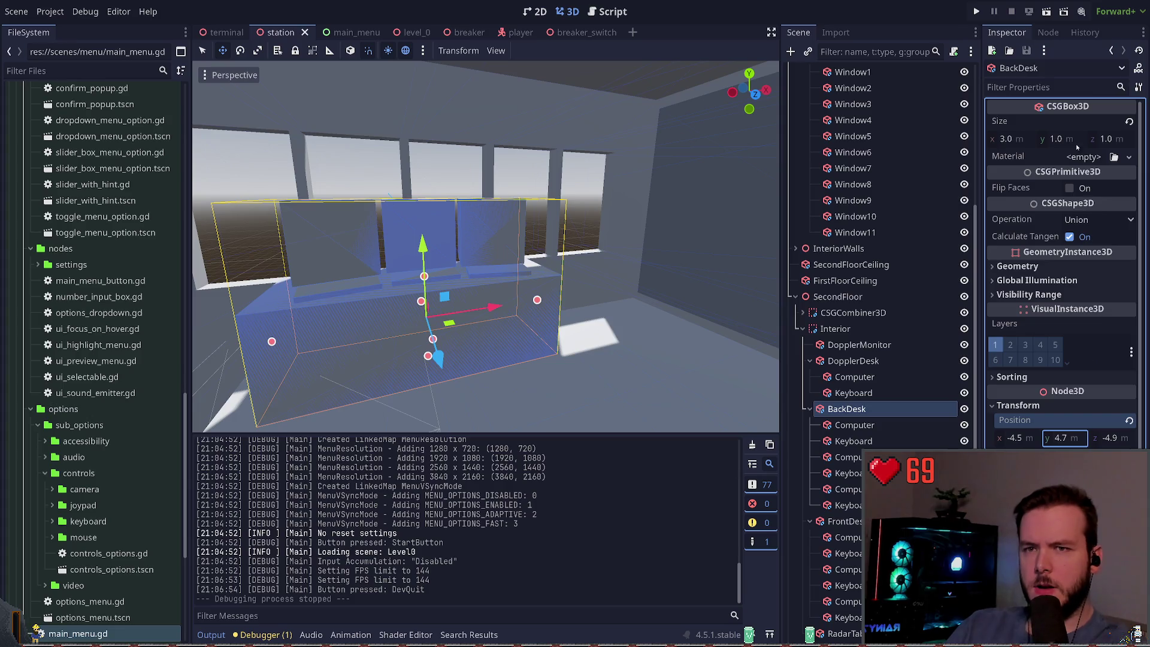
click(1073, 139)
text(0.75)
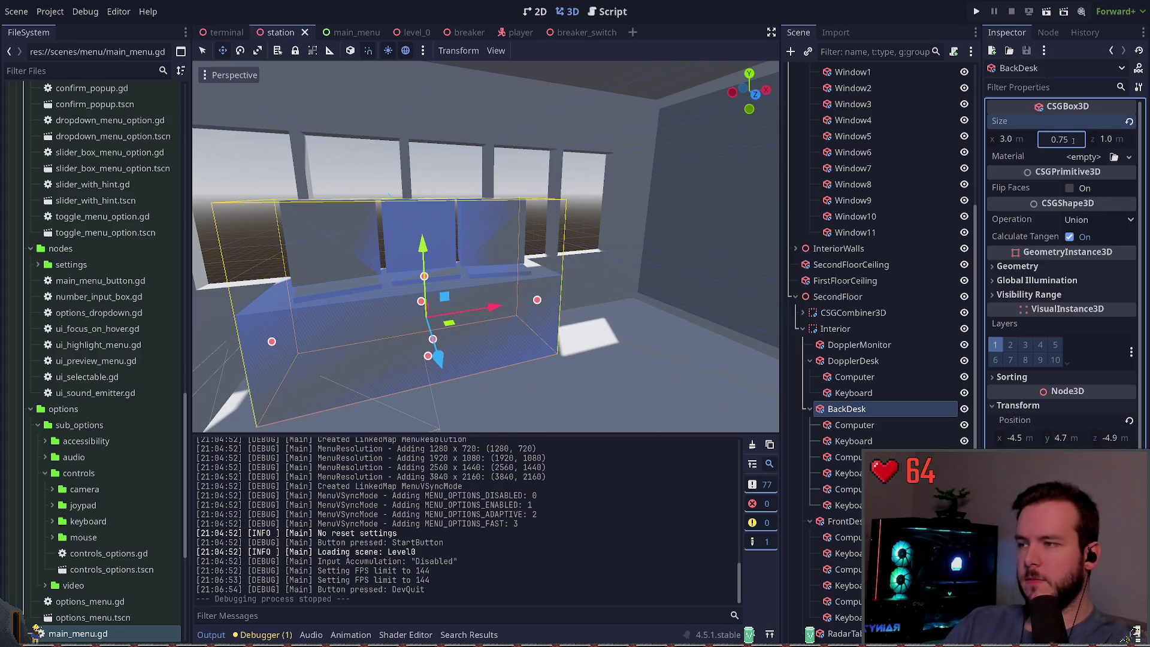
key(Return)
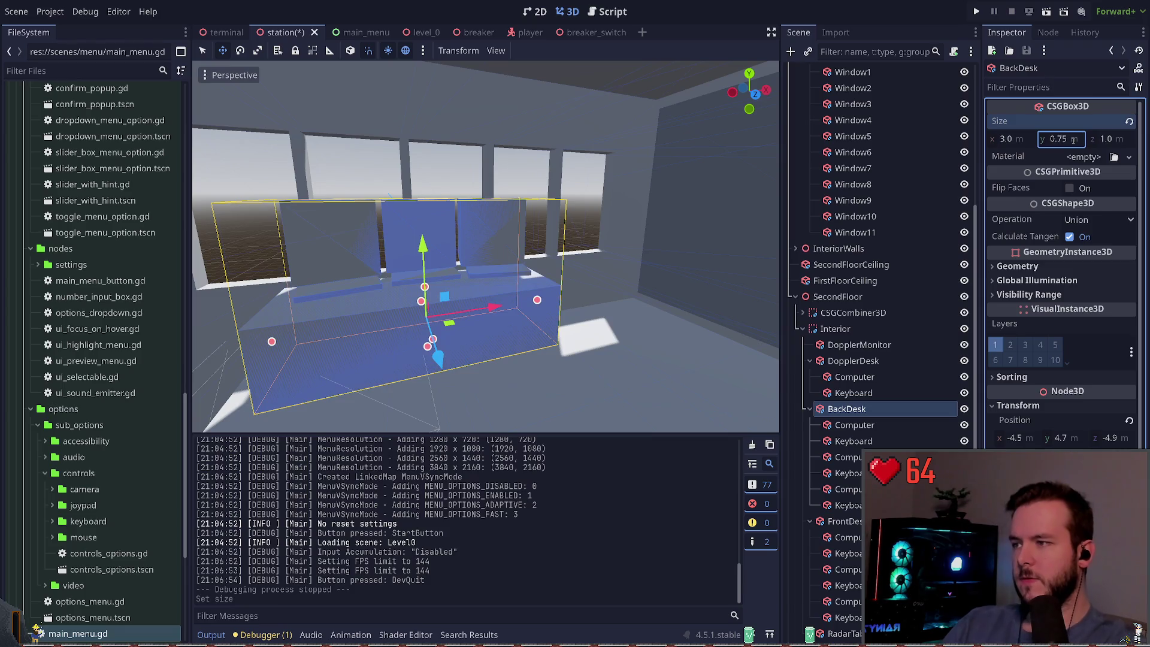
mouse_move(504, 260)
mouse_down()
mouse_move(546, 172)
mouse_move(517, 172)
mouse_move(518, 150)
mouse_up()
key(ctrl+s)
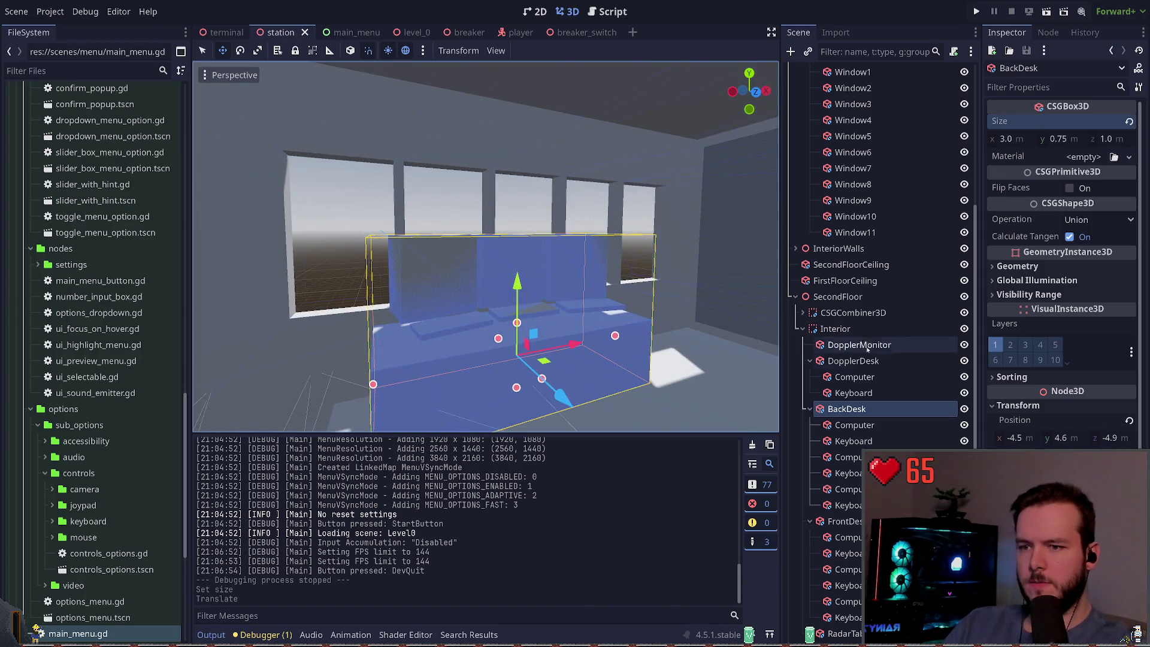
Move the back desk's computers and keyboards down onto the lowered desk, then run the game
click(854, 425)
shift+click(848, 505)
drag(516, 217, 516, 220)
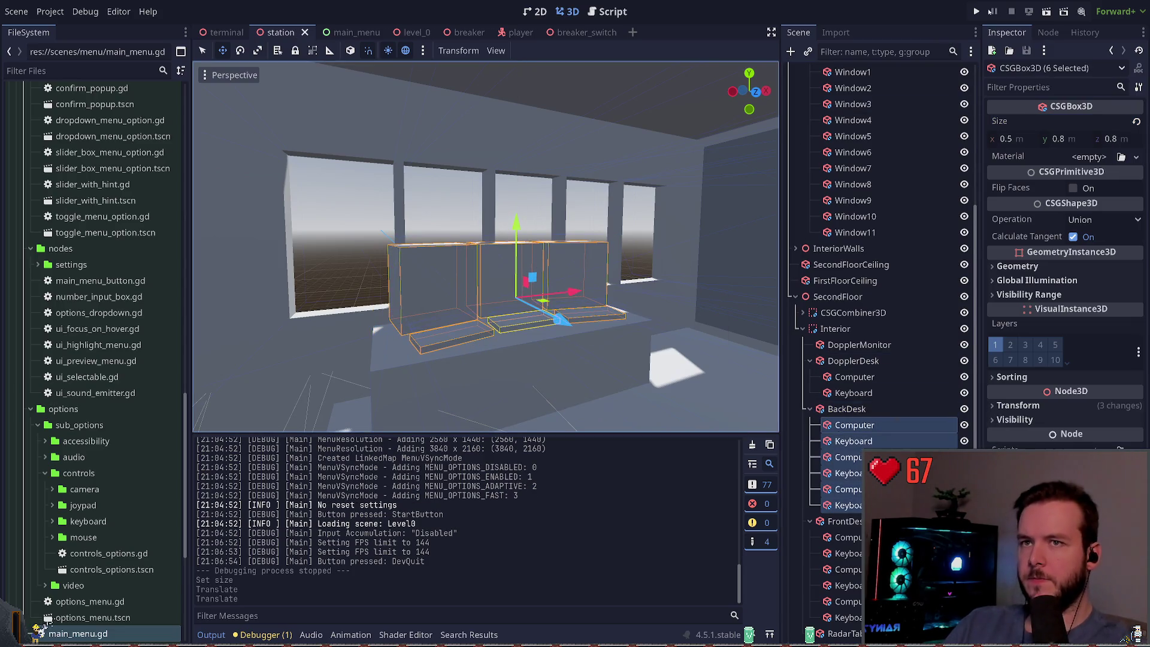
key(F5)
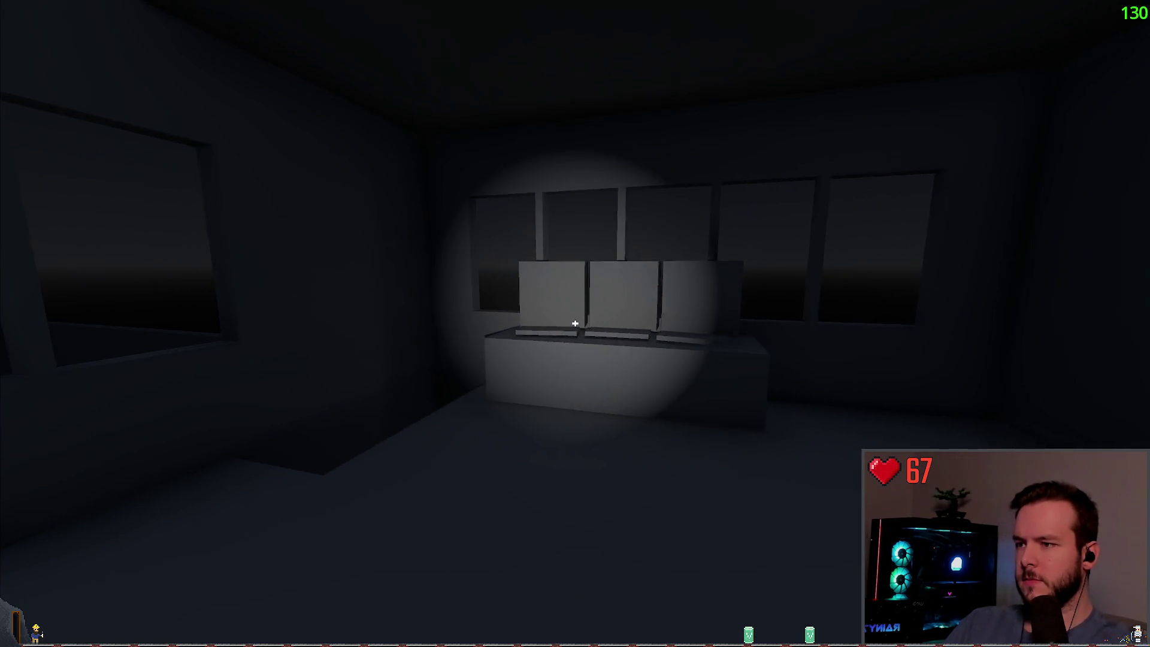
Walk around the lowered back desk in first person, then stop the playtest with F8
key(w)
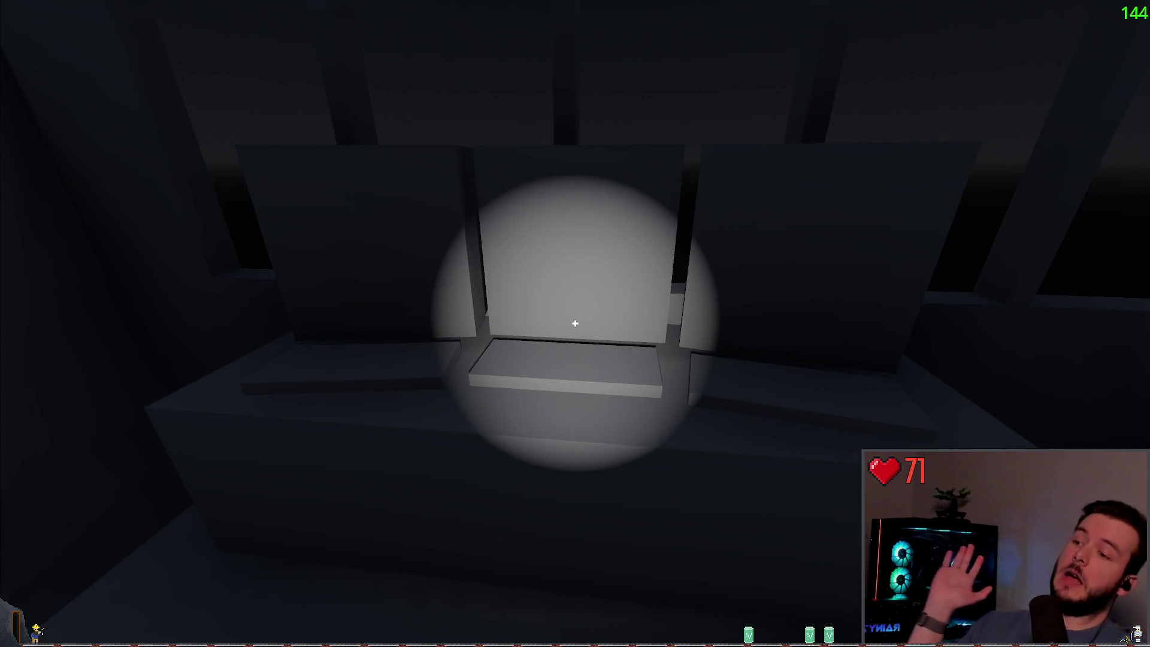
key(s)
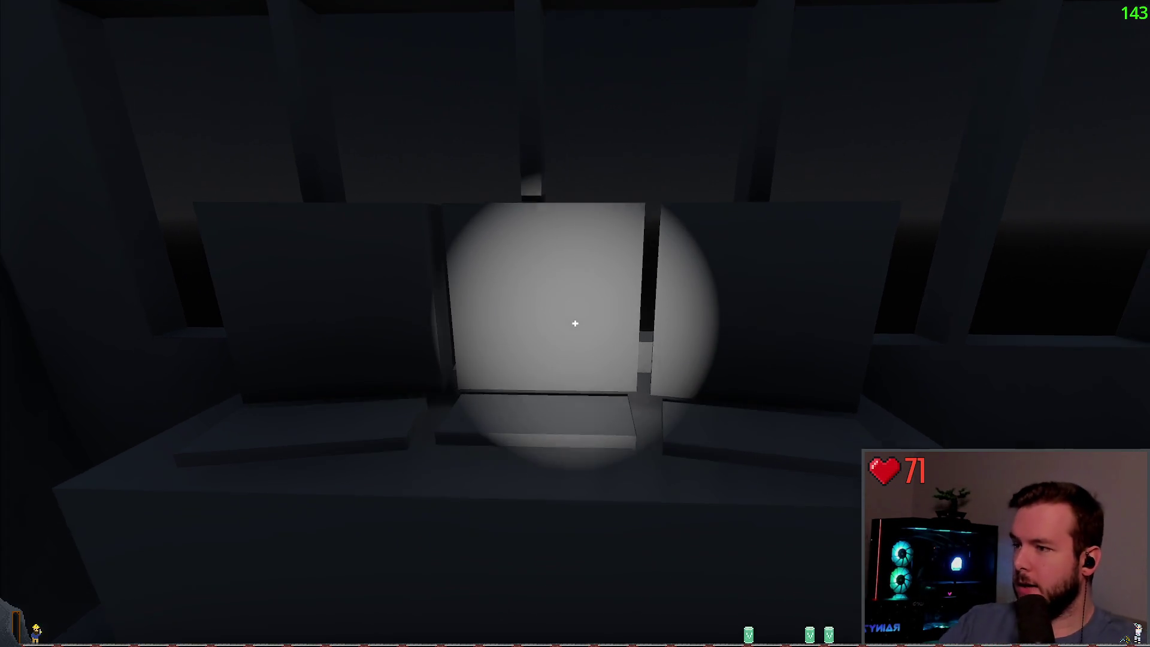
key(s)
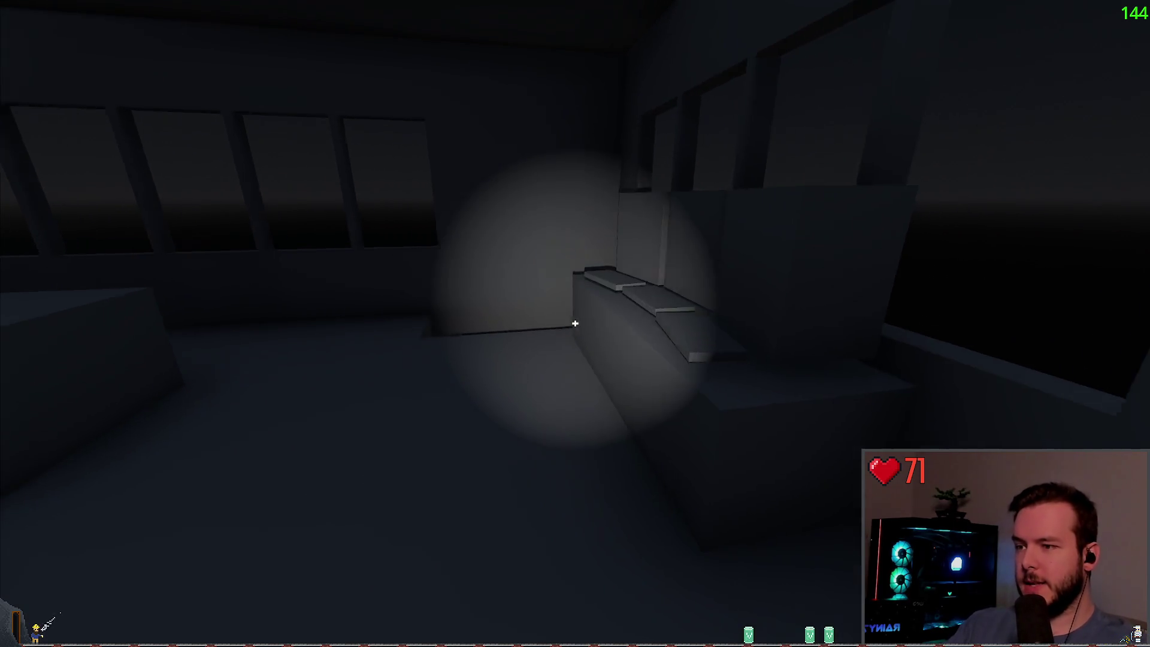
key(w)
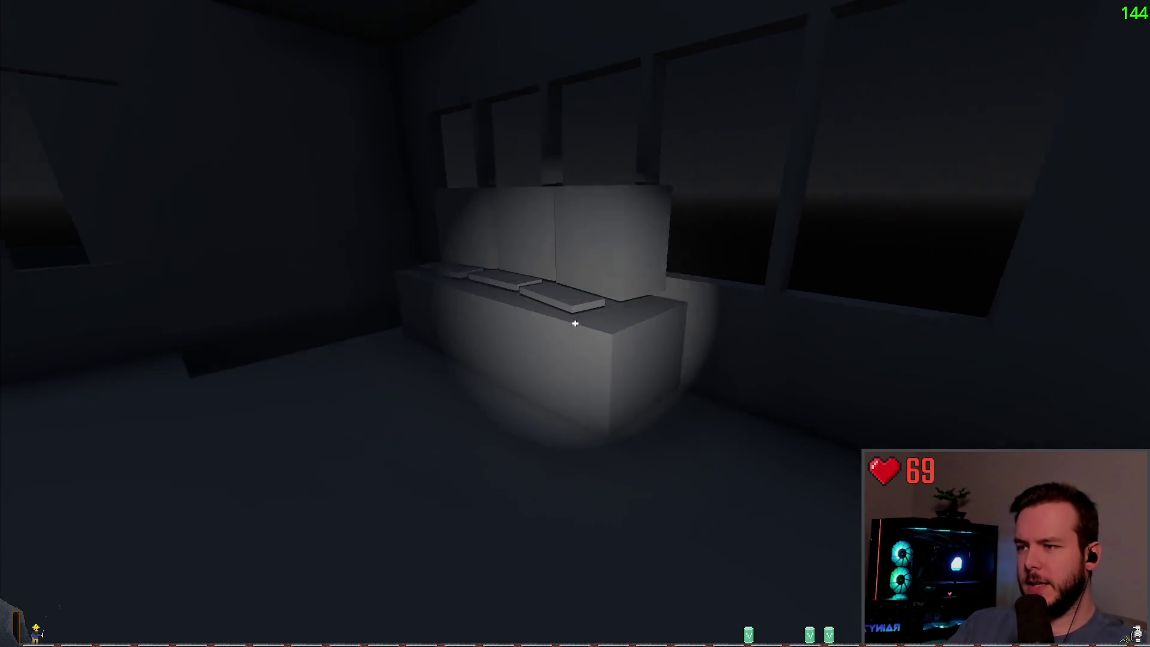
key(s)
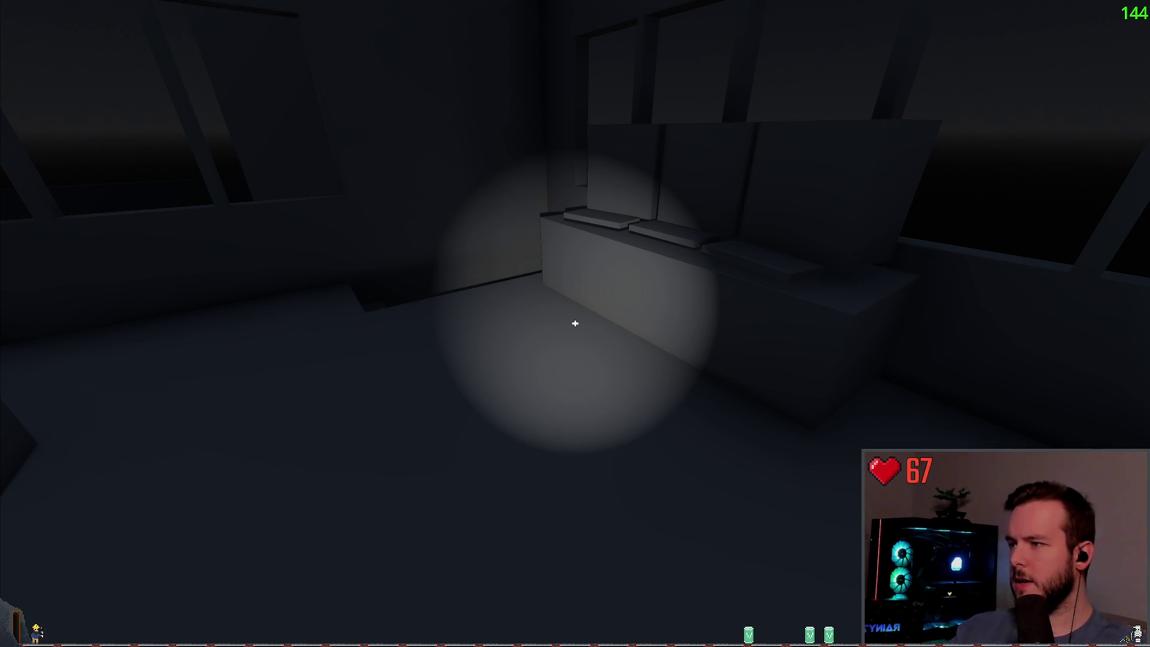
mouse_move(574, 323)
key(F8)
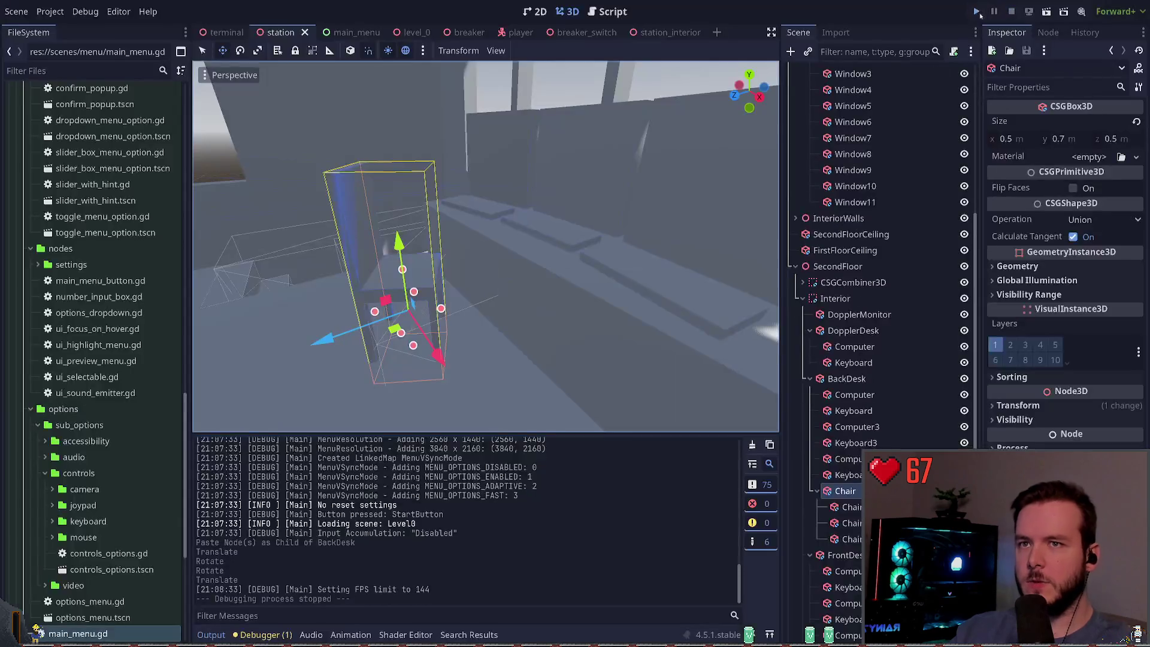
key(F5)
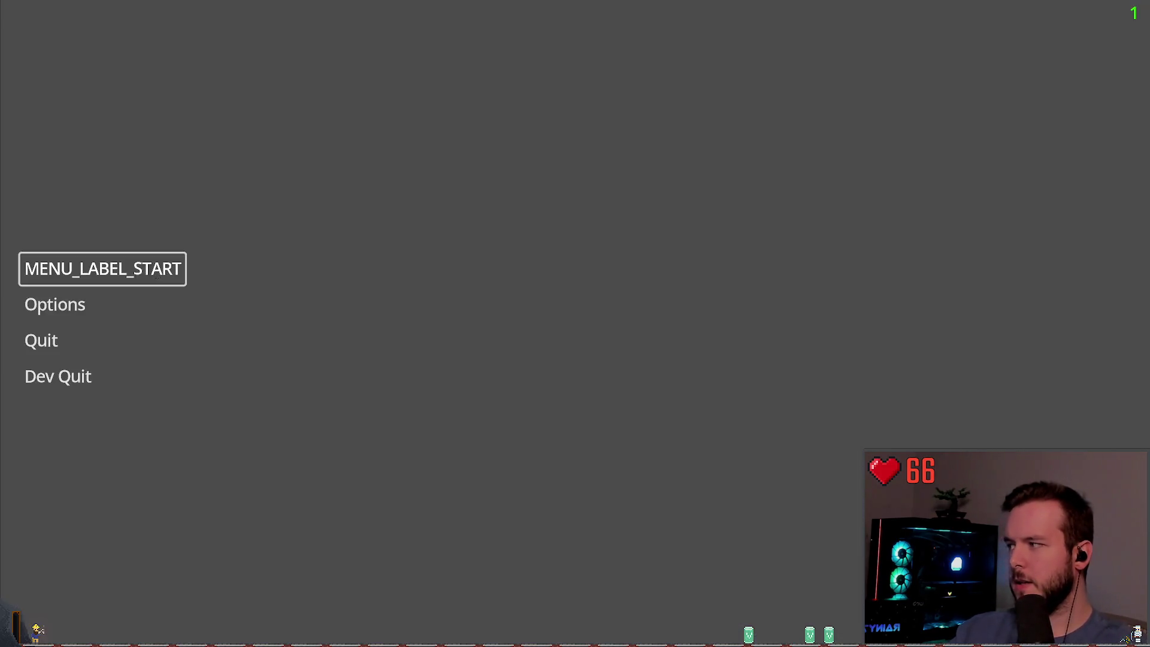
key(Return)
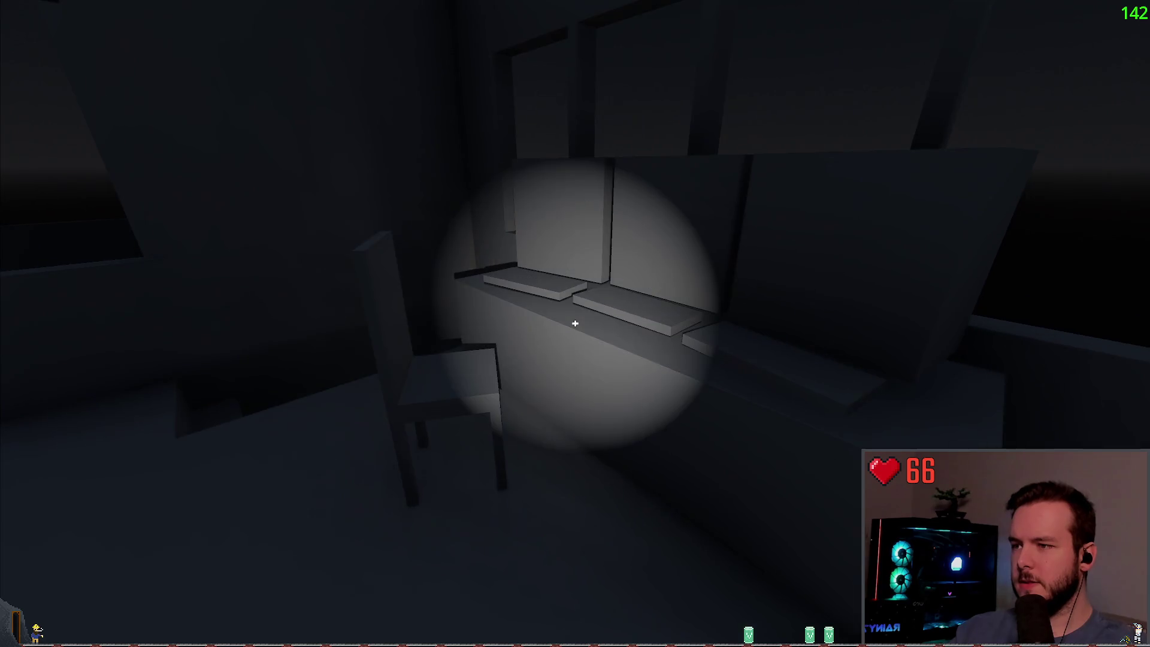
key(w)
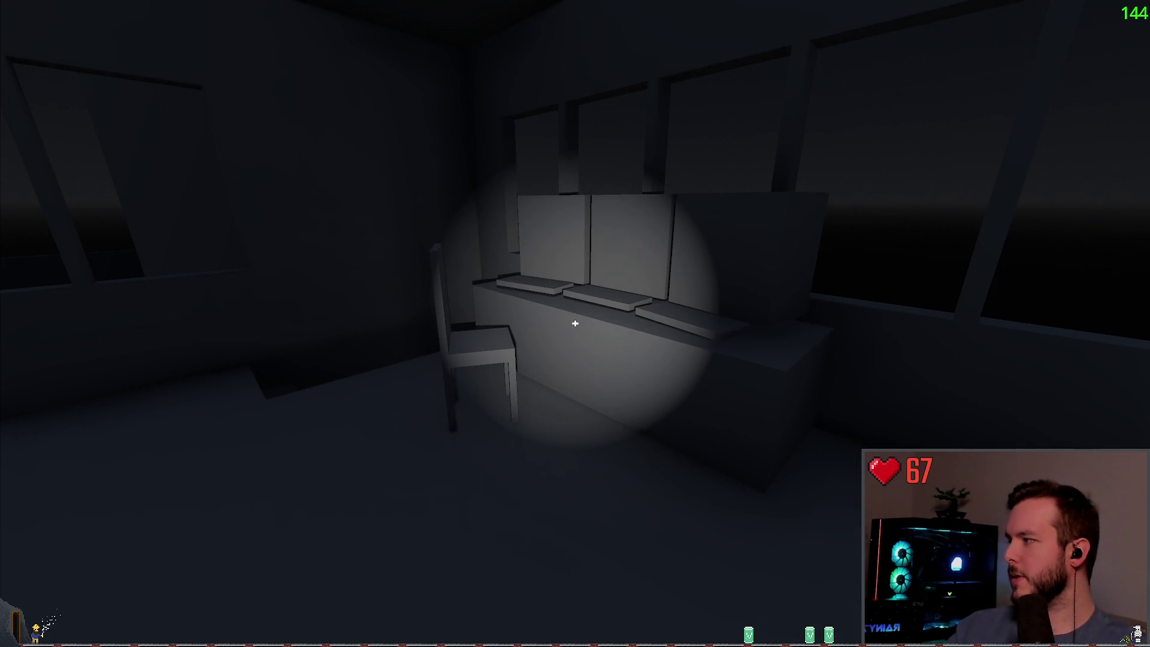
key(s)
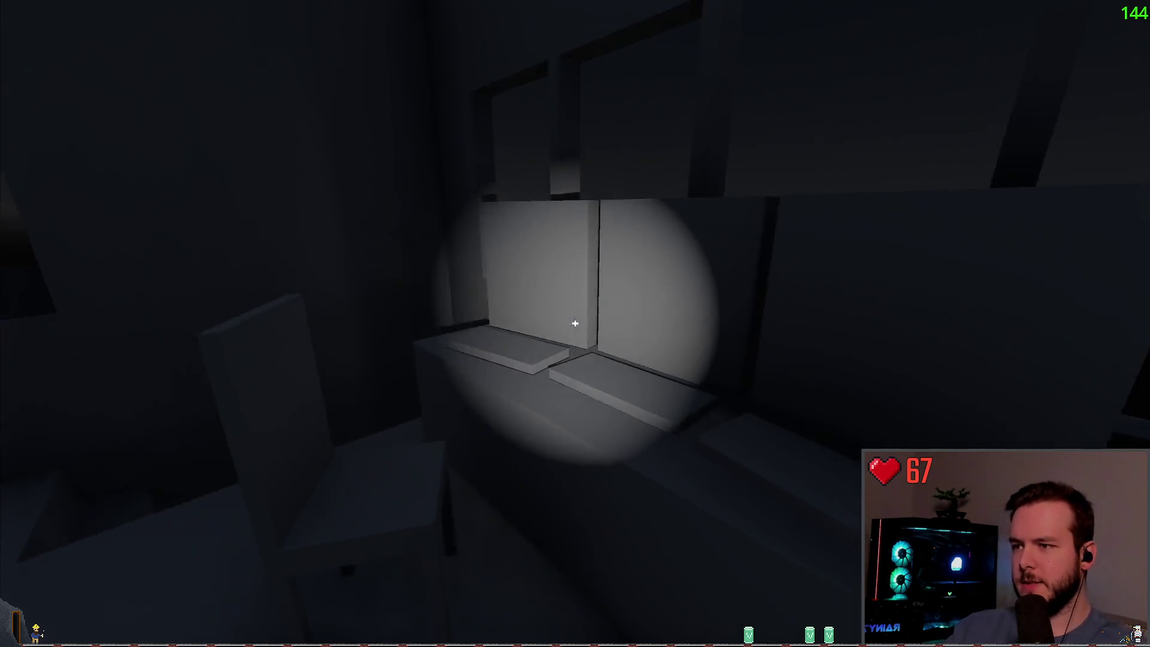
key(s)
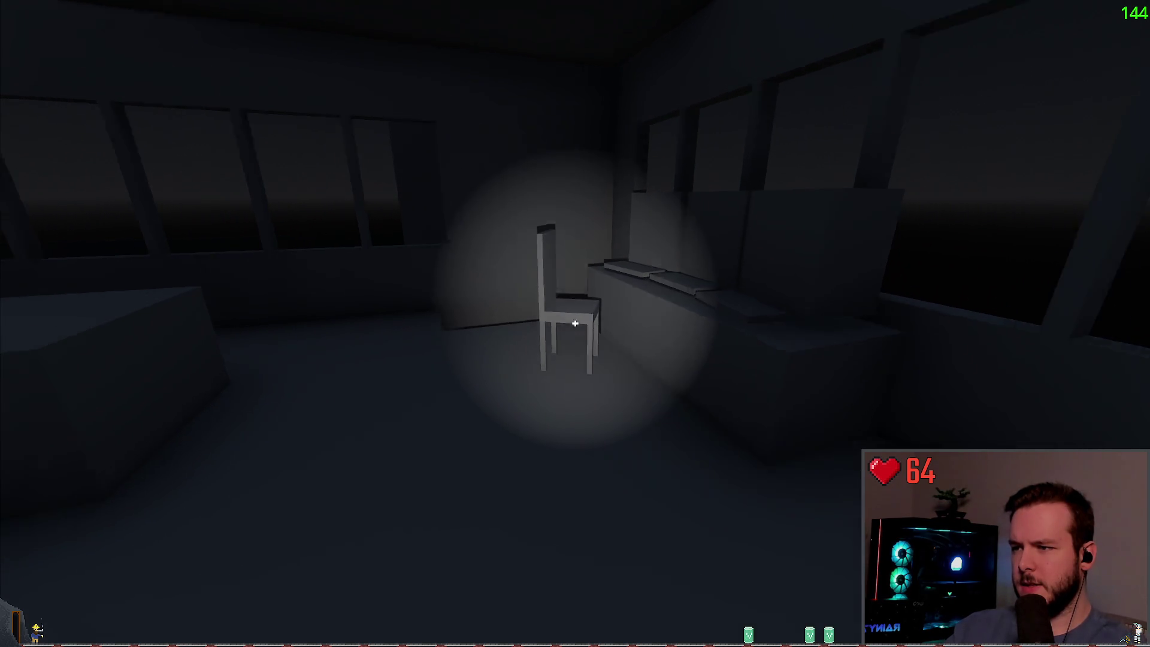
key(w)
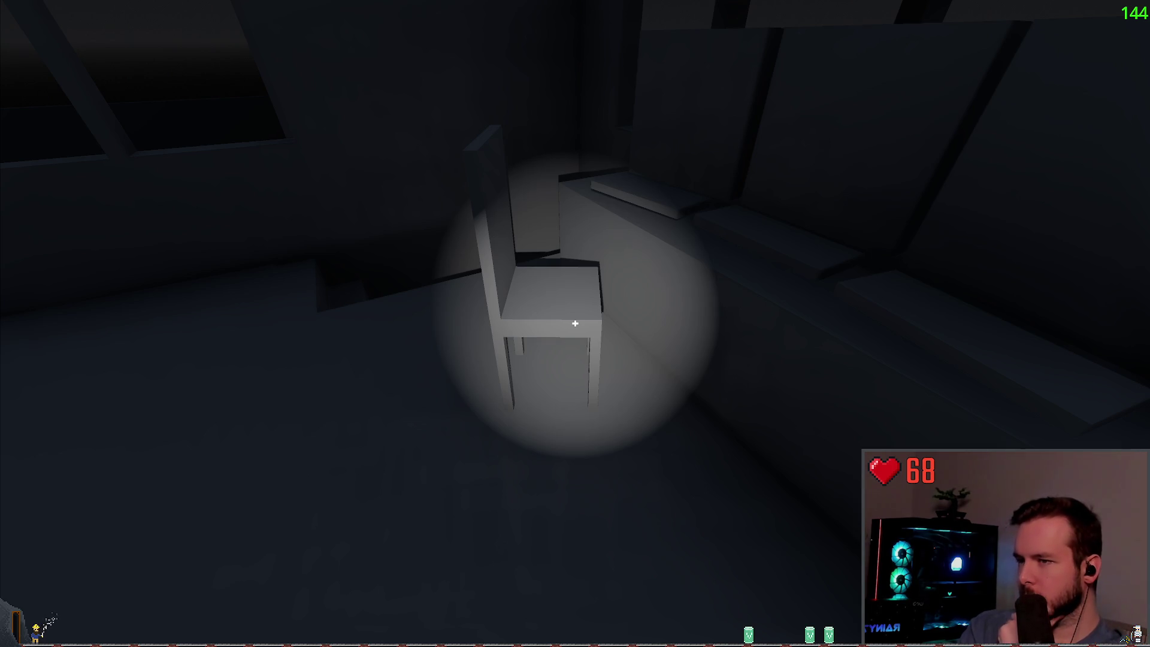
key(w)
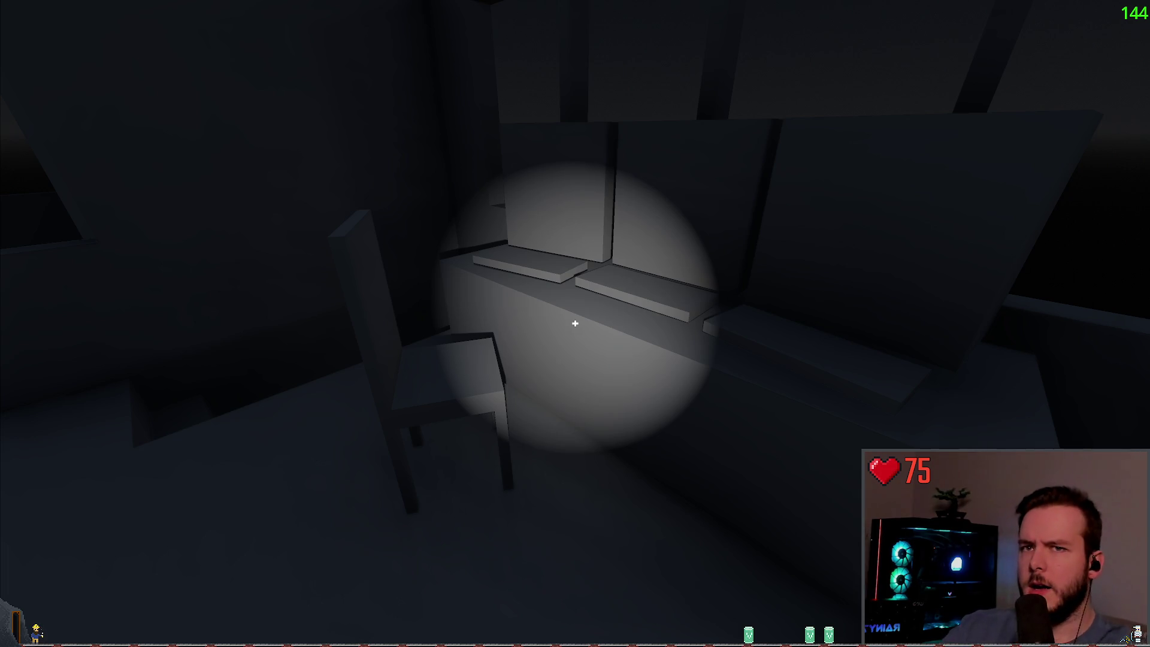
key(Escape)
key(Up)
key(Return)
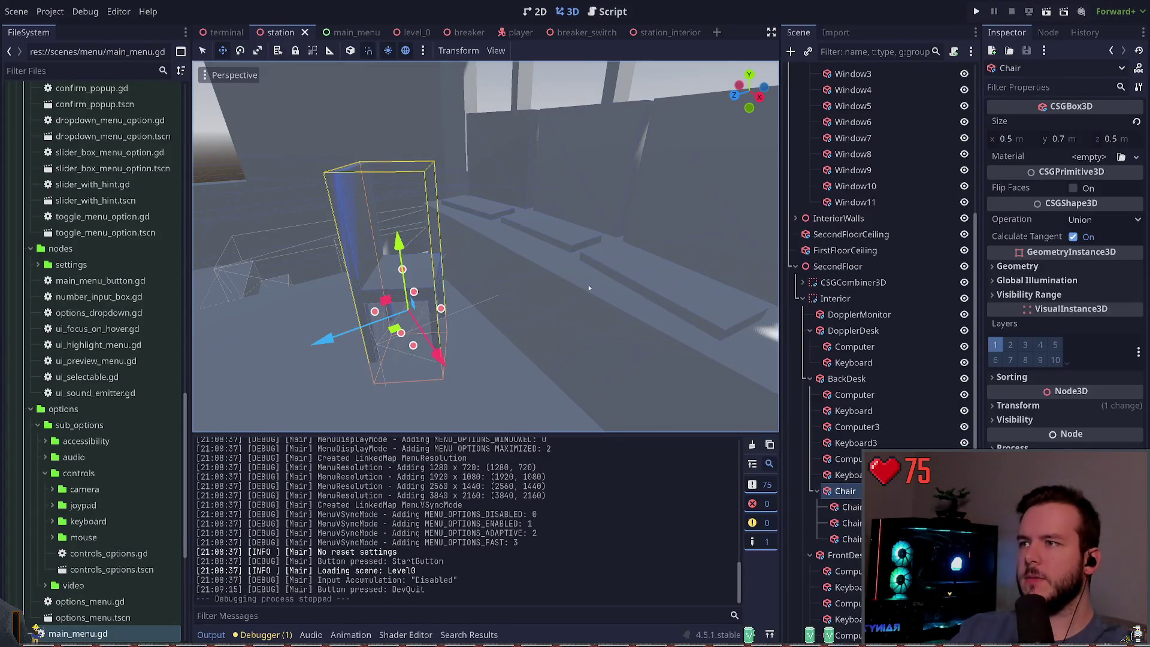
click(401, 32)
click(874, 90)
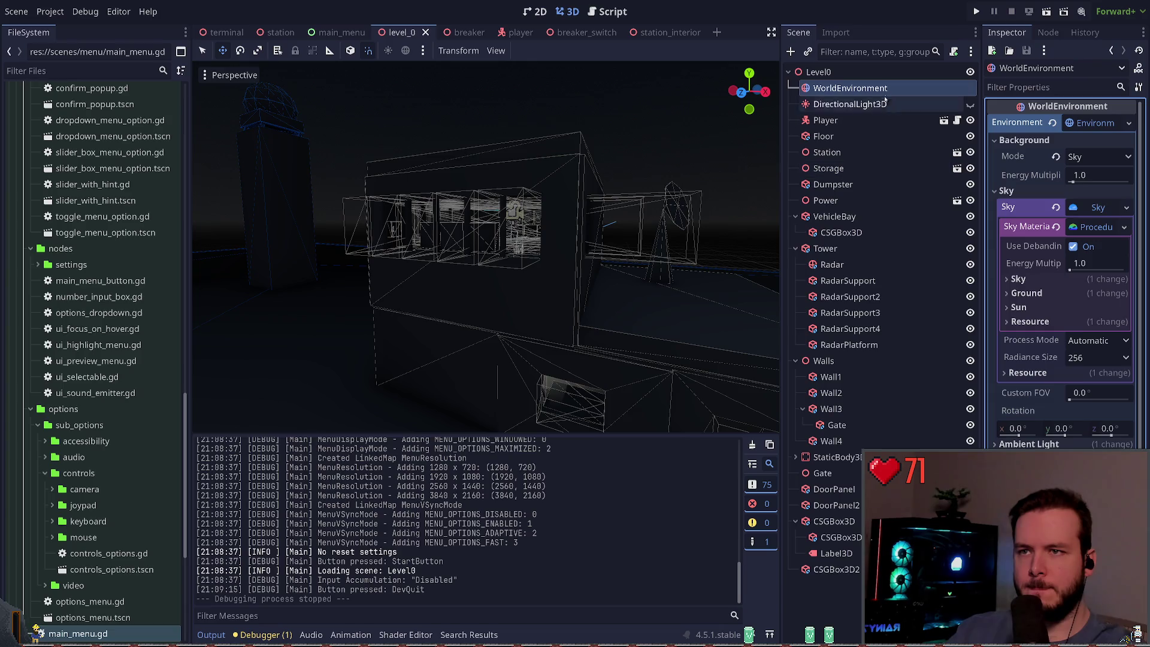
click(1058, 207)
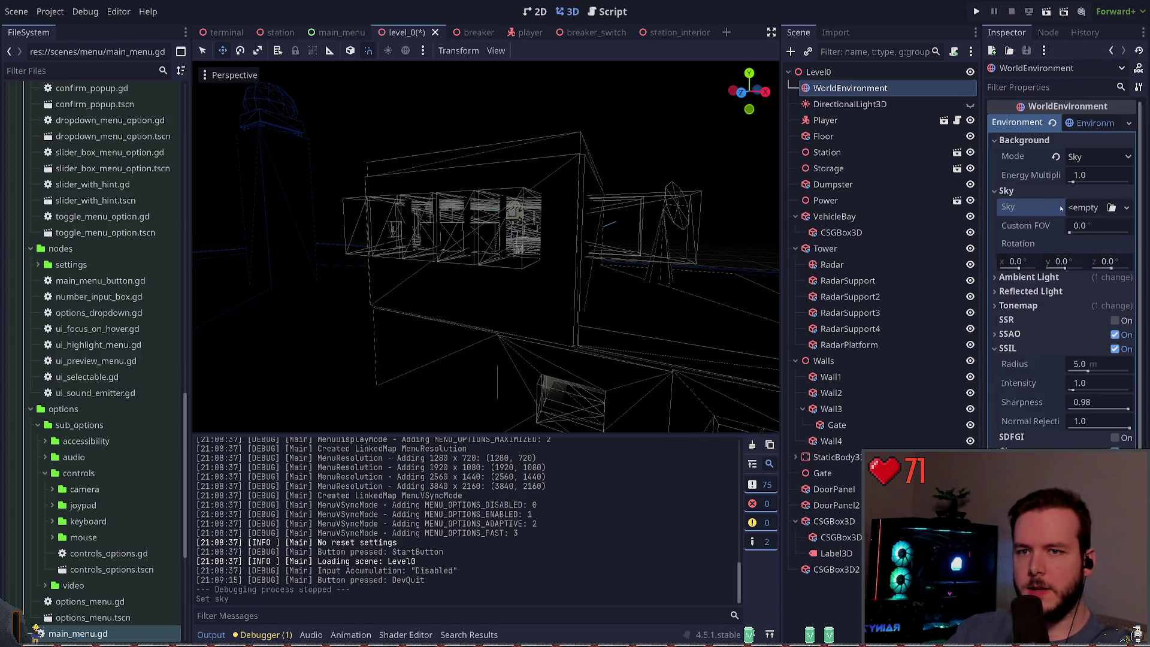
key(F5)
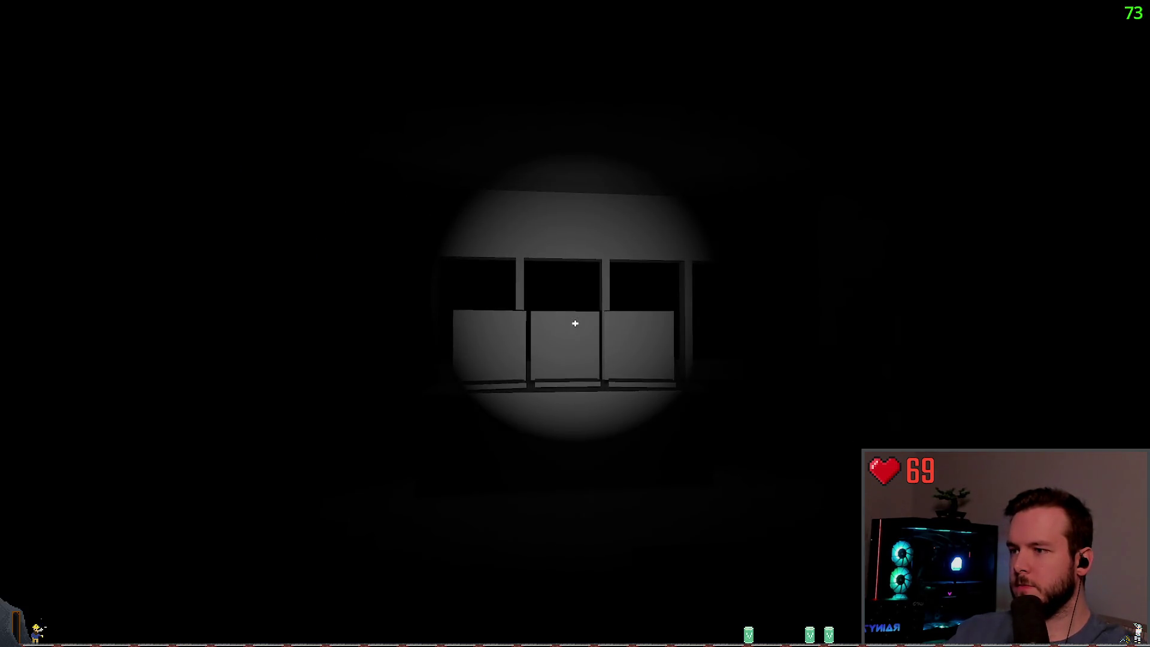
key(w)
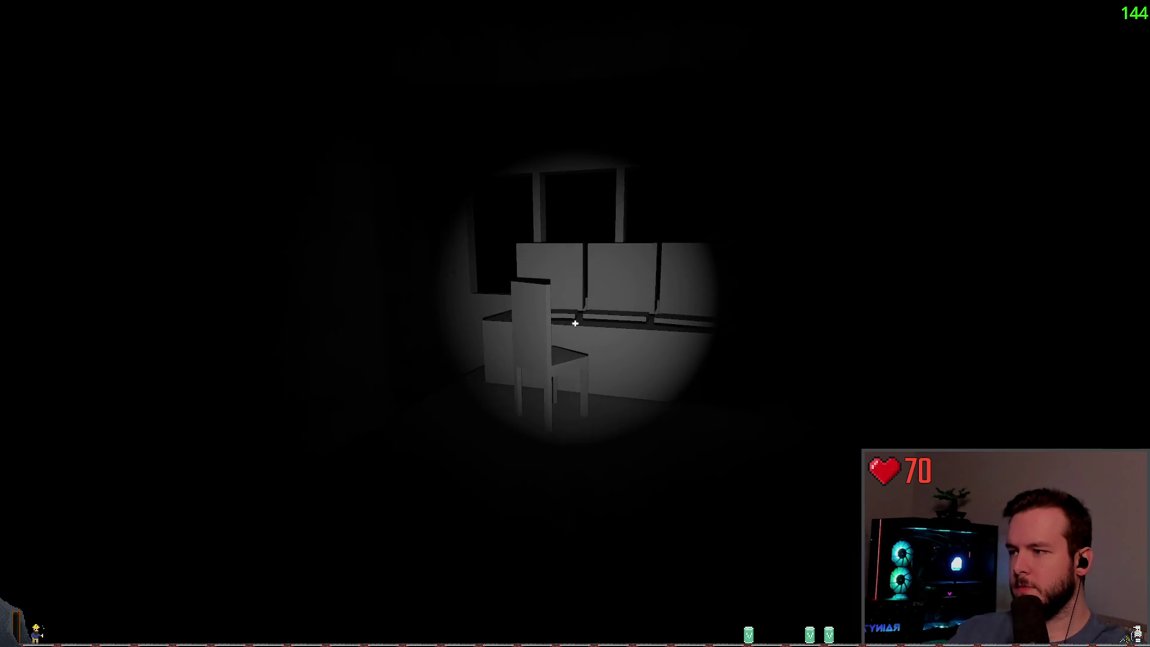
key(d)
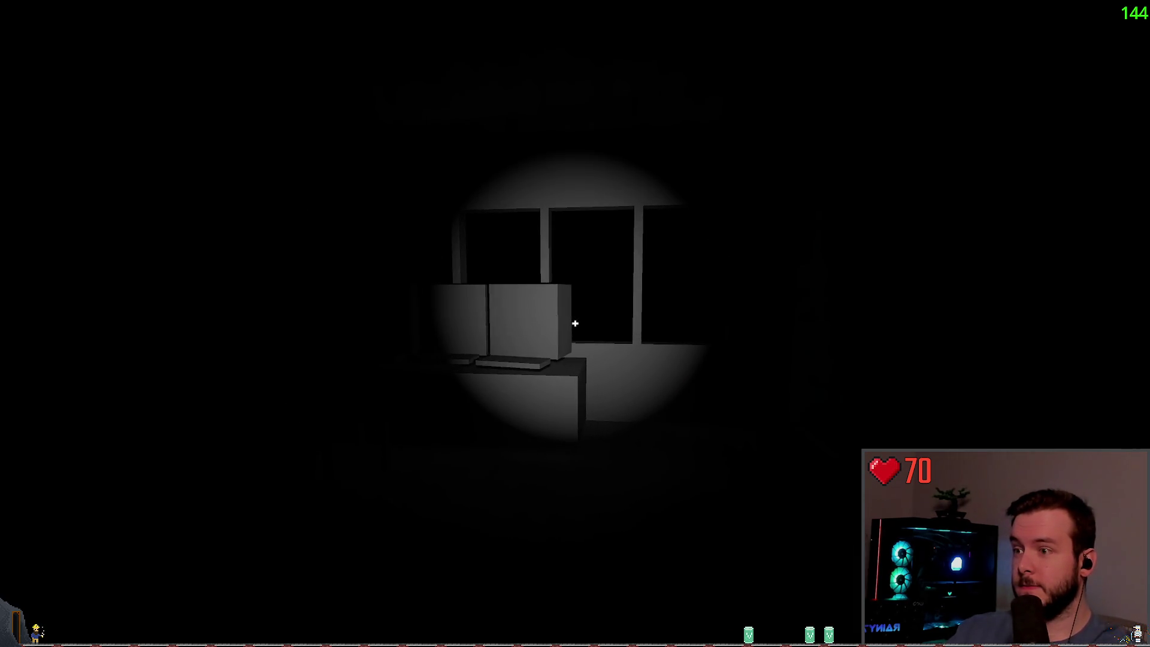
key(s)
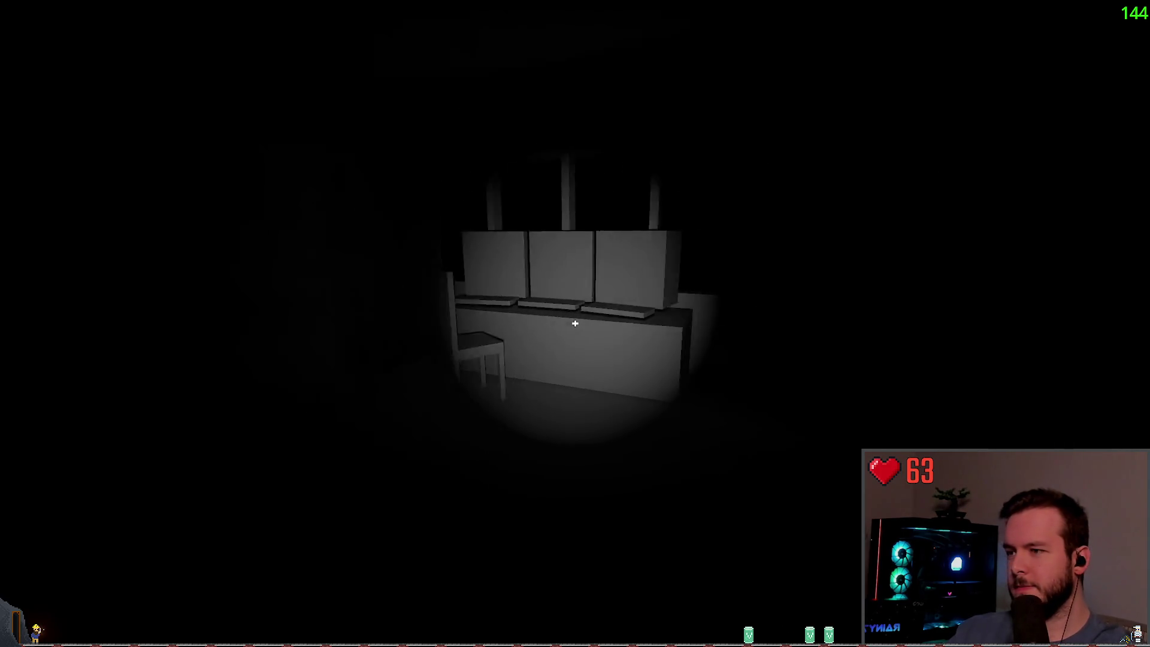
key(Escape)
click(60, 375)
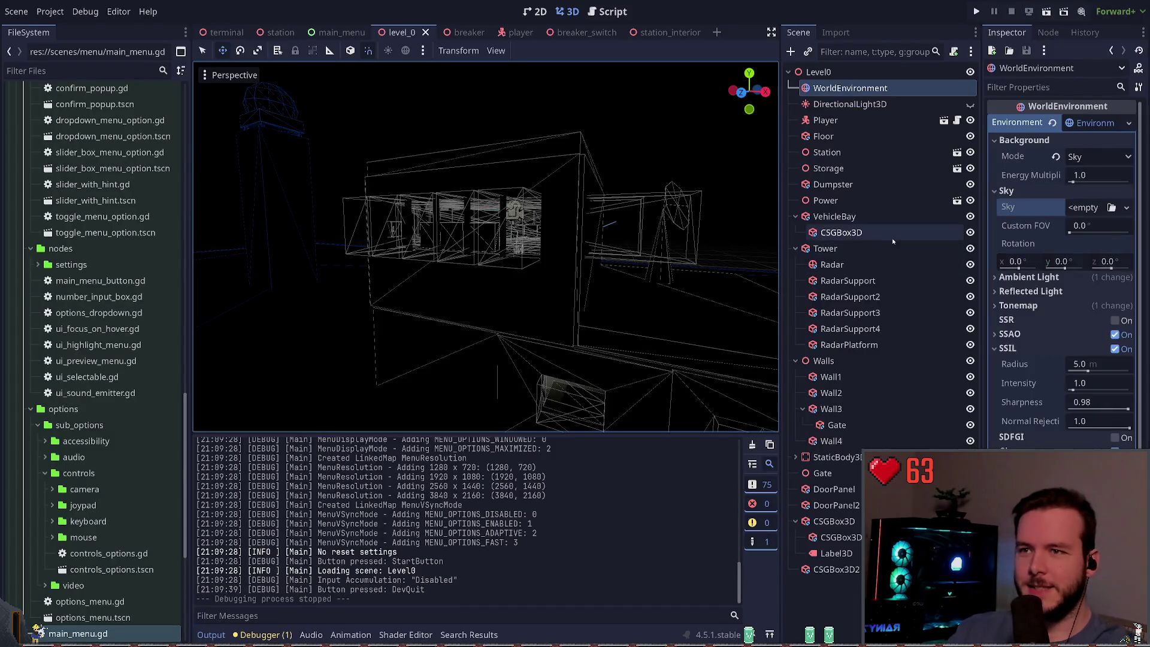
key(ctrl+z)
key(ctrl+s)
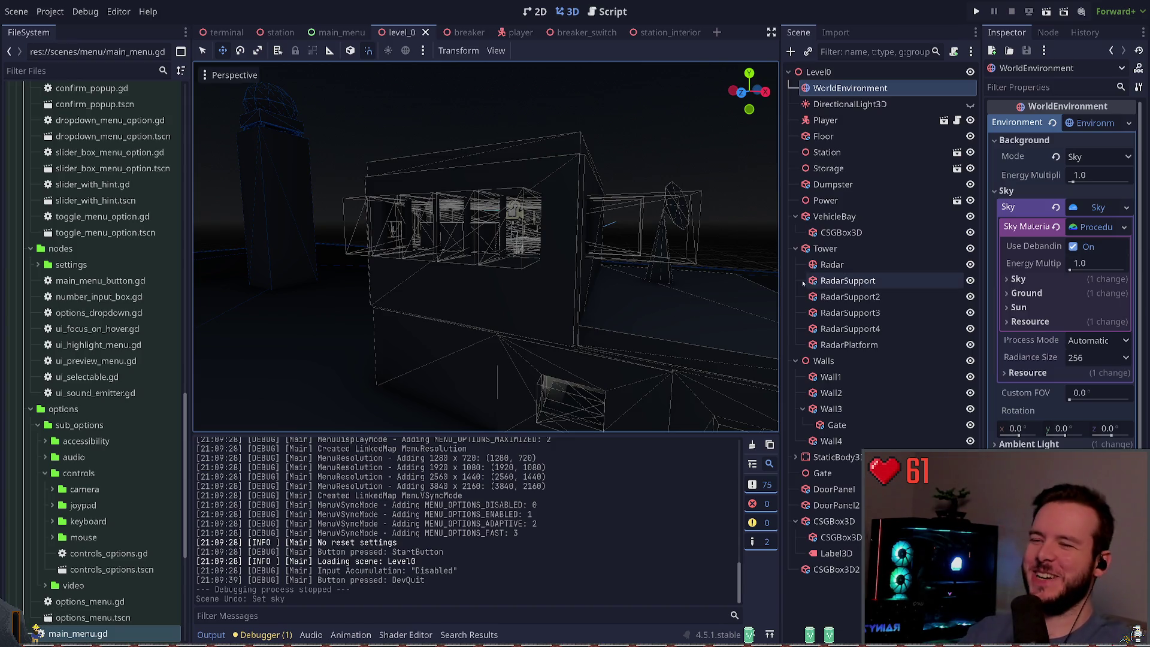
click(280, 32)
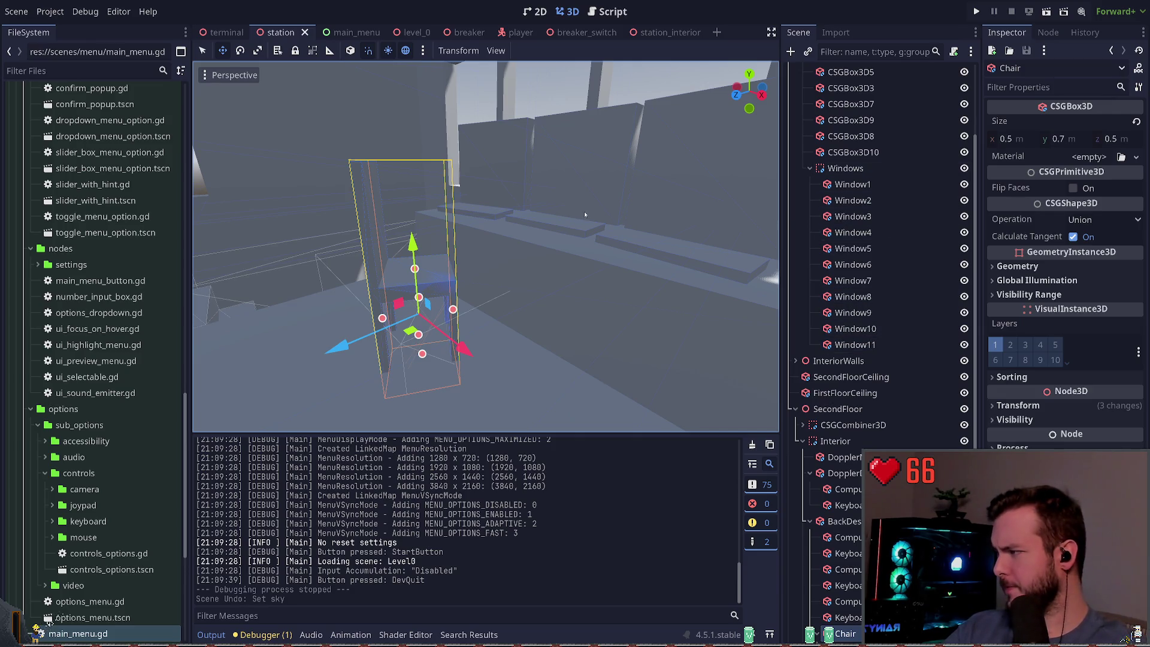
Frame the chair and find its ChairCutout box among the desk parts in the Scene tree
key(f)
scroll(881, 402, down, 5)
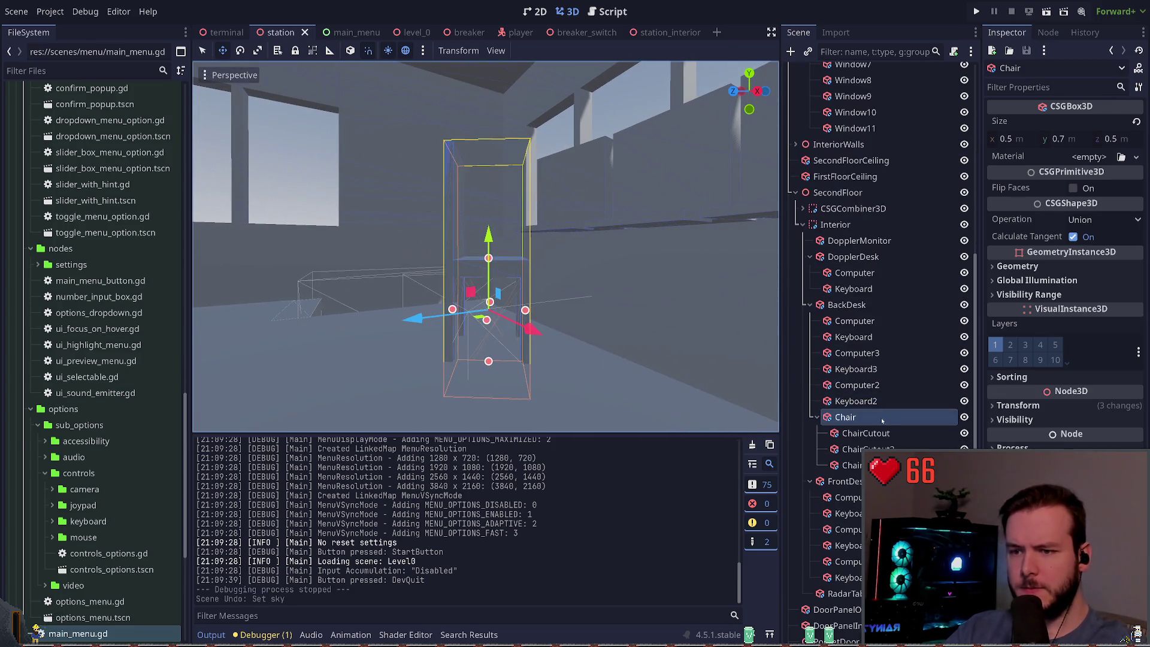
click(866, 433)
click(868, 448)
click(854, 272)
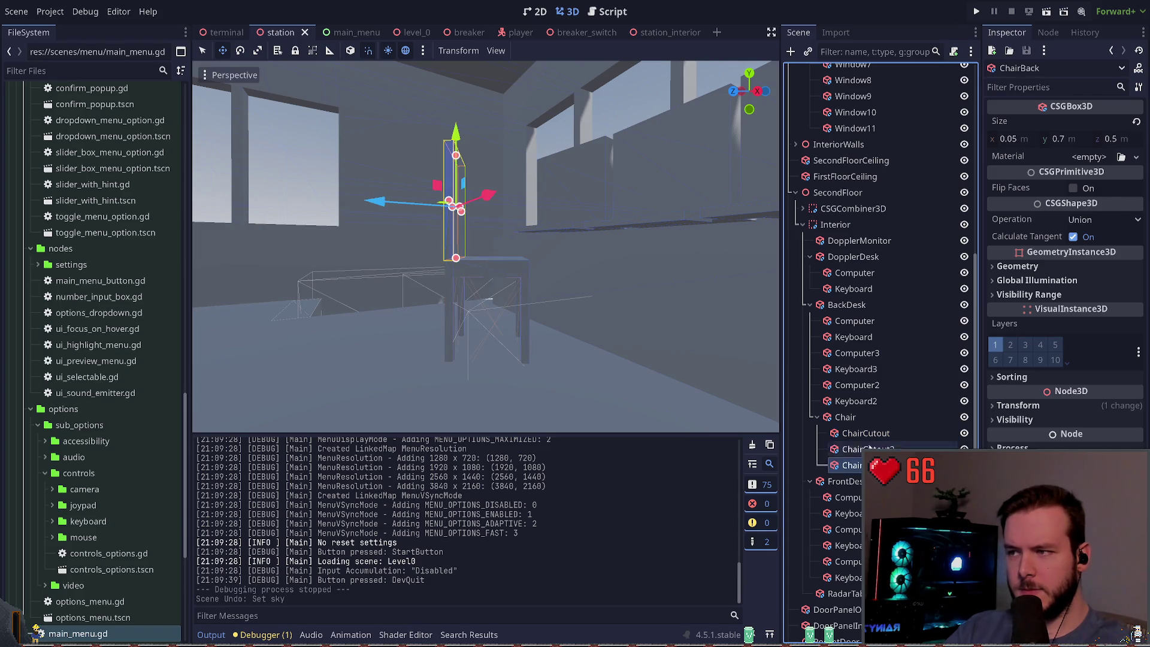
scroll(874, 299, up, 5)
click(848, 537)
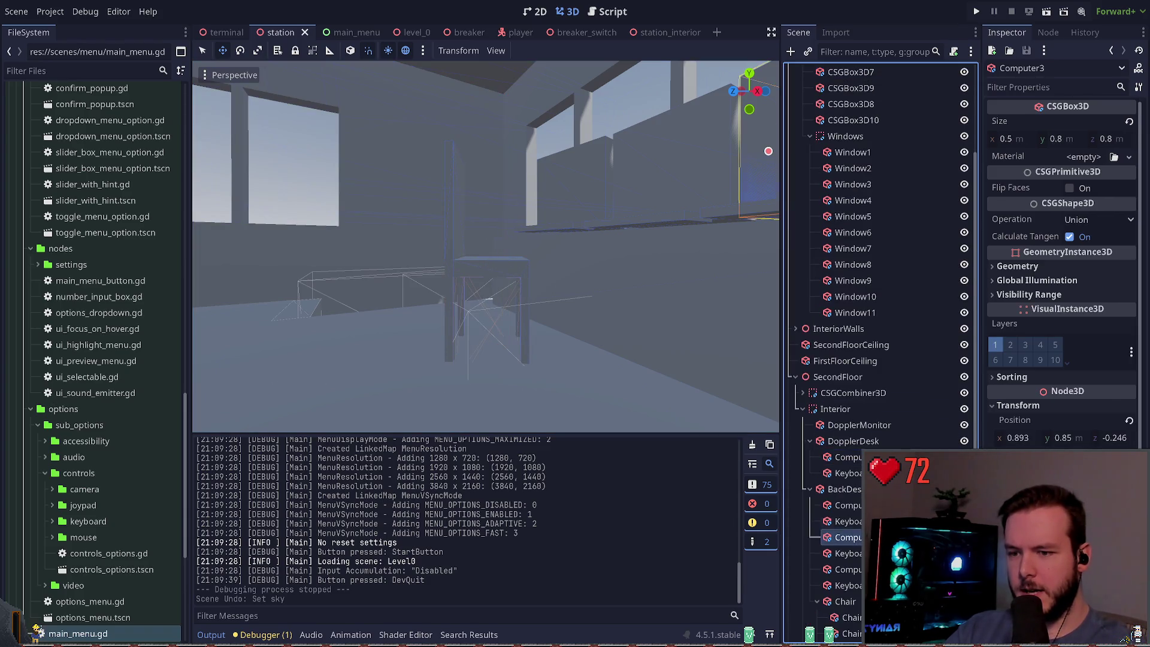
scroll(848, 526, down, 4)
scroll(832, 257, down, 4)
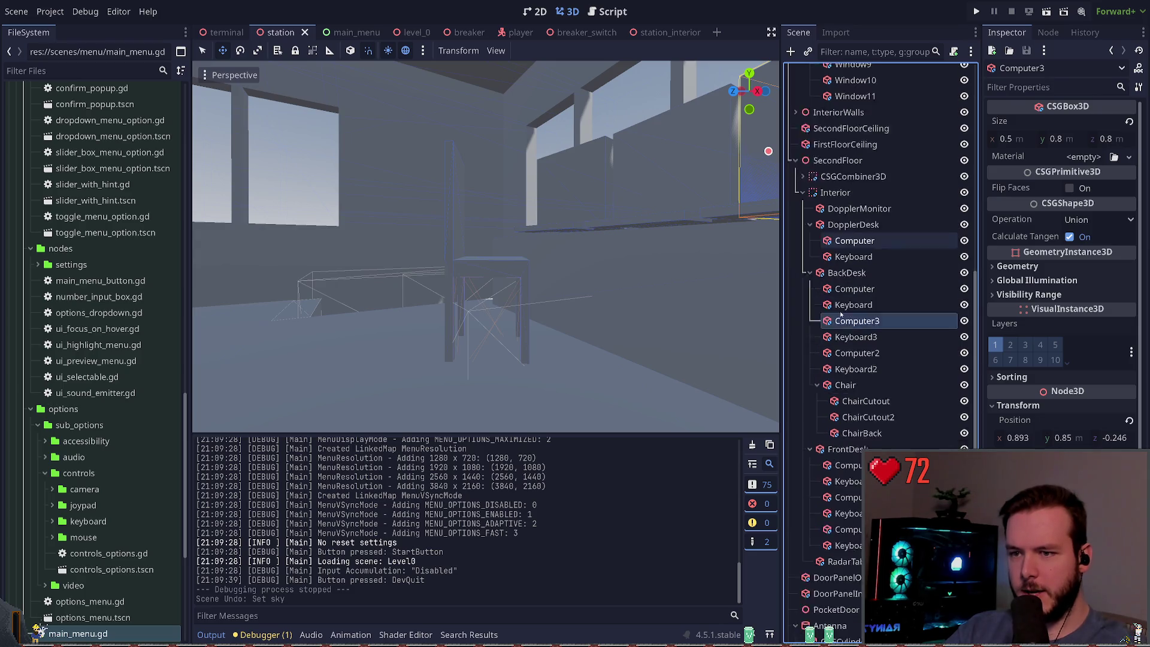
click(860, 329)
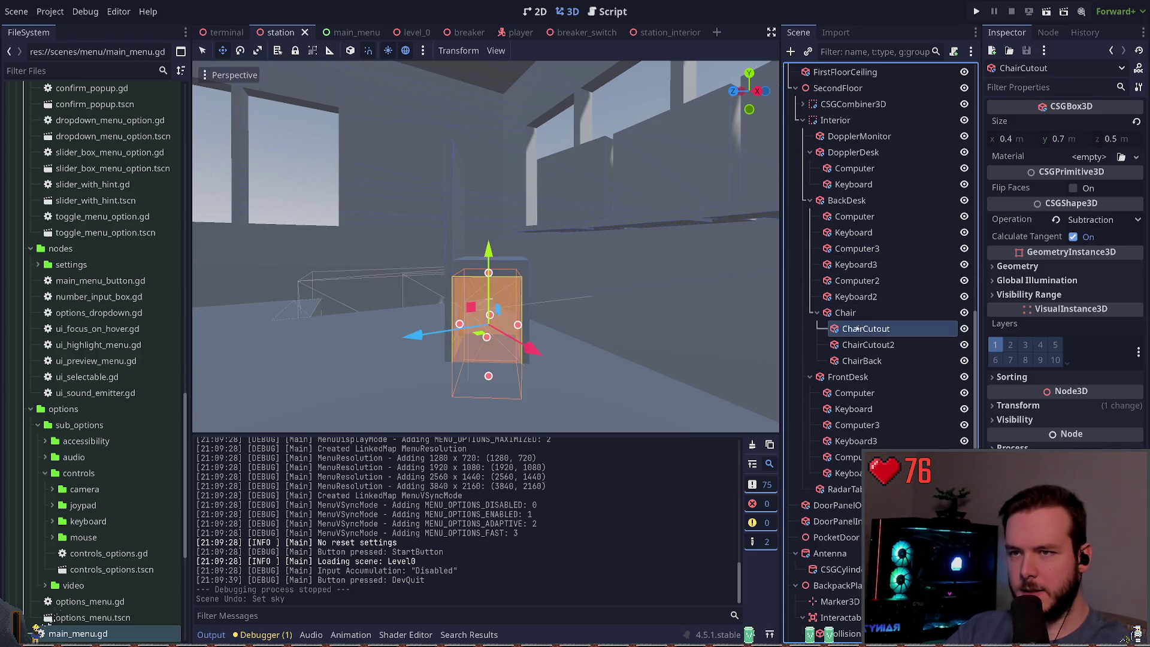
click(810, 200)
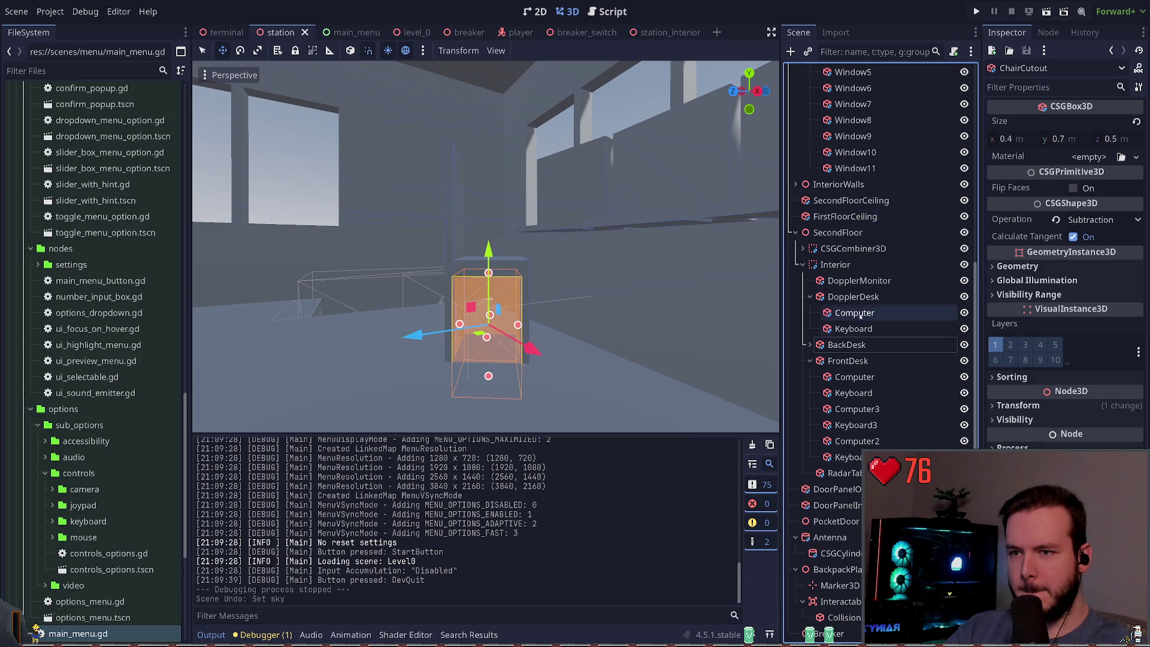
click(809, 344)
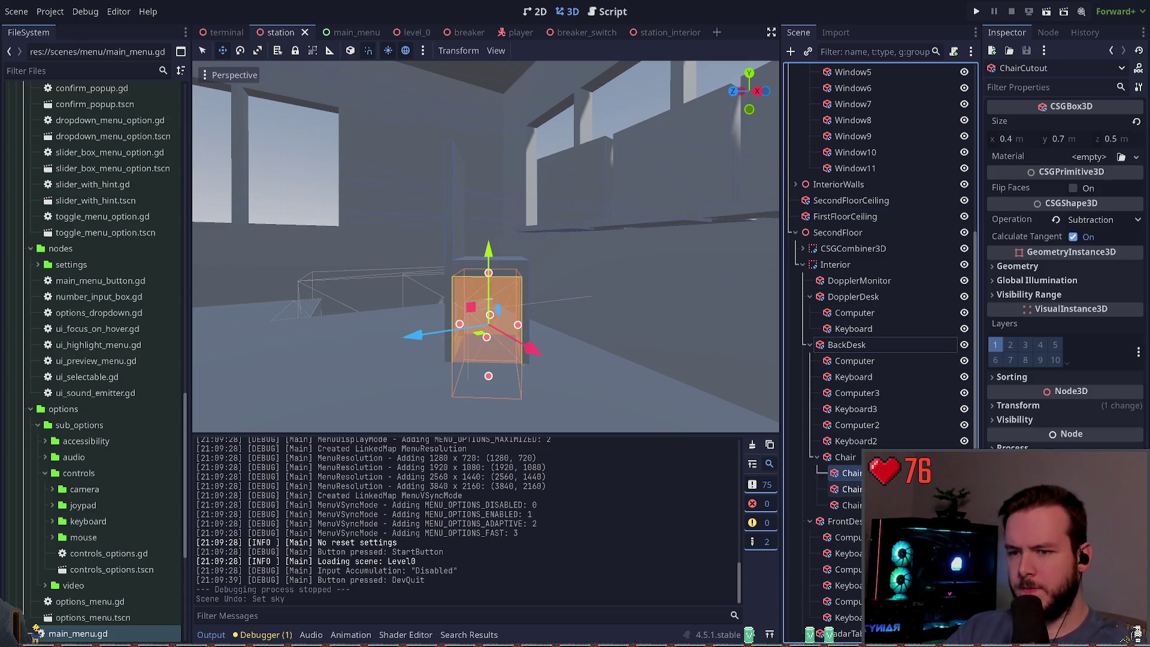
Set ChairCutout's height to 0.45, raise it slightly, and save the station scene
key(Down)
key(Up)
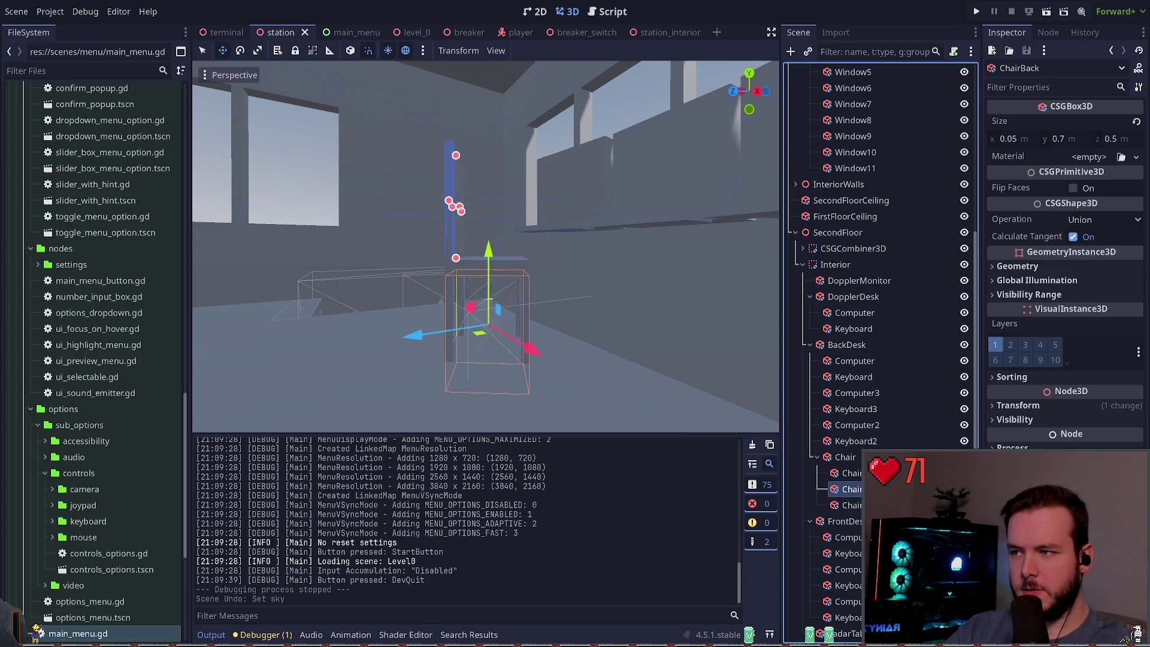
key(Down)
key(Up)
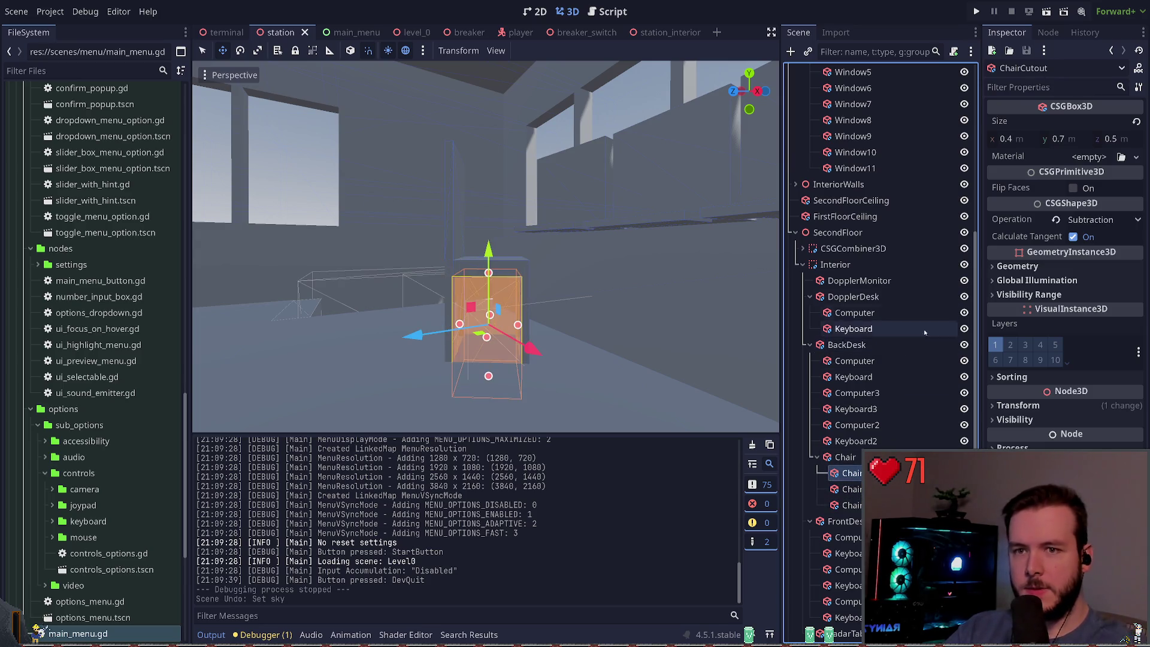
click(1070, 139)
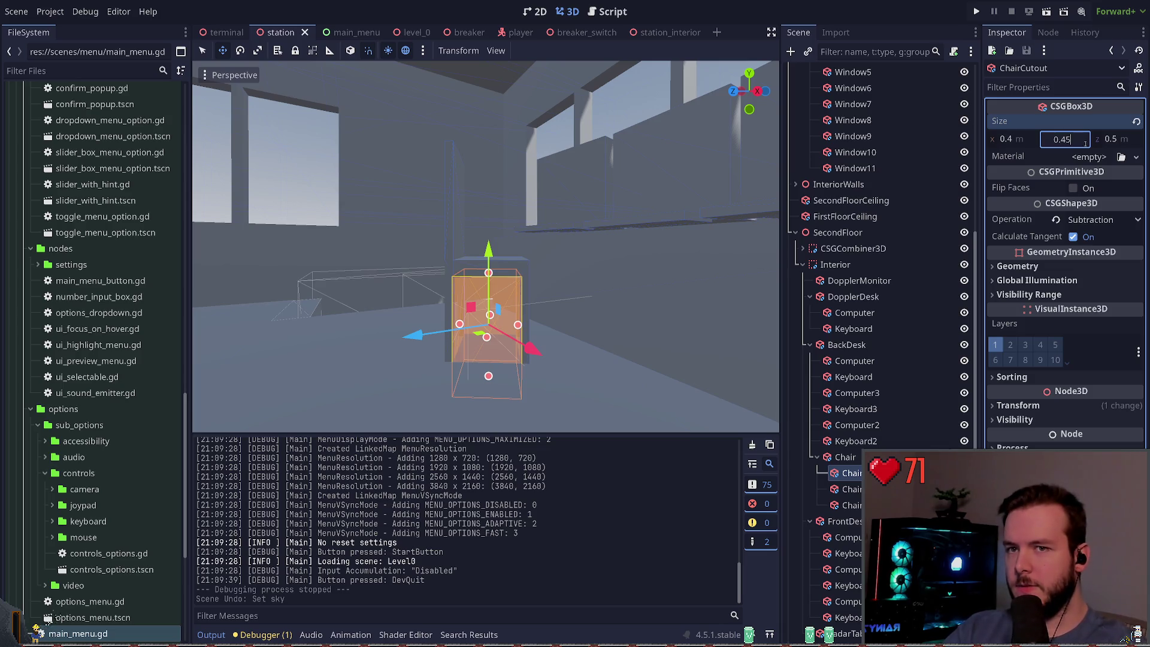
key(Return)
drag(494, 224, 489, 248)
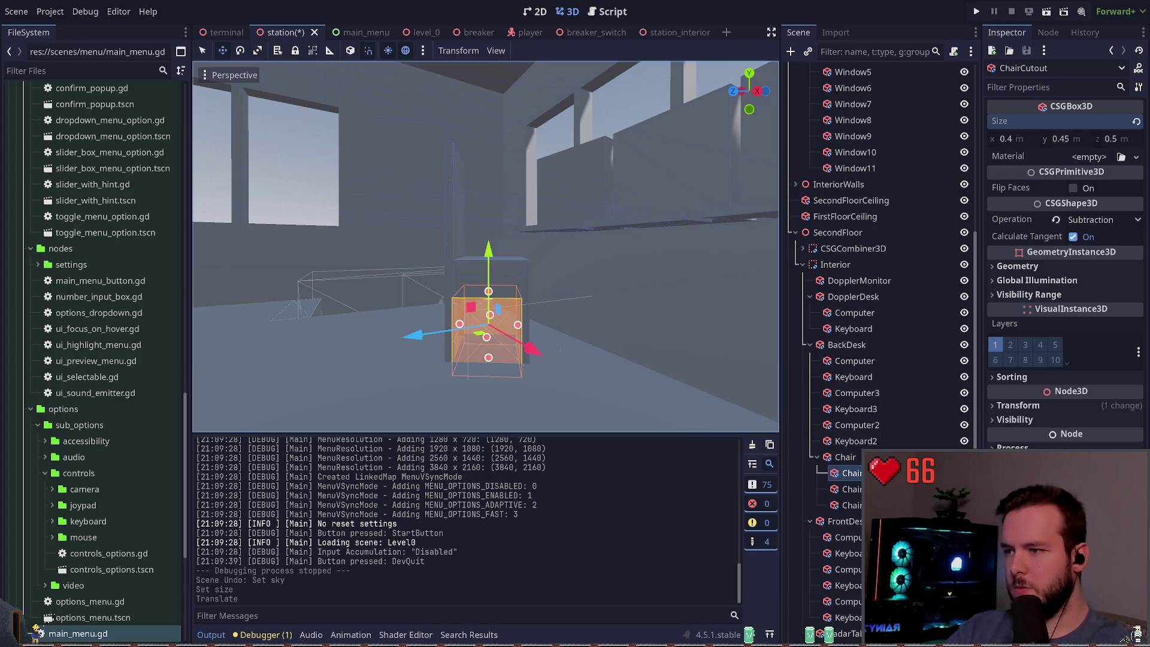
drag(489, 257, 489, 247)
key(ctrl+s)
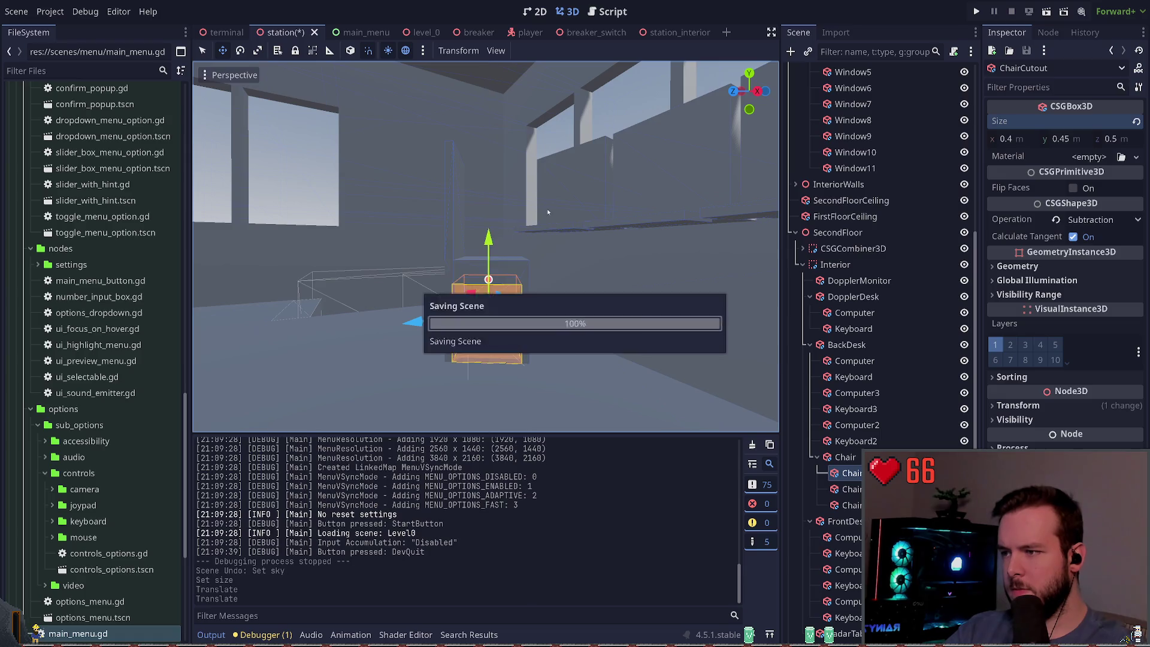
Try lowering the ChairCutout2 box slightly, then undo the move
click(856, 441)
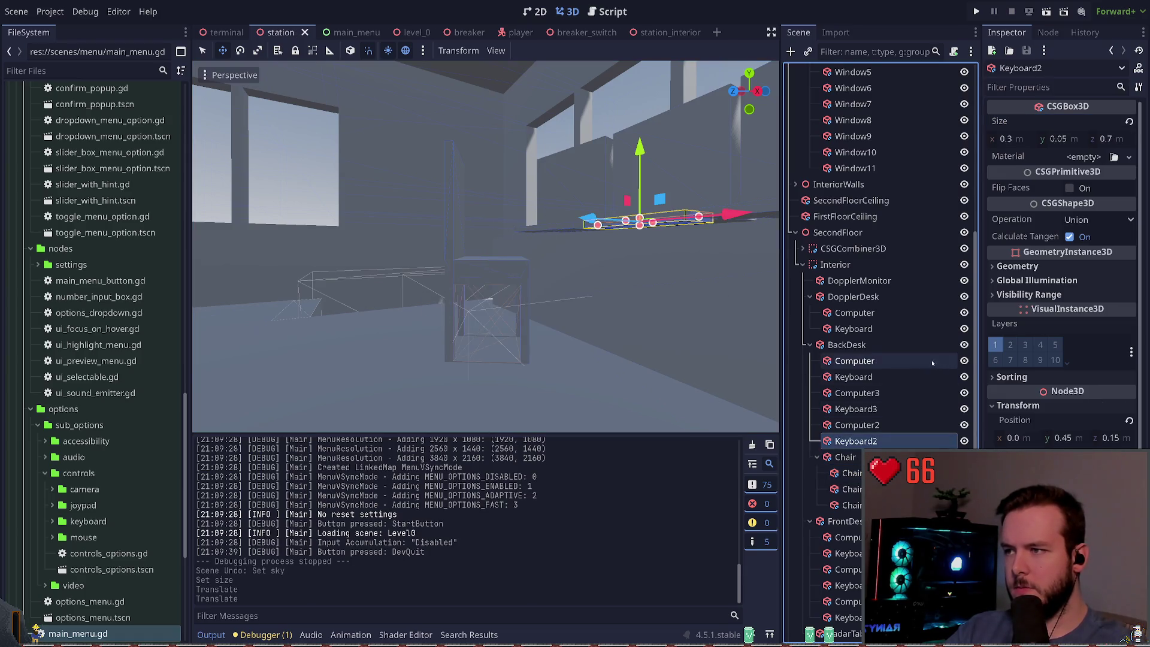
click(851, 473)
click(852, 489)
drag(489, 252, 489, 255)
click(850, 505)
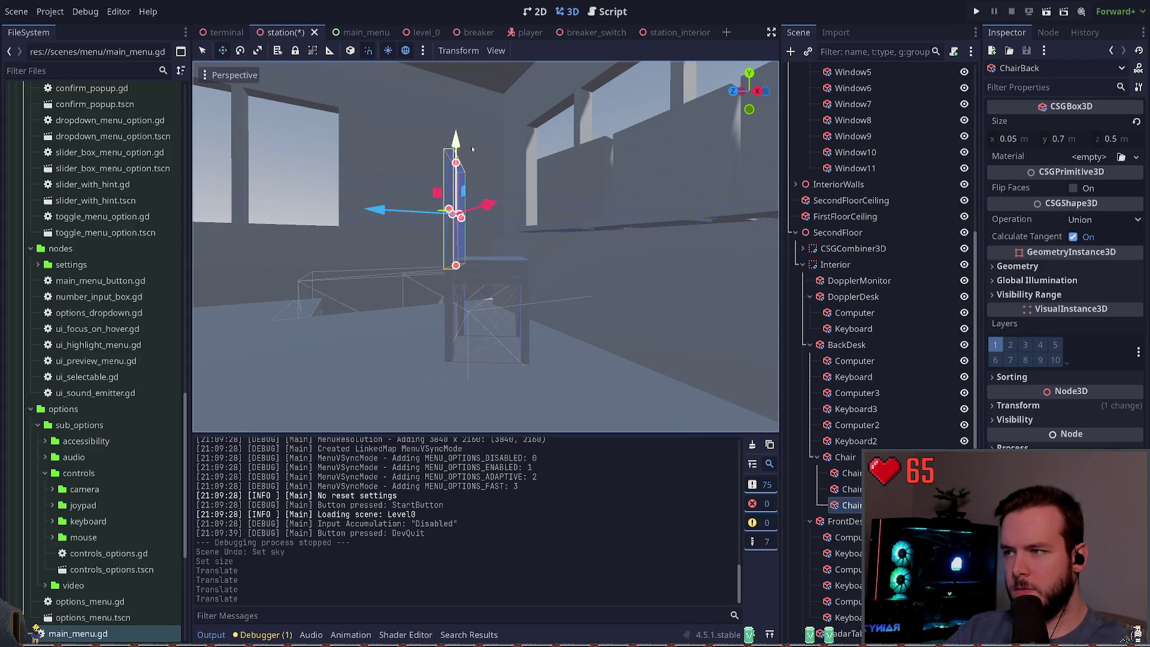
key(ctrl+z)
Inspect the chair's cutouts and ChairBack, then select and frame the whole Chair
click(489, 268)
click(489, 268)
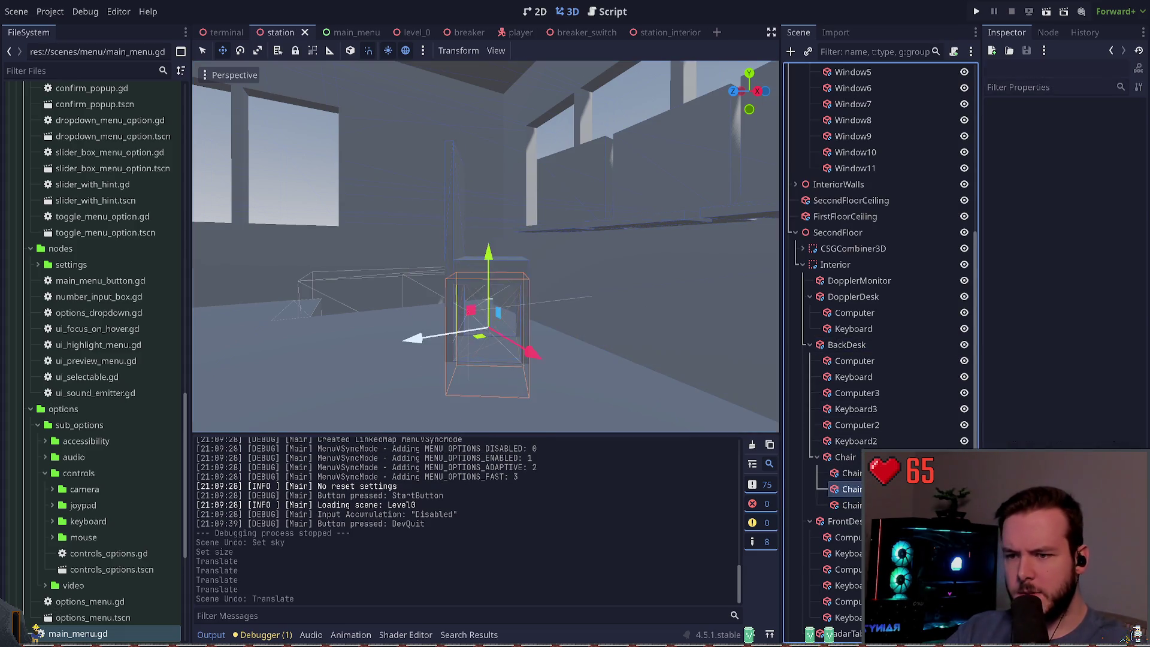
click(851, 473)
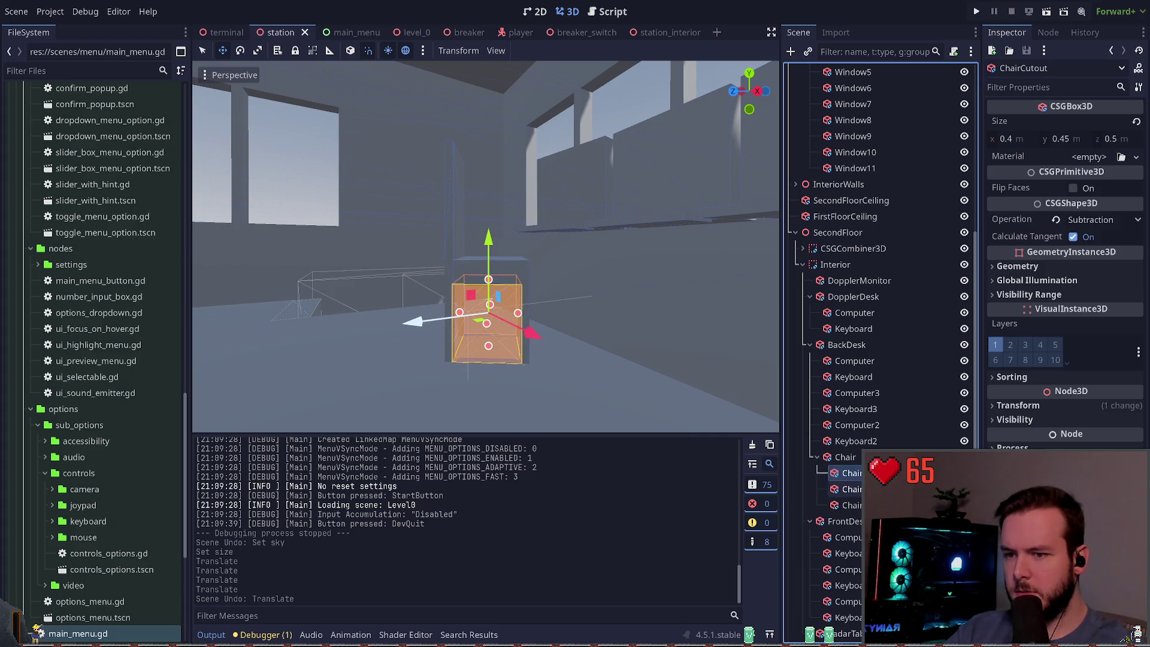
click(850, 489)
click(850, 504)
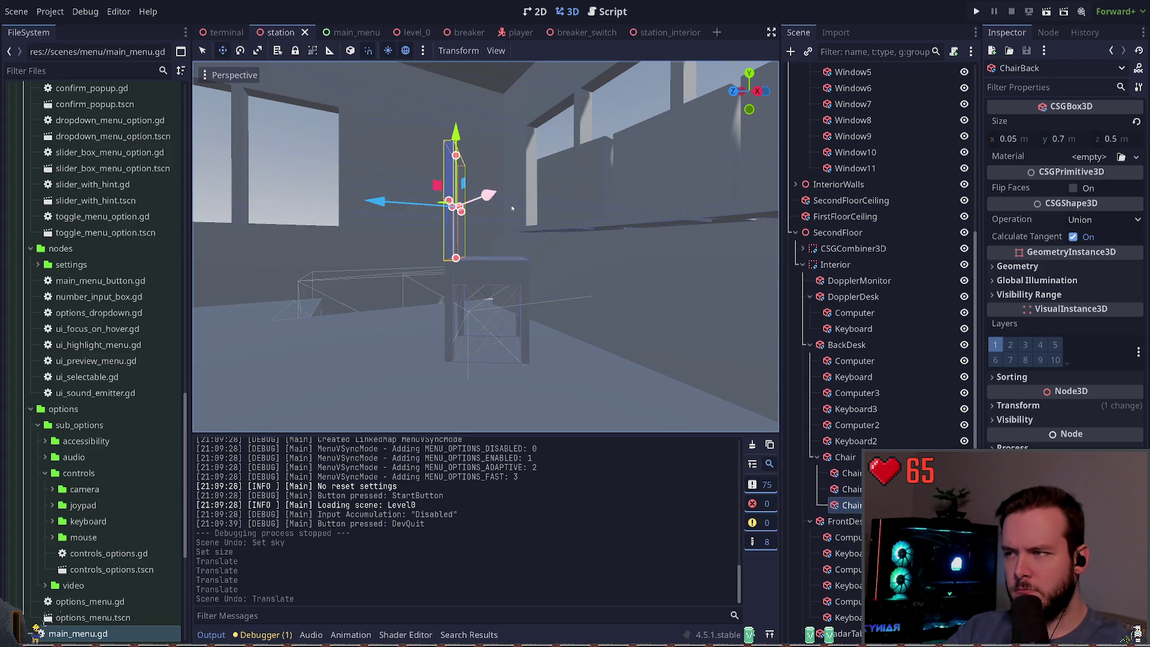
key(w)
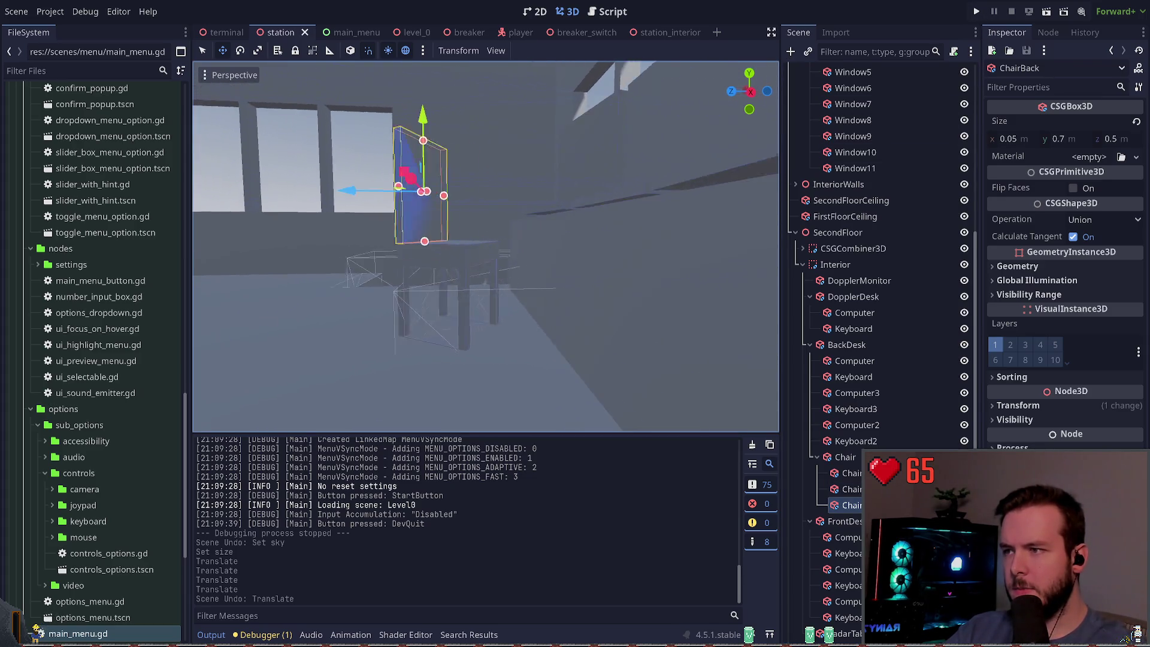
key(a)
click(475, 249)
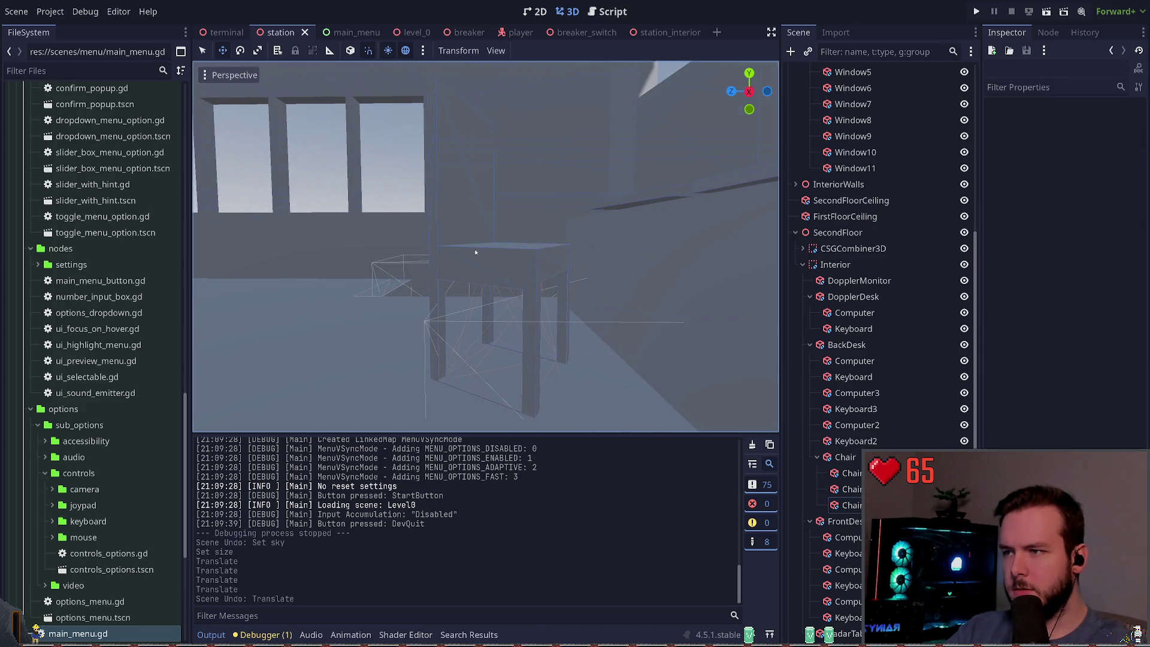
click(850, 505)
click(845, 457)
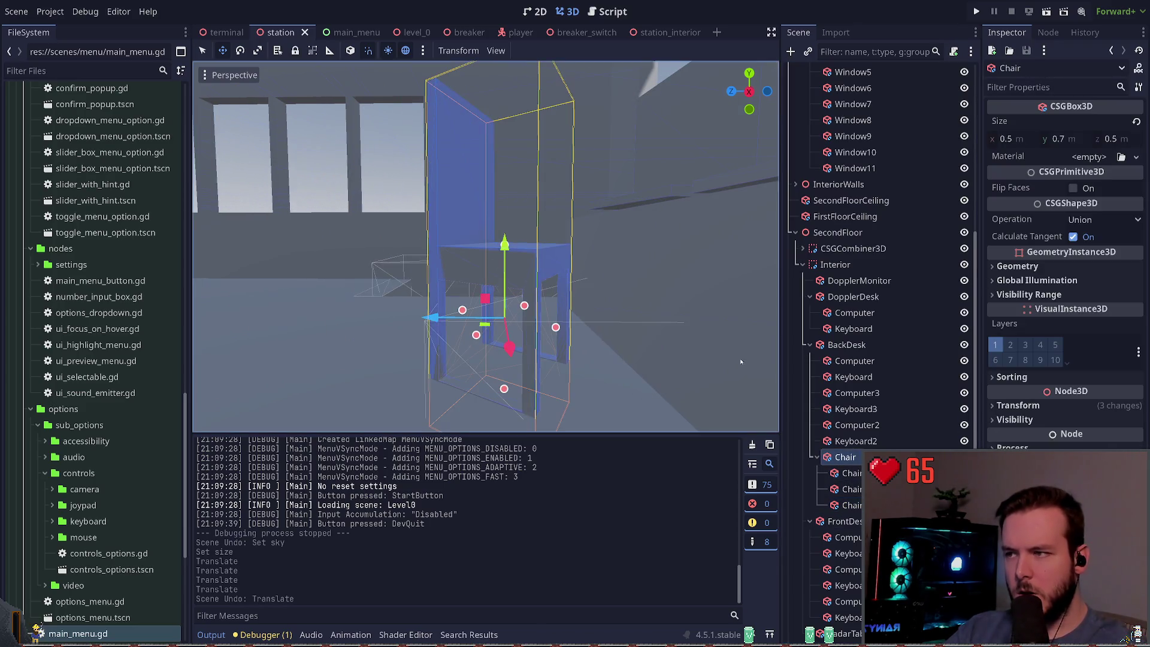
key(f)
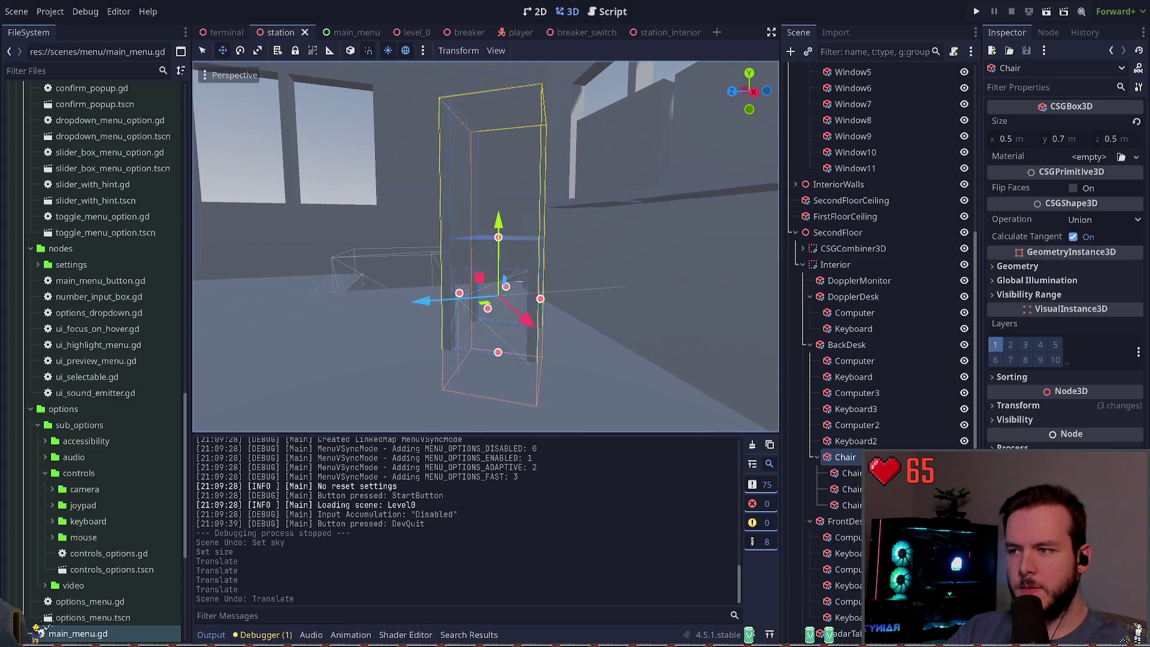
Set the Chair box's Size y to 0.45 m, lift the chair back up, and save
click(1060, 139)
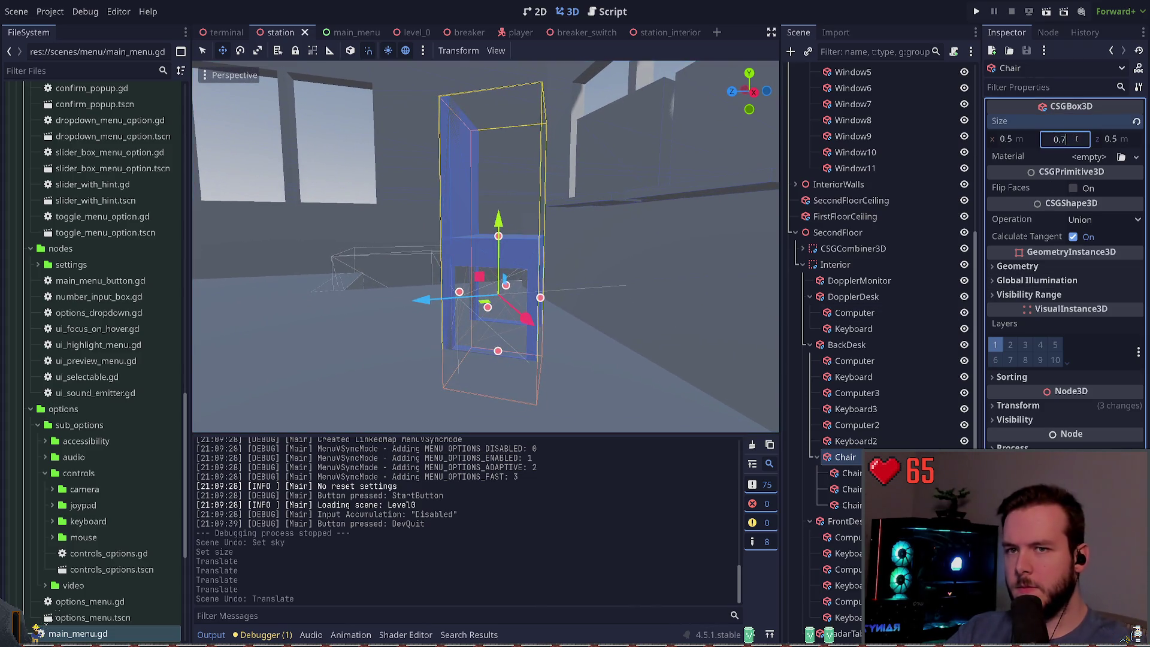
text(0.45)
key(Return)
key(ctrl+z)
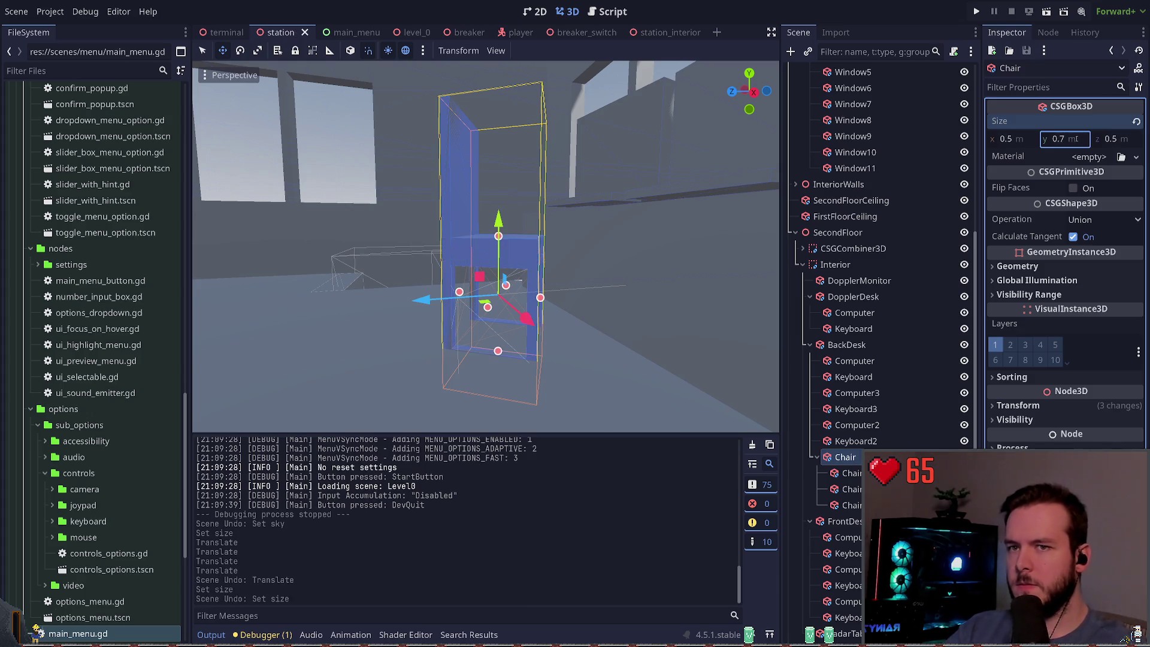
text(0.45)
key(Return)
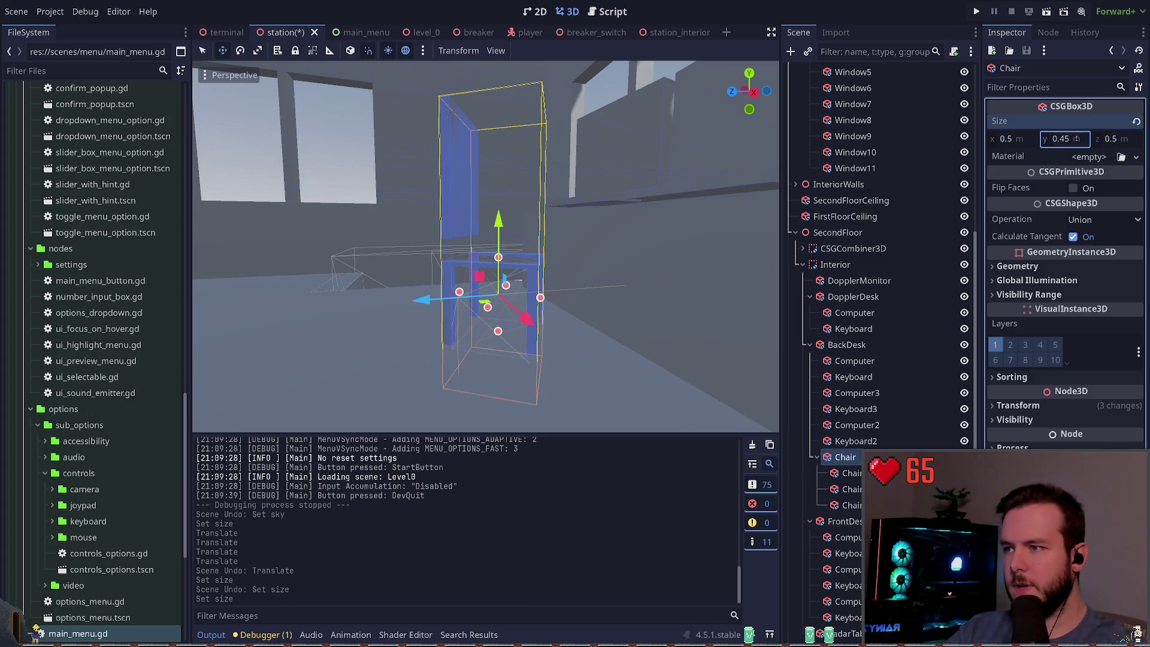
mouse_move(494, 226)
mouse_down()
mouse_move(495, 275)
mouse_move(500, 185)
mouse_up()
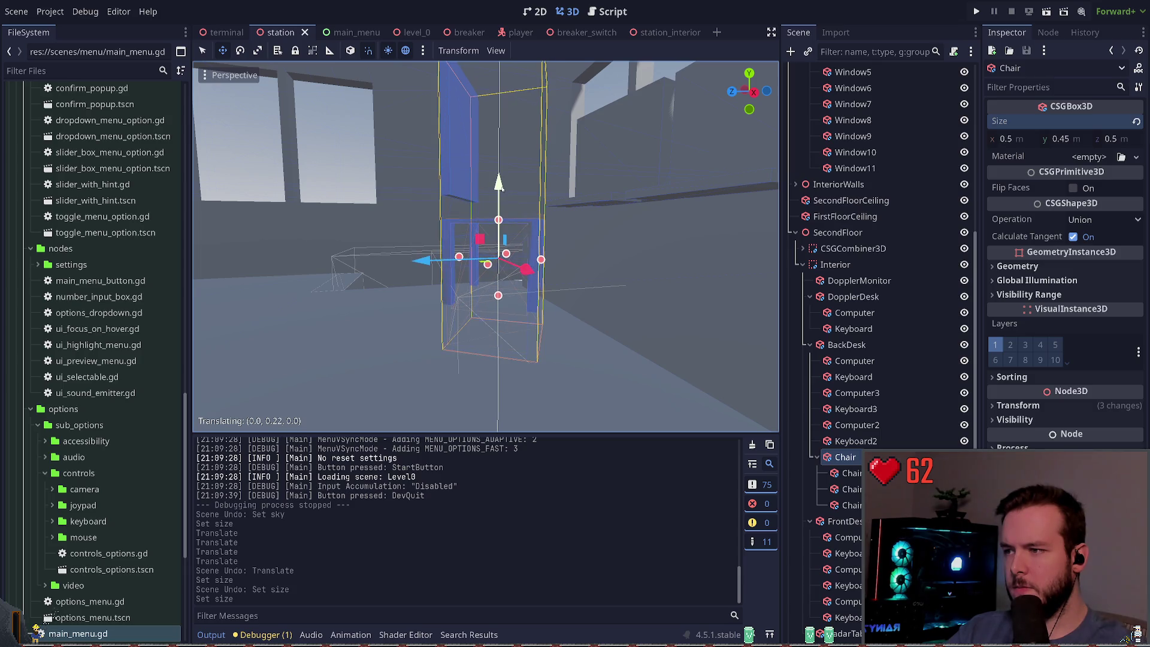
drag(502, 186, 502, 186)
key(ctrl+s)
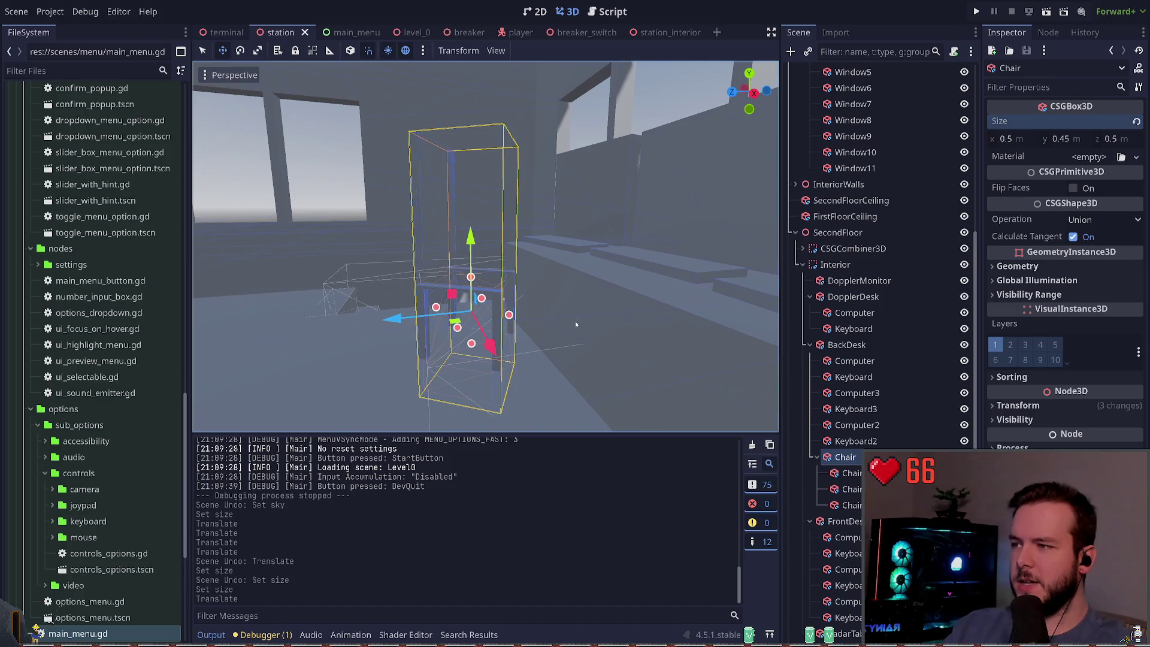
key(Down)
key(Down)
key(Down)
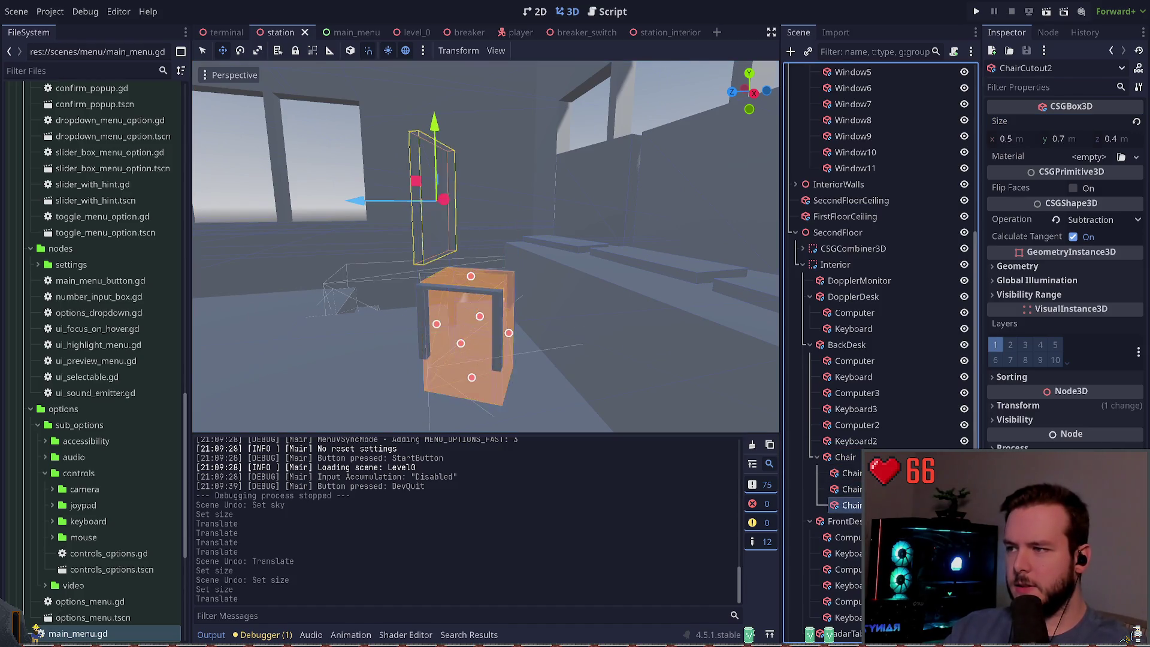
Try moving ChairBack and undo it, then lower the ChairCutout box vertically
key(g)
click(694, 269)
key(ctrl+z)
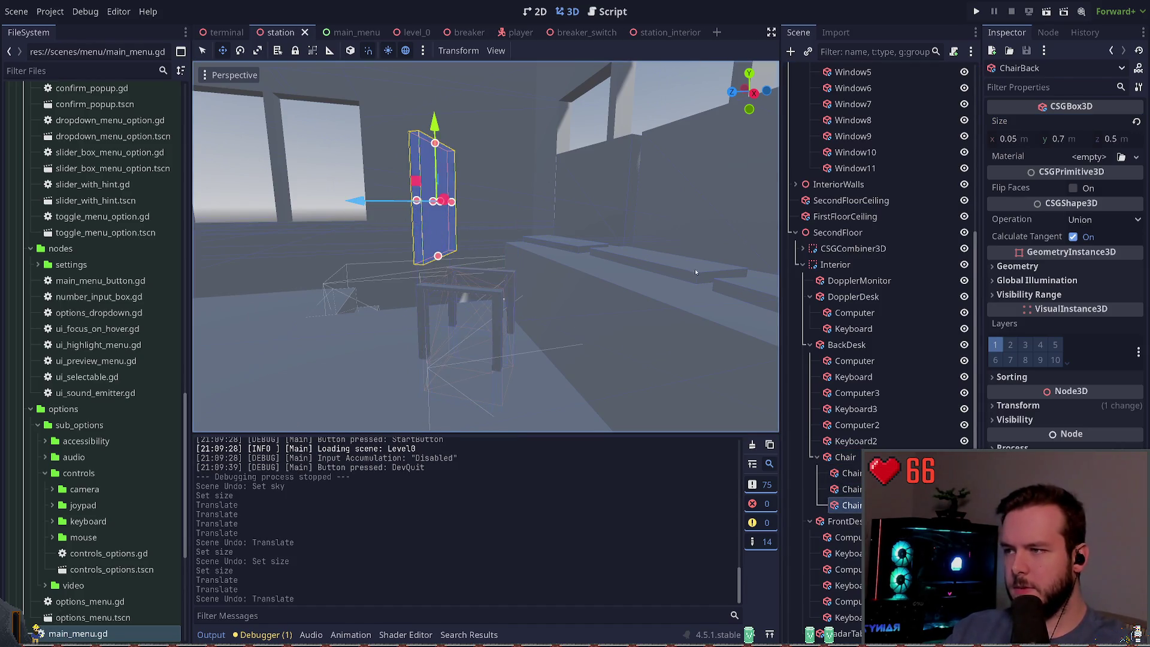
key(Up)
key(Up)
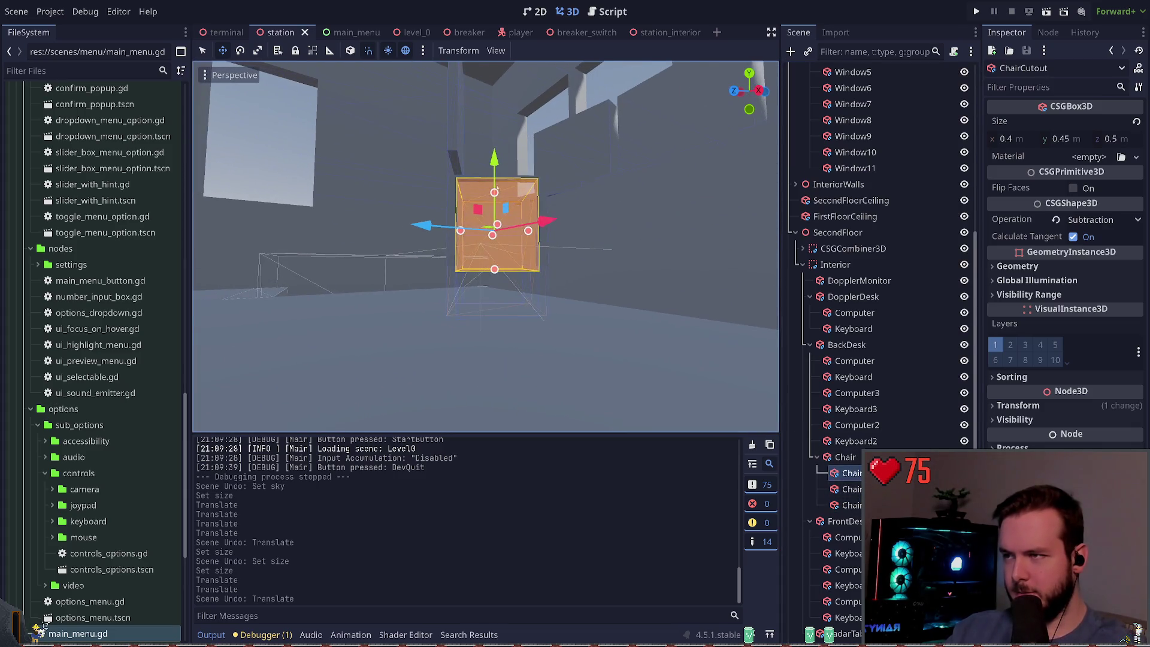
key(g)
key(y)
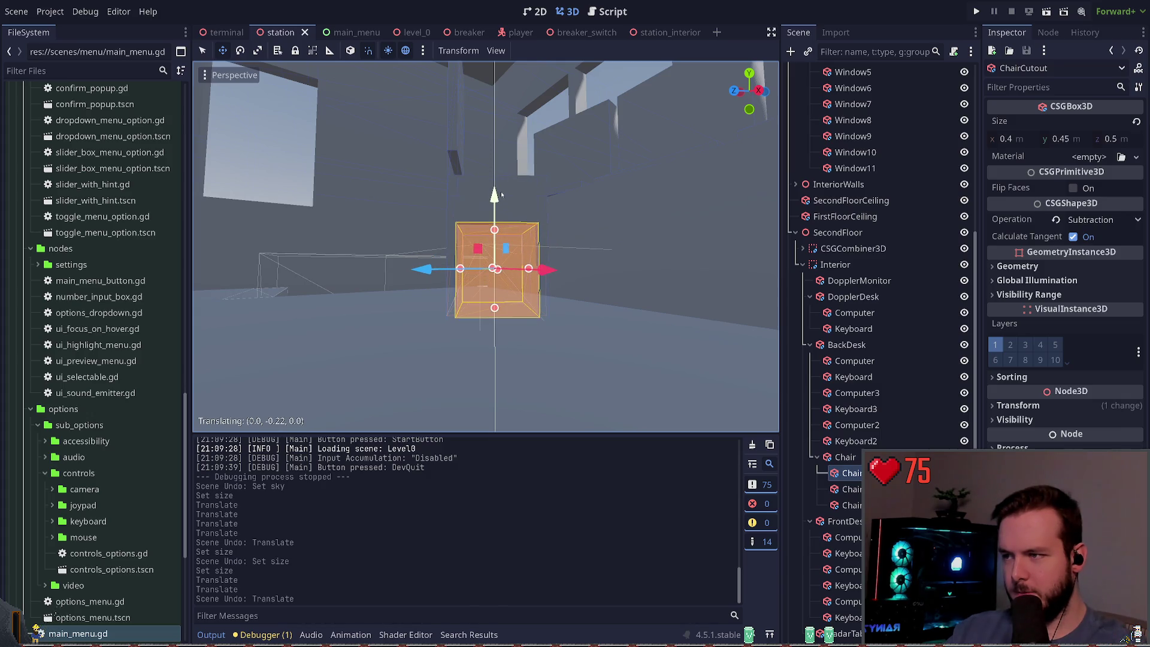
click(501, 195)
Reposition ChairCutout2 vertically in two moves and save the scene
key(Down)
key(g)
key(y)
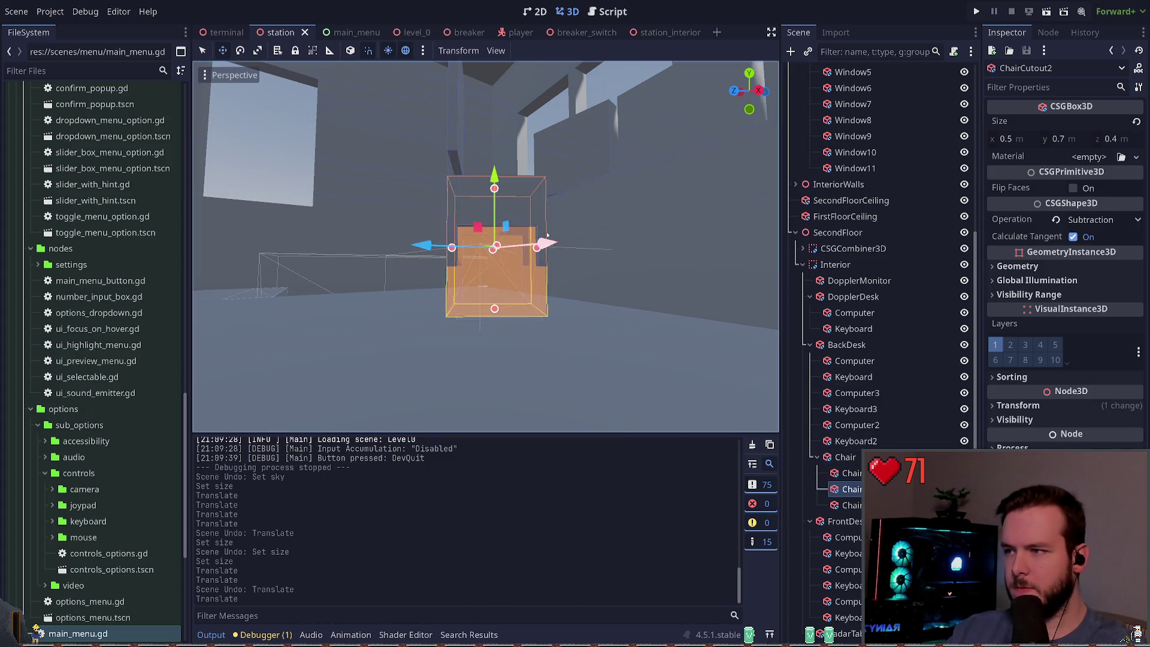
click(497, 182)
key(g)
key(y)
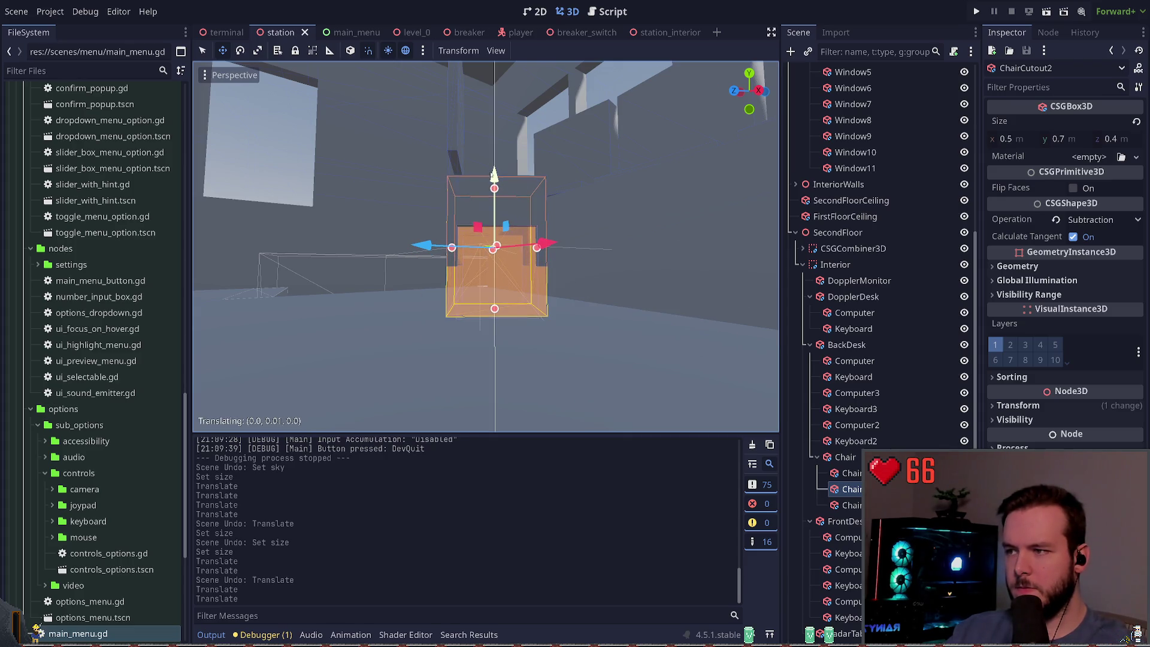
click(571, 204)
key(ctrl+s)
drag(571, 204, 654, 307)
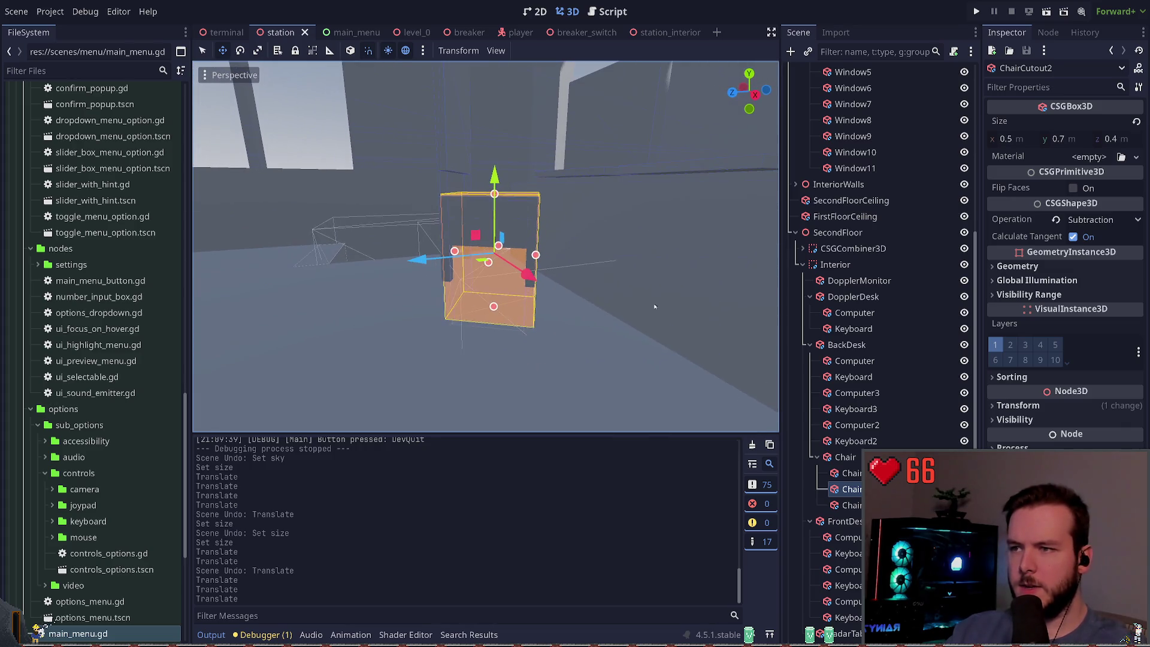
Make ChairCutout2 0.45 m tall, lower it to fit the seat, and save
click(1077, 137)
key(Return)
key(ctrl+s)
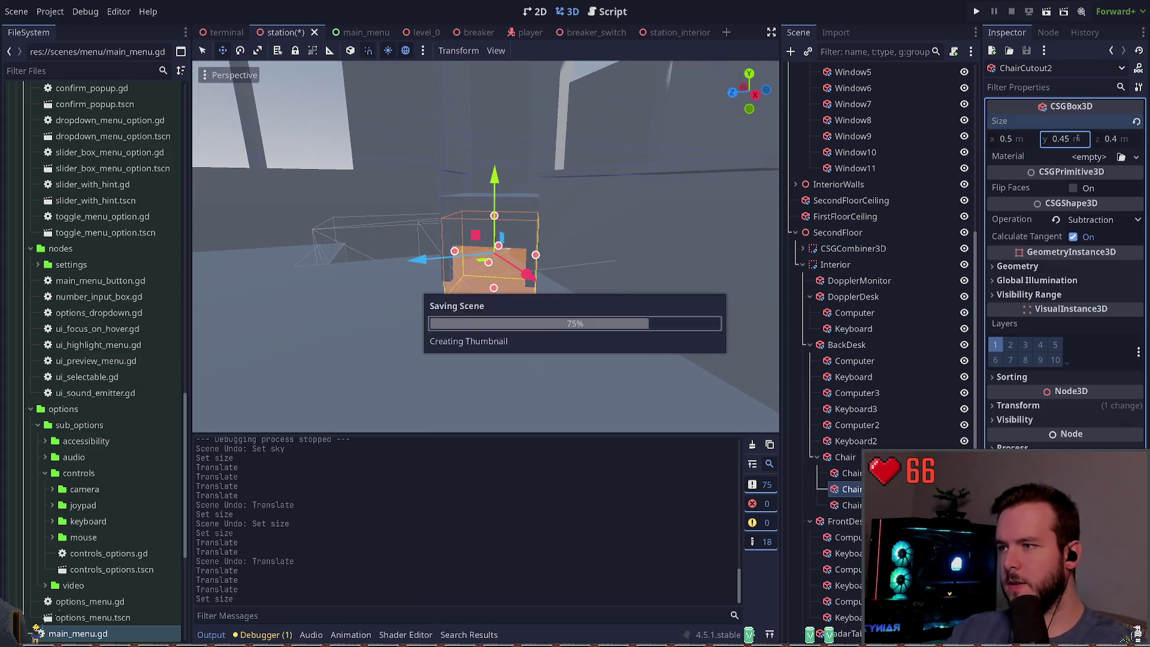
drag(494, 180, 494, 199)
key(ctrl+s)
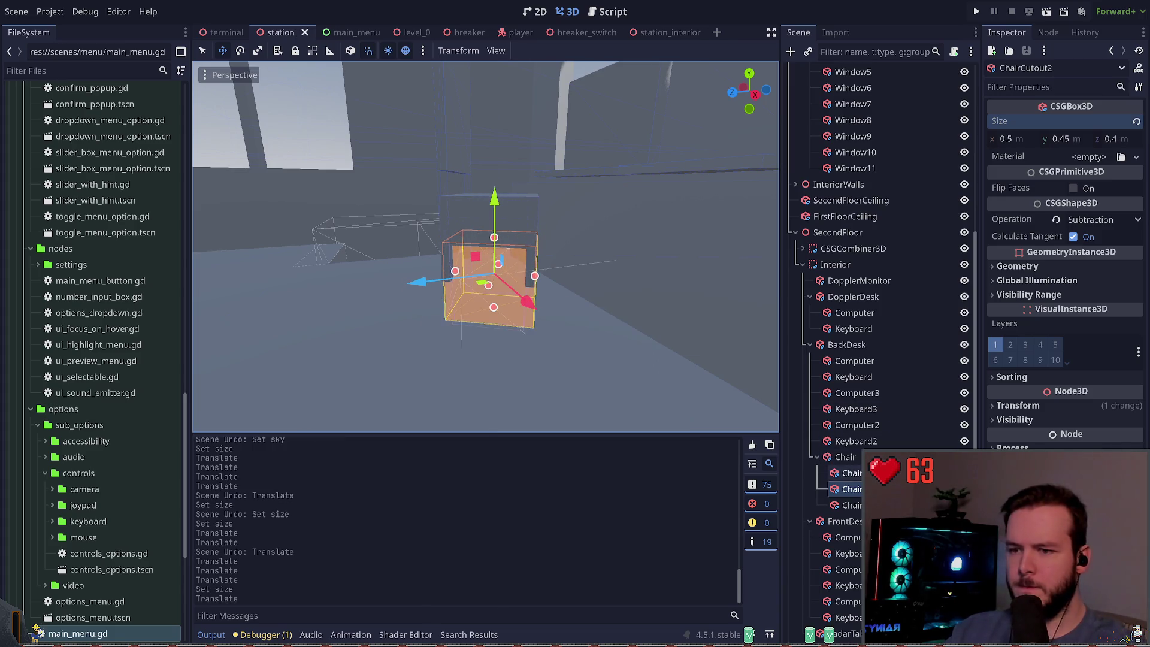
click(845, 457)
Review the ChairBack and ChairCutout boxes, then try raising the whole Chair and undo it
scroll(595, 209, down, 3)
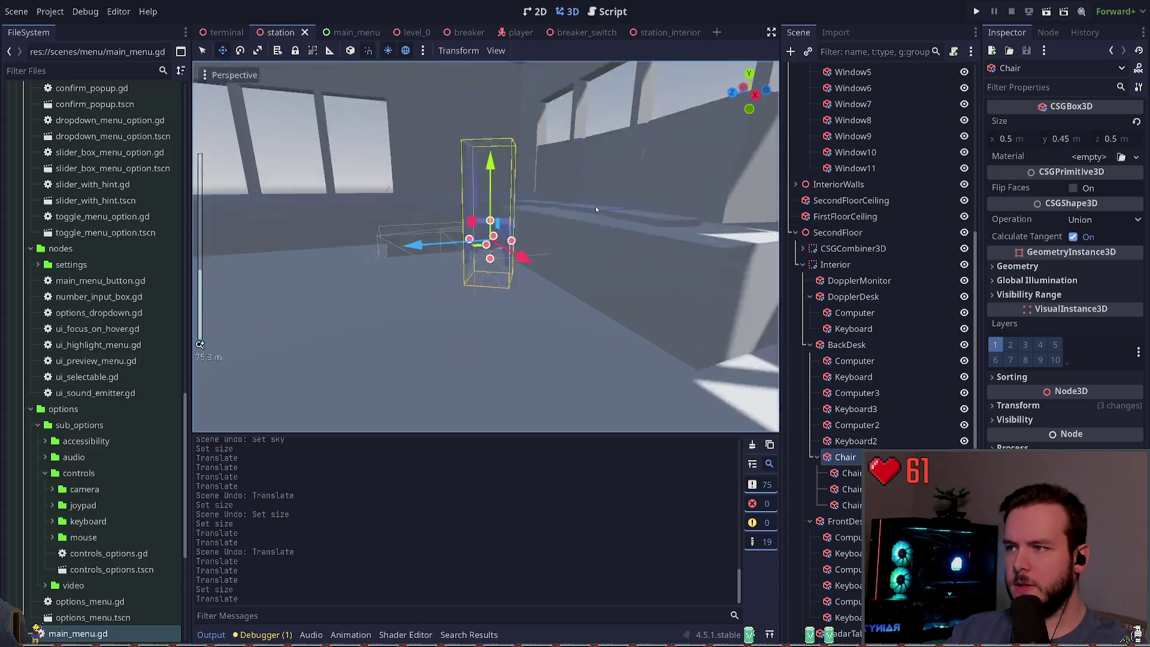
scroll(595, 206, up, 3)
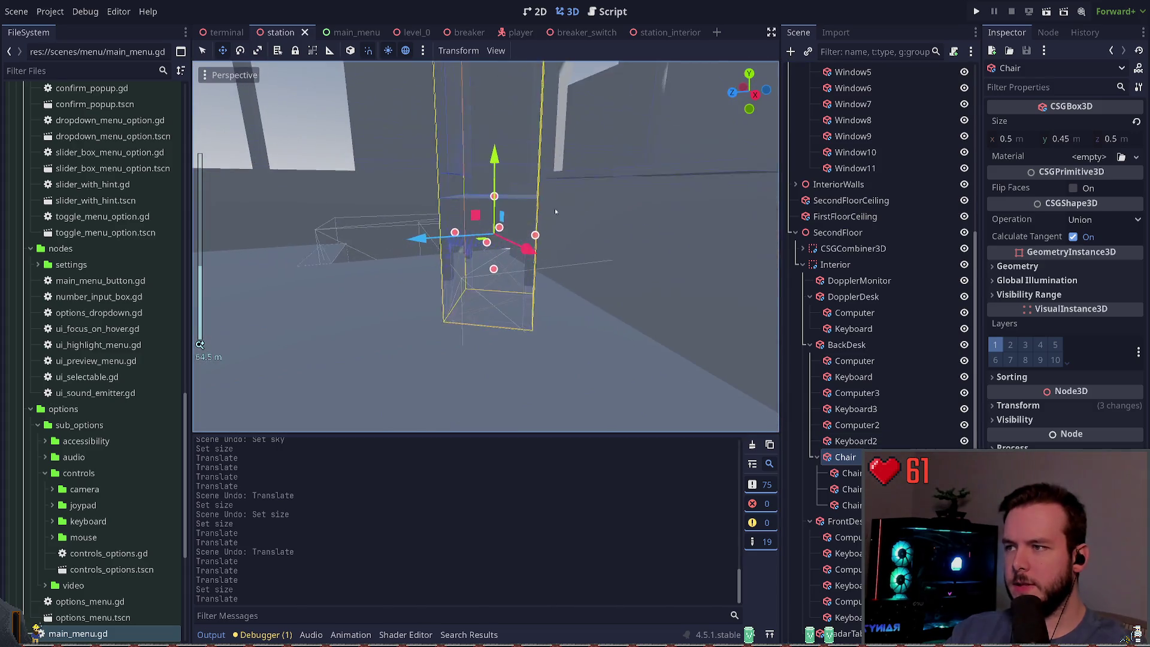
key(ctrl+z)
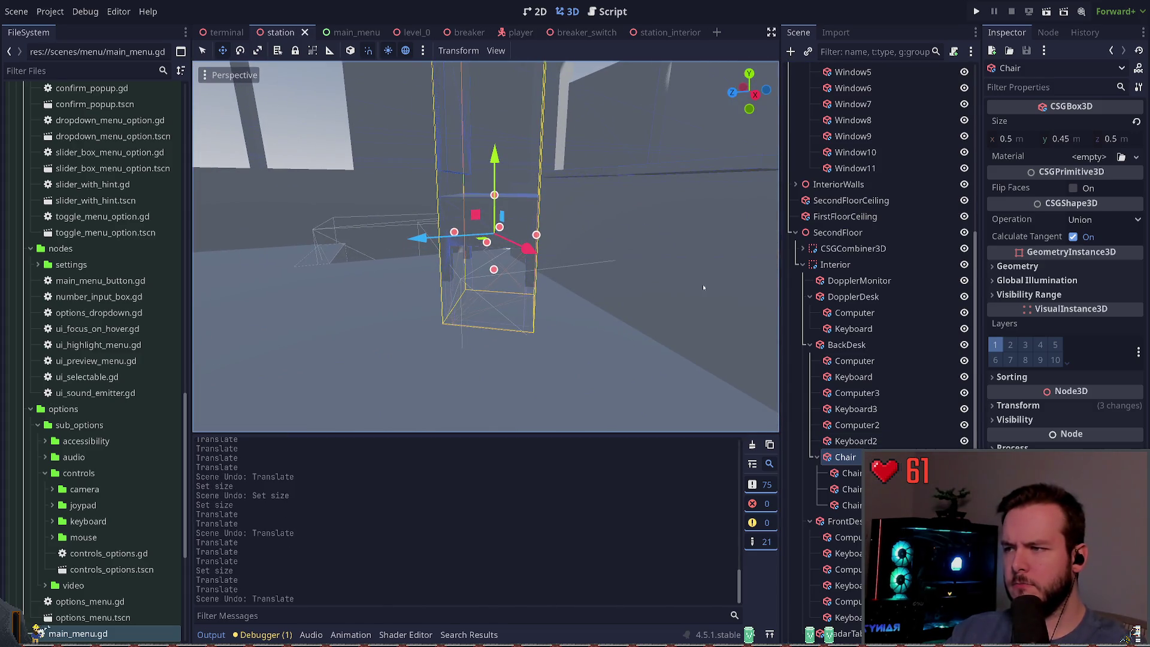
key(Down)
key(Down)
key(Down)
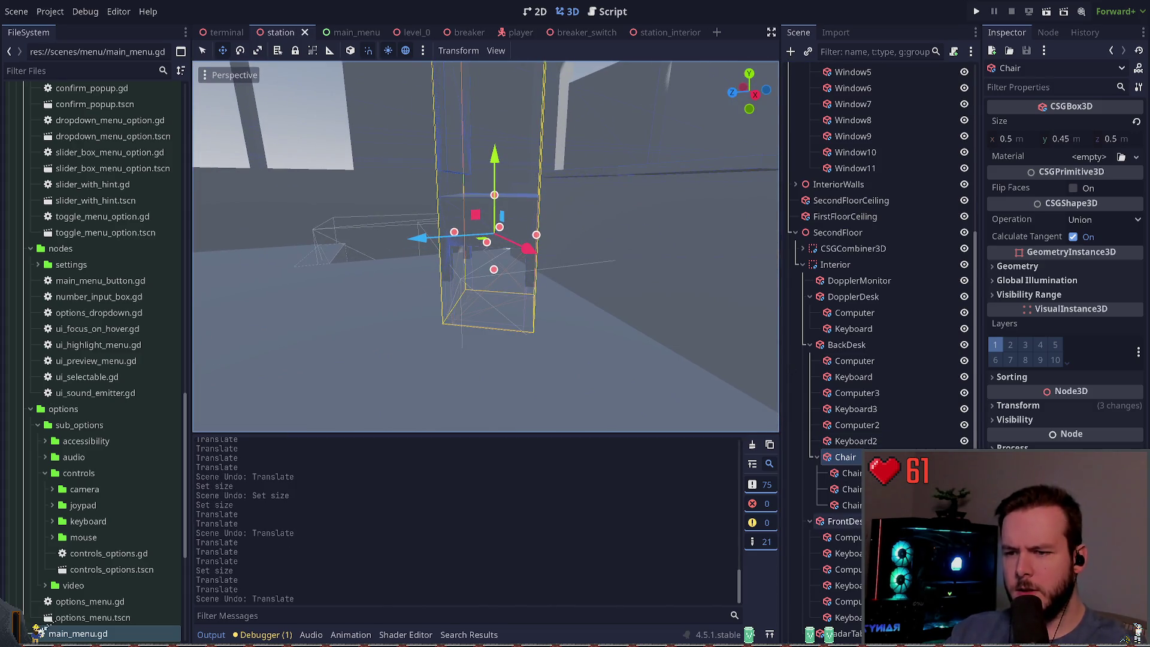
key(Up)
key(Up)
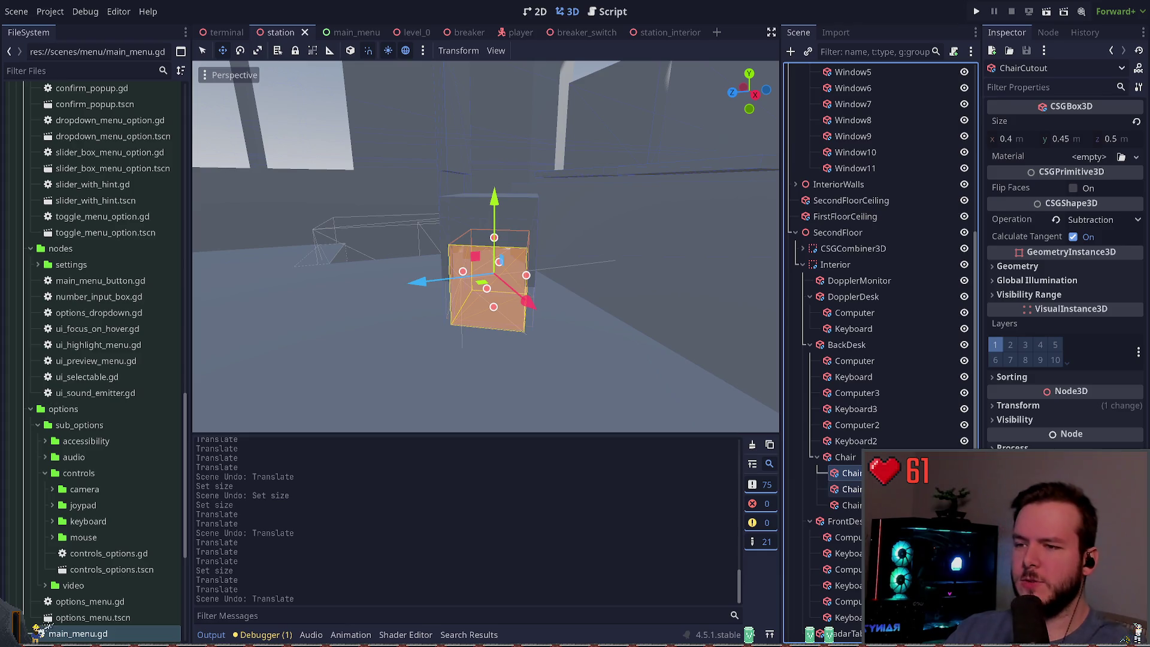
key(Up)
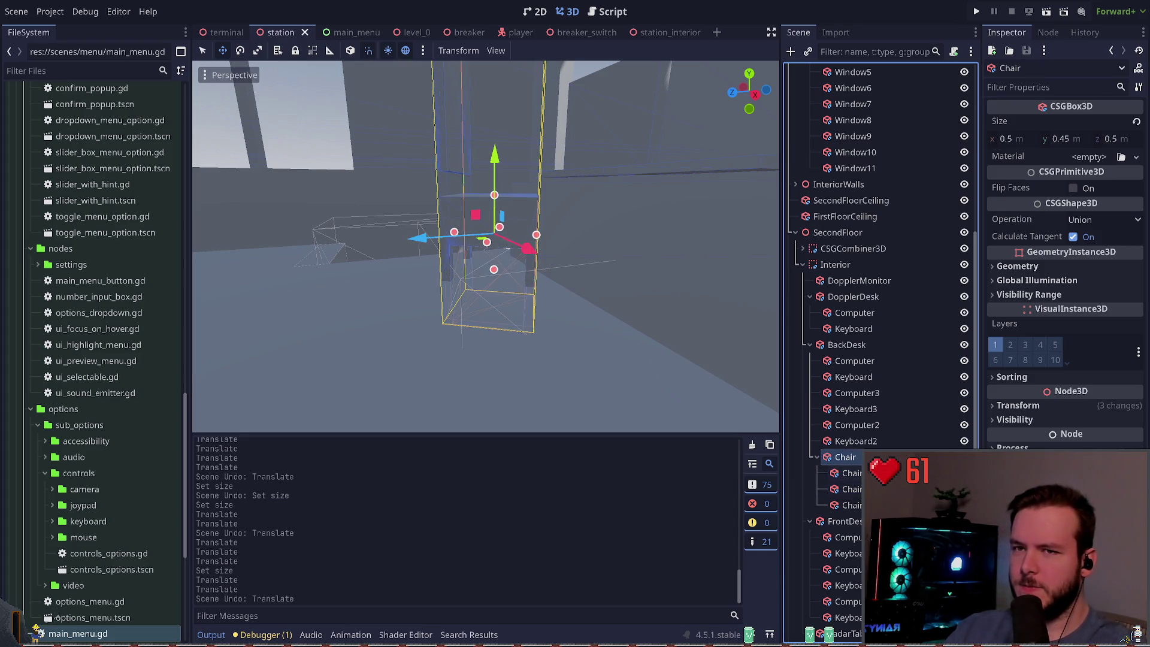
mouse_move(495, 161)
mouse_down()
mouse_move(501, 183)
mouse_move(511, 169)
mouse_up()
key(ctrl+z)
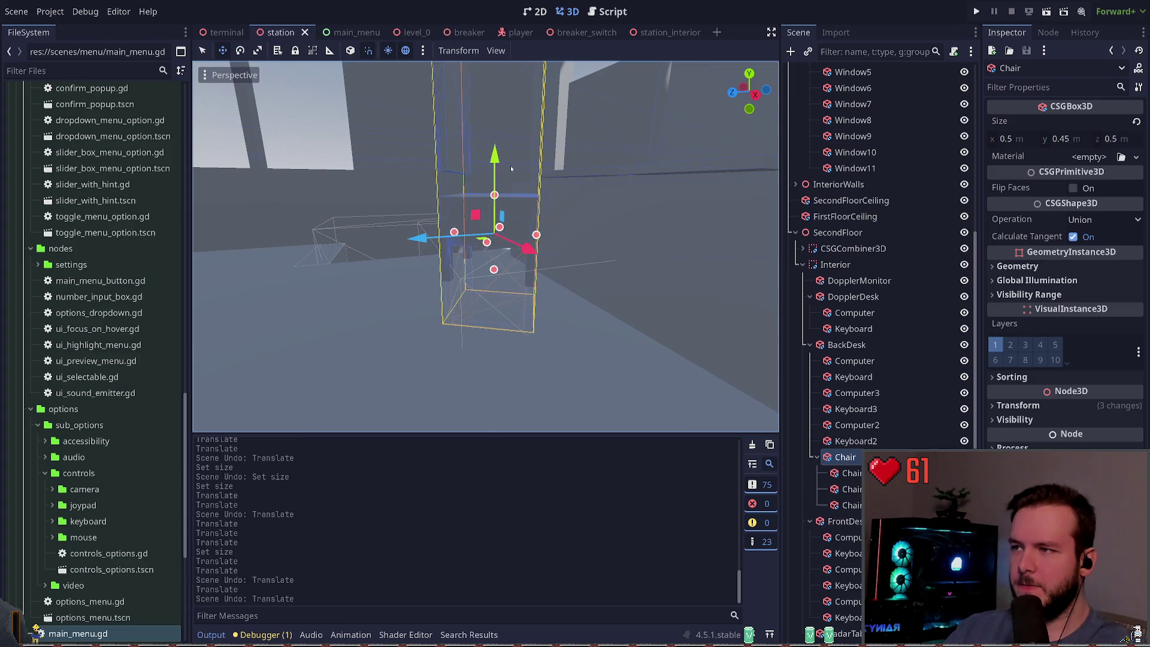
Nudge the ChairCutout2 box slightly upward and save the station scene
key(Up)
key(Down)
key(Down)
key(Down)
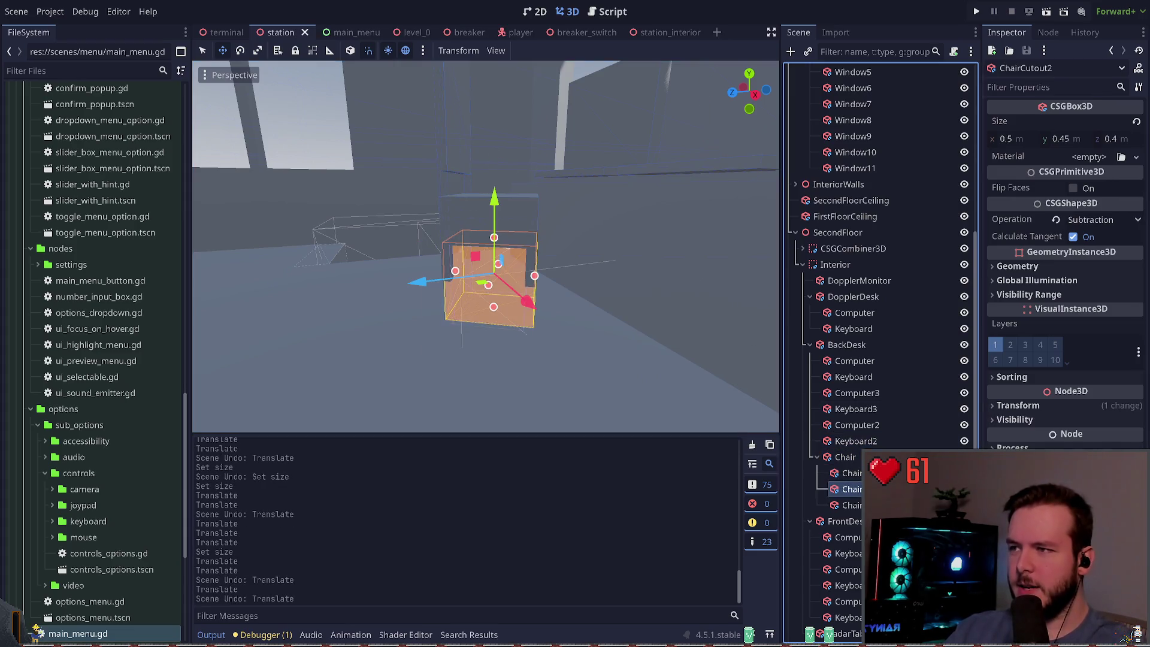
key(Up)
key(Down)
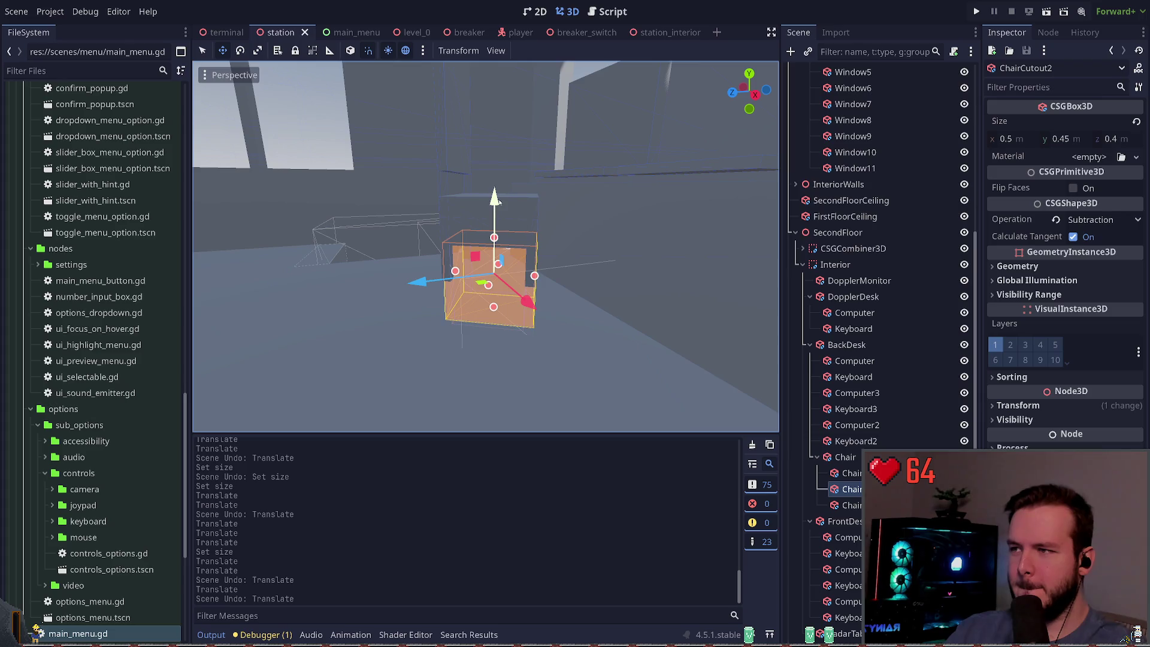
drag(495, 200, 495, 200)
key(ctrl+s)
Show the cutout's Transform position and raise ChairCutout2 to Y −0.05
click(851, 473)
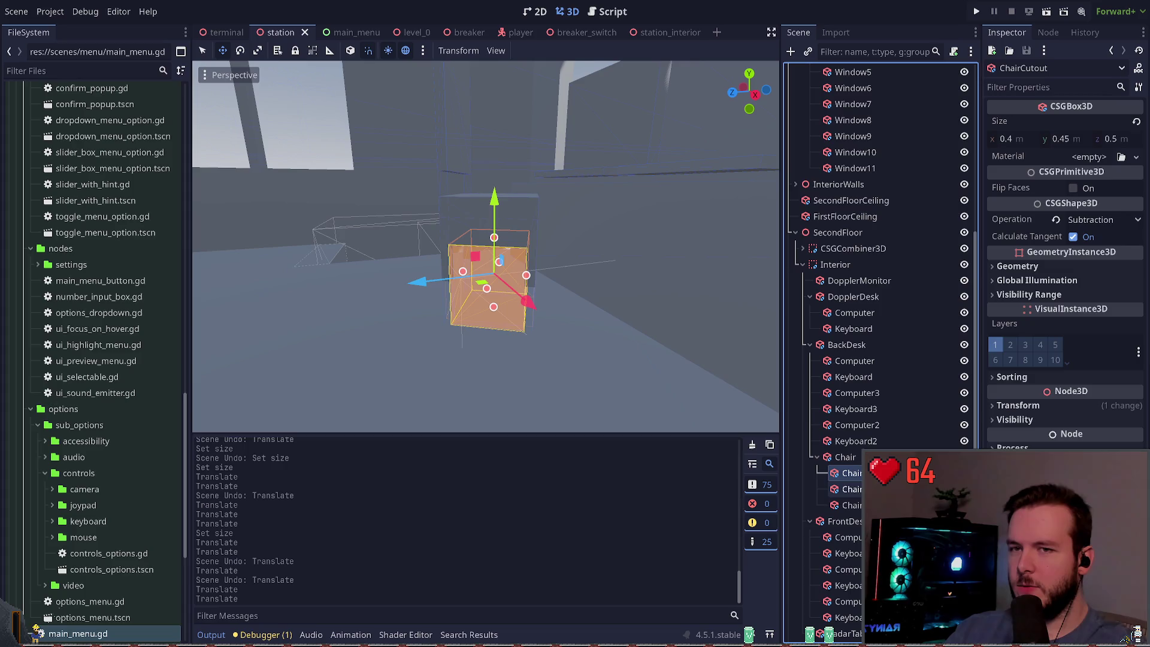
click(1018, 404)
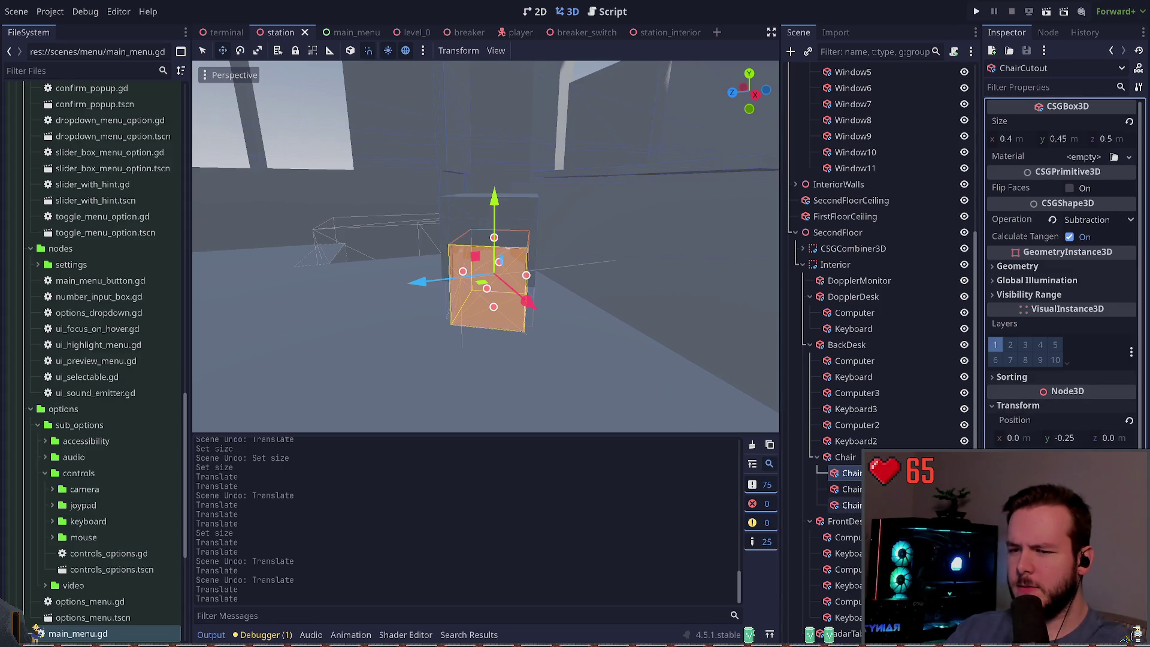
click(851, 505)
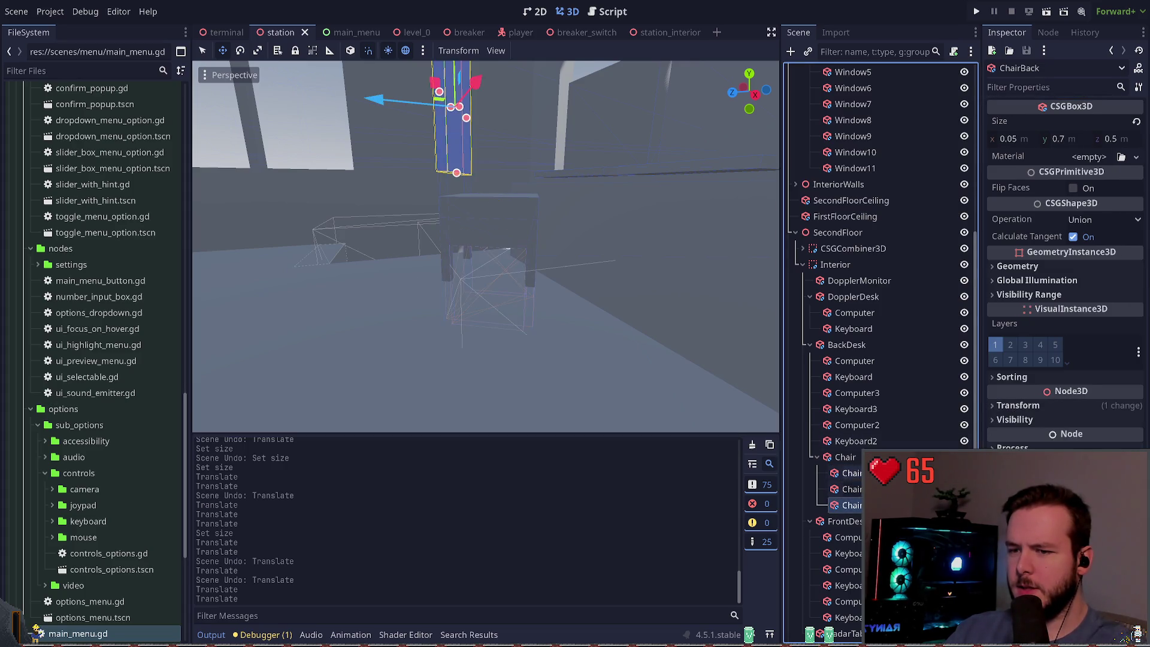
click(521, 217)
click(491, 282)
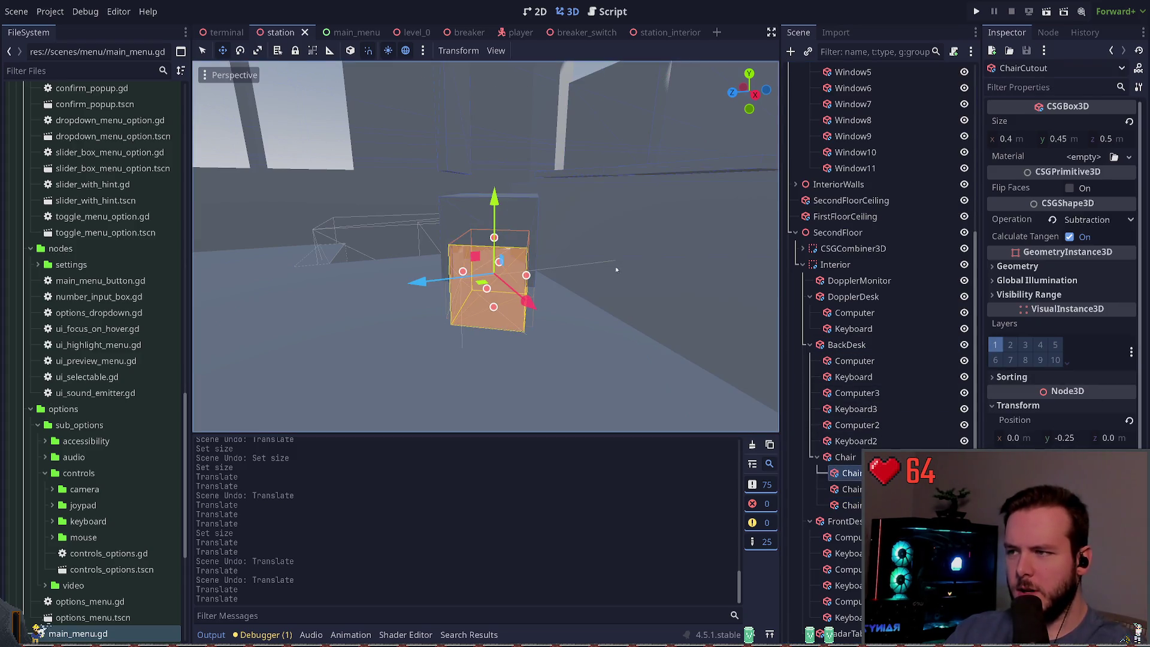
mouse_move(616, 269)
mouse_down()
mouse_move(496, 252)
mouse_move(466, 222)
mouse_move(466, 204)
mouse_up()
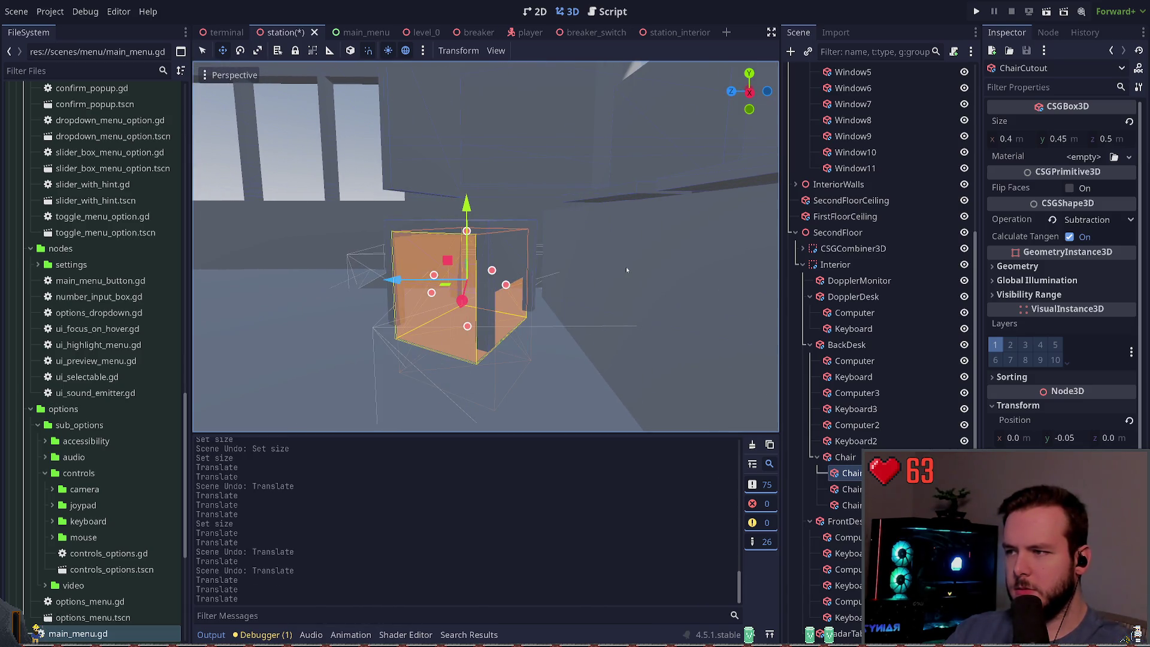
click(851, 489)
drag(466, 246, 467, 203)
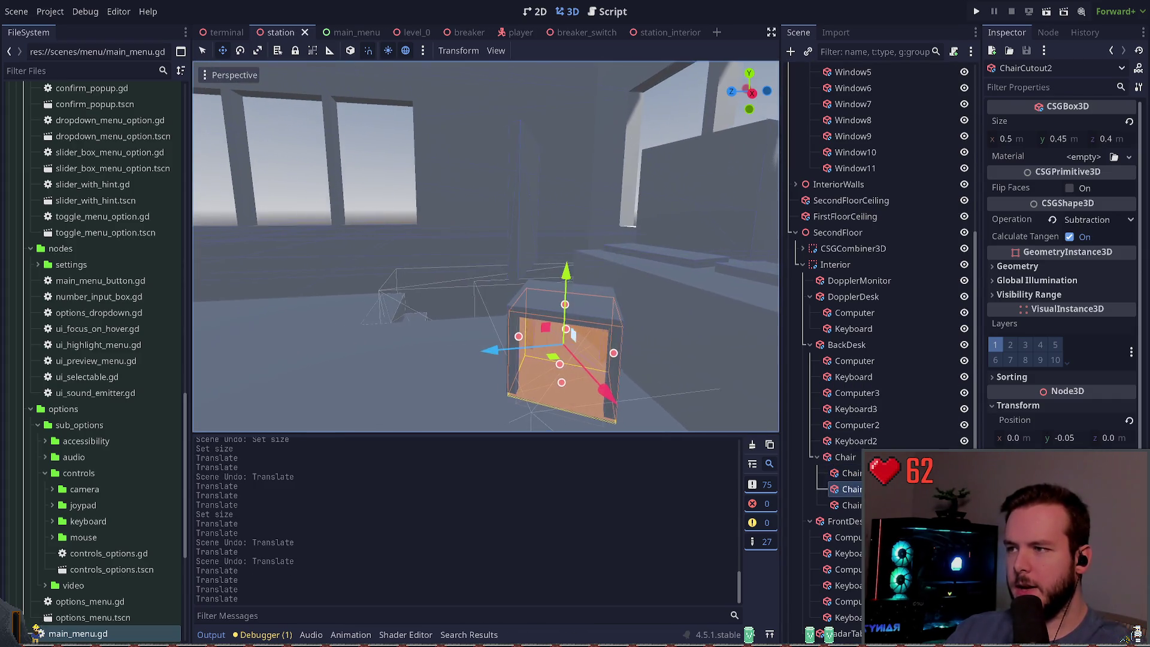
Lower the ChairBack slightly, select the whole Chair, and save the scene
click(520, 240)
mouse_move(522, 144)
mouse_down()
mouse_move(492, 182)
mouse_move(493, 215)
mouse_up()
click(845, 457)
key(ctrl+s)
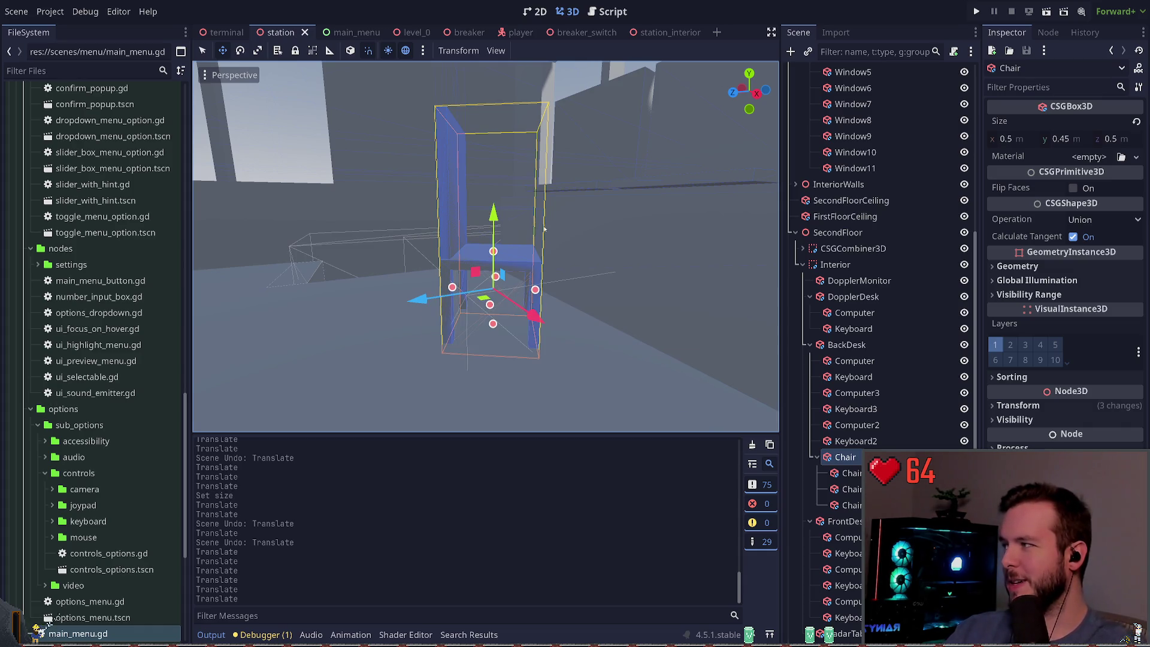
Set ChairBack's height to 0.4 m and save, then try lowering it and undo
click(851, 504)
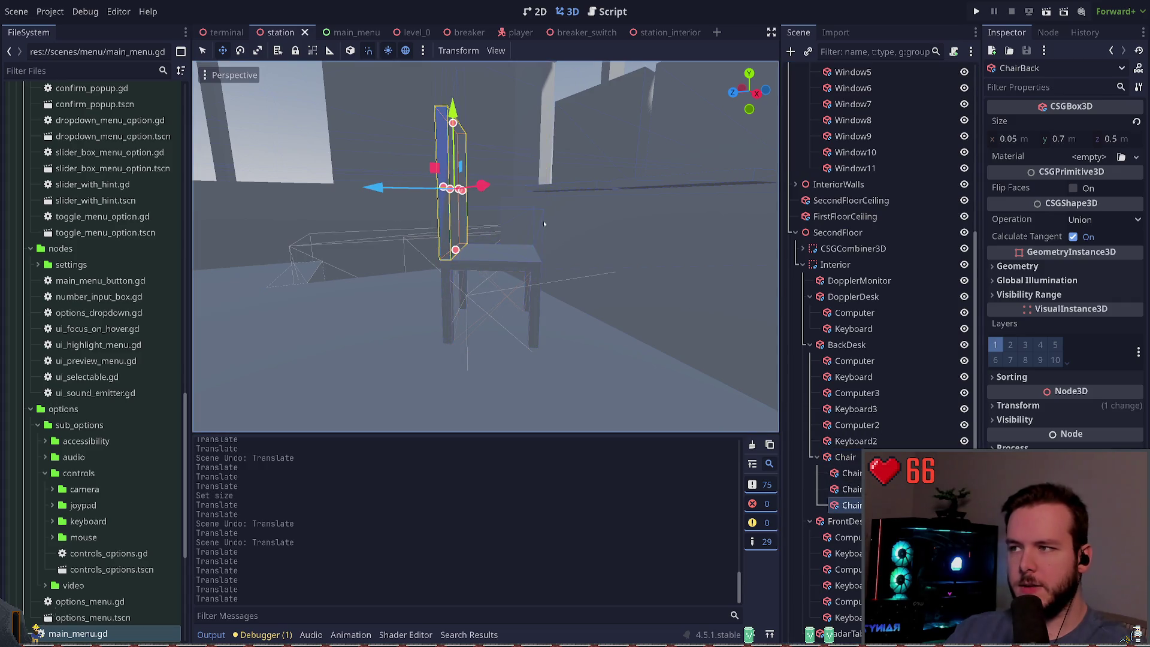
click(1074, 139)
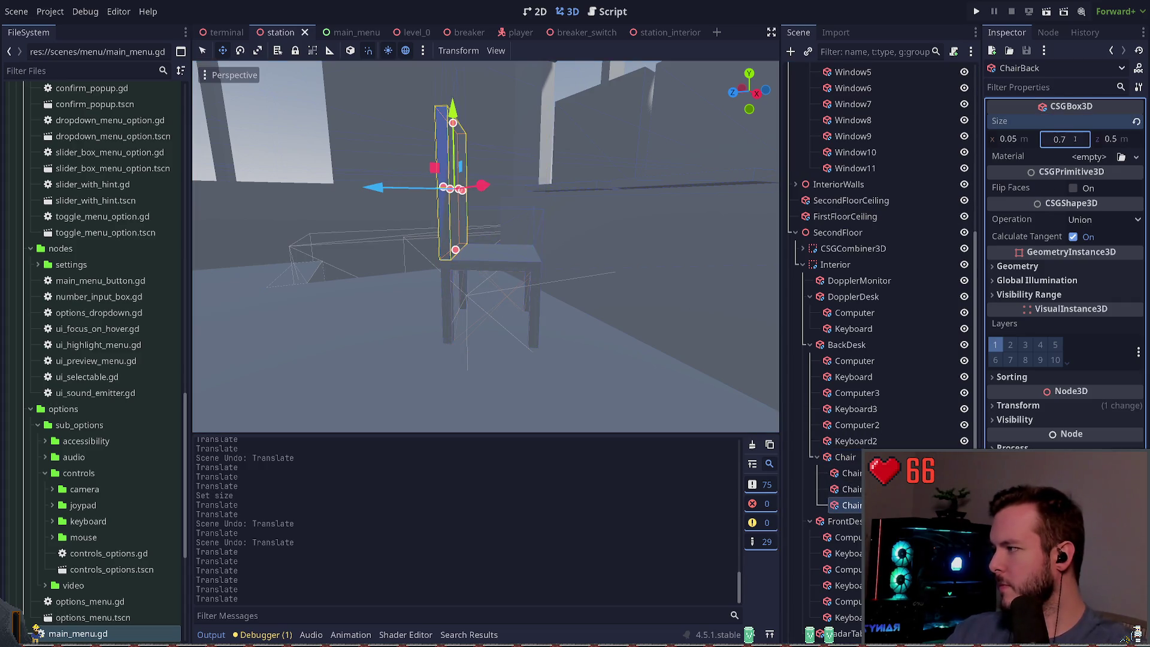
text(0.4)
key(Return)
key(ctrl+s)
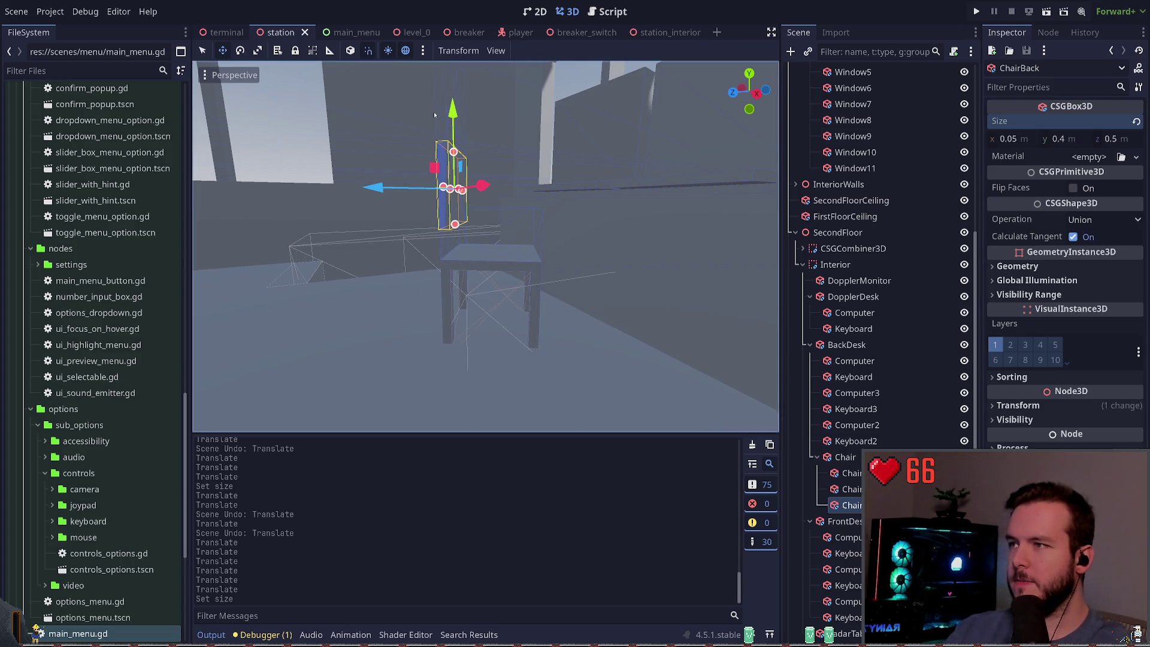
drag(452, 110, 452, 145)
key(ctrl+z)
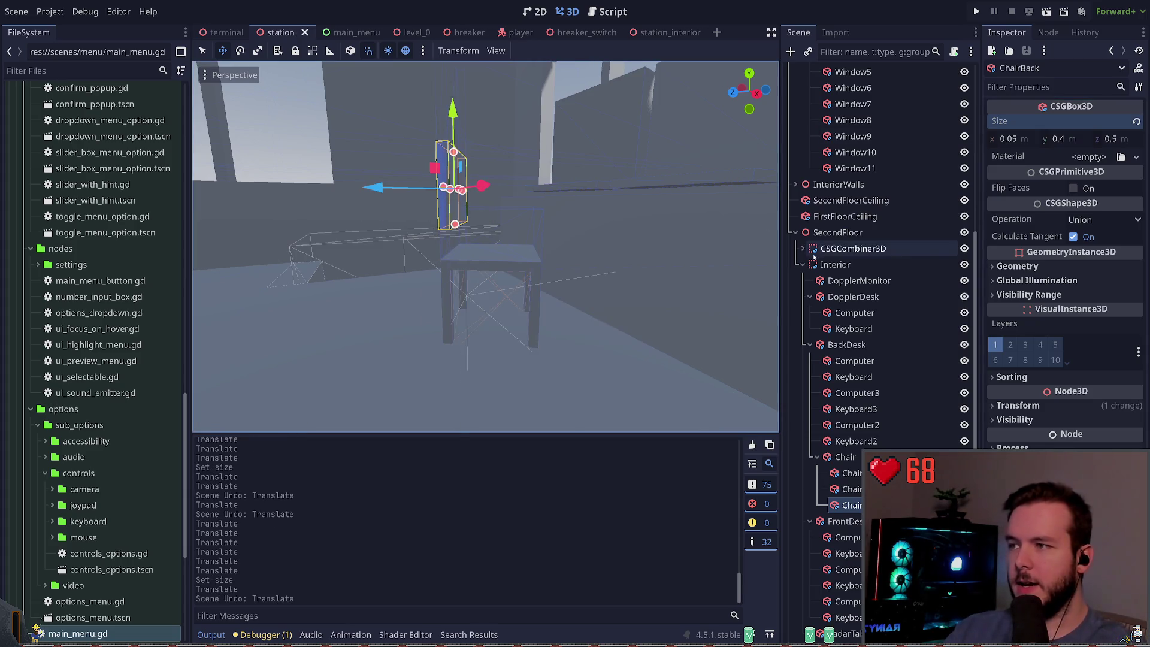
Change ChairBack's height to 0.5 m, lower it onto the seat, and run the game
click(1071, 140)
key(BackSpace)
text(5)
key(Return)
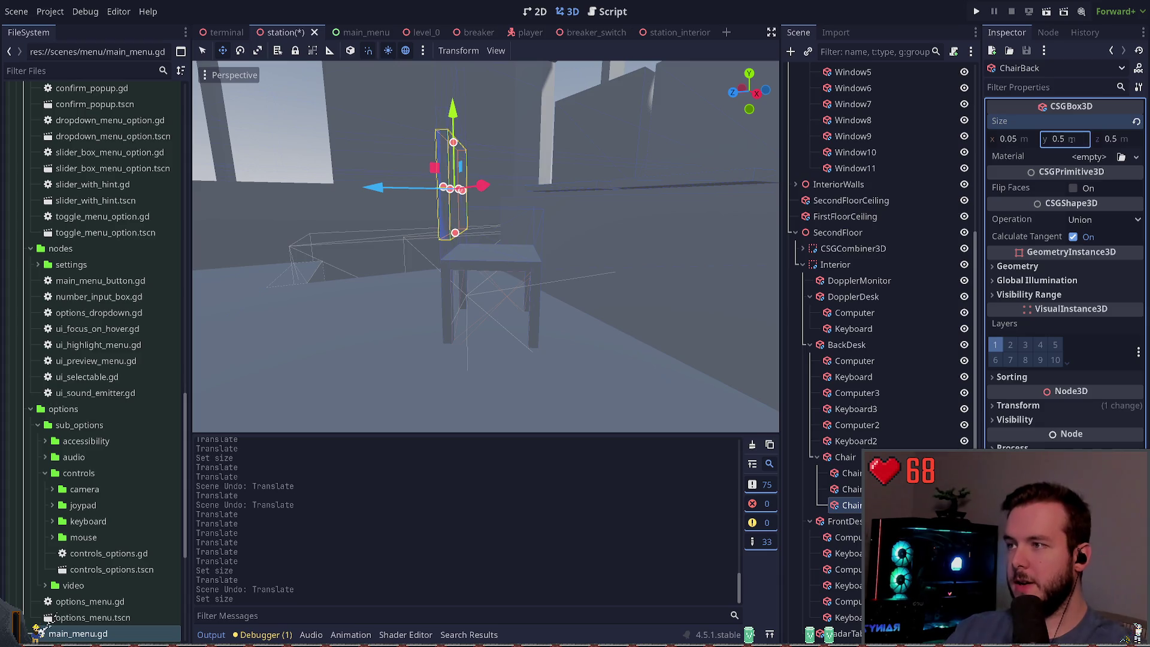
drag(452, 117, 455, 129)
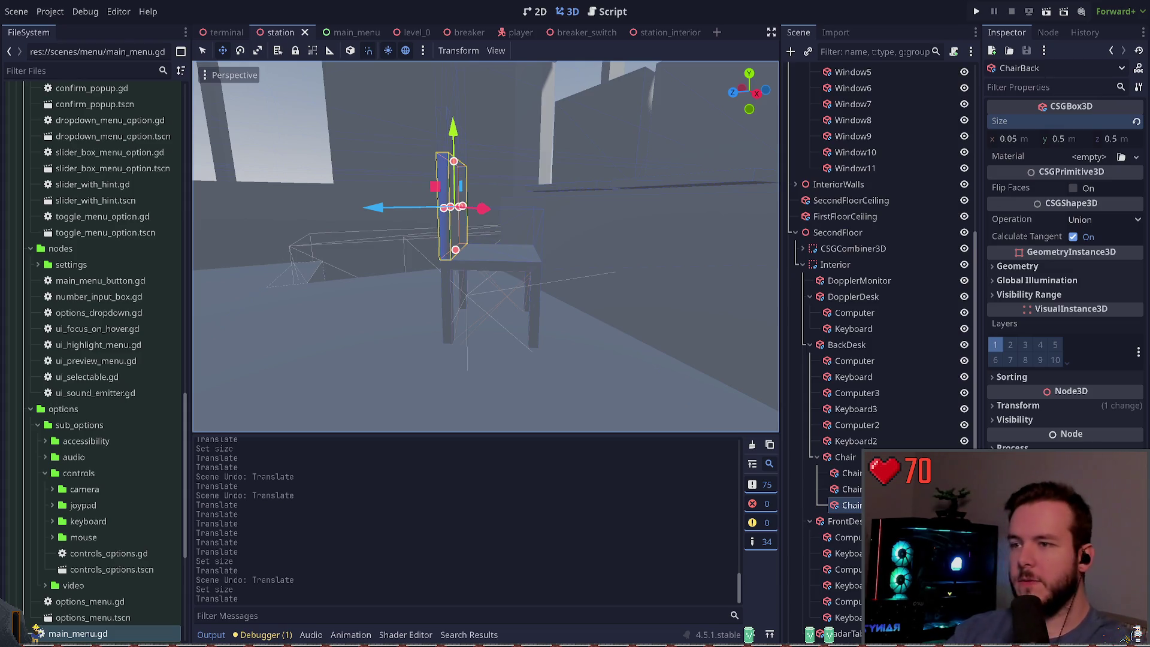
key(F5)
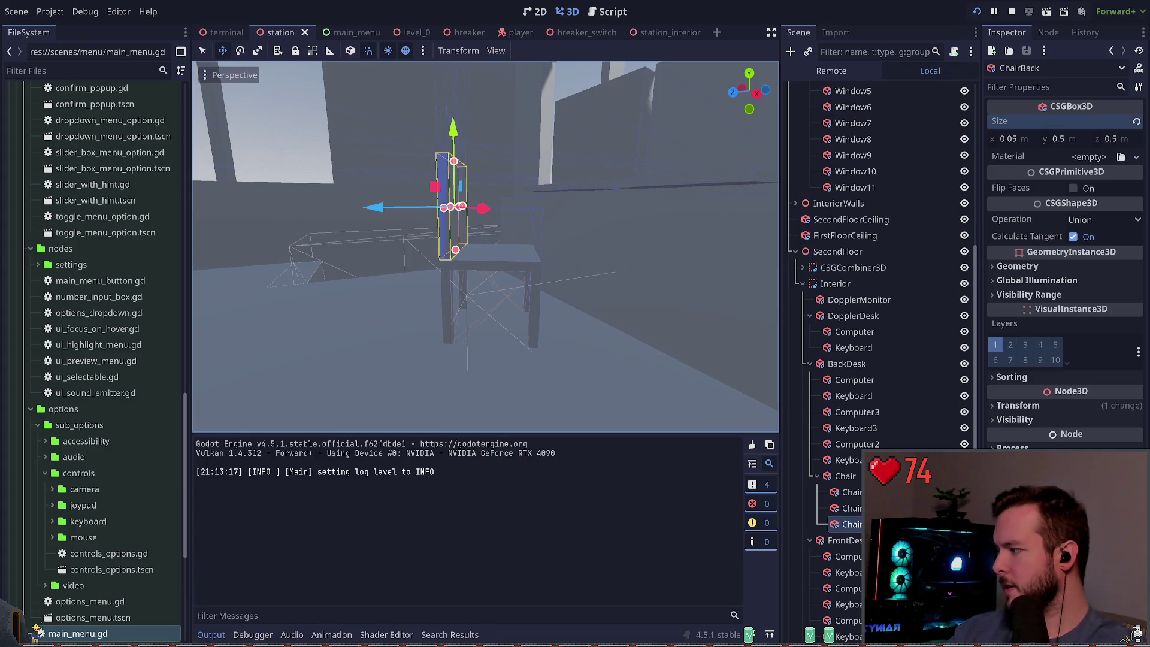
Start the game and walk around the chair beside the back desk, then stop and relaunch
key(Return)
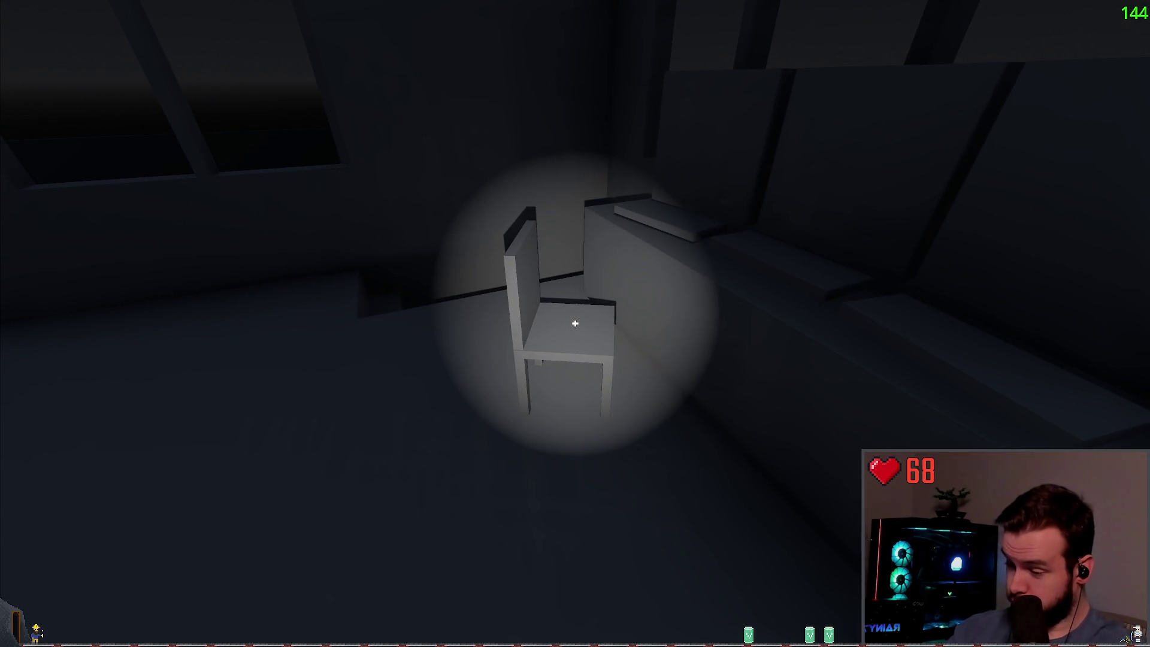
key(s)
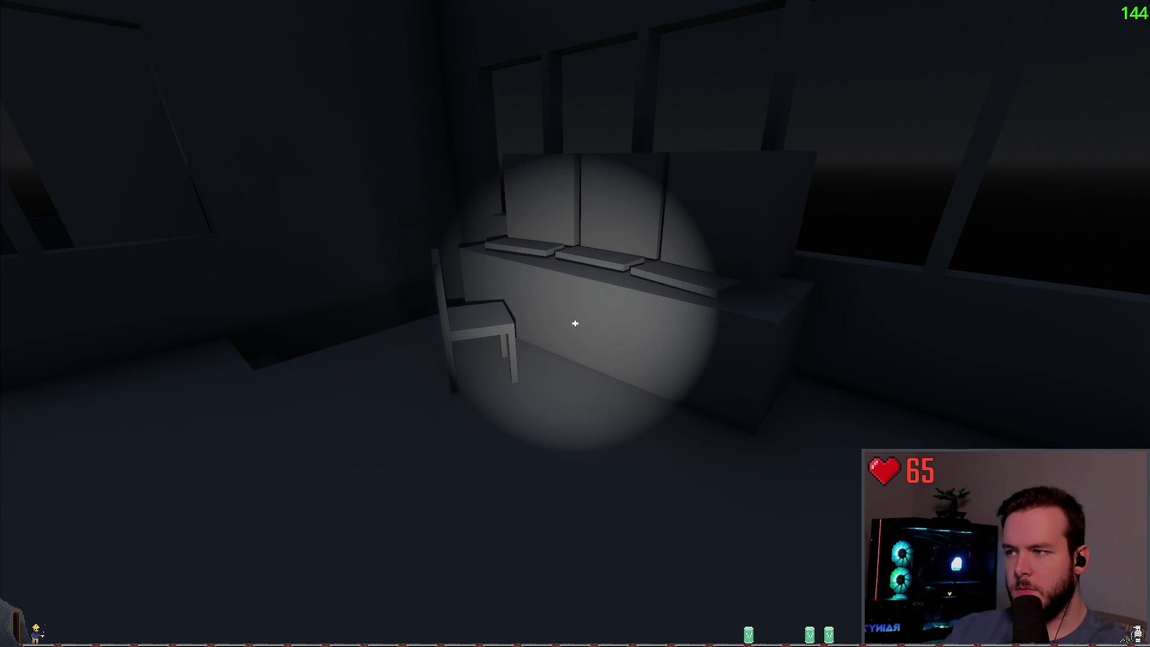
key(w)
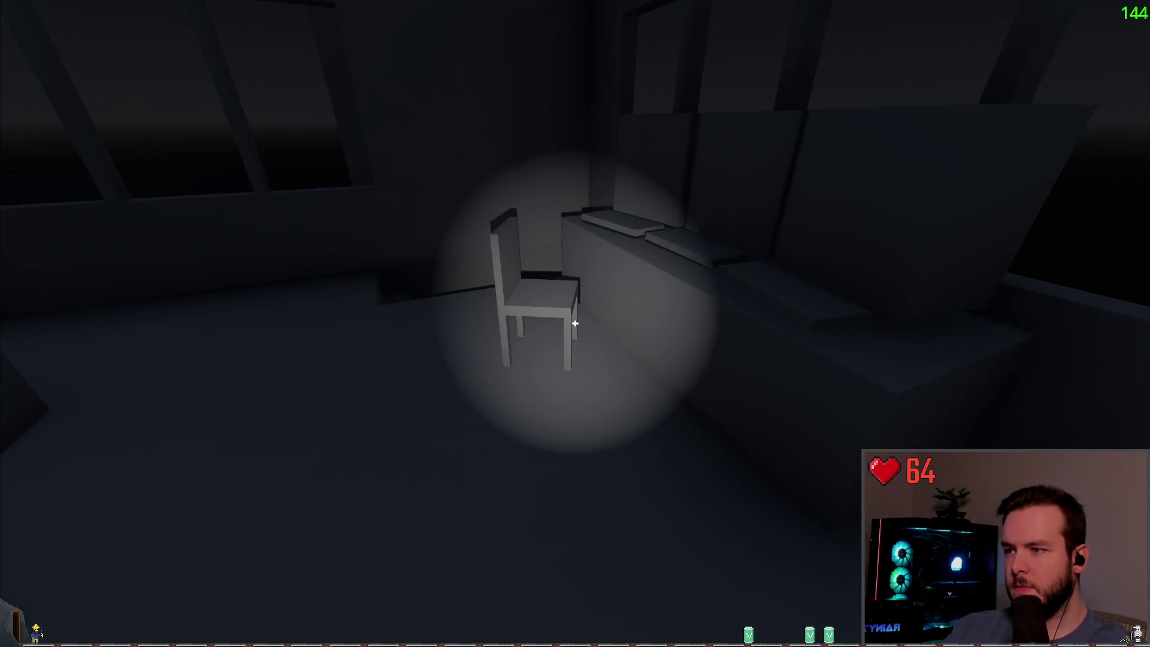
key(d)
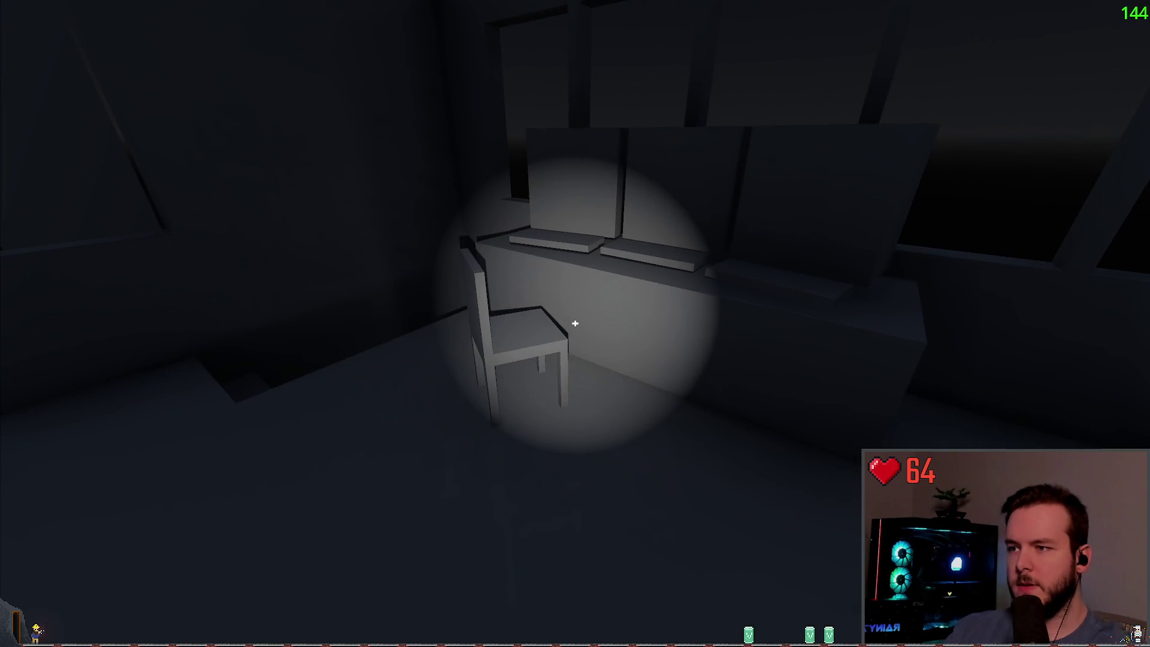
key(w)
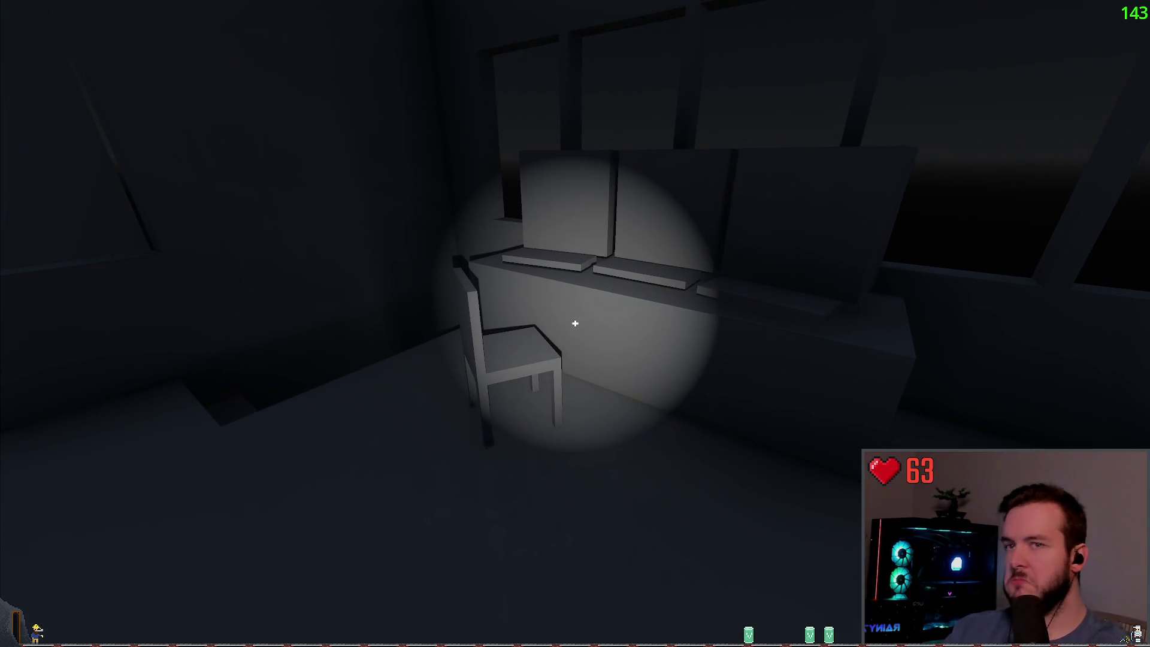
key(F8)
key(F5)
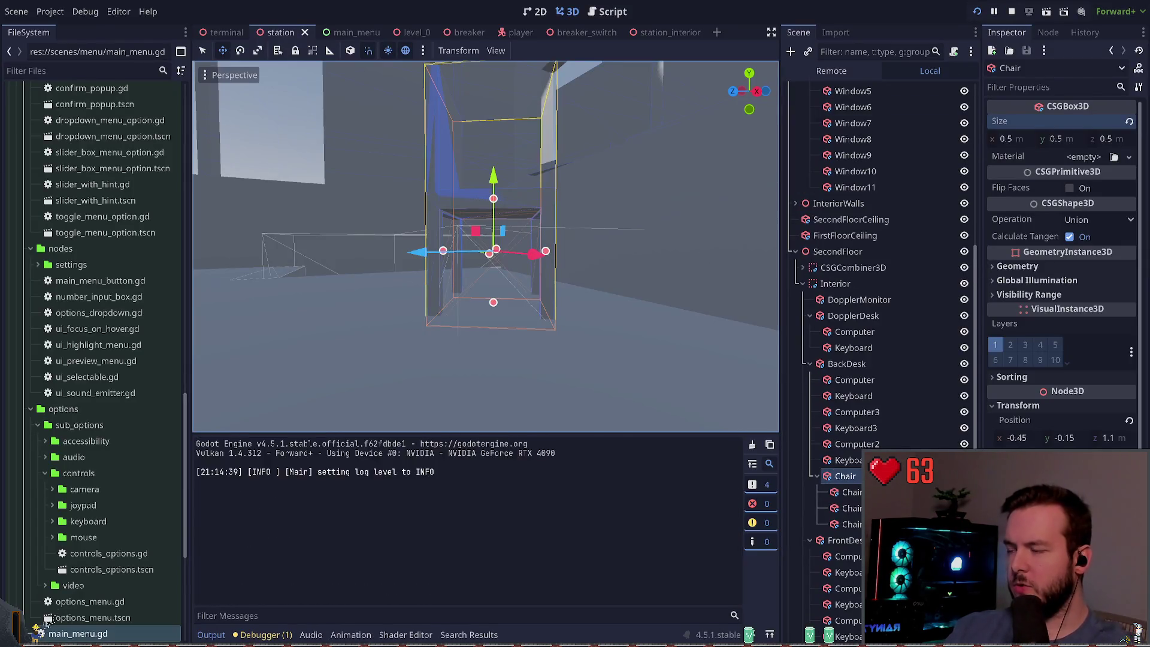
Walk up to the chair beside the back desk and circle it around the desk corner
key(w)
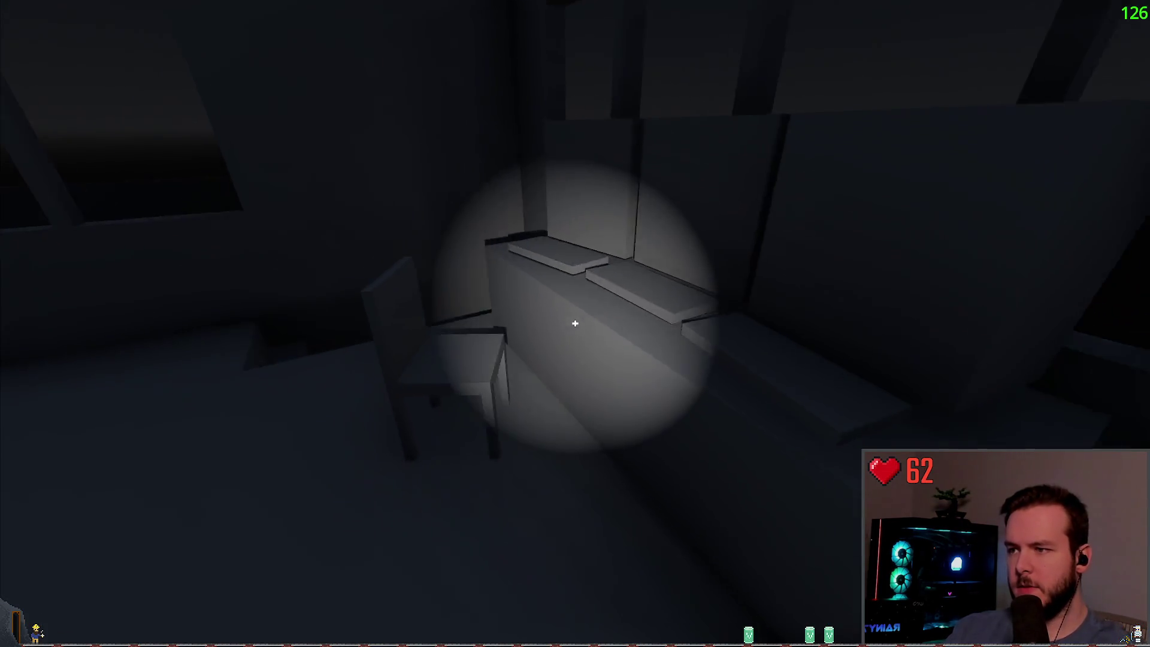
key(s)
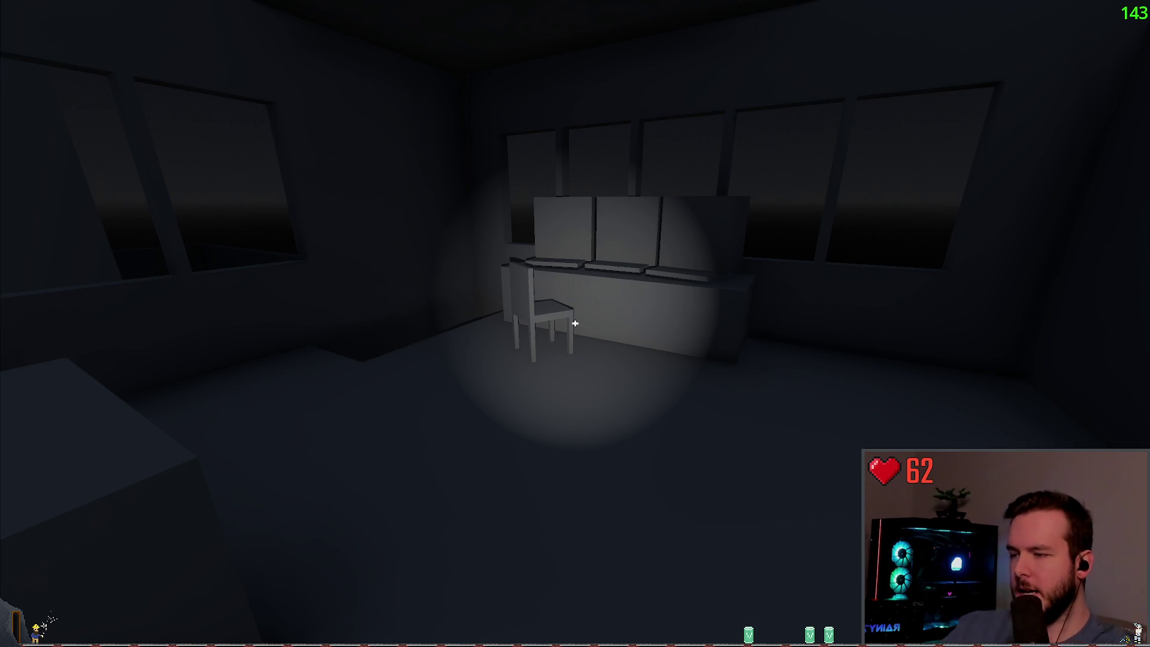
key(w)
key(s)
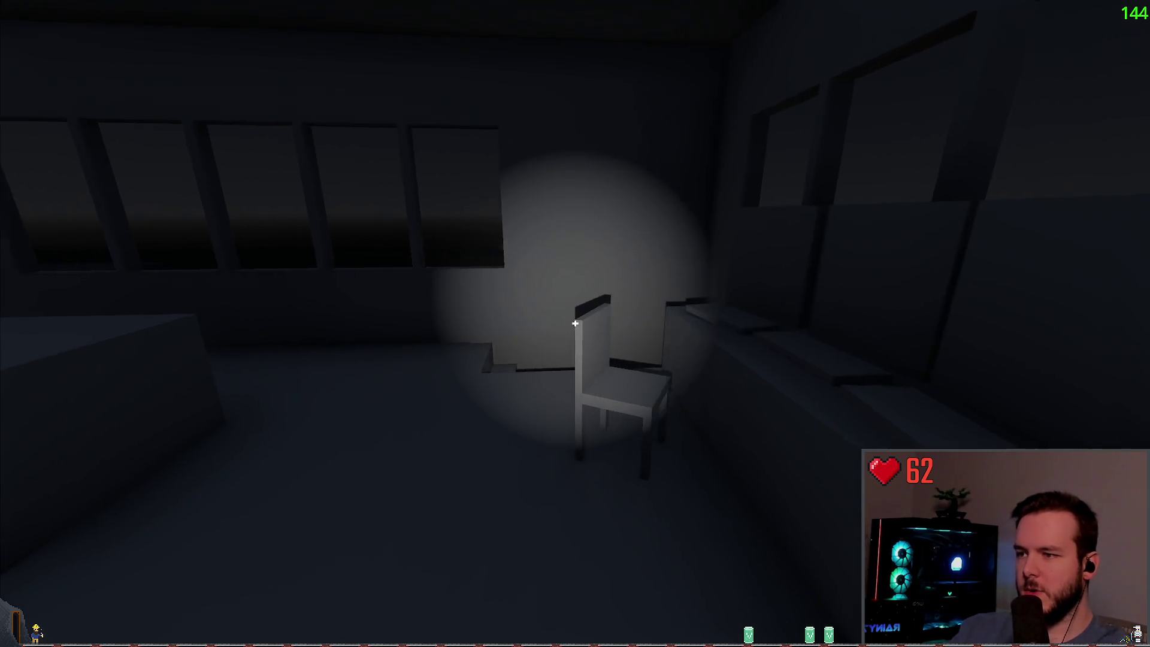
key(d)
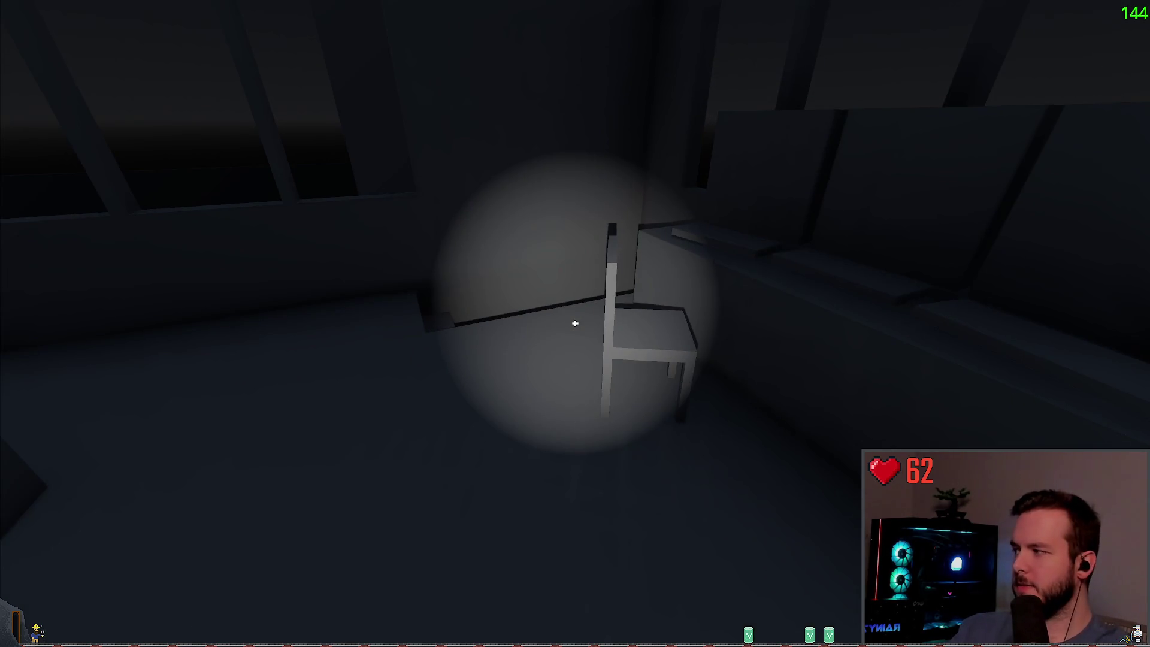
key(s)
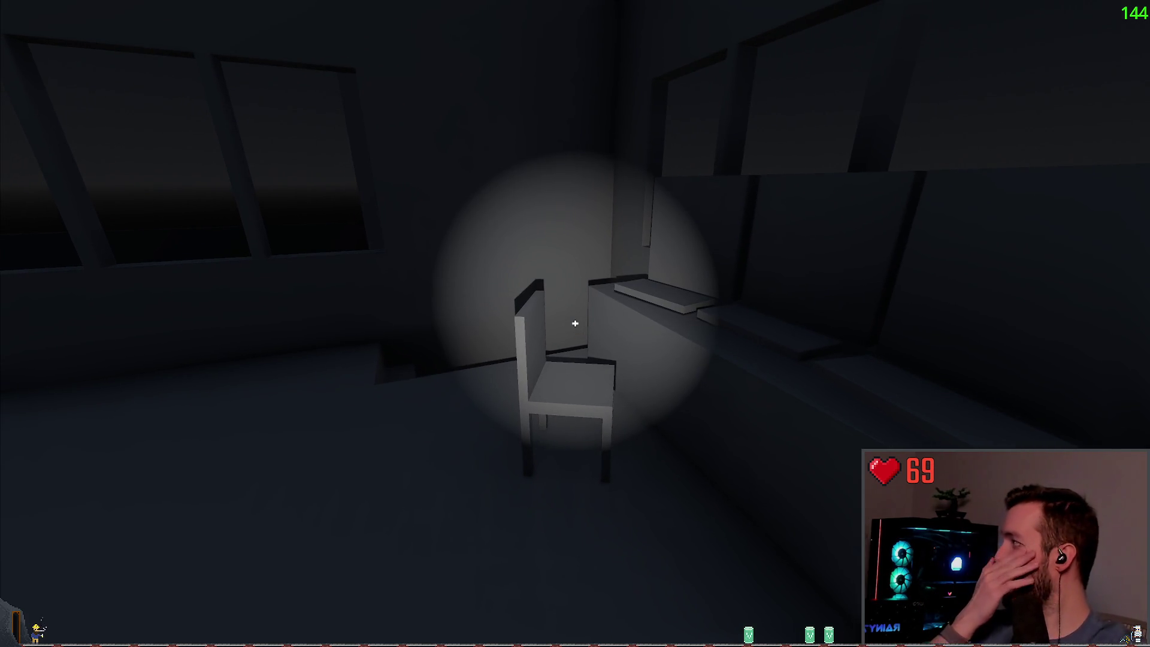
key(w)
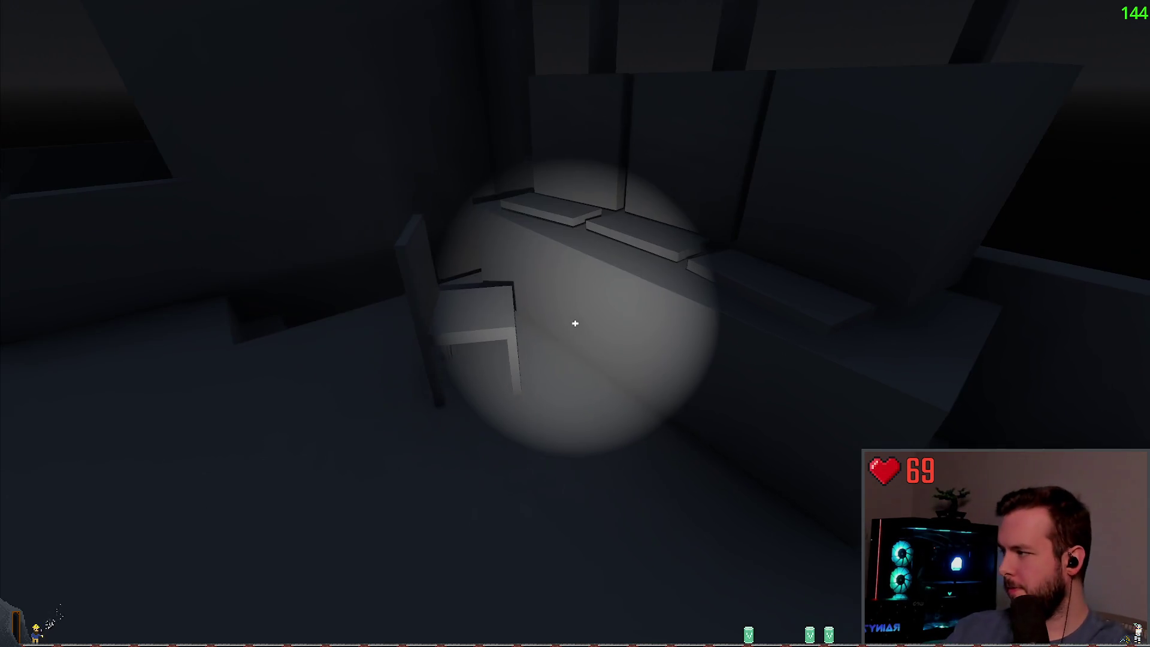
key(s)
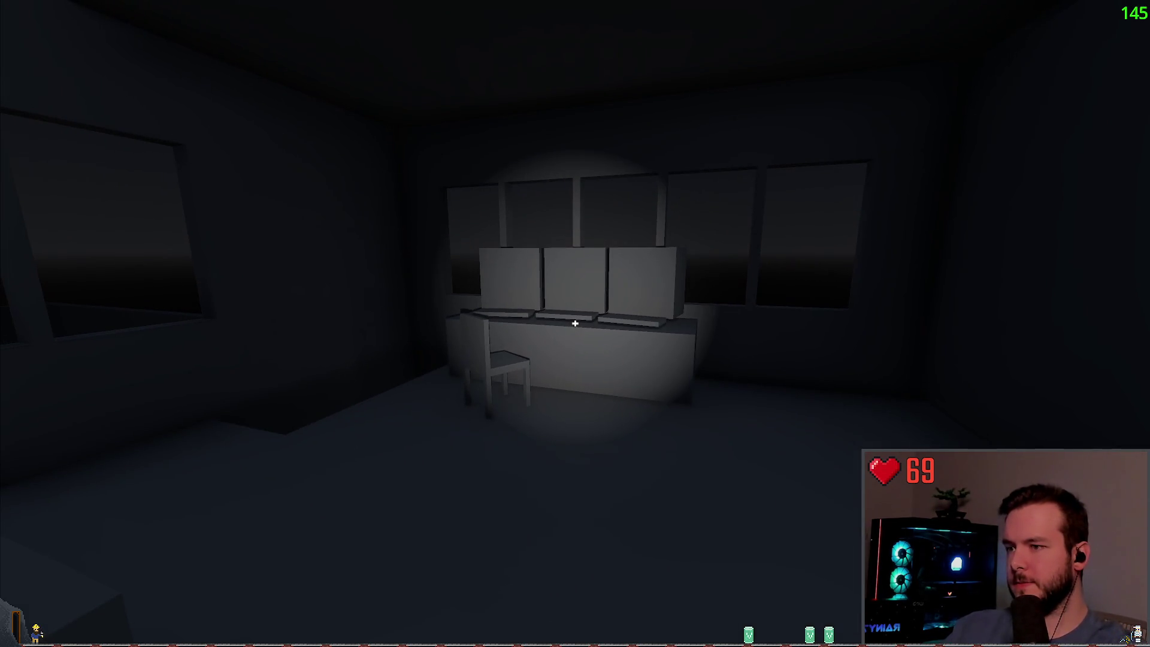
key(w)
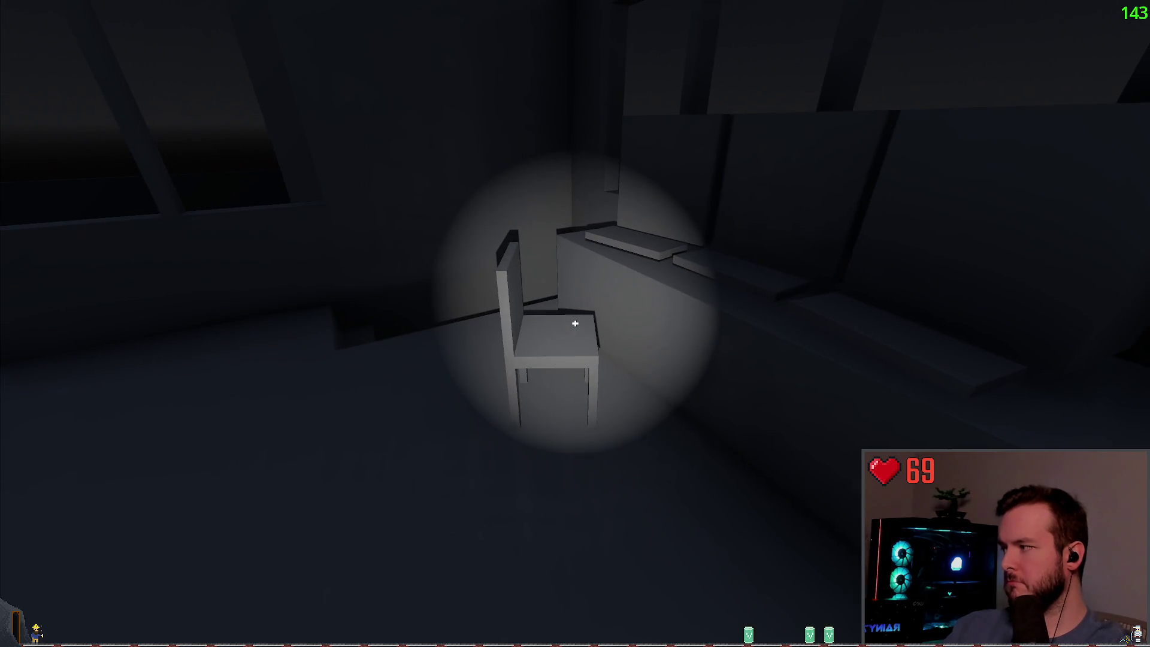
key(s)
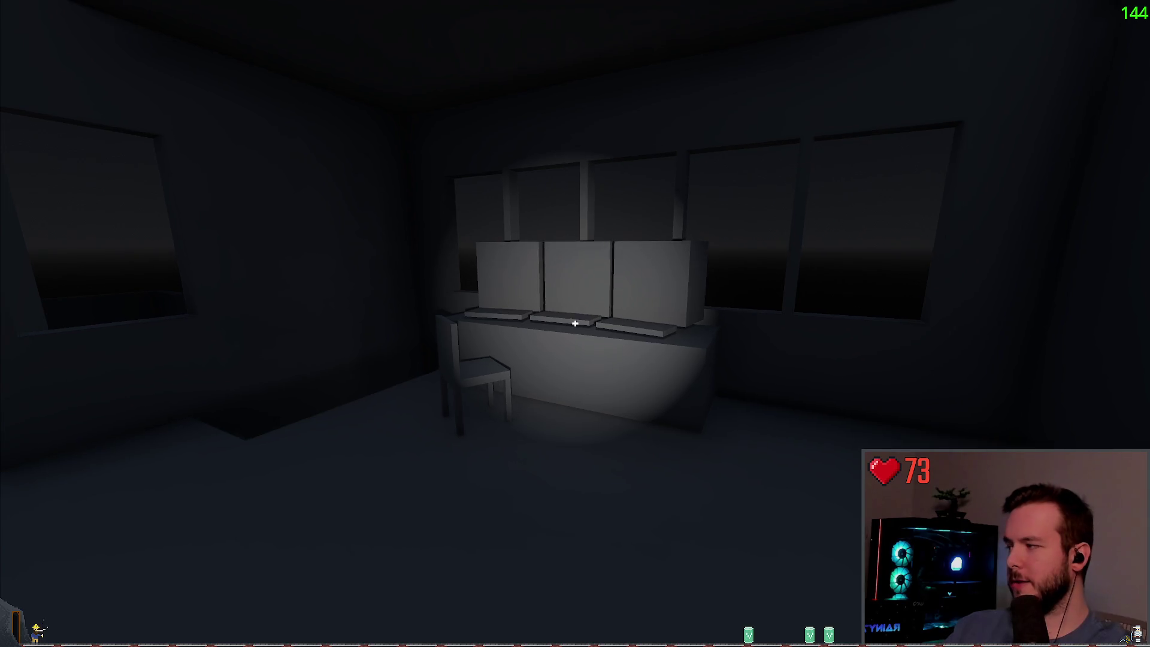
Compare the chair with the three-monitor desk from the windows side, then look around the room
key(d)
key(s)
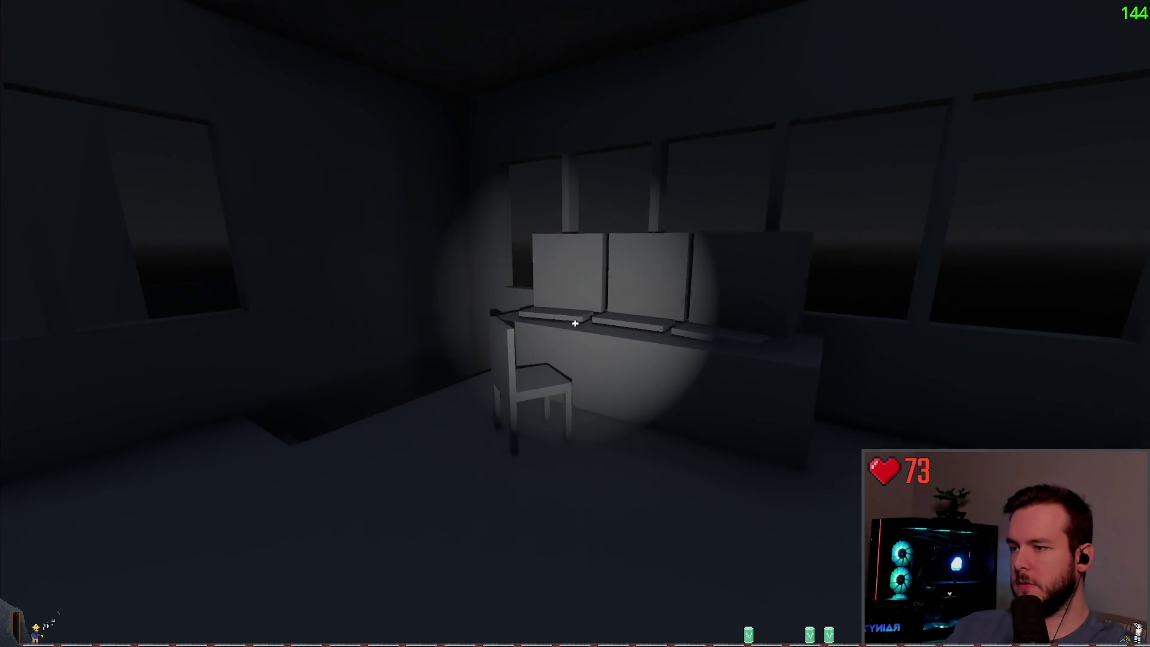
key(d)
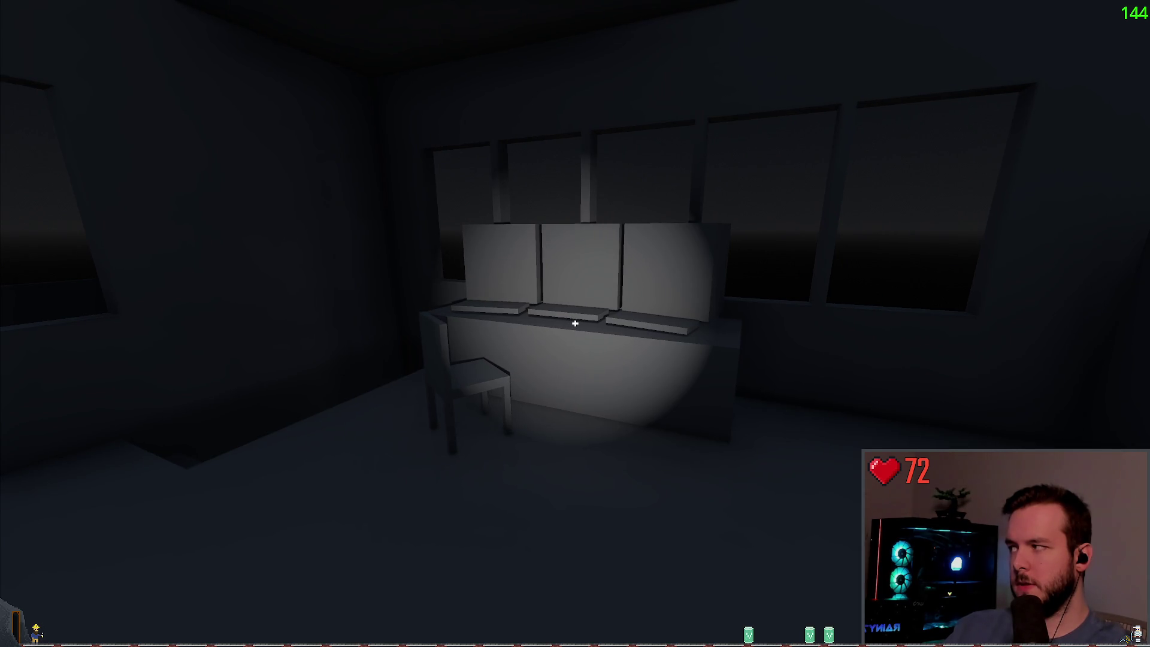
key(a)
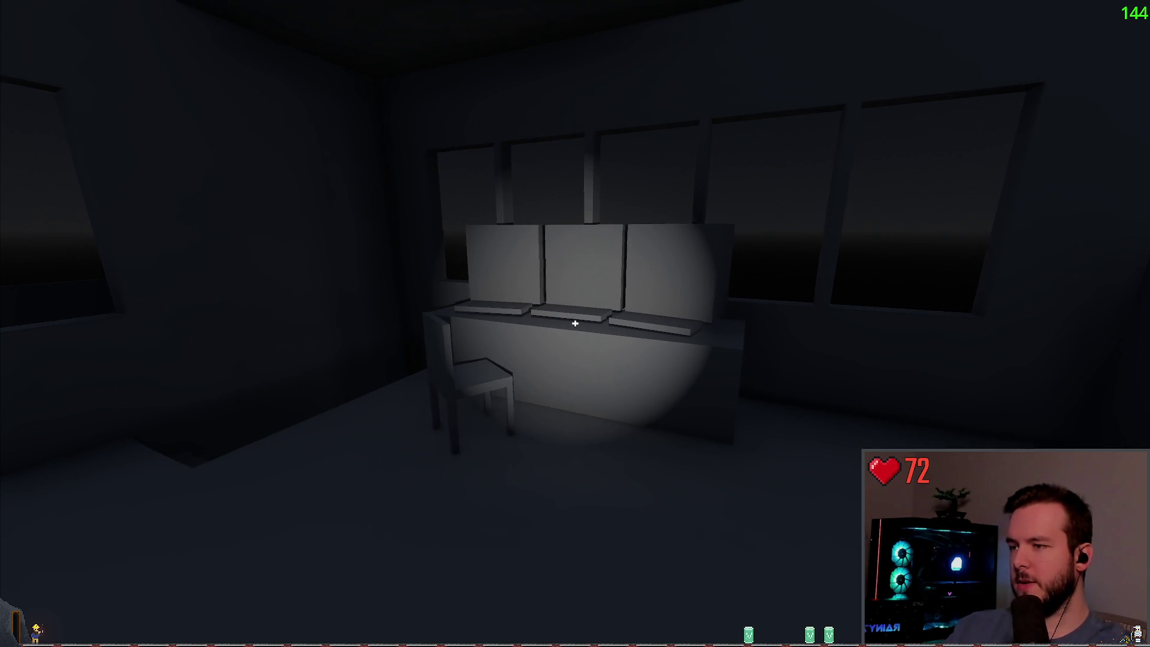
key(d)
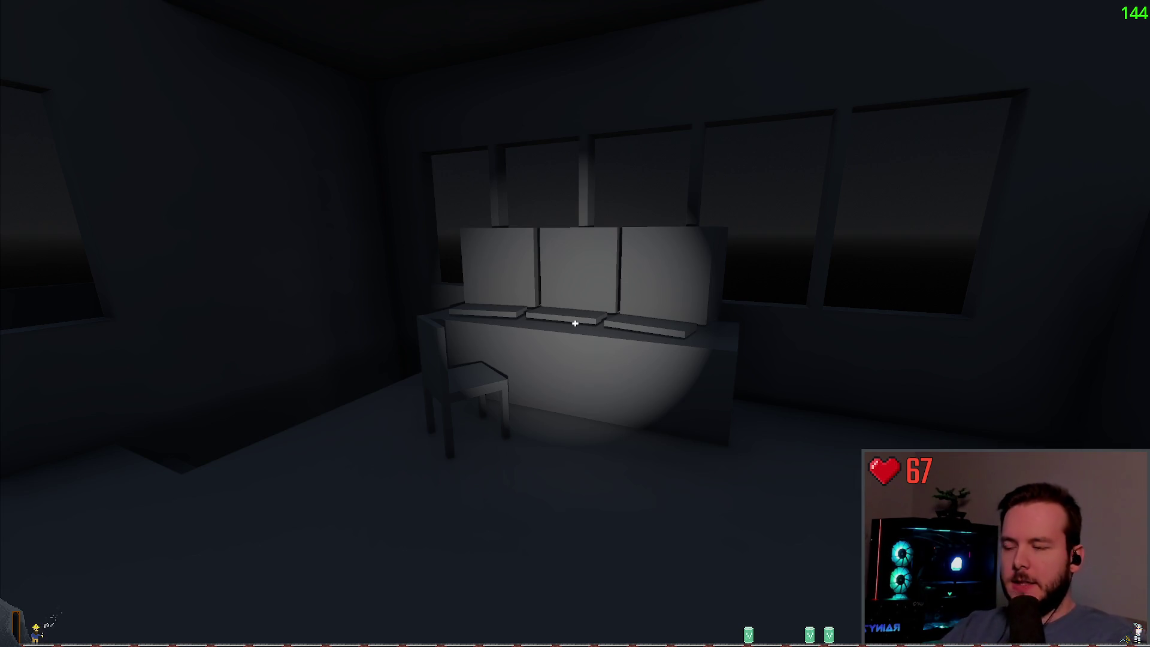
key(w)
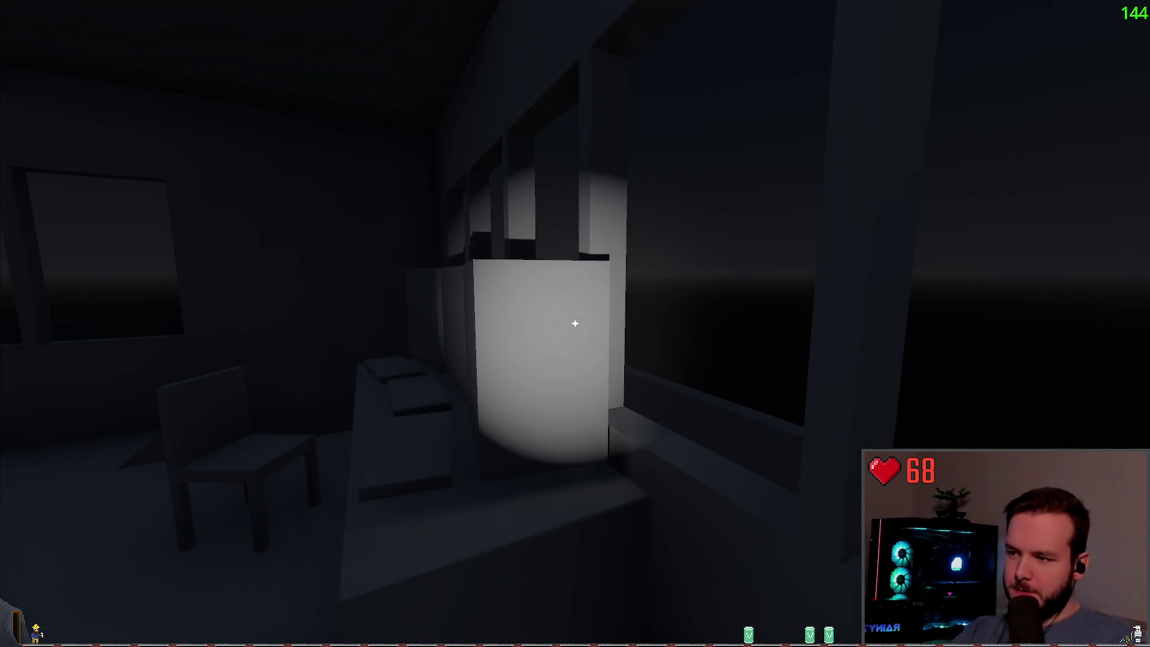
key(s)
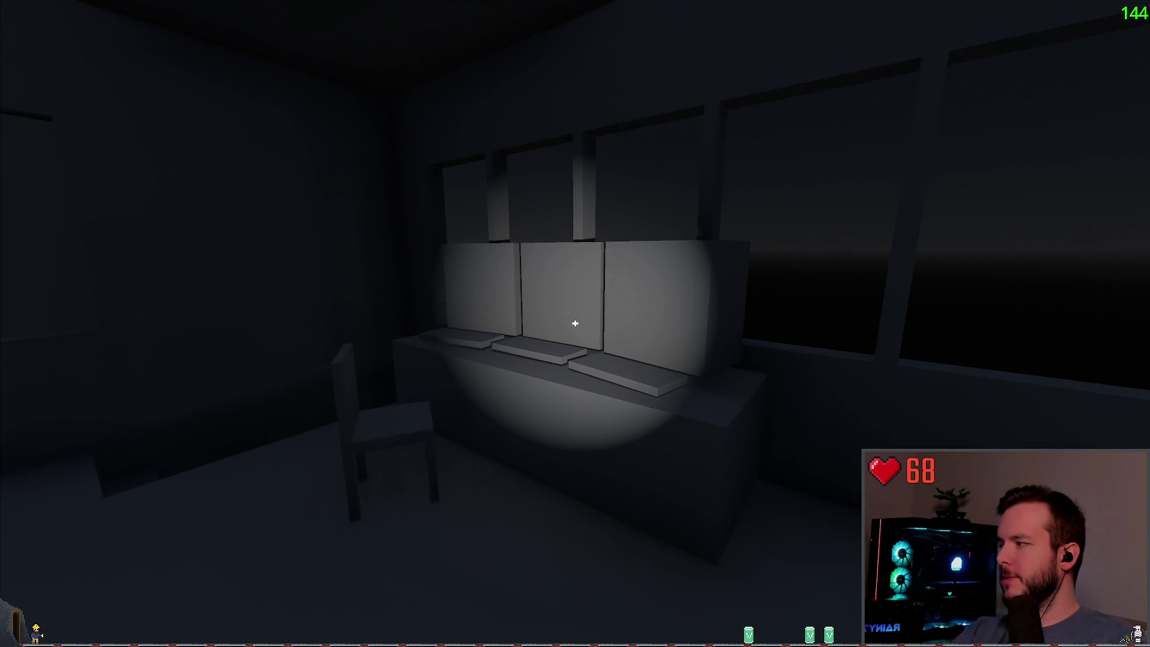
key(w)
key(s)
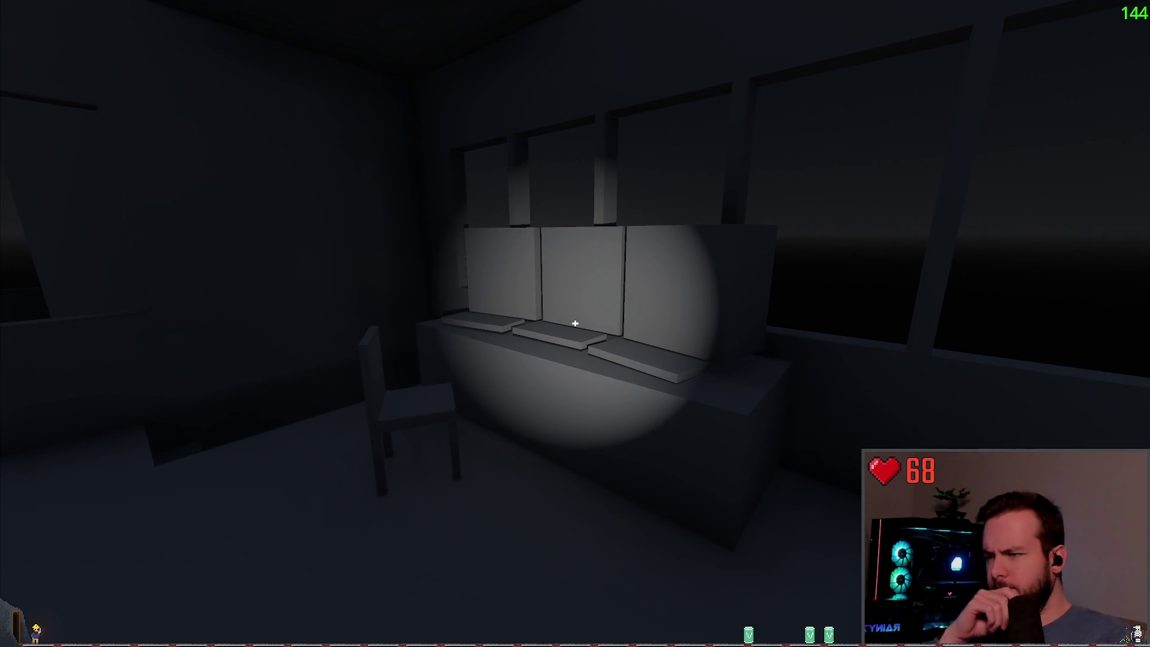
key(s)
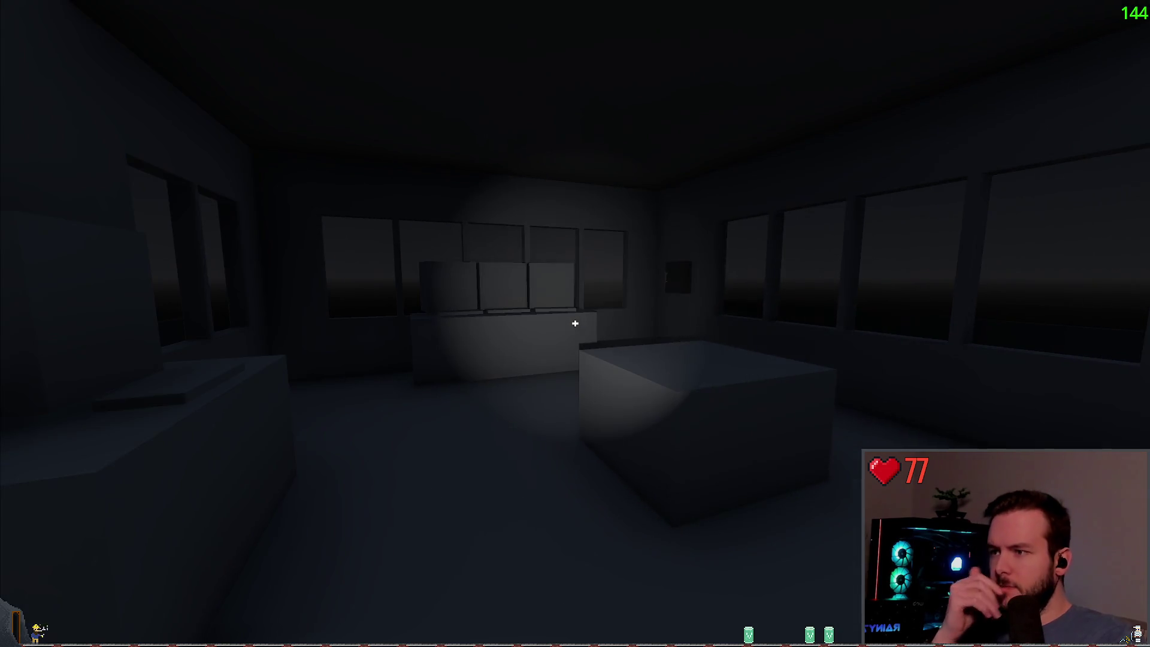
key(w)
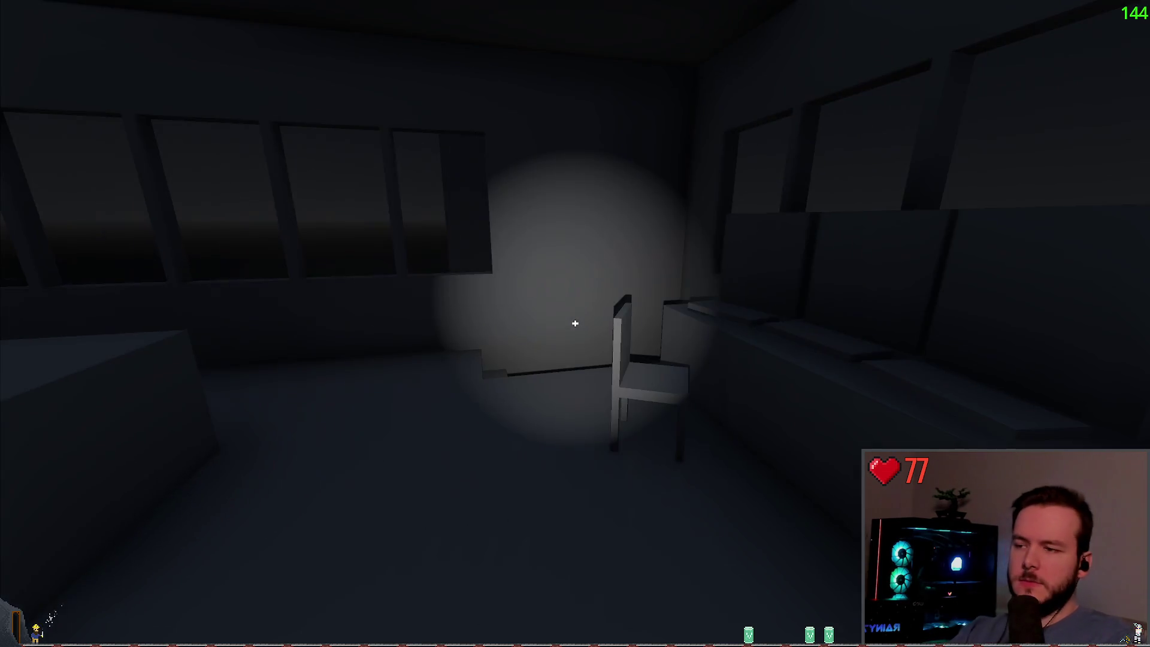
Quit the playtest through Dev Quit, then put the caret on the GDD note's table height line
key(Escape)
click(68, 376)
click(69, 376)
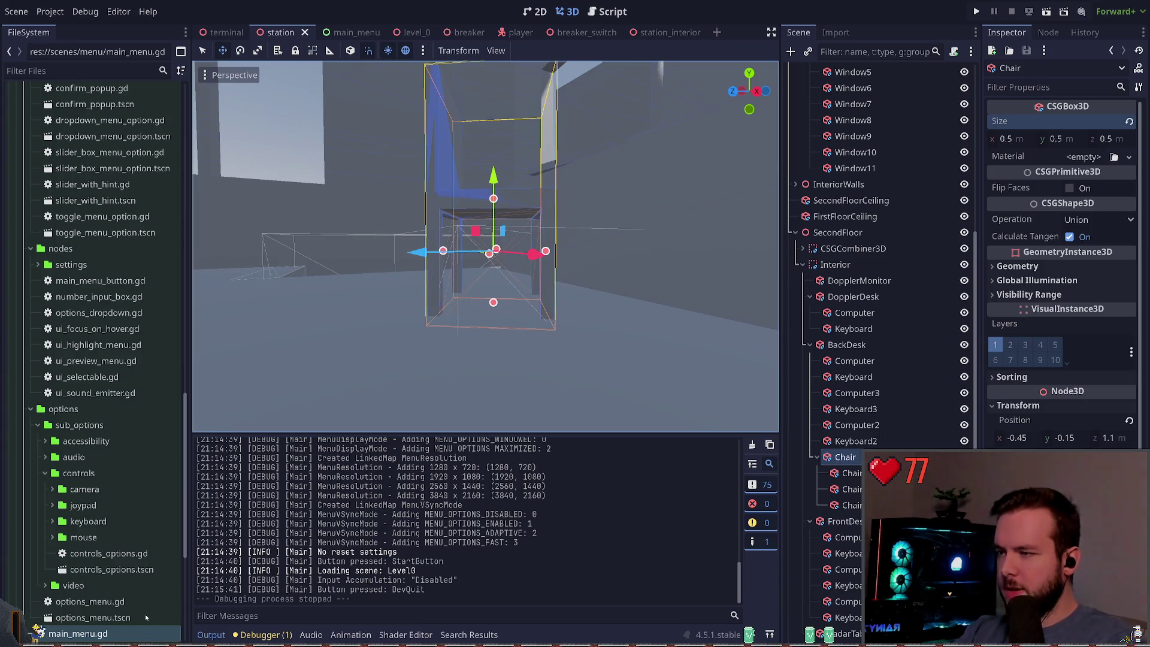
key(alt+Tab)
click(387, 310)
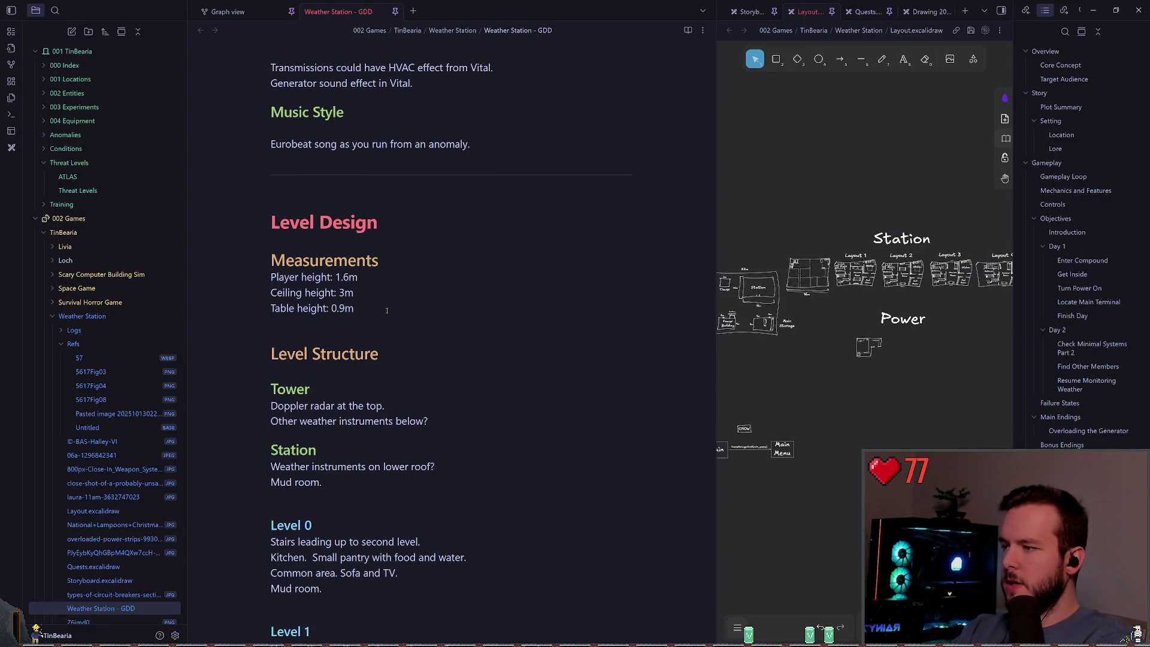
Rename 'Table height' to 'Standing table height' (0.9m) and add a 'Sitting table height' line at 0.5m
text(Standing)
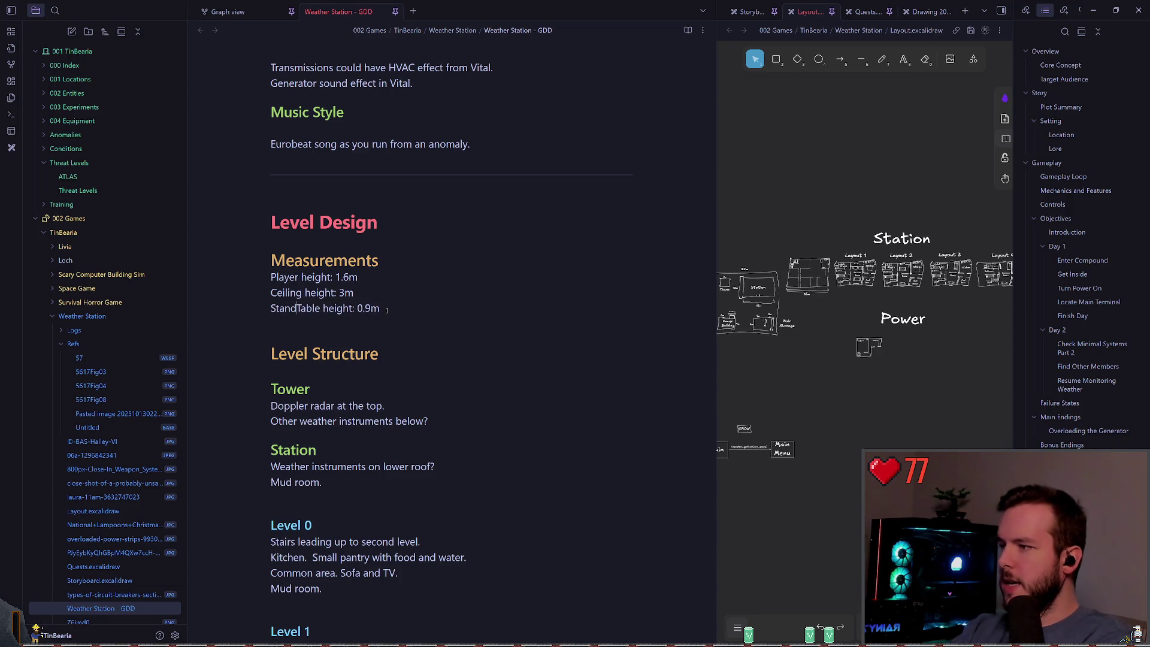
key(shift+Right)
text(t)
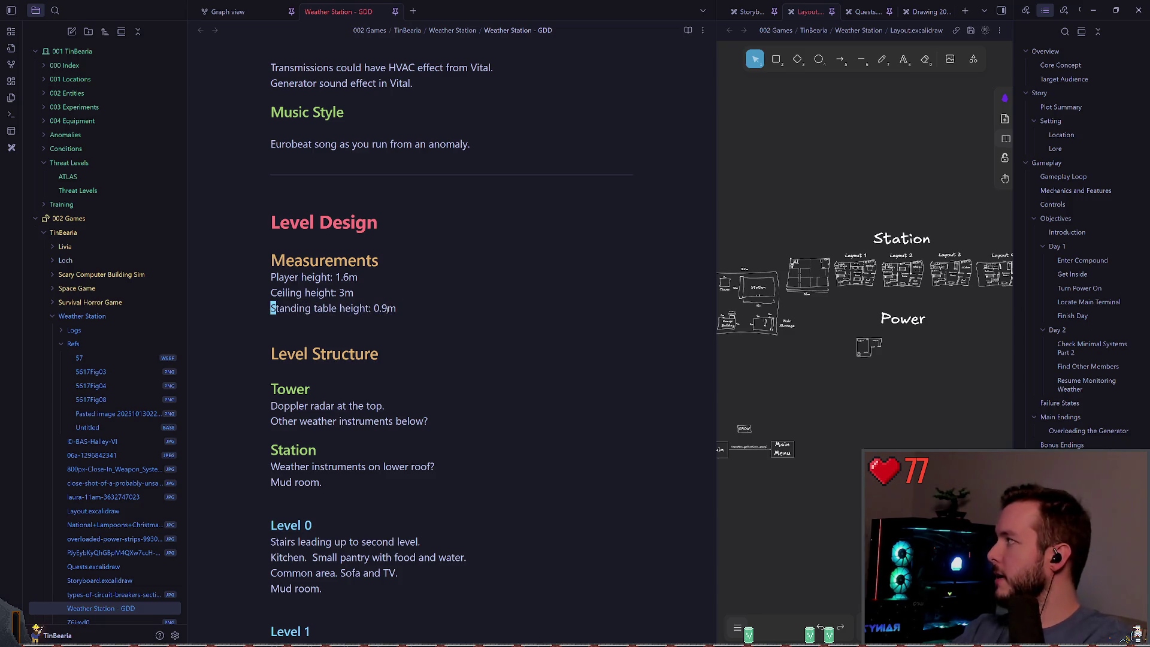
key(y)
key(y)
text(p0cwSitting)
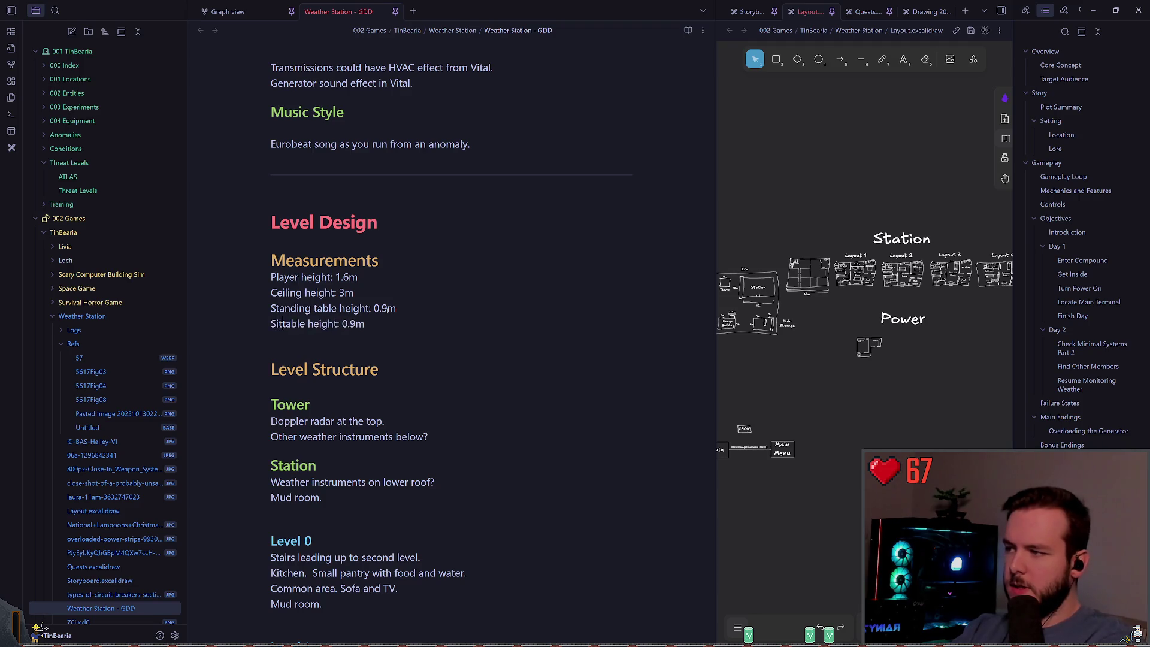
text(W)
key(l)
key(l)
key(l)
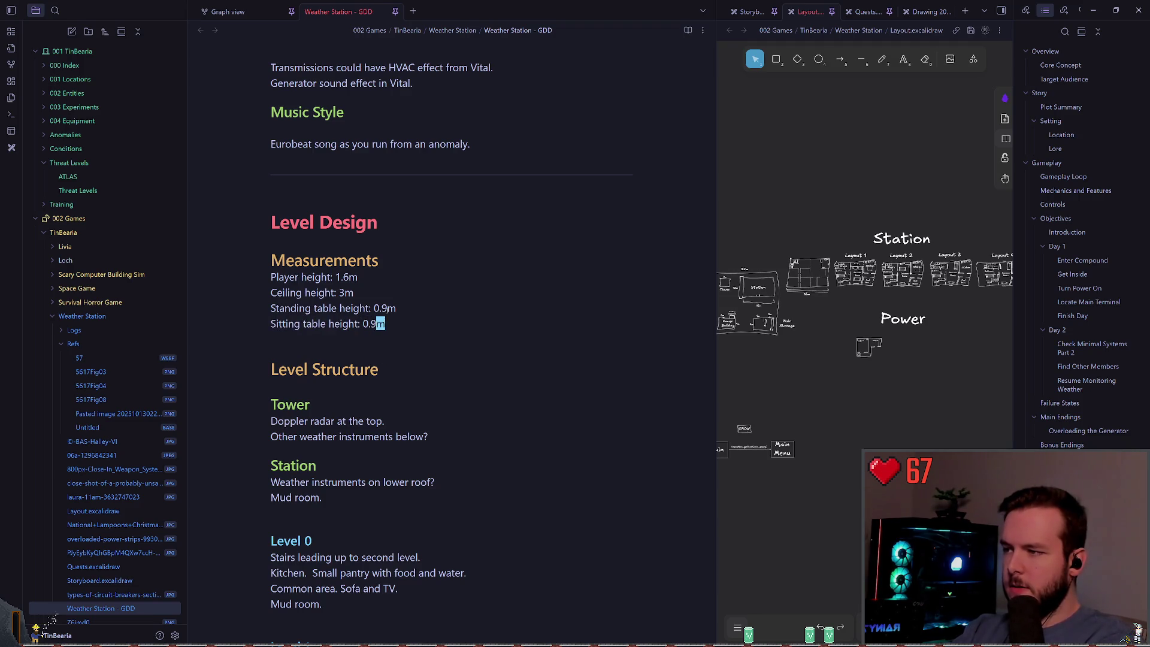
click(400, 338)
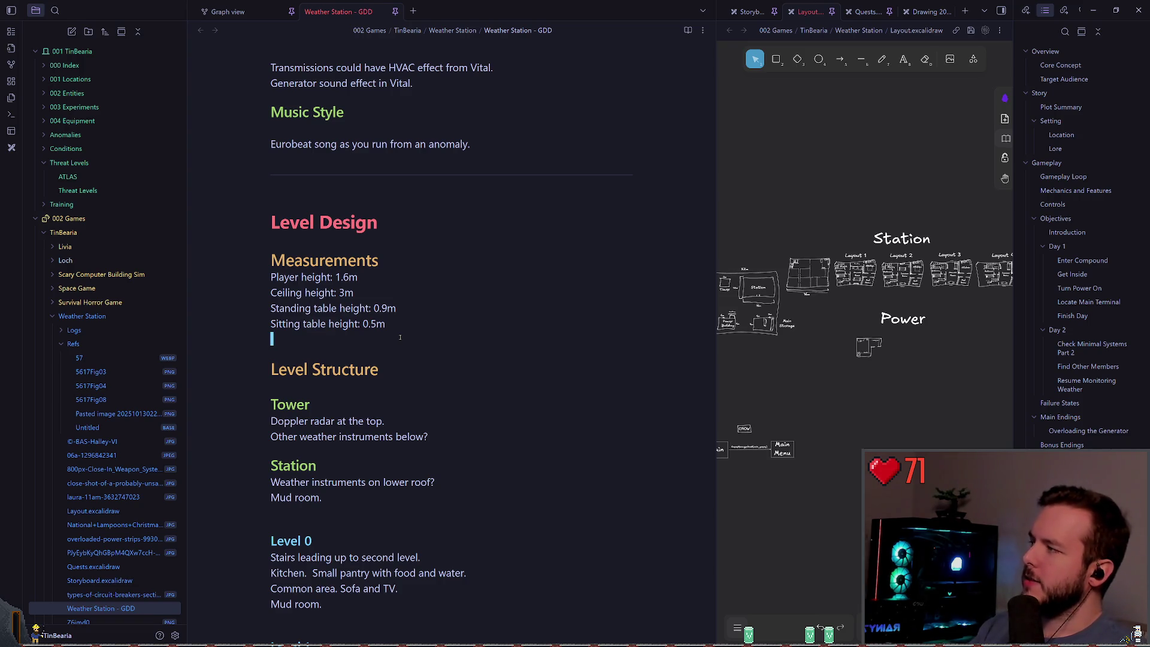
key(alt+Tab)
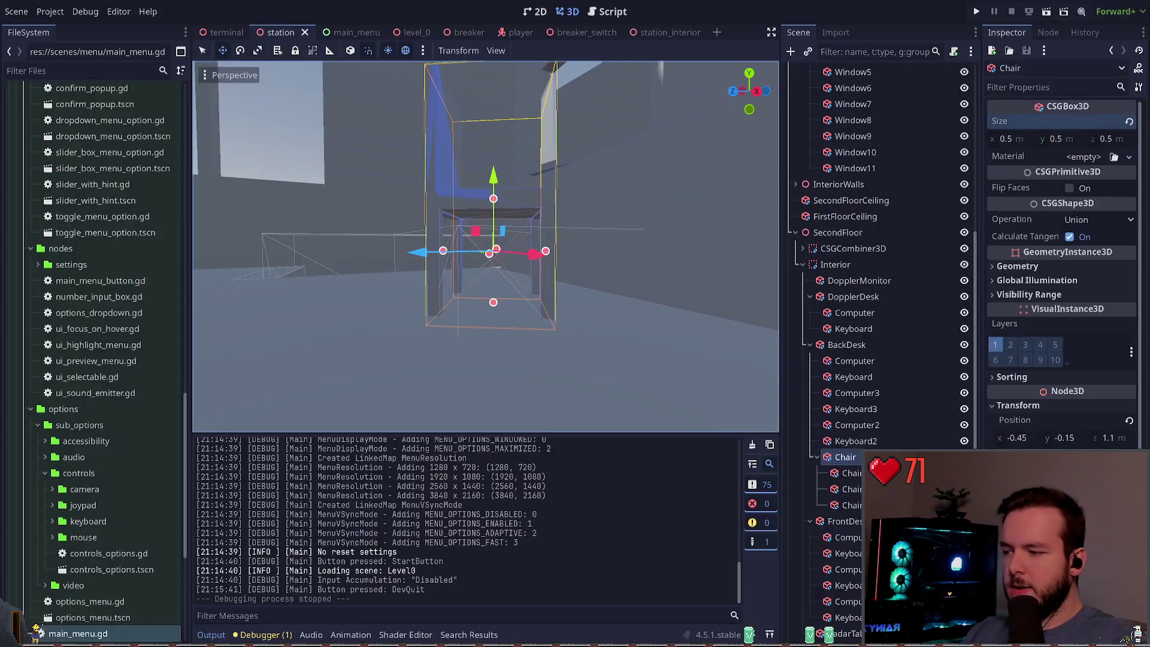
Go from the Front to the Right orthogonal view and zoom in on the Chair beside the back desk
click(733, 91)
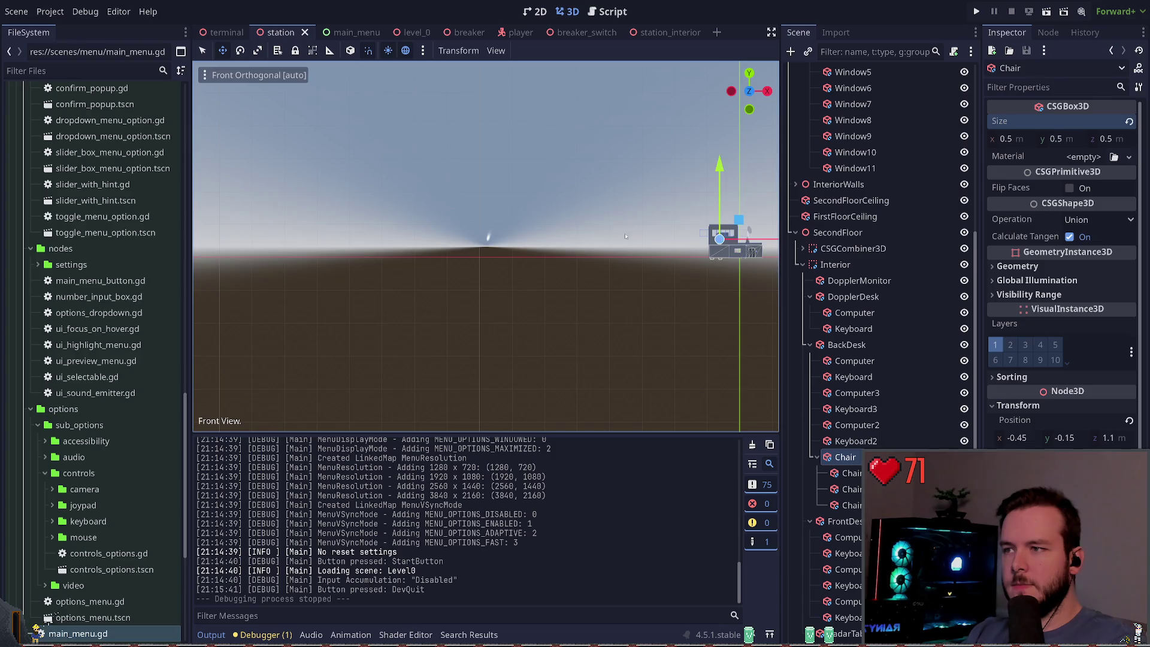
drag(745, 94, 740, 98)
click(740, 99)
scroll(557, 255, up, 10)
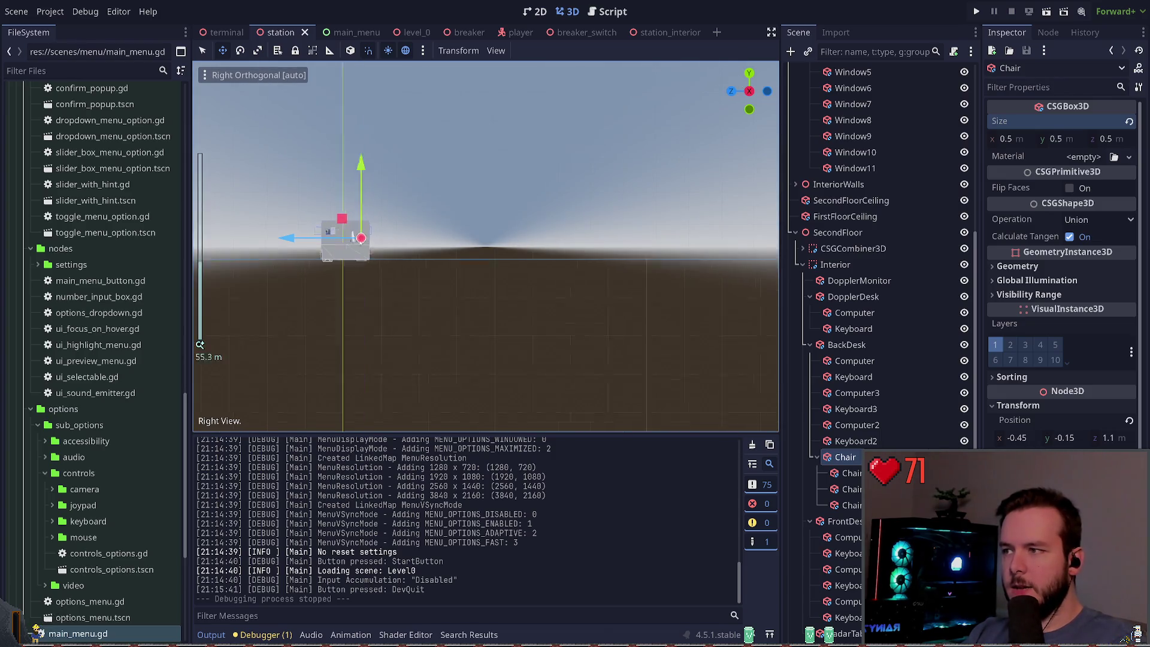
scroll(557, 256, up, 5)
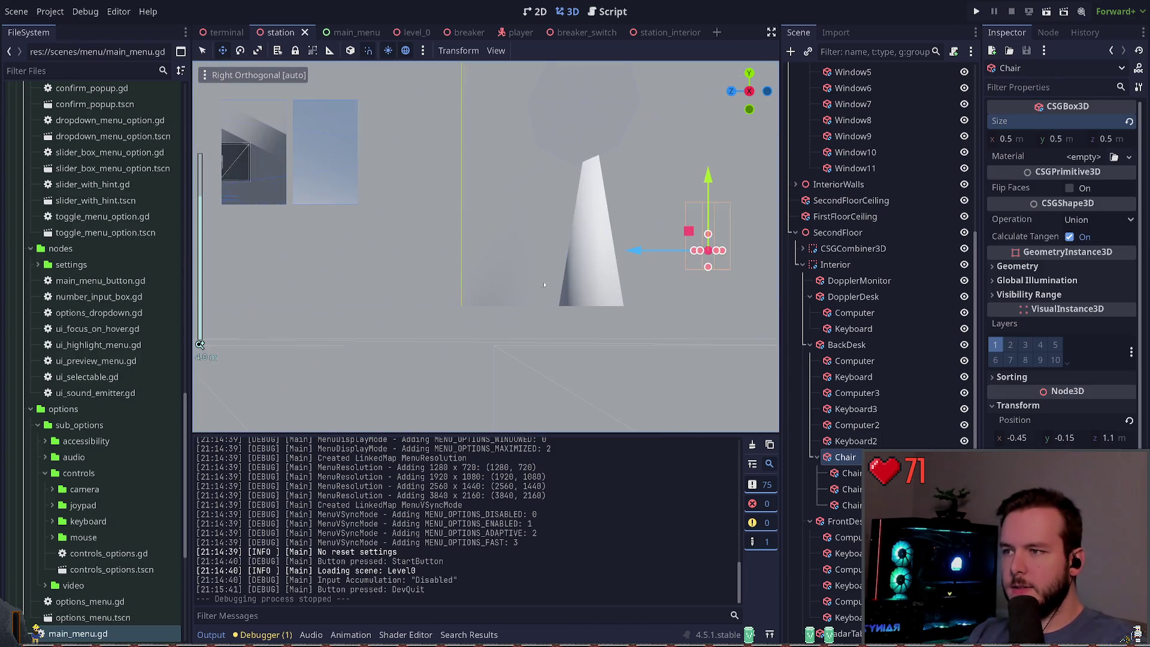
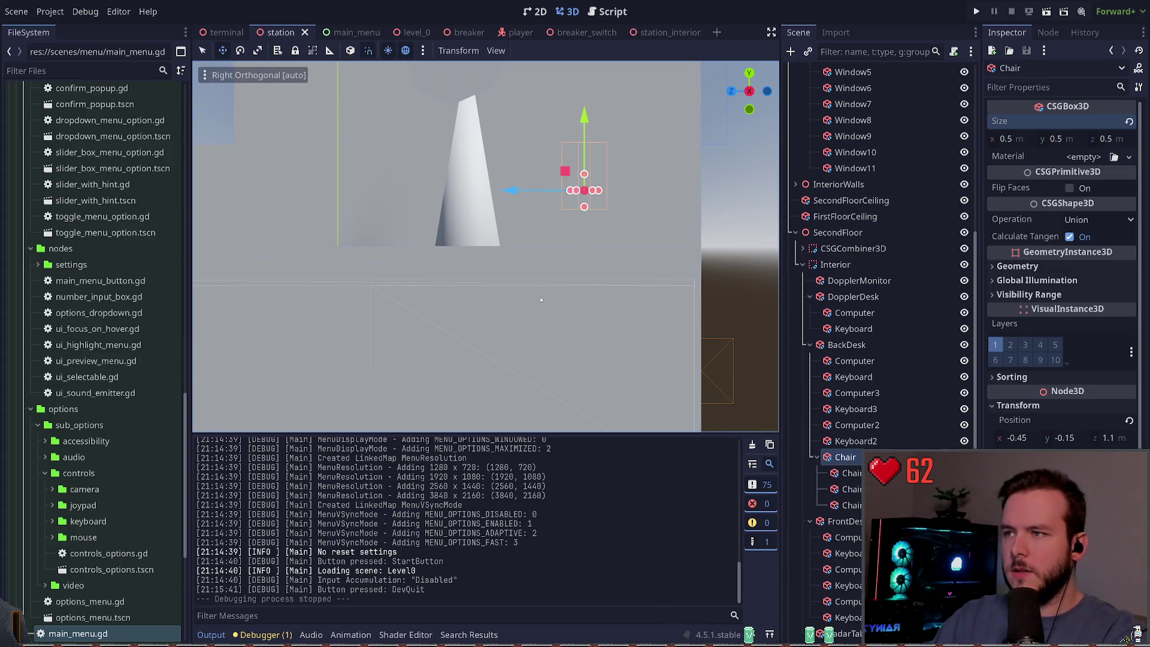
Switch to the Script workspace and open terminal_screen.gd from the terminal_screen scene's script icon
scroll(518, 146, down, 2)
click(518, 147)
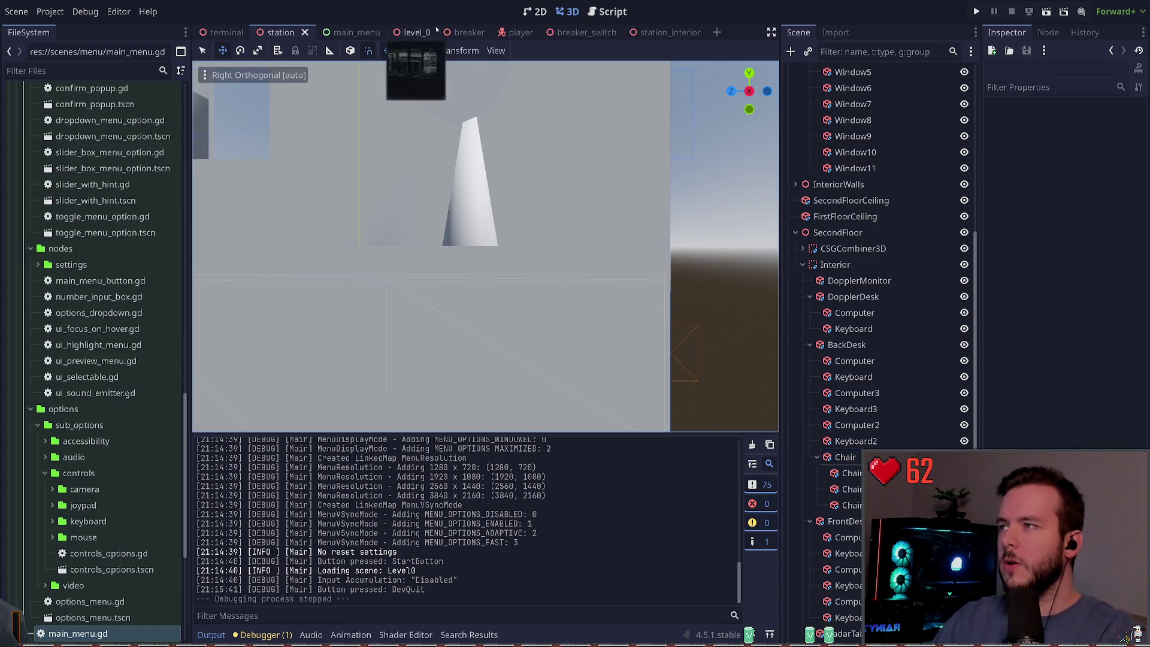
click(550, 32)
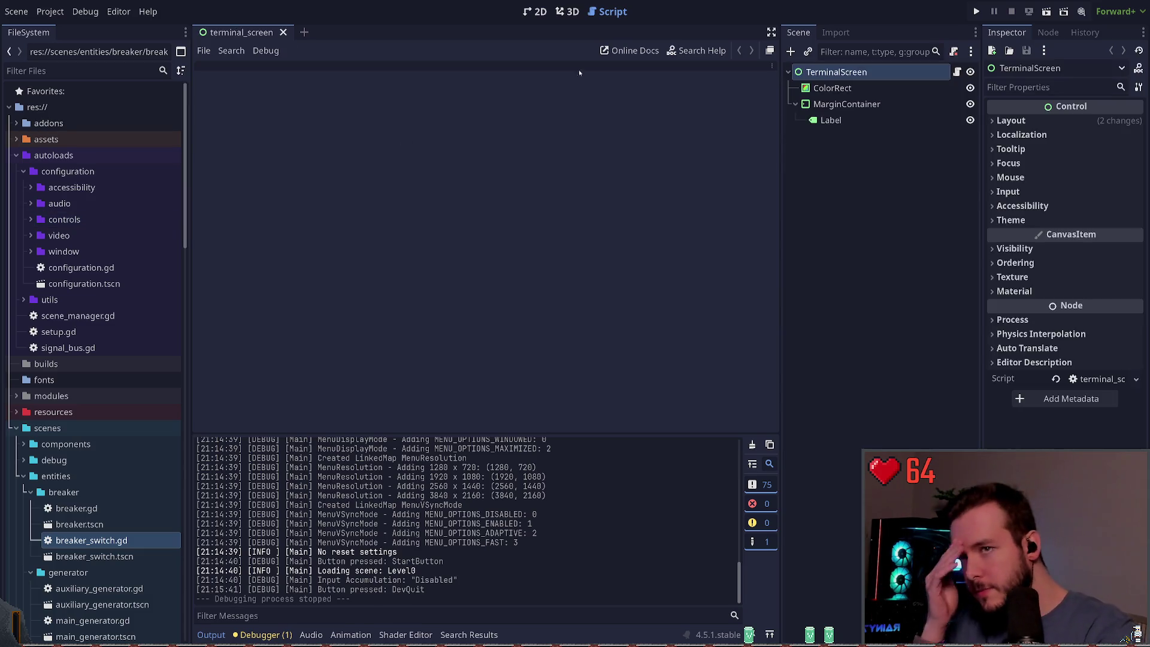
click(535, 12)
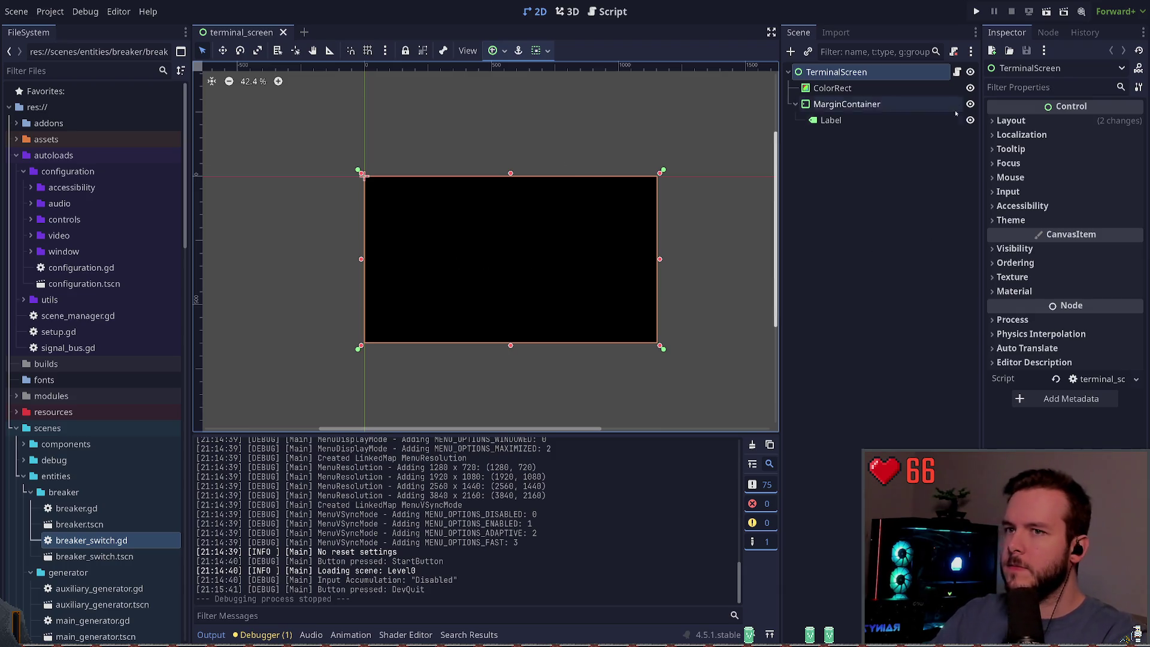
click(957, 71)
click(458, 204)
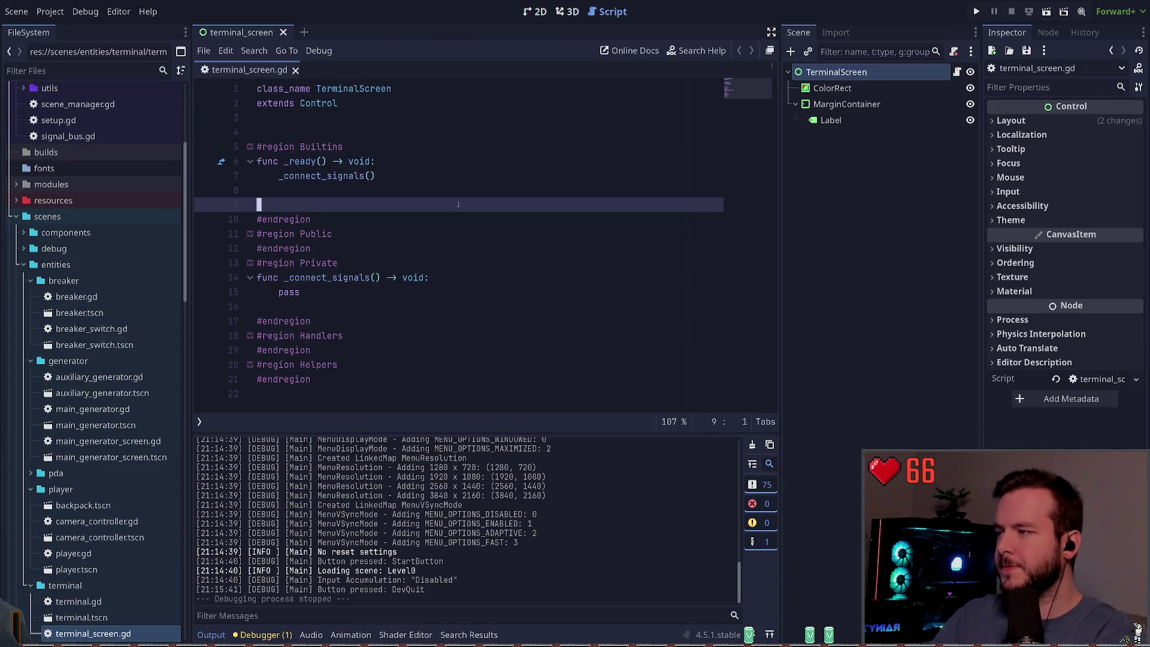
Start a handler function under the Handlers region, then delete the unfinished line
key(Down)
key(Down)
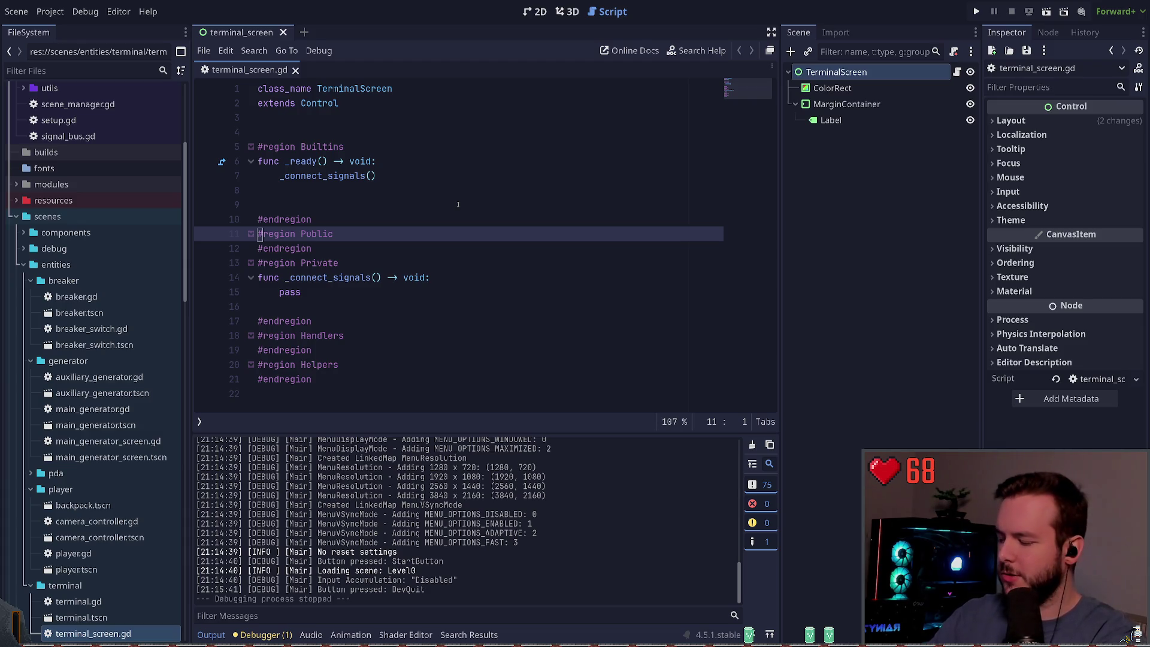
key(Down)
key(Down)
key(Down)
key(End)
key(Return)
key(Return)
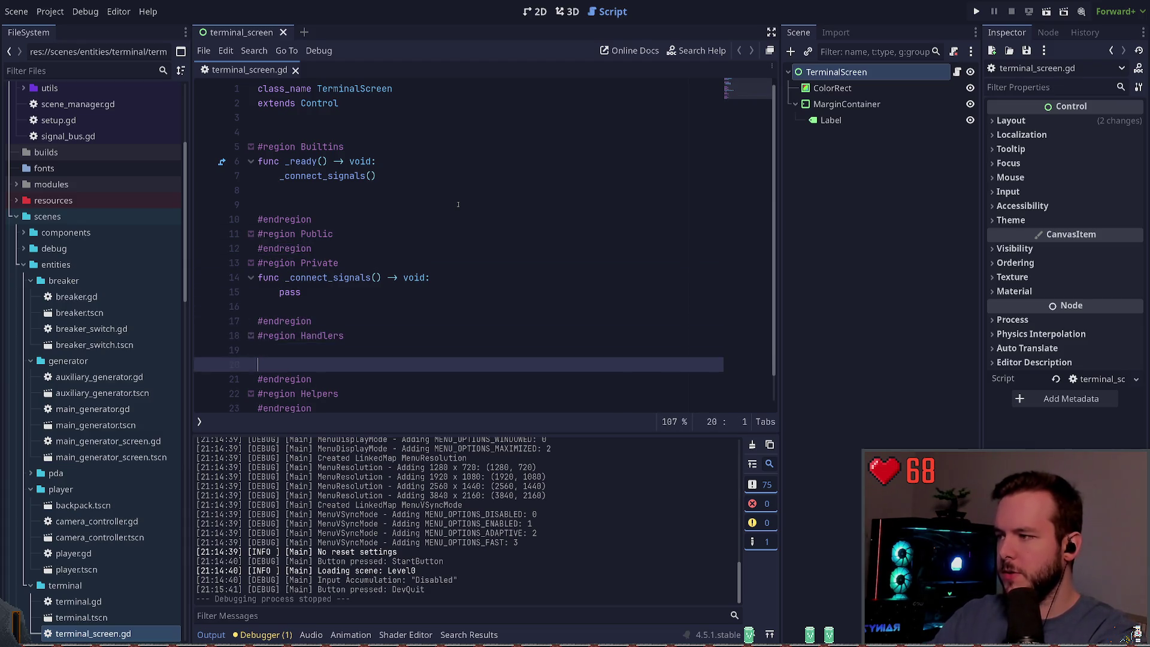
key(Up)
key(BackSpace)
key(BackSpace)
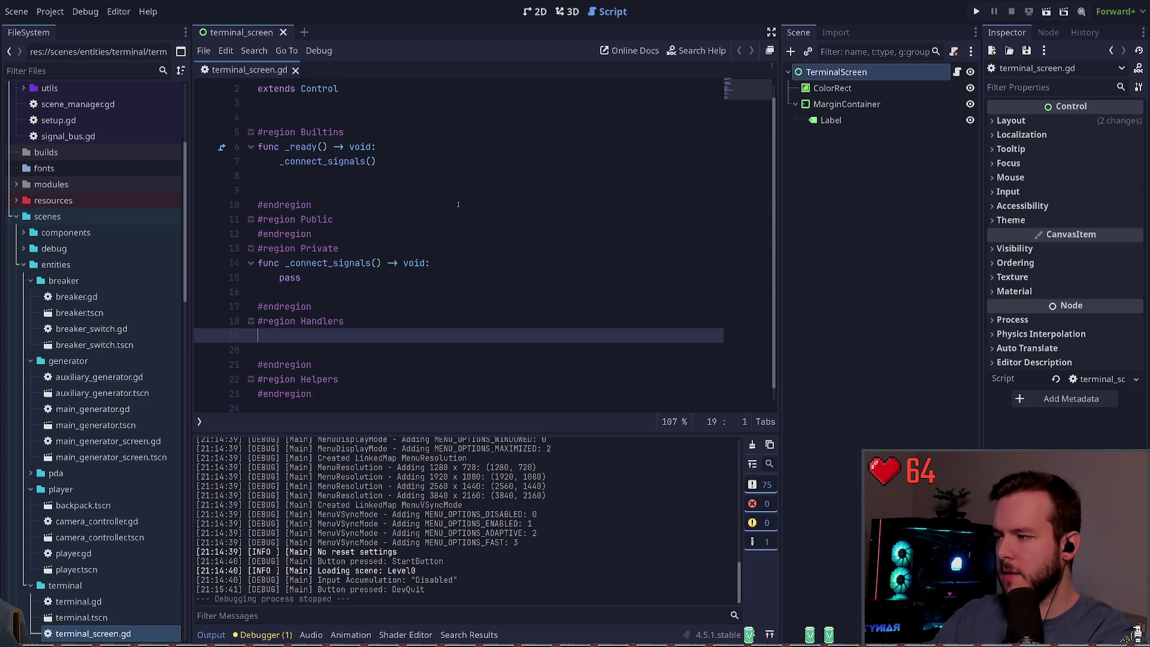
text(func ()
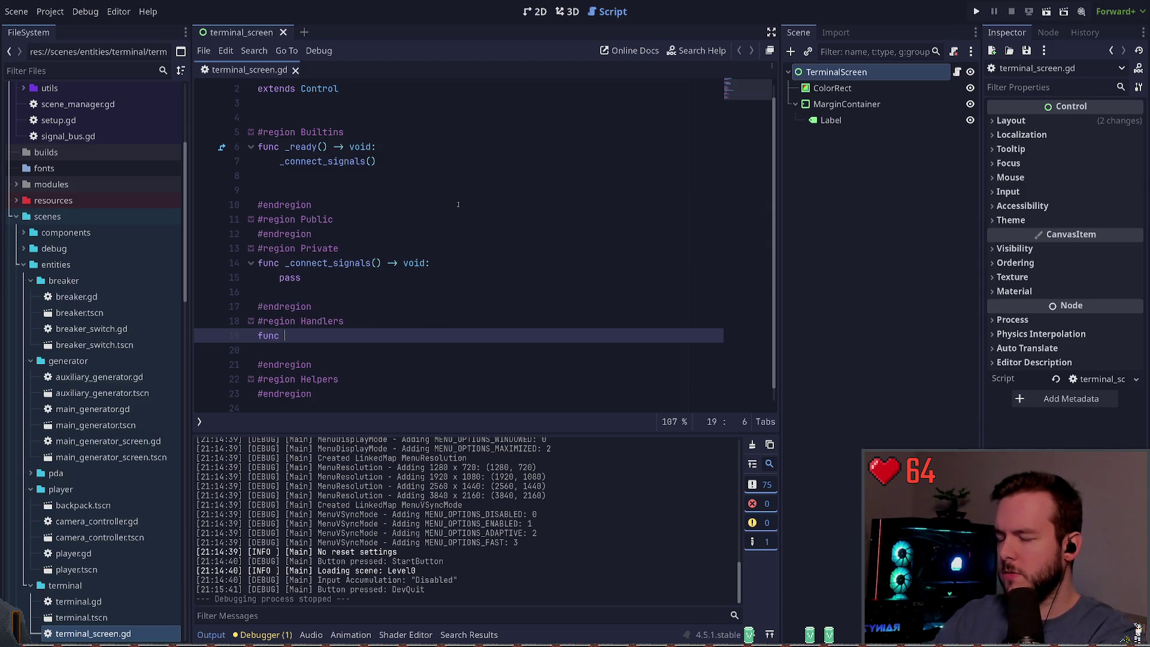
key(BackSpace)
key(ctrl+shift+k)
key(ctrl+shift+k)
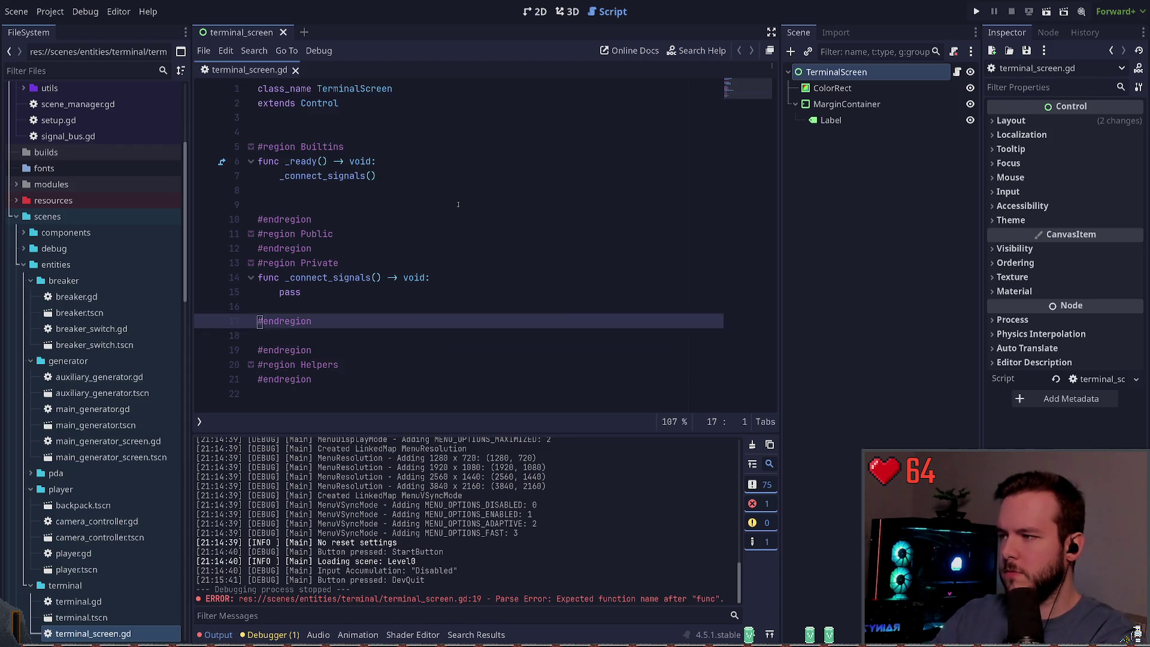
key(Up)
key(Up)
key(Up)
key(End)
In _connect_signals, add SignalBus.power_stage_changed.connect(_on_power_stage_changed)
key(Return)
text(s)
key(BackSpace)
text(Signb)
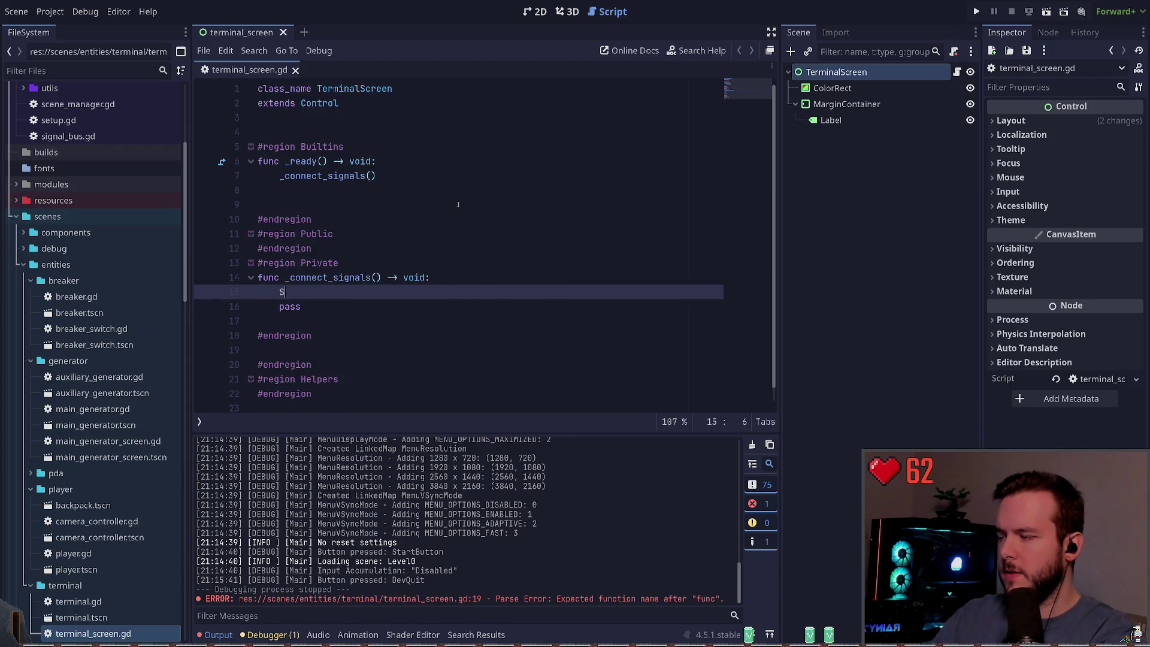
key(Return)
text(,.)
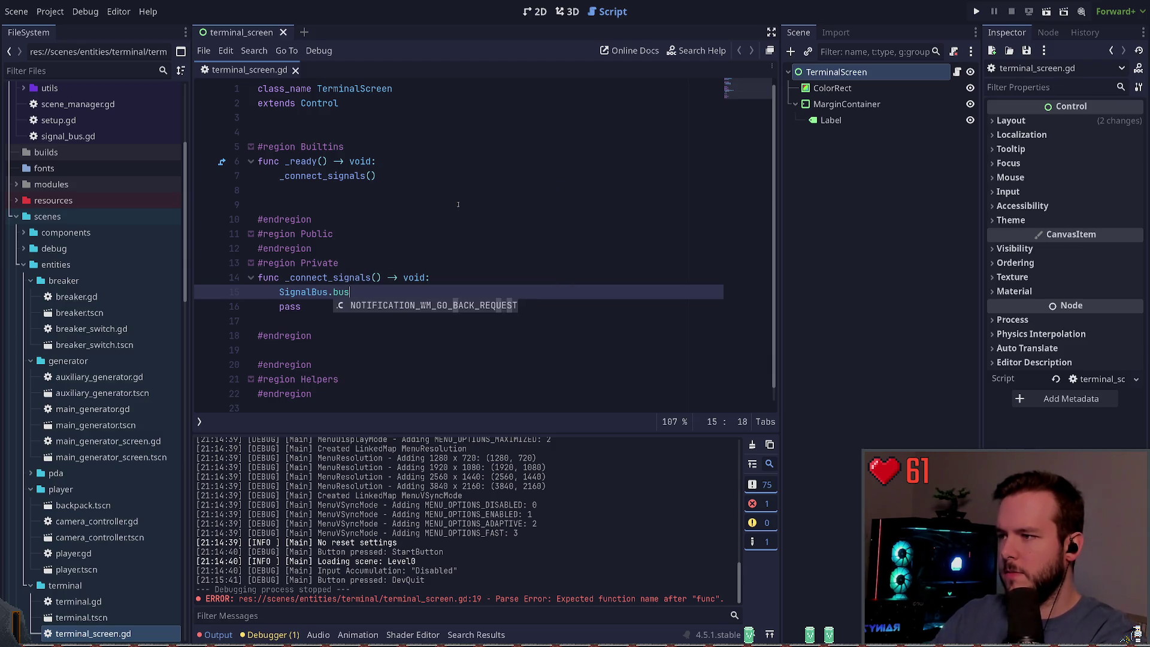
text(con)
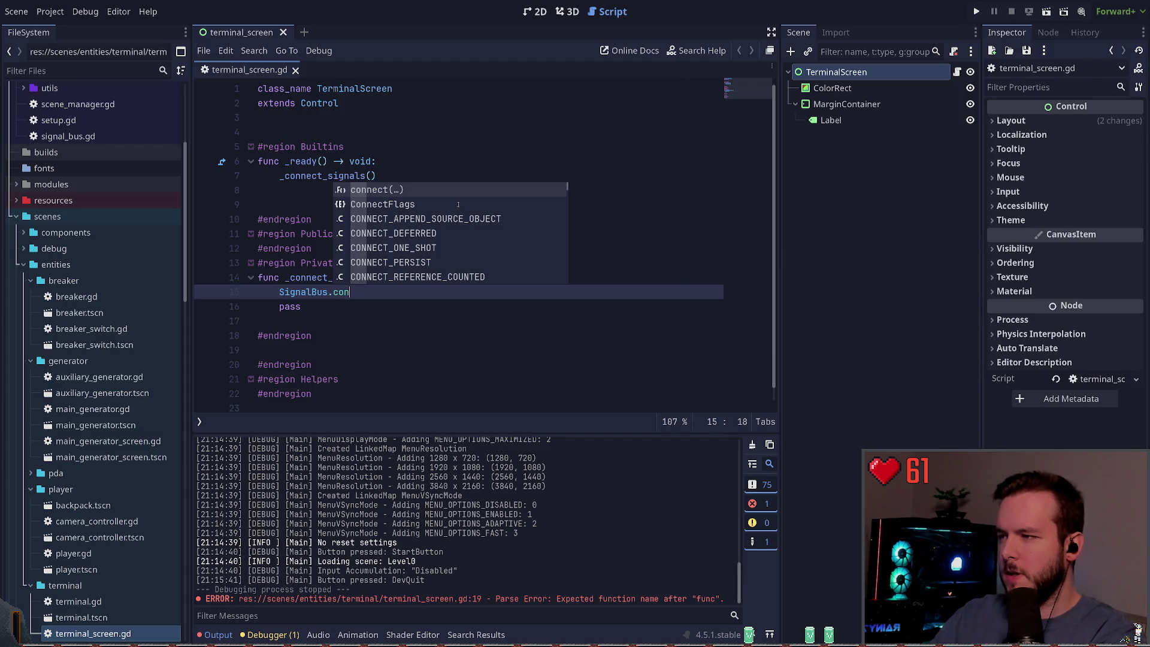
key(BackSpace)
key(BackSpace)
key(BackSpace)
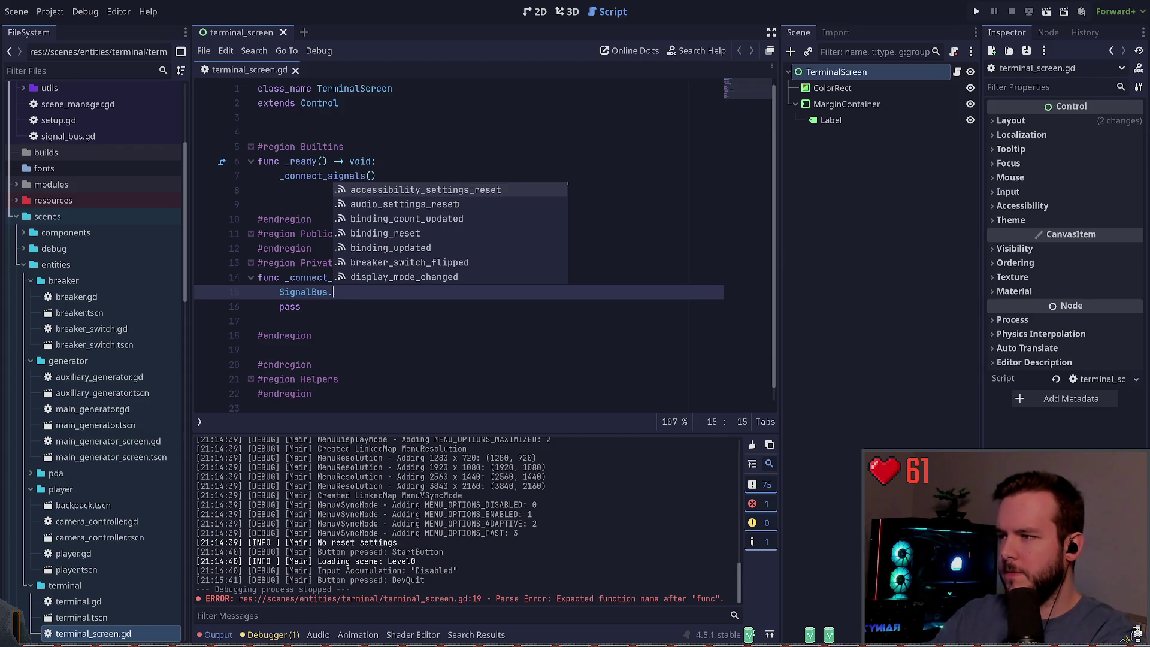
text(power)
key(Return)
text(.connect()
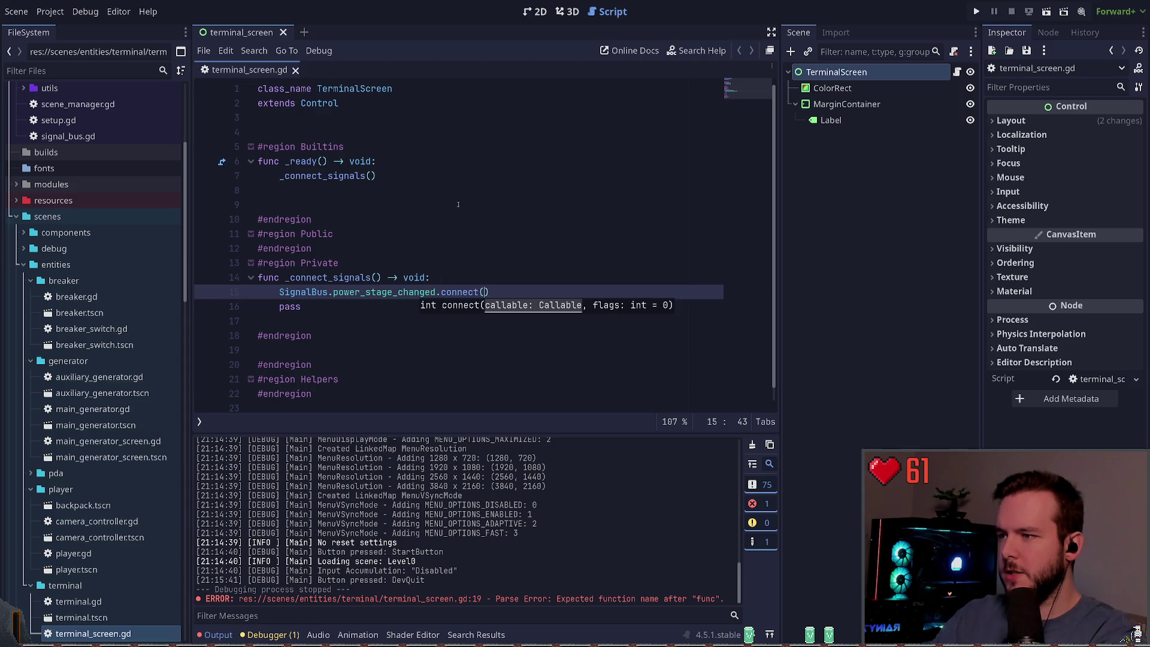
text(_on_po)
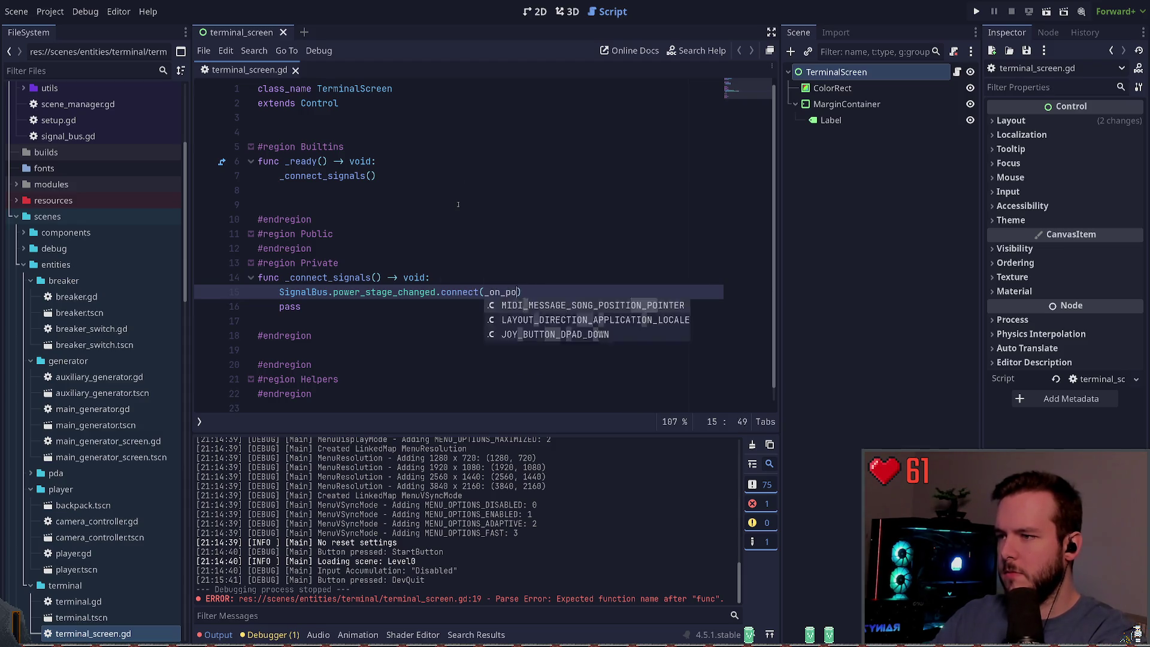
text(wer-)
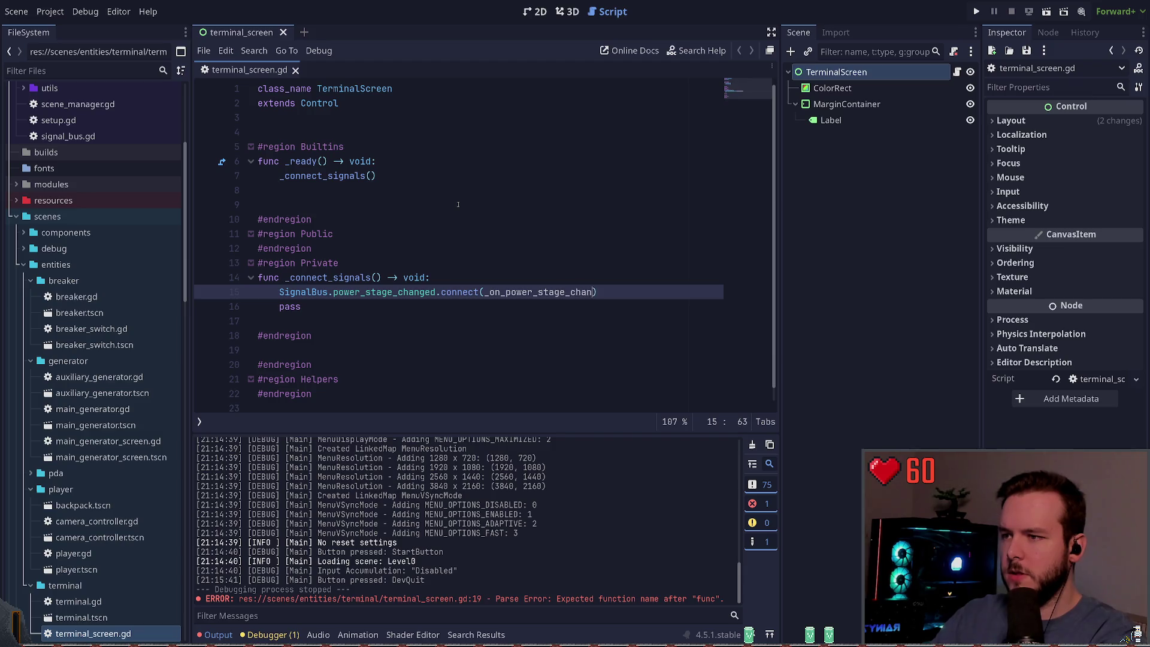
text(ged)
Duplicate that line as SignalBus.breaker_switch_flipped.connect(_on_breaker_switch_flipped) and remove the pass statement
key(ctrl+shift+d)
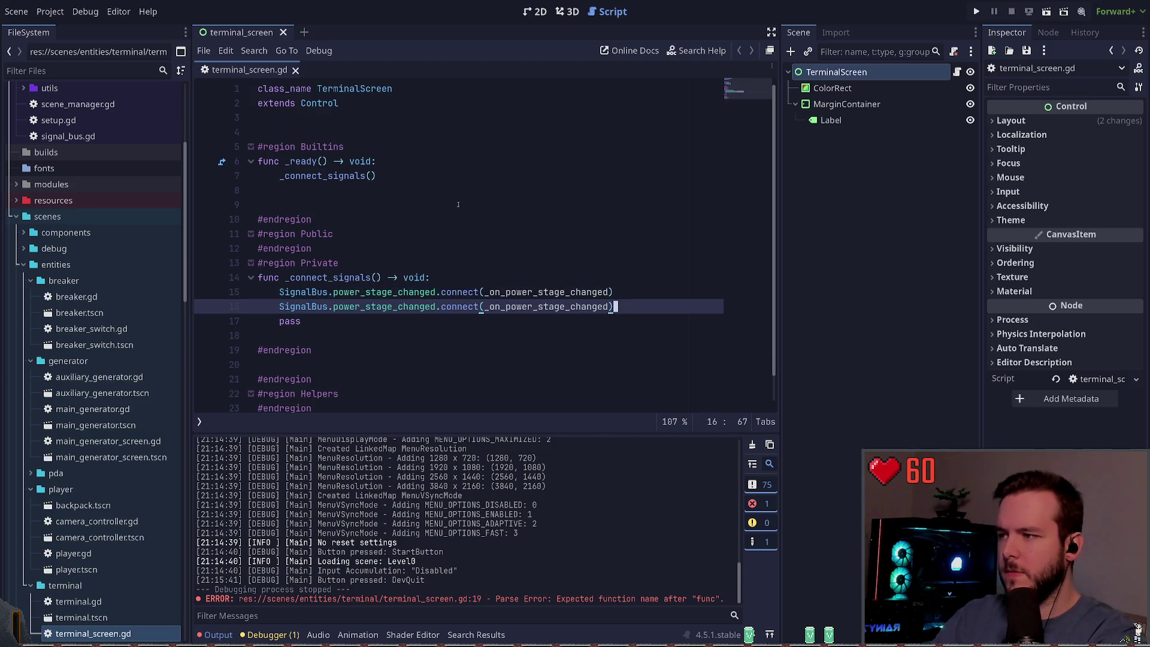
key(Down)
key(ctrl+shift+k)
key(Up)
key(ctrl+Right)
key(shift+End)
key(Delete)
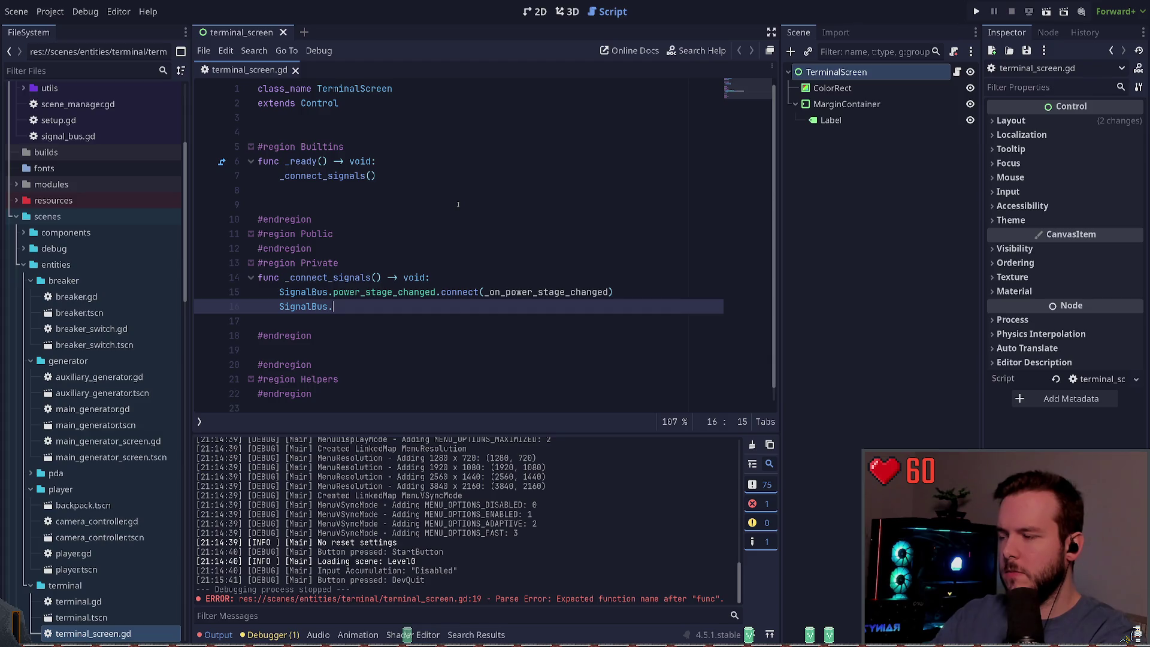
text(brea)
key(Return)
text(.con)
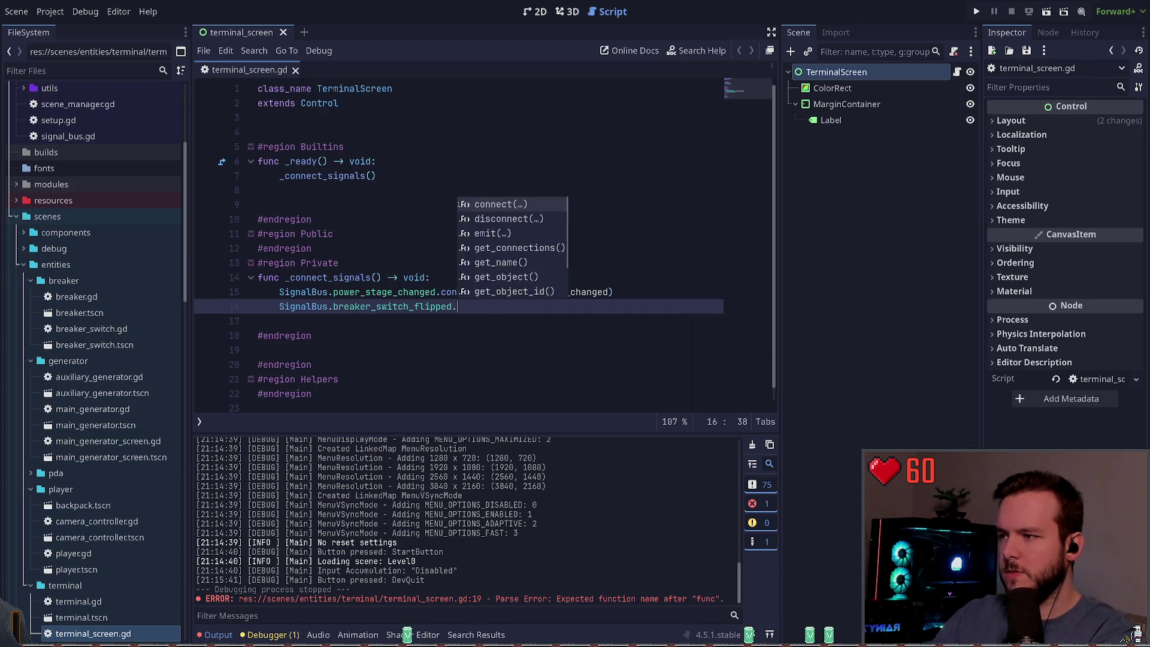
key(Return)
text(_on_breaker_wit)
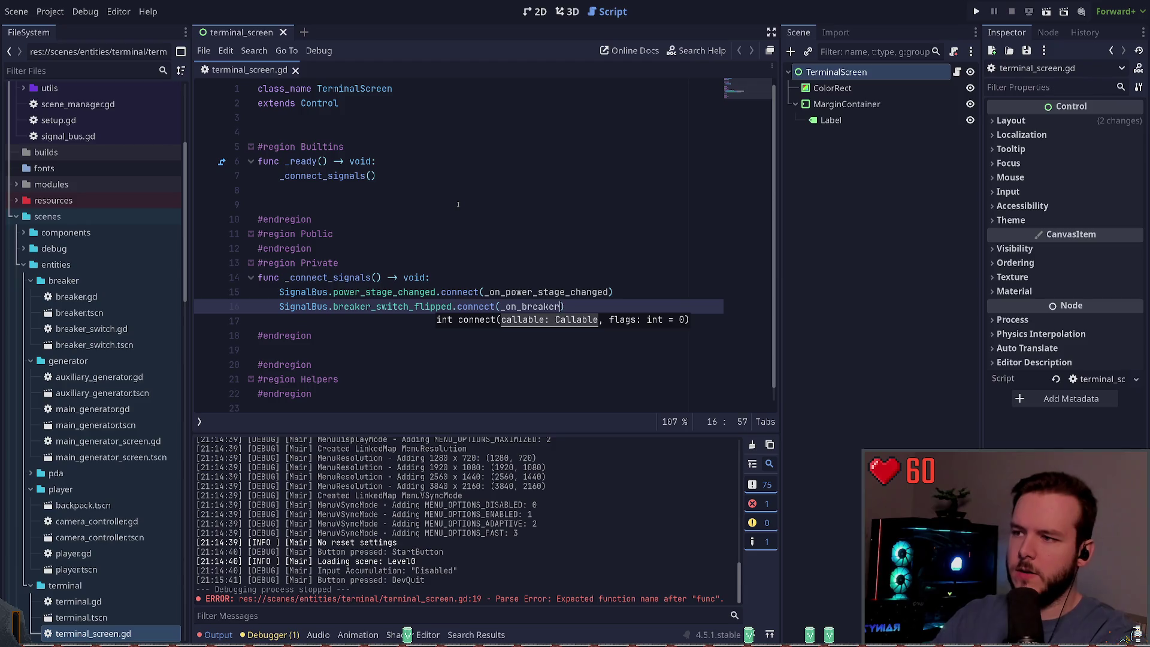
key(BackSpace)
key(BackSpace)
key(BackSpace)
text(s)
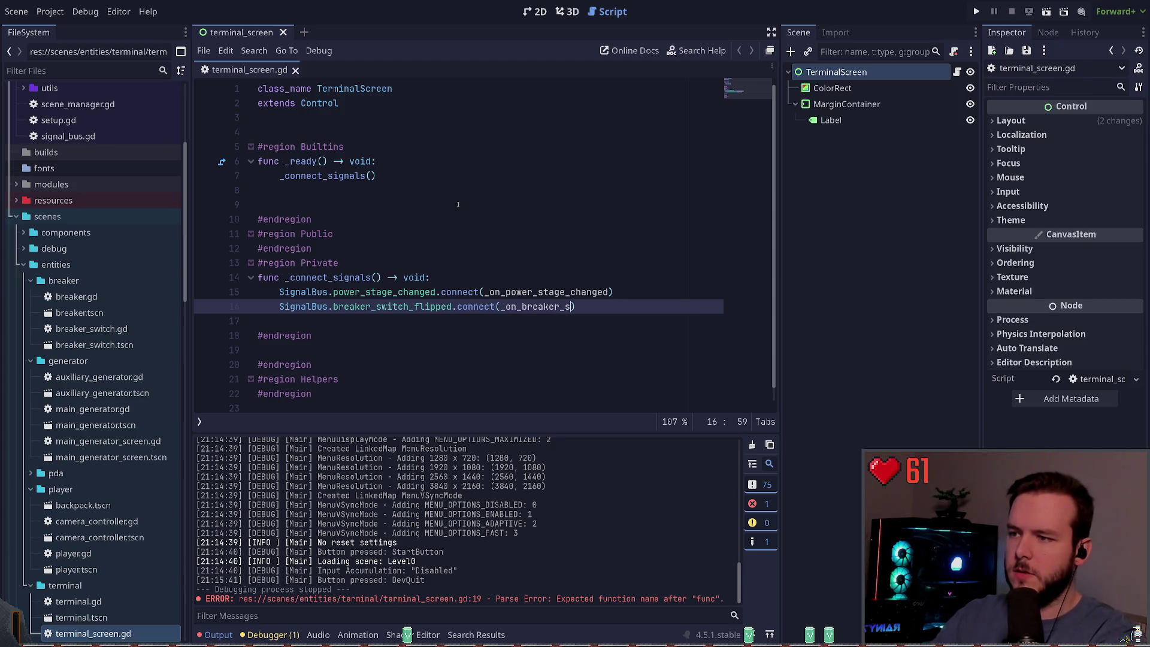
text(witch_flipped)
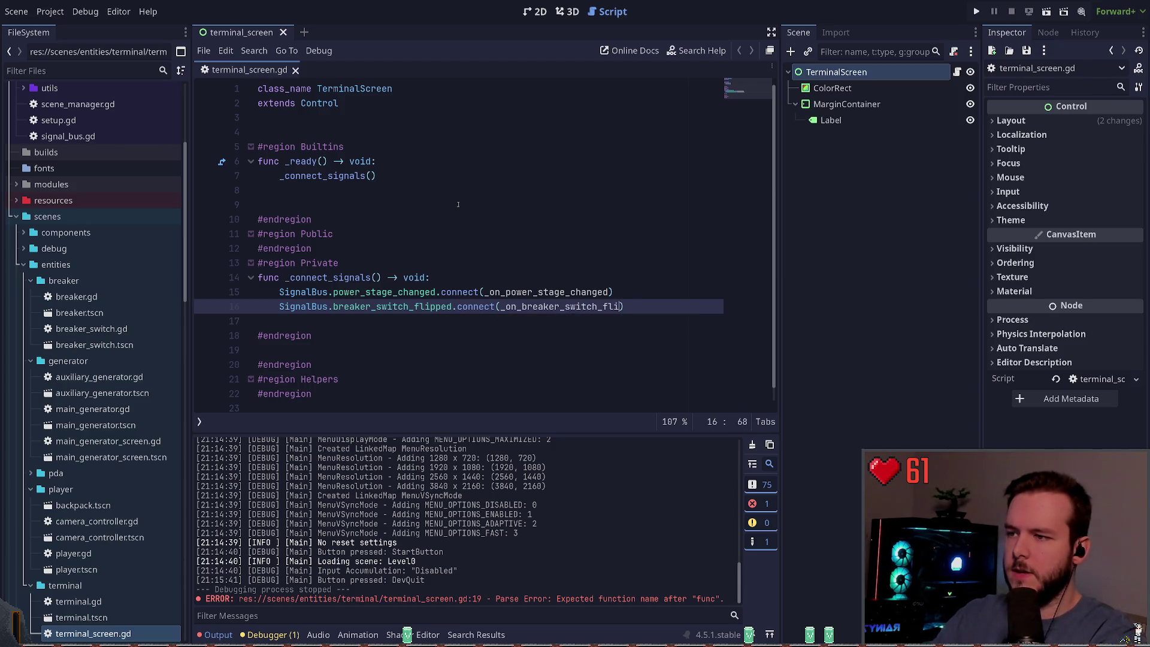
Add a new empty line after the private region's end
key(Down)
key(Down)
key(Down)
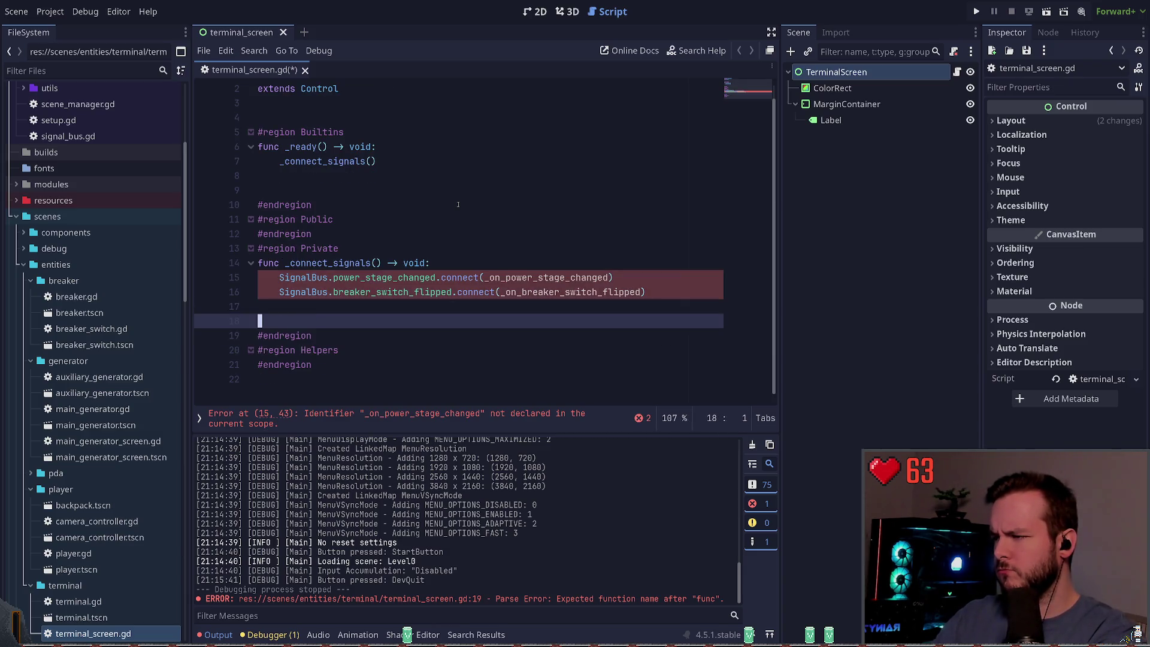
key(ctrl+z)
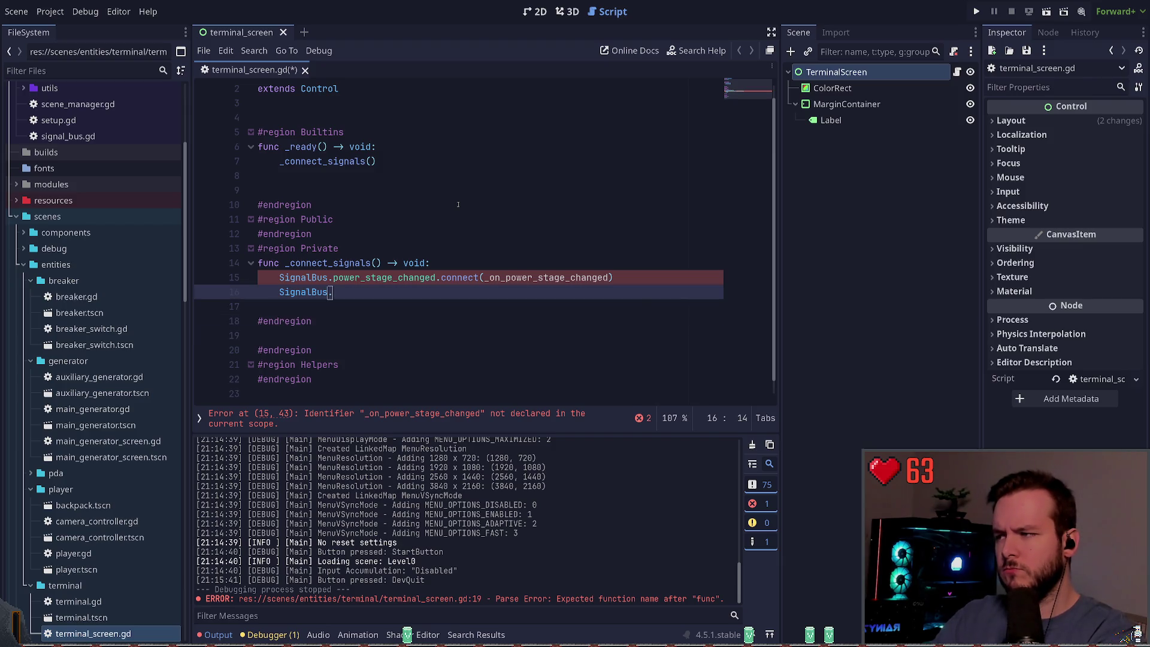
key(ctrl+shift+z)
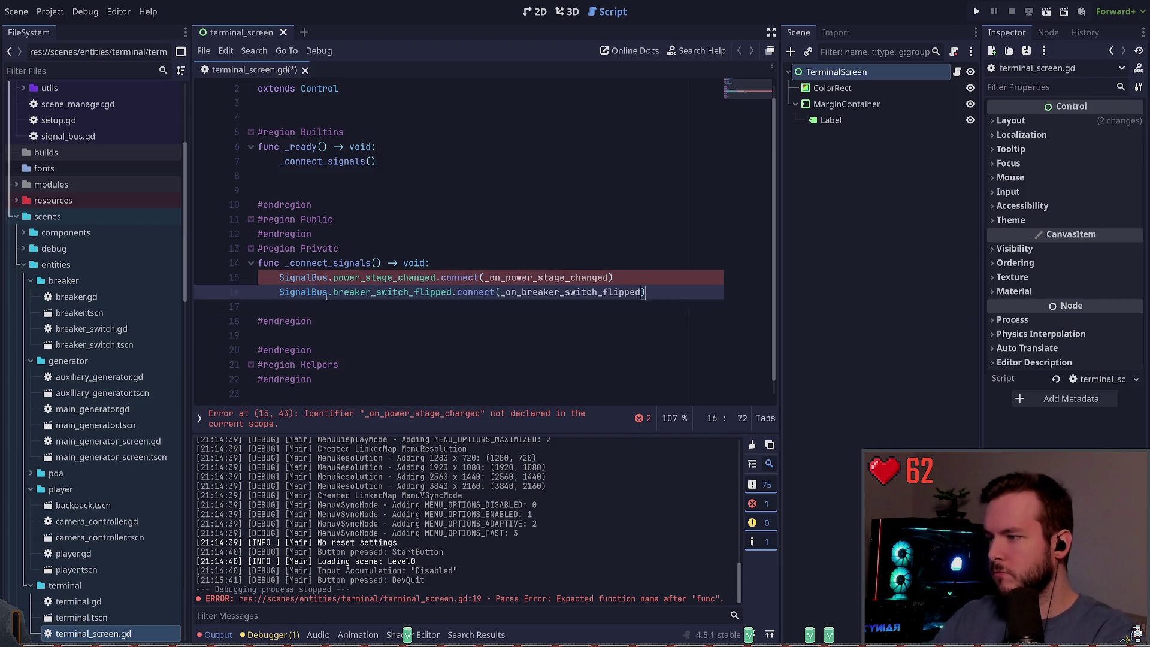
click(342, 326)
key(Return)
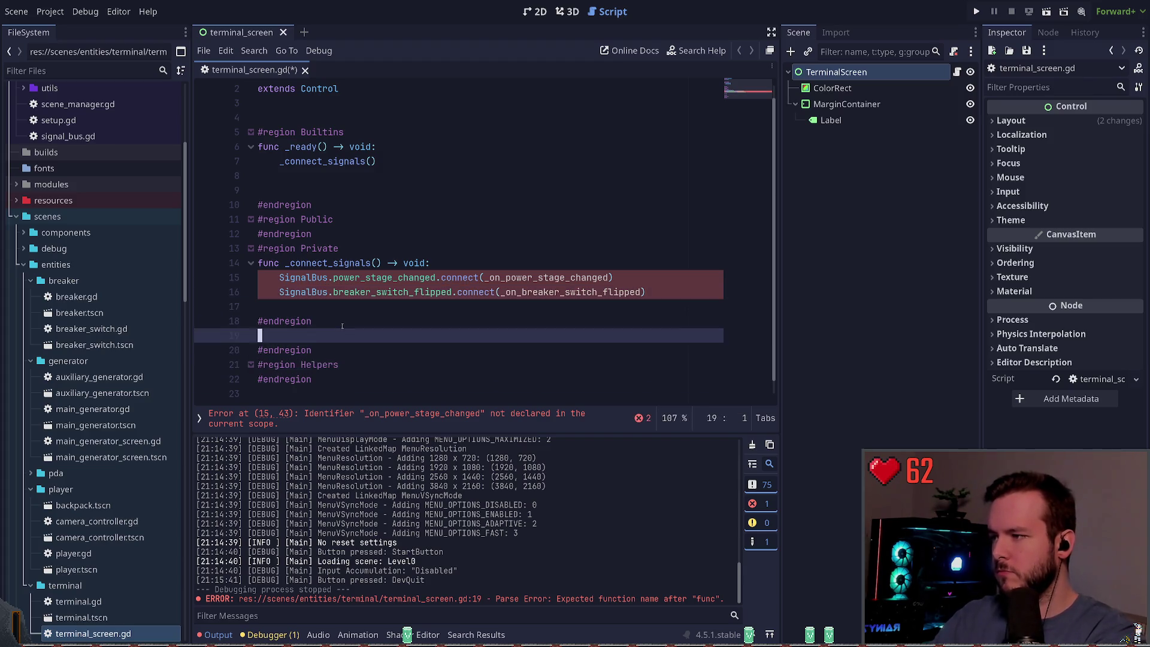
Add a #region Handlers header and declare func _on_power_stage_changed() -> void:
text(#region Helpers)
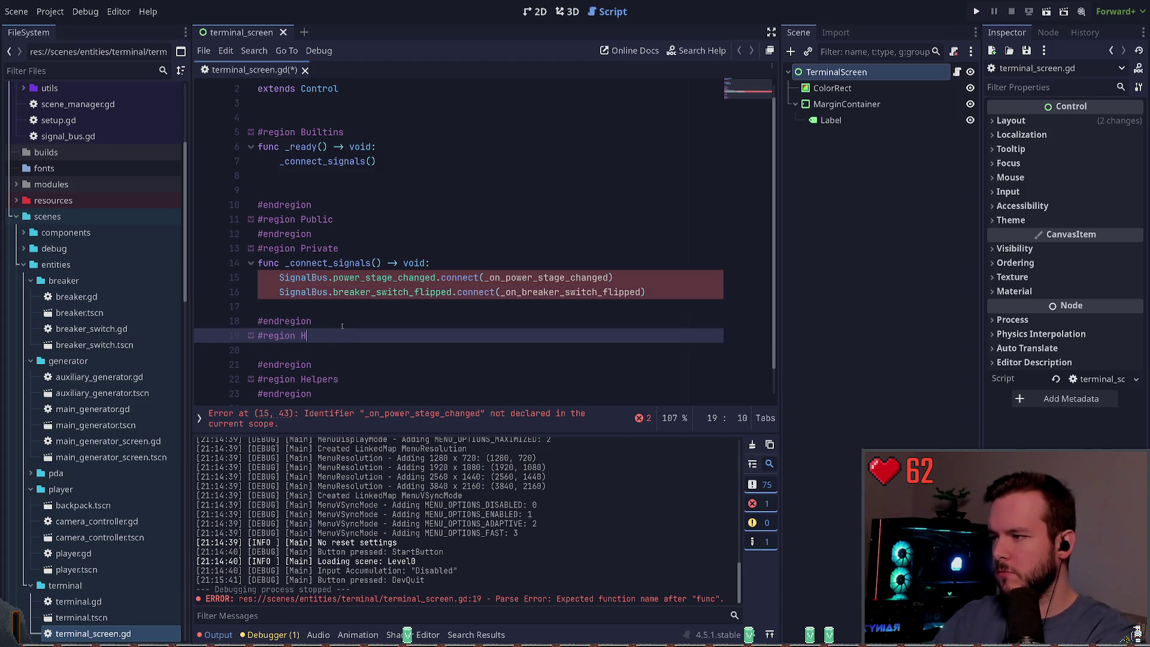
text(andlers)
key(Return)
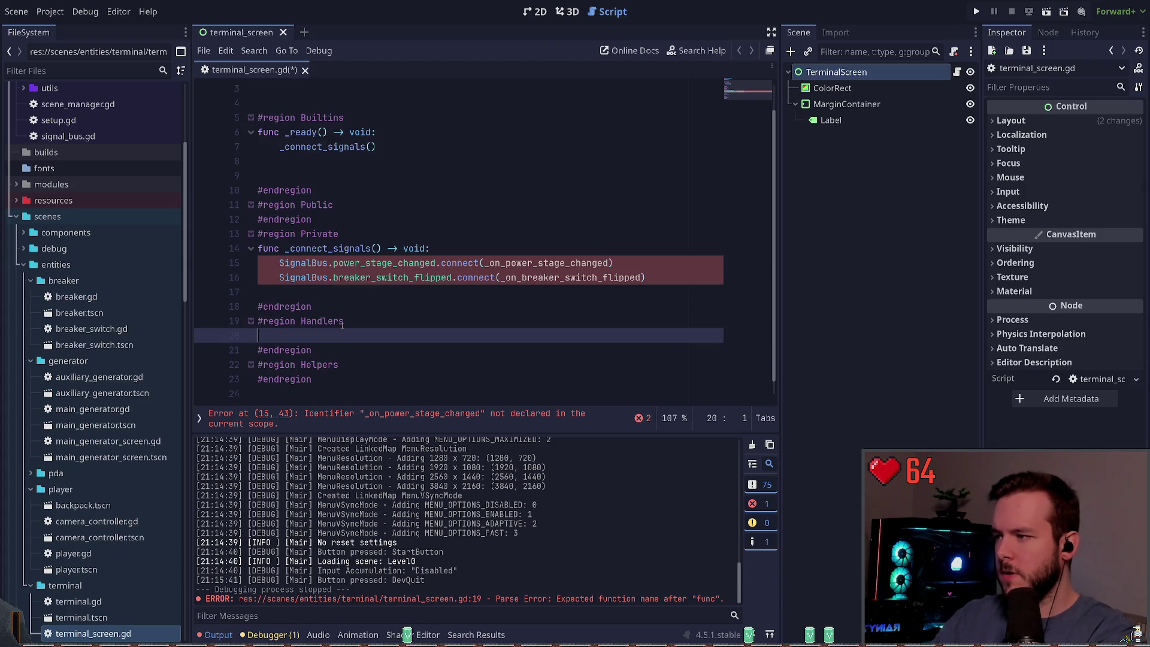
key(Return)
key(Up)
text(func _)
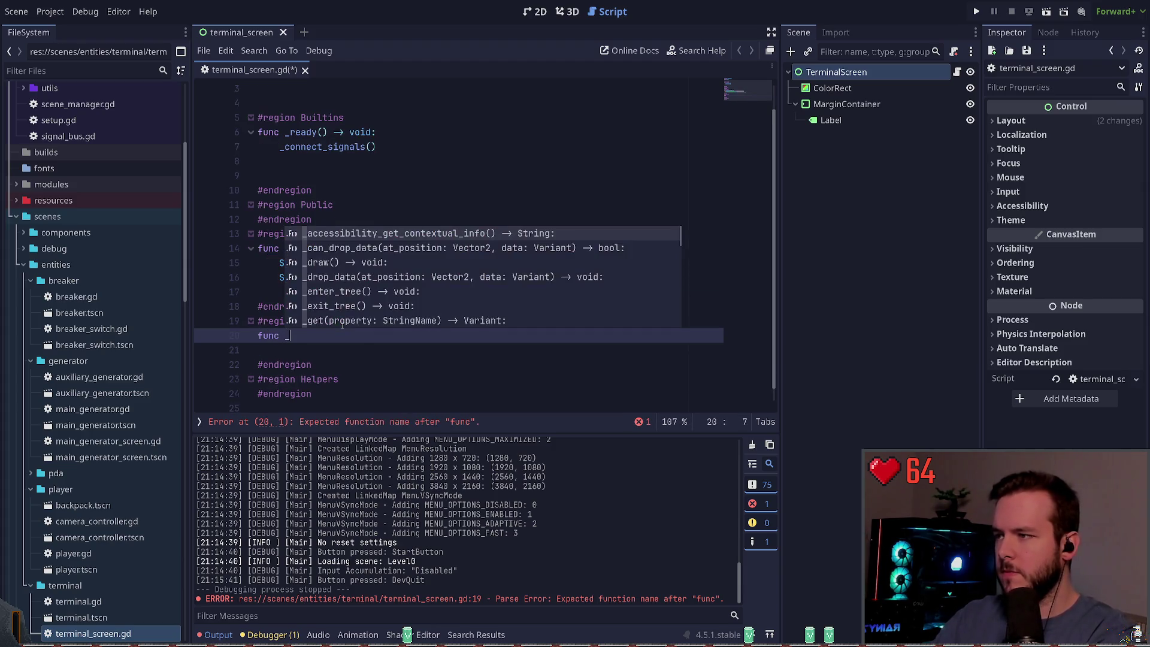
text(on_power_s)
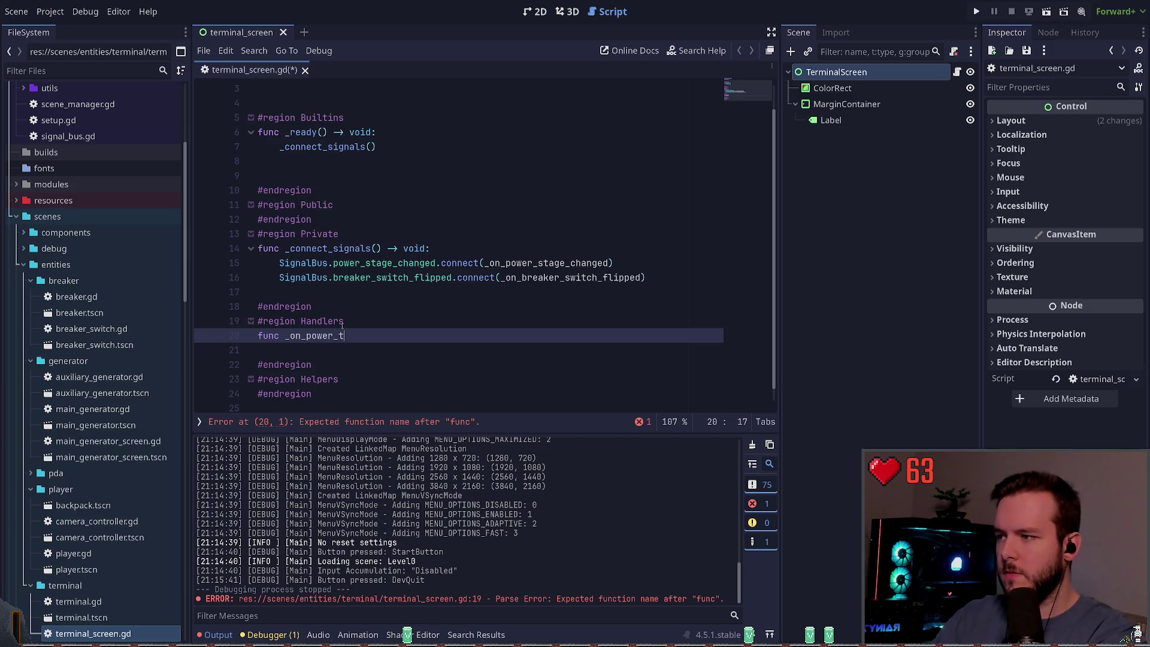
text(tage_changed() -> v)
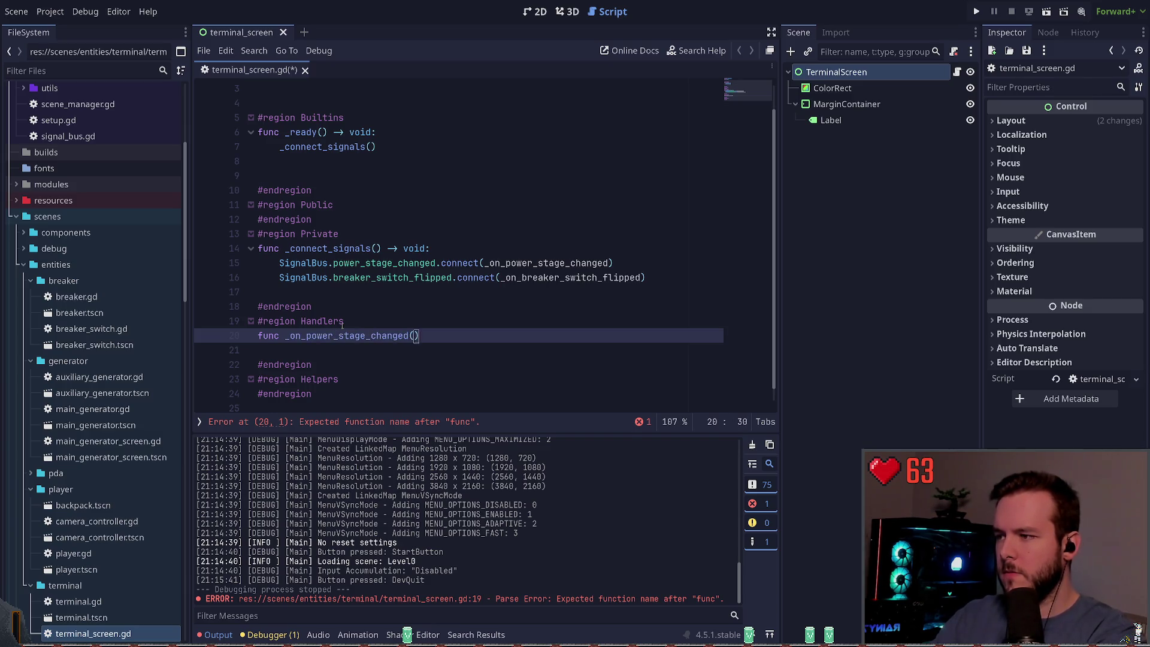
text(oid:)
key(Return)
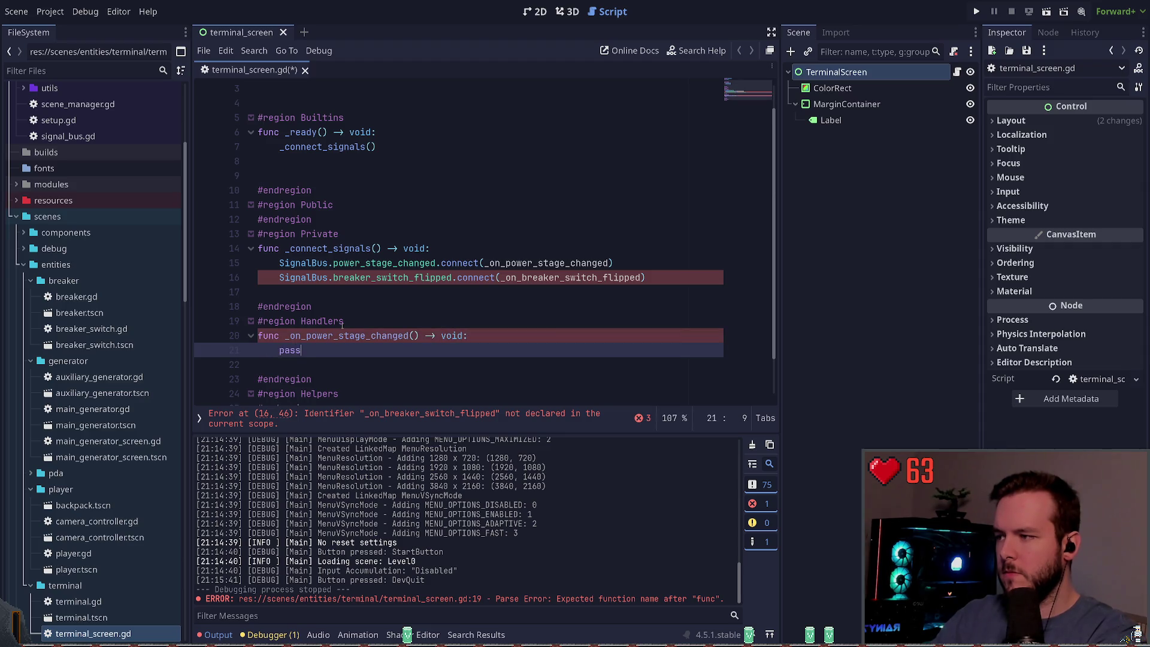
Duplicate the handler and give the first one a stage: PowerPanel.Stage parameter
key(shift+Up)
key(ctrl+c)
key(Down)
key(Return)
key(ctrl+v)
key(Up)
key(Up)
key(Up)
key(End)
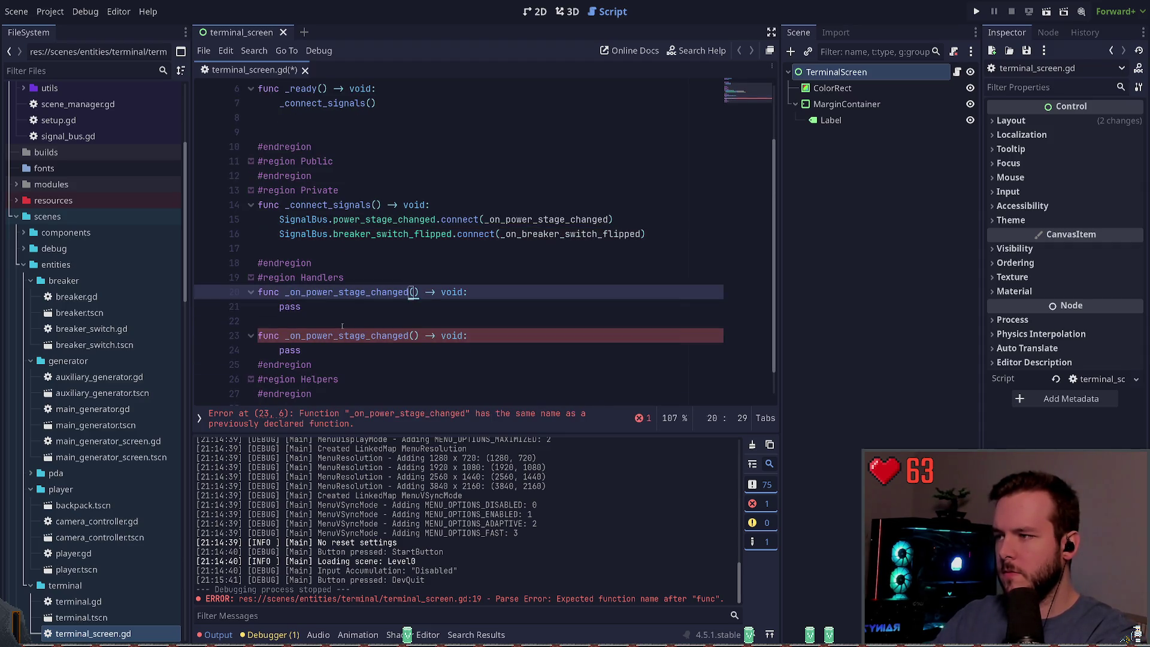
text(stage: )
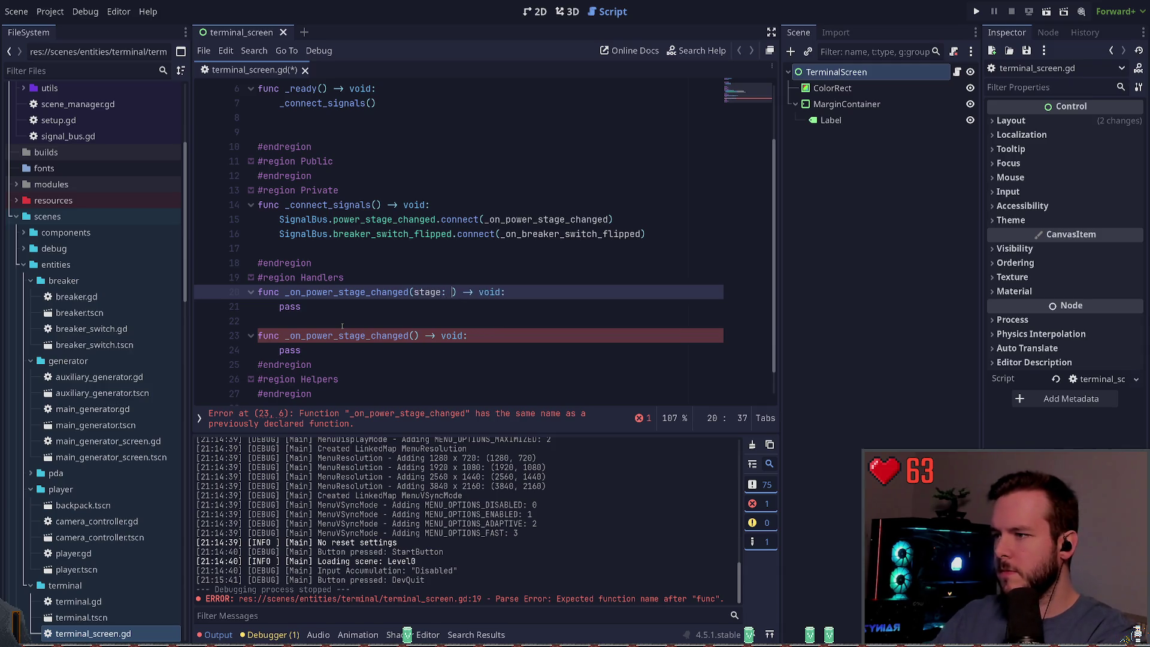
text(PowerPanel.S)
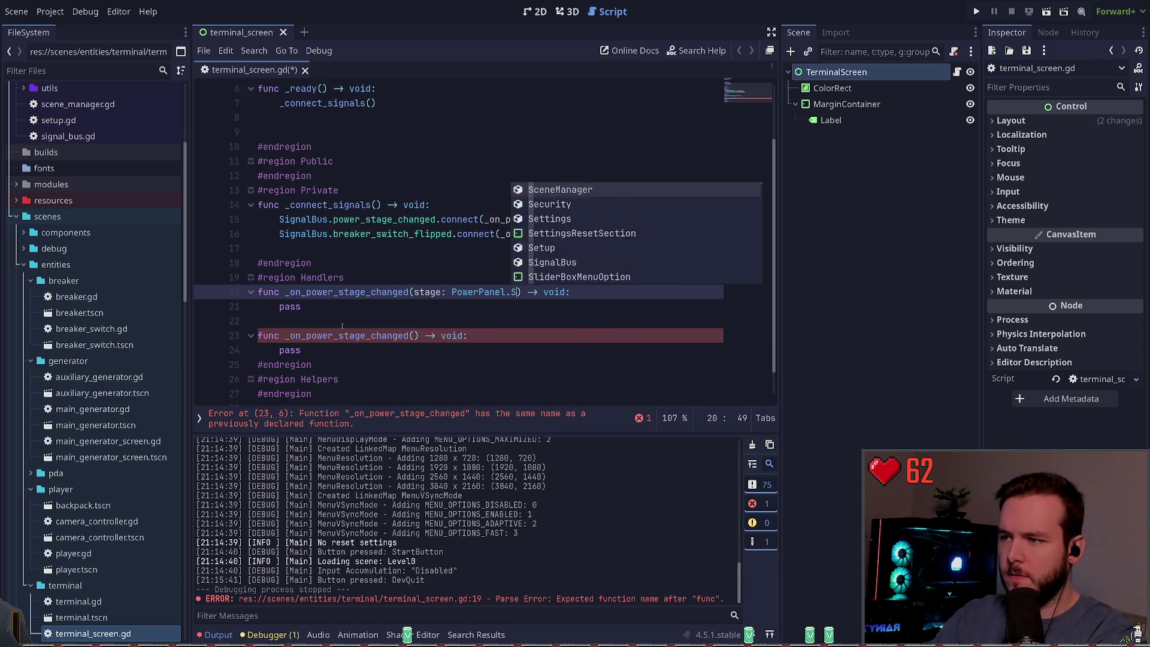
text(tage)
key(Down)
key(Down)
key(Down)
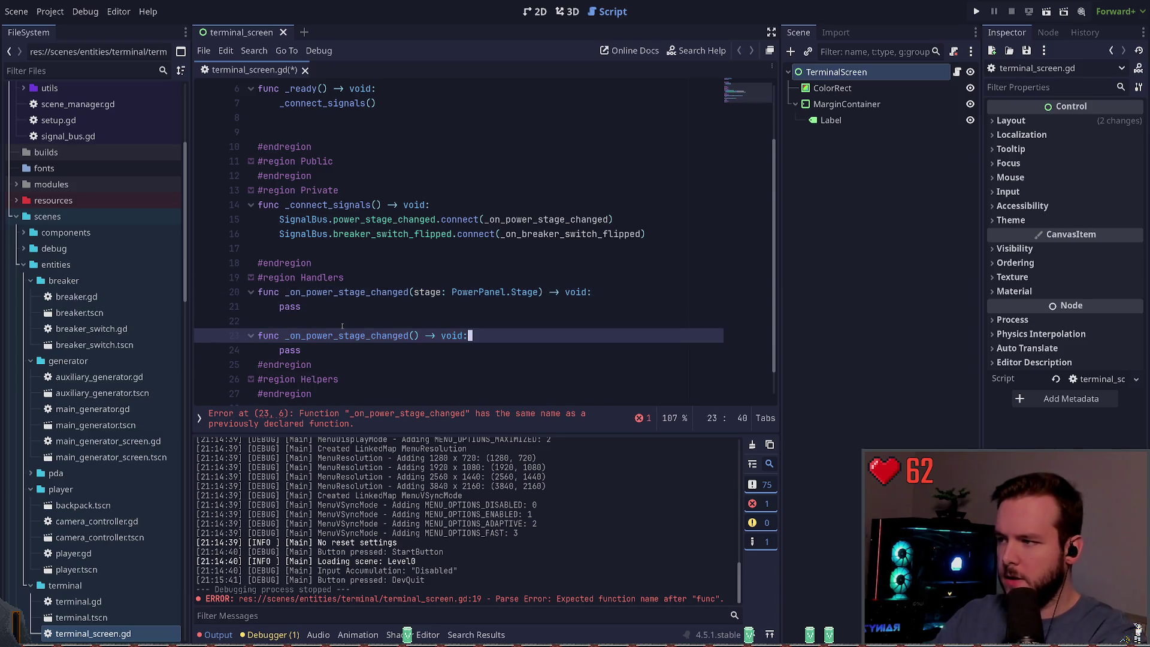
Turn the copy into _on_breaker_switch_flipped(id: Breaker.ID, on: bool) with a pass body
key(Down)
key(Return)
key(Up)
key(Up)
key(ctrl+Left)
key(ctrl+Left)
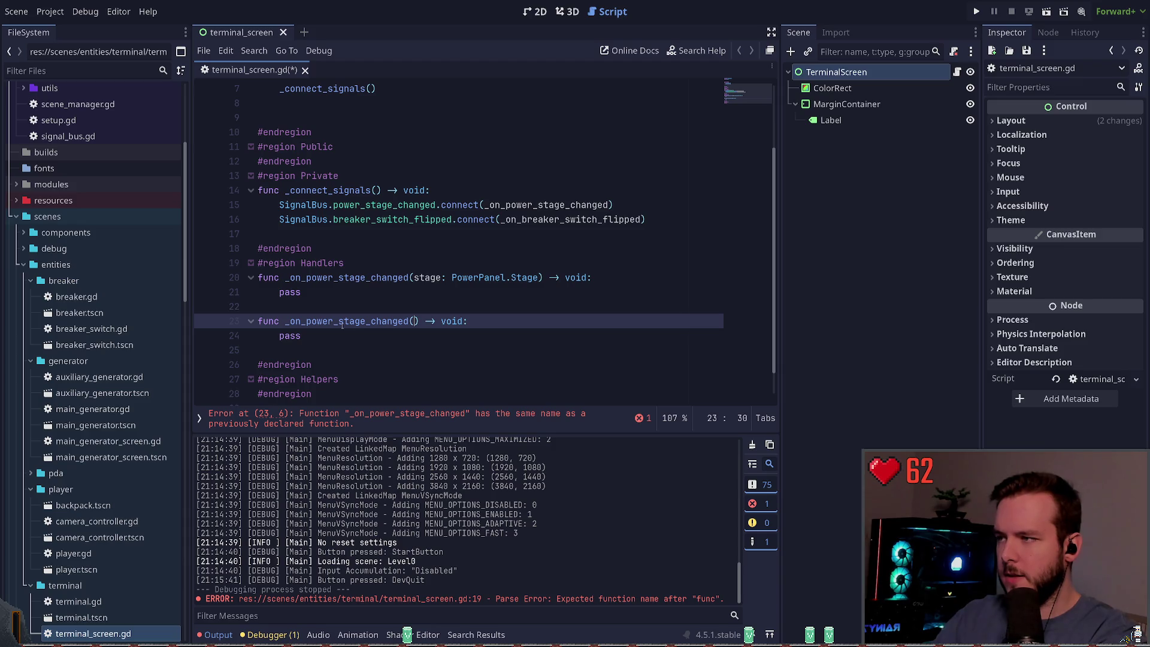
text(id:)
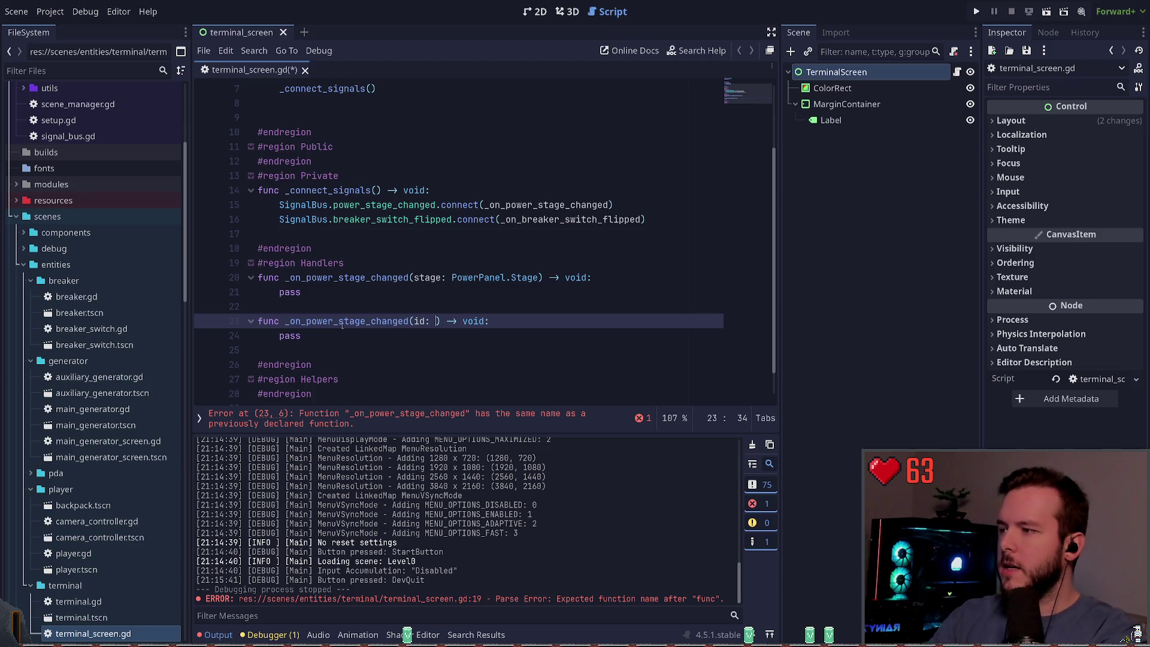
key(ctrl+Left)
key(ctrl+Left)
key(ctrl+Left)
key(Right)
key(Right)
key(Right)
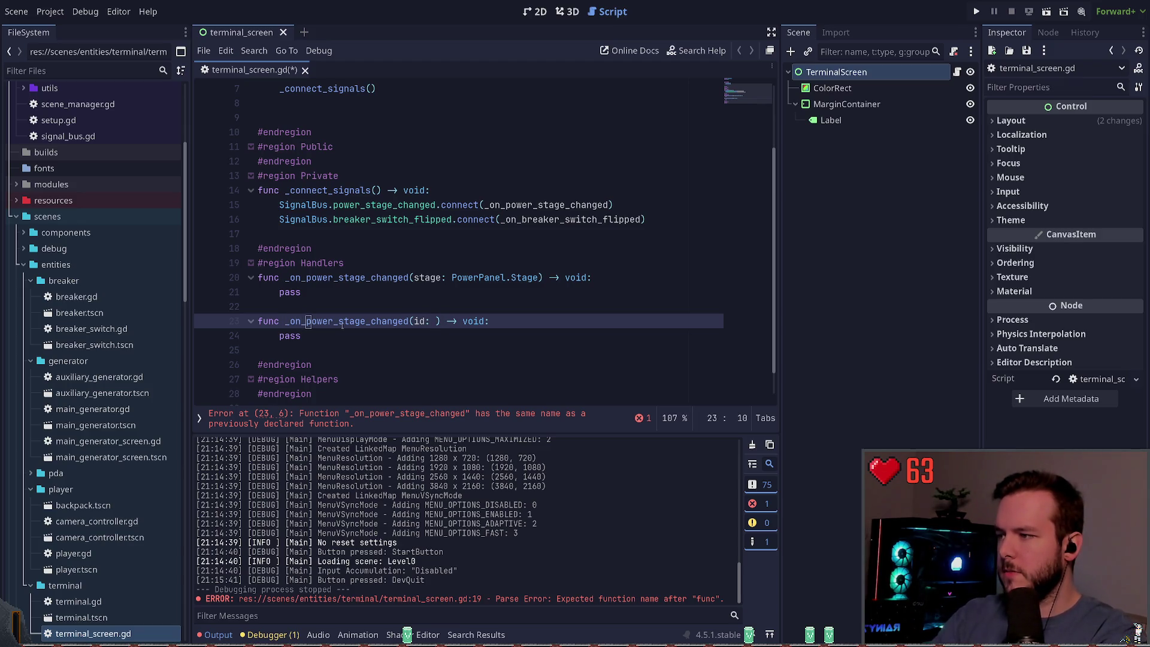
key(Delete)
key(Delete)
key(Delete)
text(breaker)
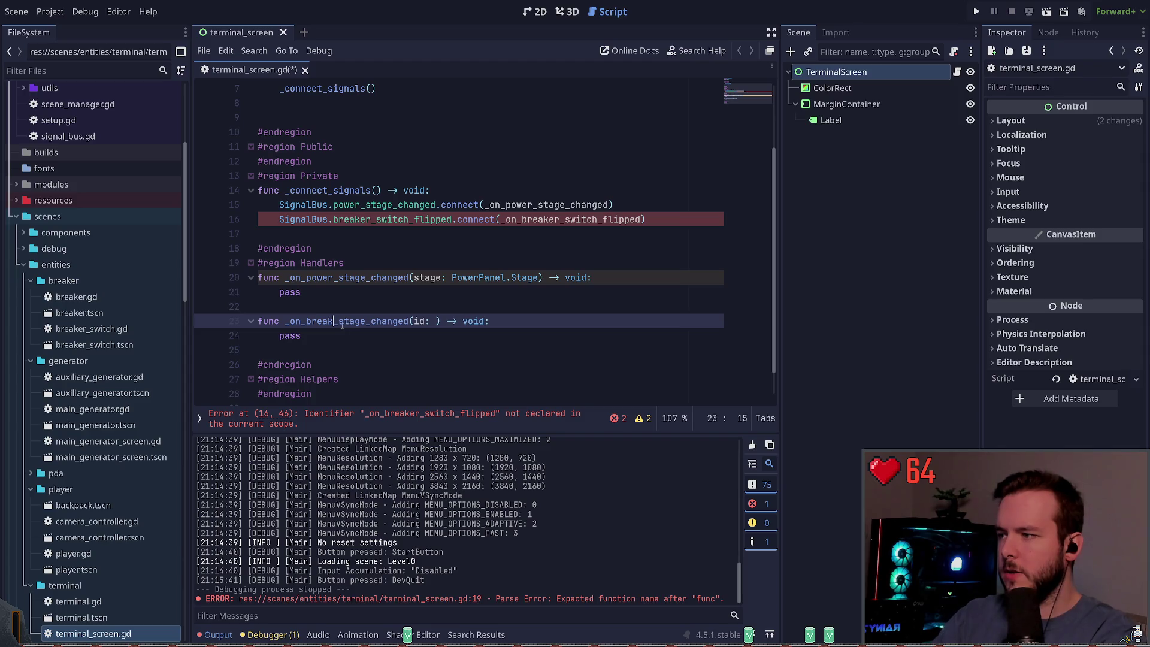
text(_switch_)
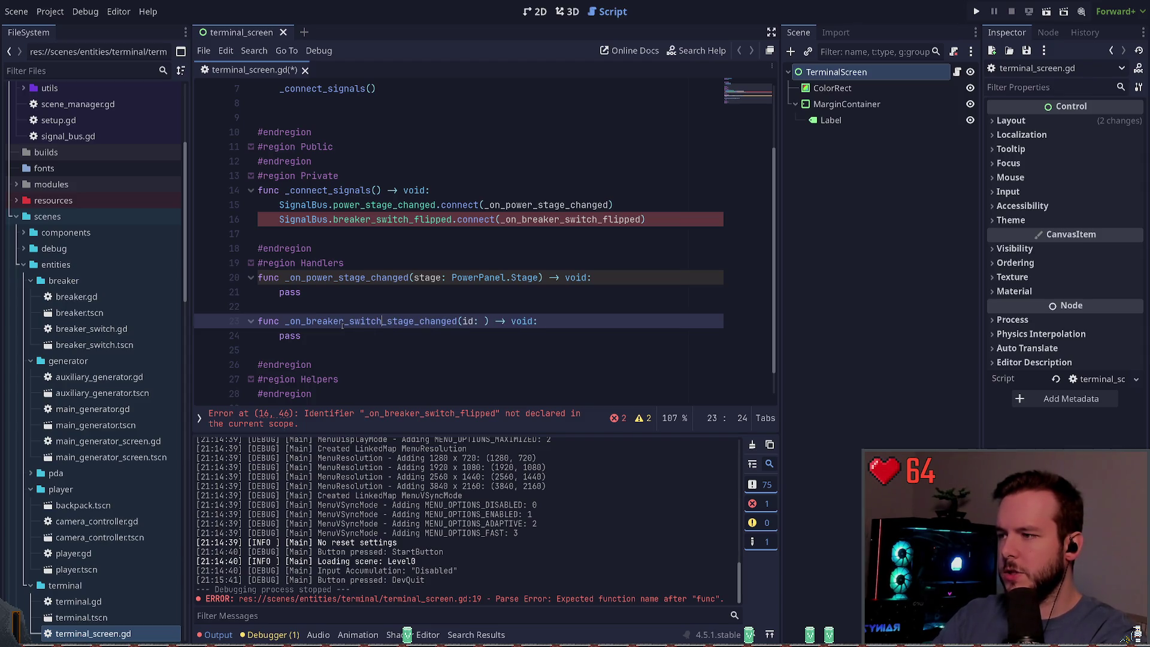
text(flipped)
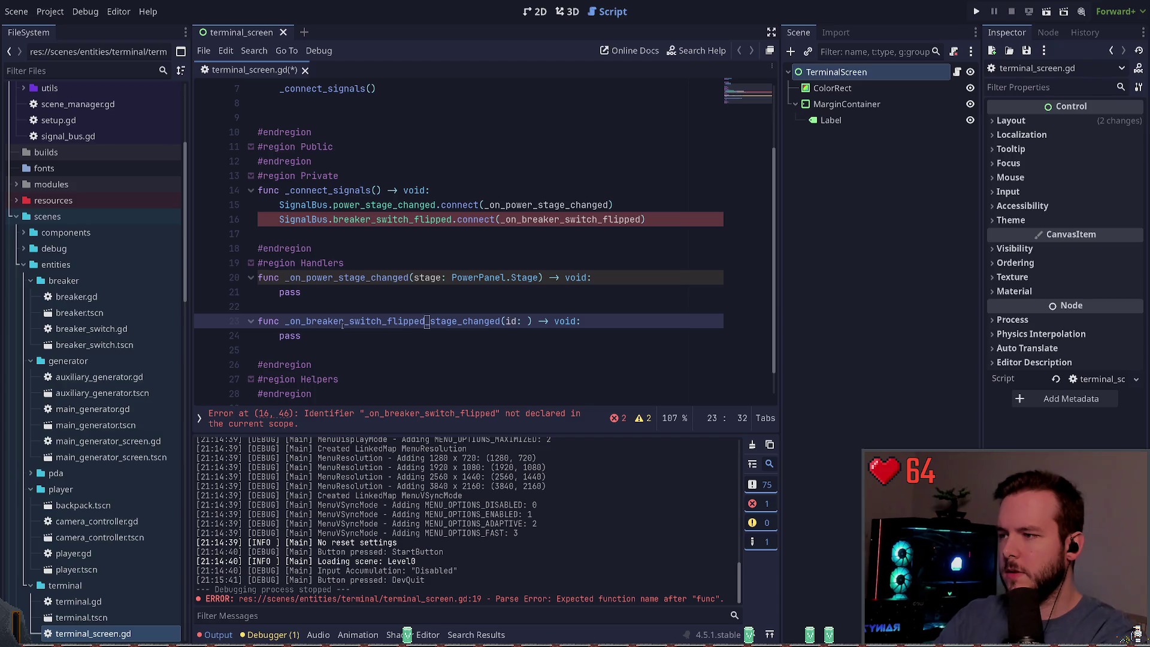
key(ctrl+Delete)
key(Right)
key(Right)
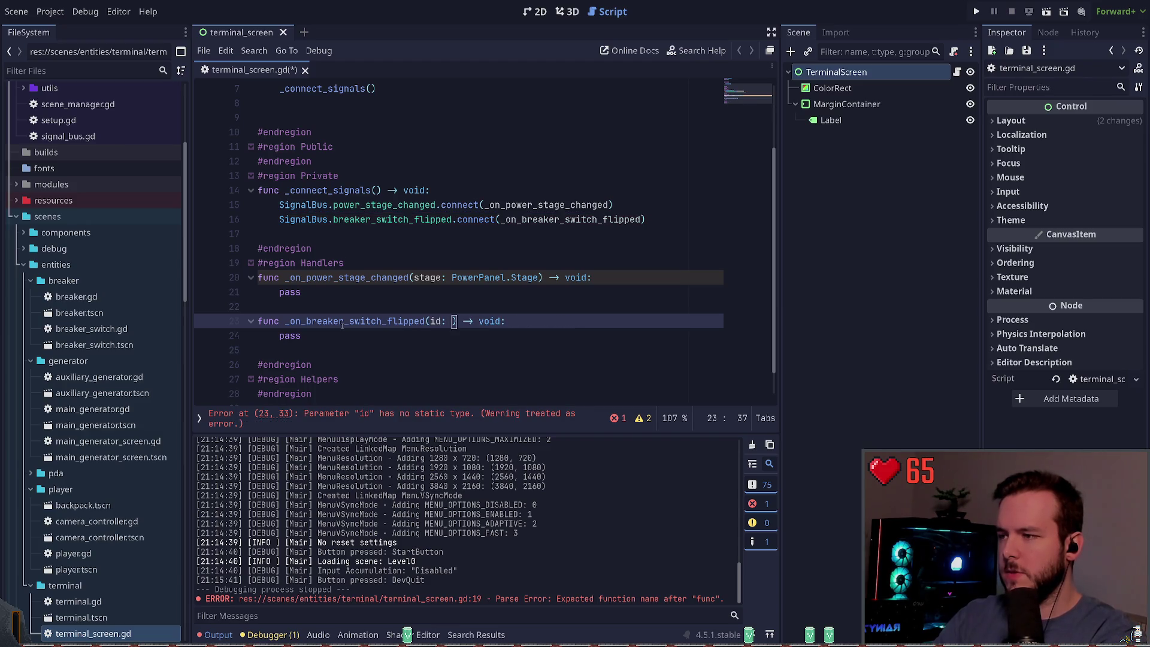
text(Breaker)
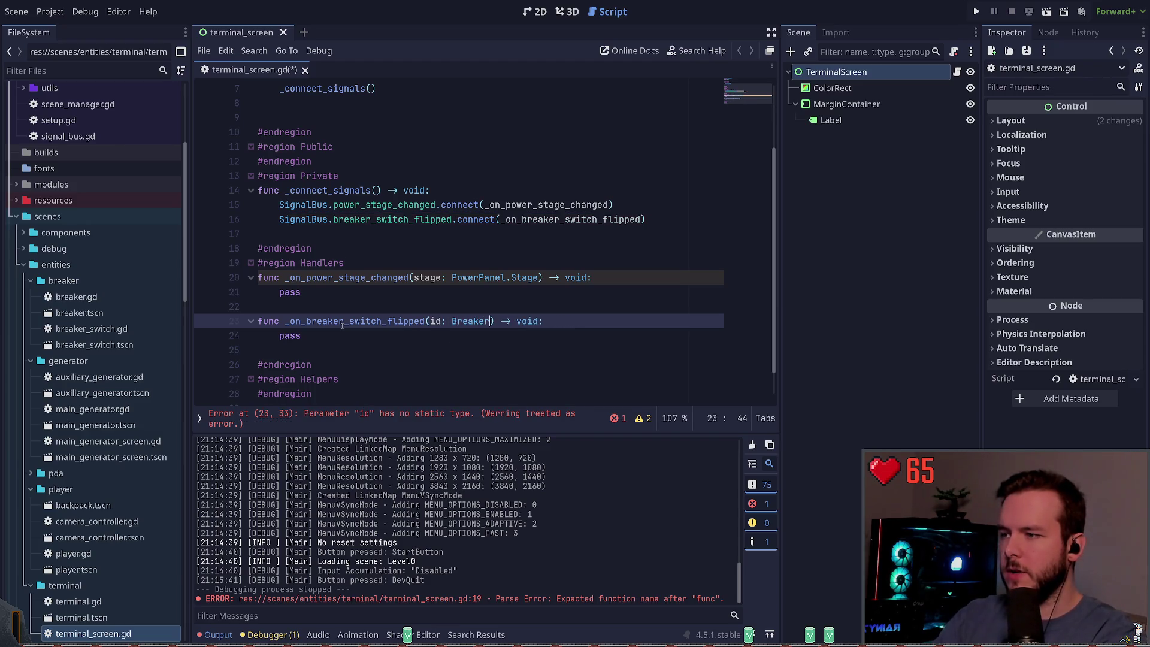
text(.ID, )
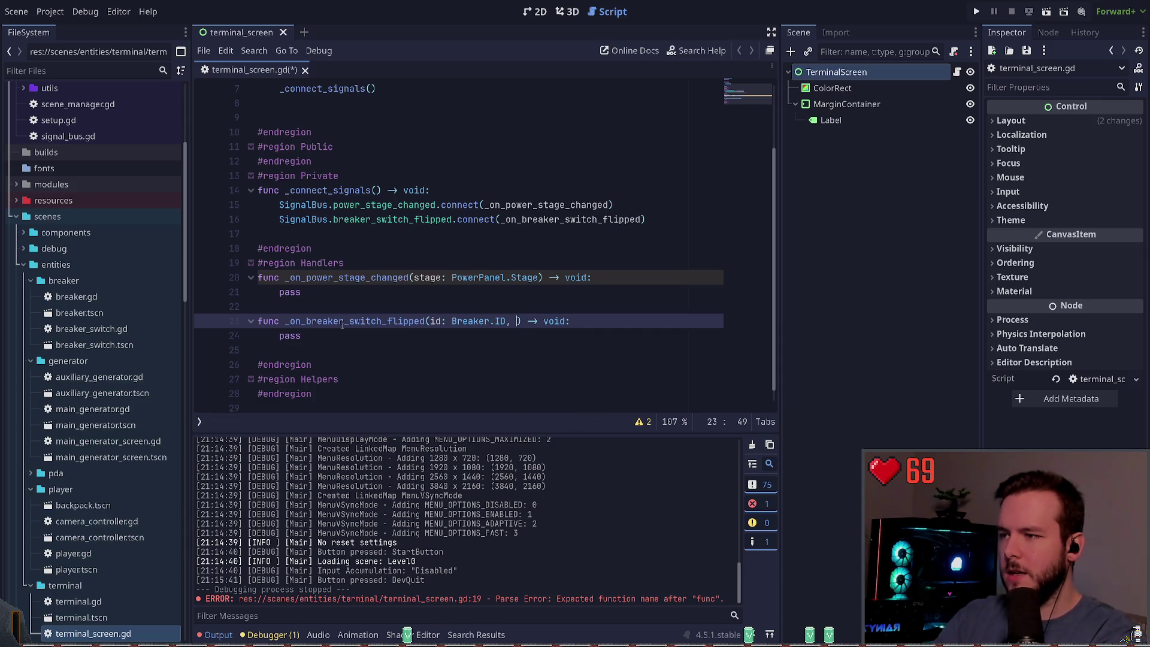
text(on: bool)
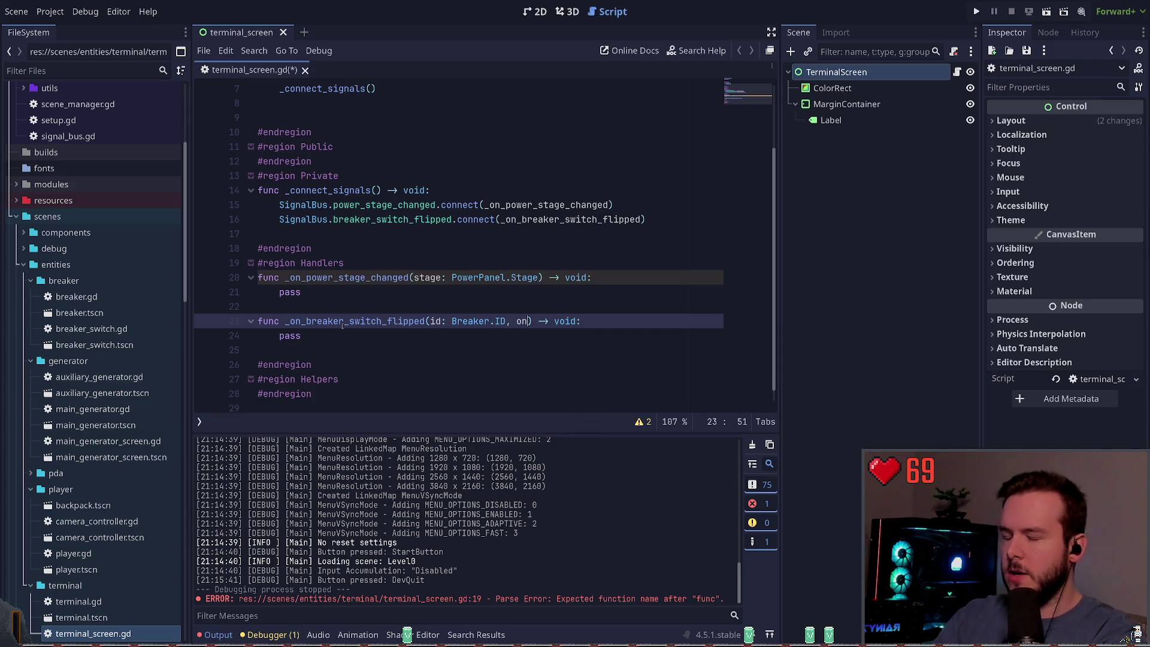
key(Down)
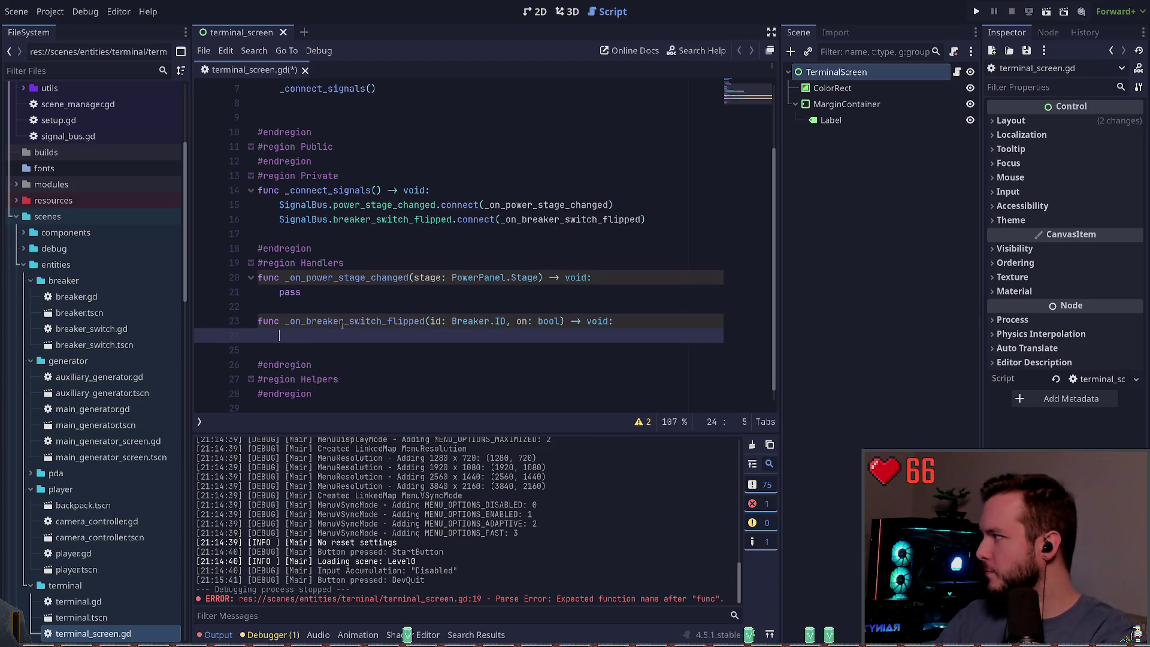
text(pass)
Save the script, inspect the terminal scene's ColorRect in 2D, and reselect TerminalScreen
key(Up)
key(ctrl+s)
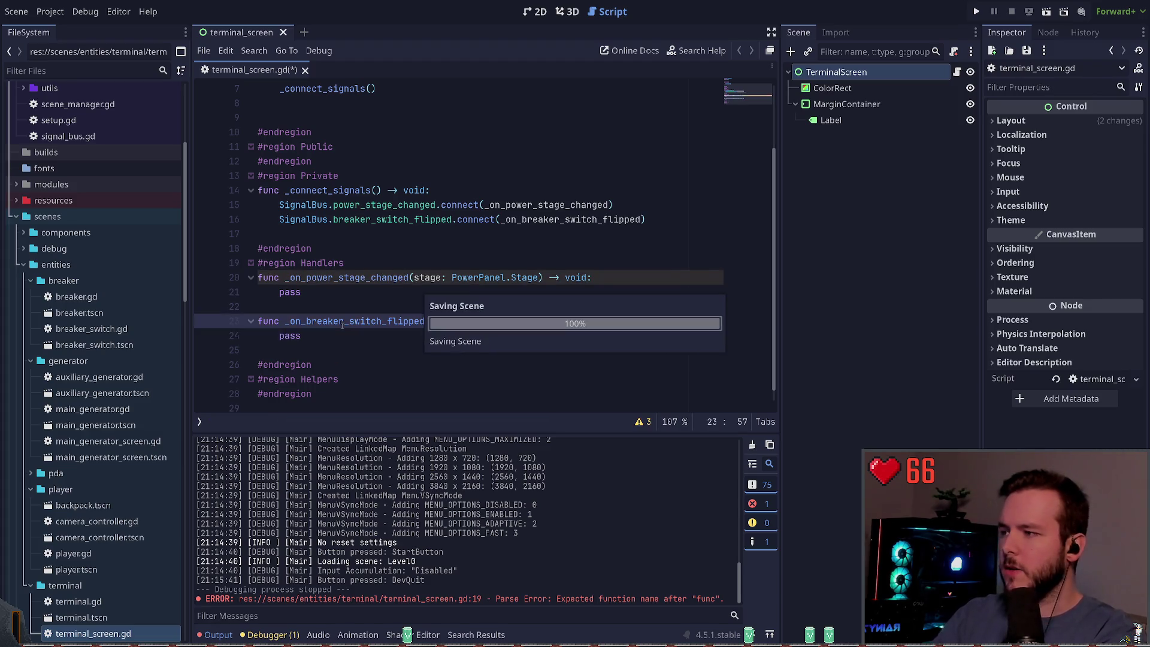
key(Up)
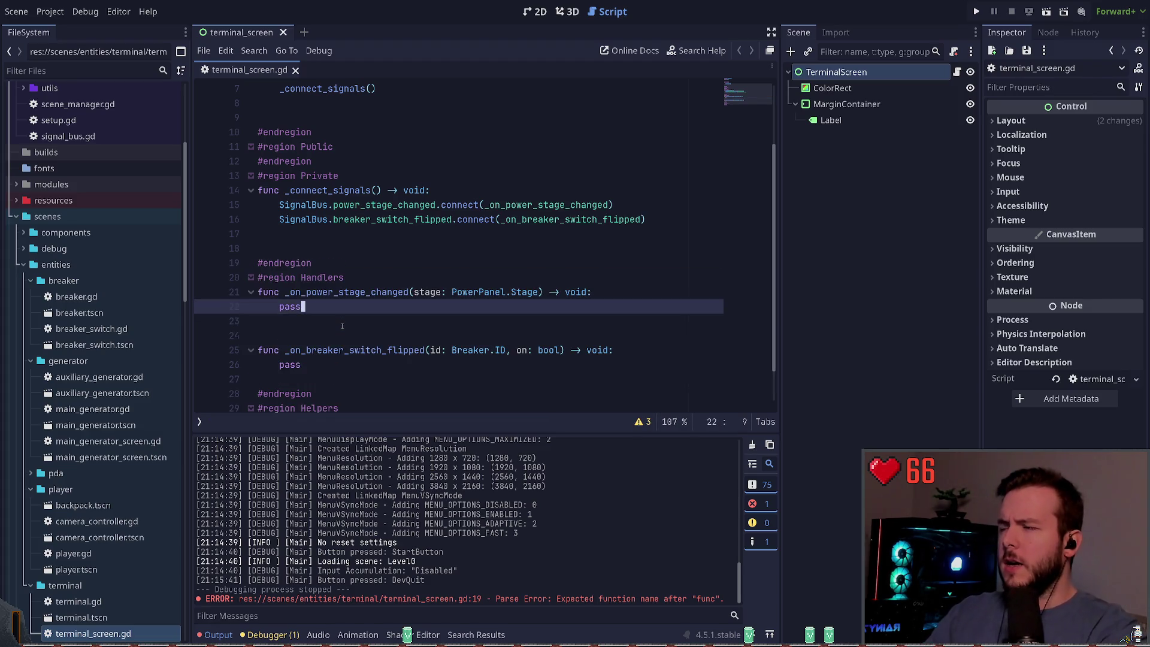
scroll(342, 325, up, 2)
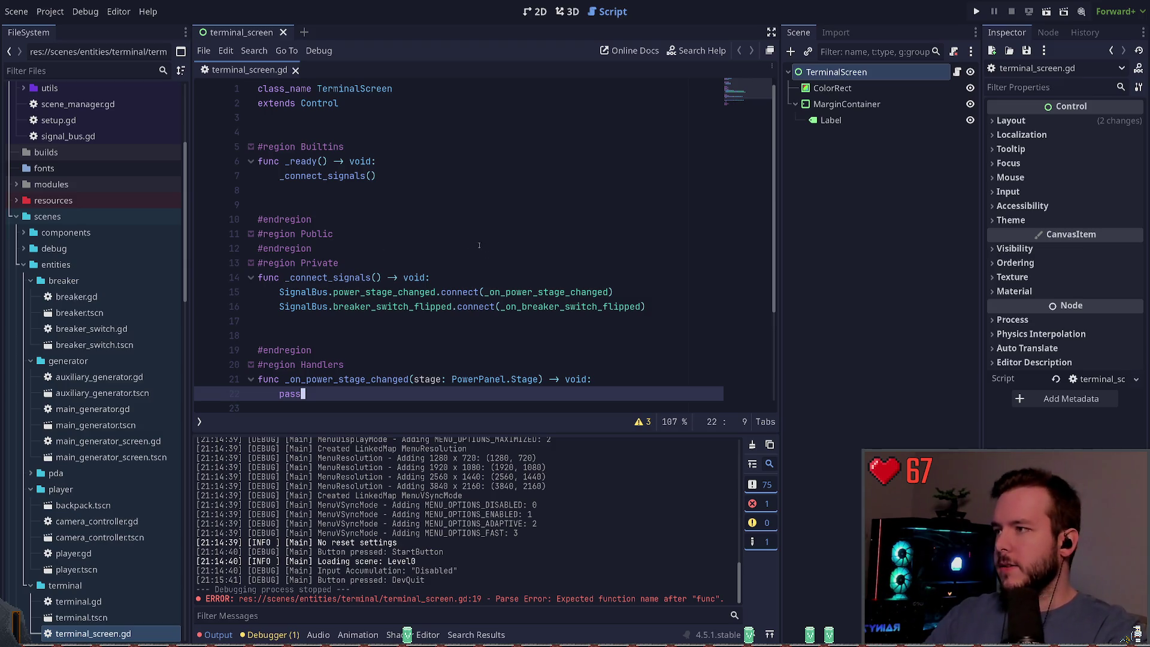
click(567, 11)
click(535, 12)
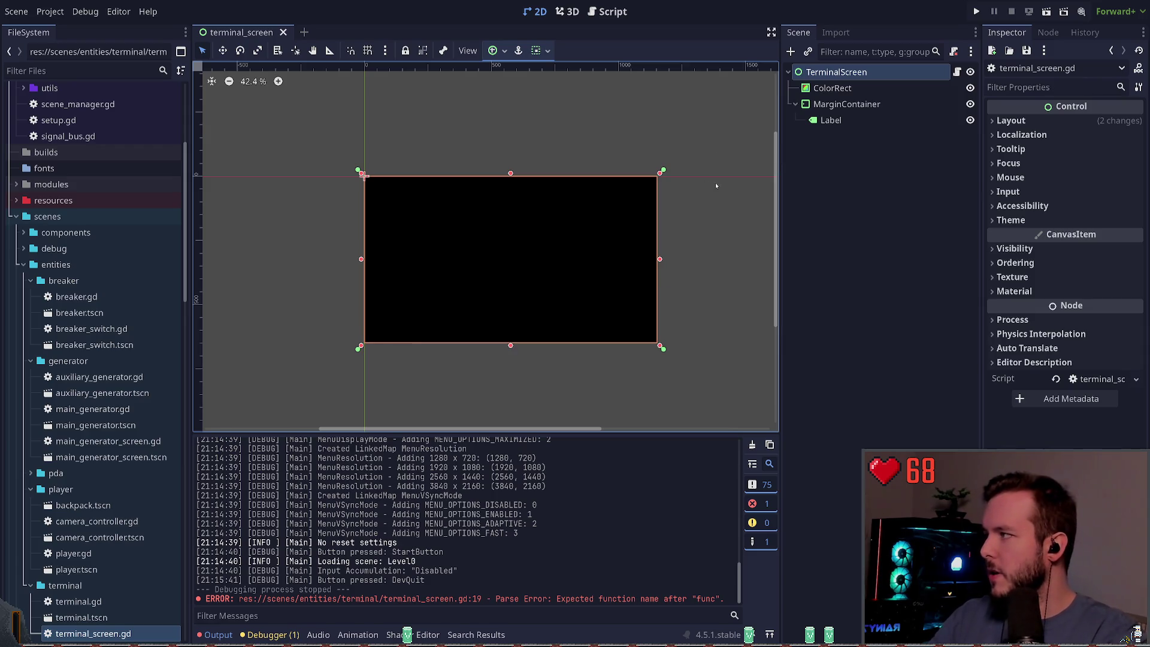
click(903, 88)
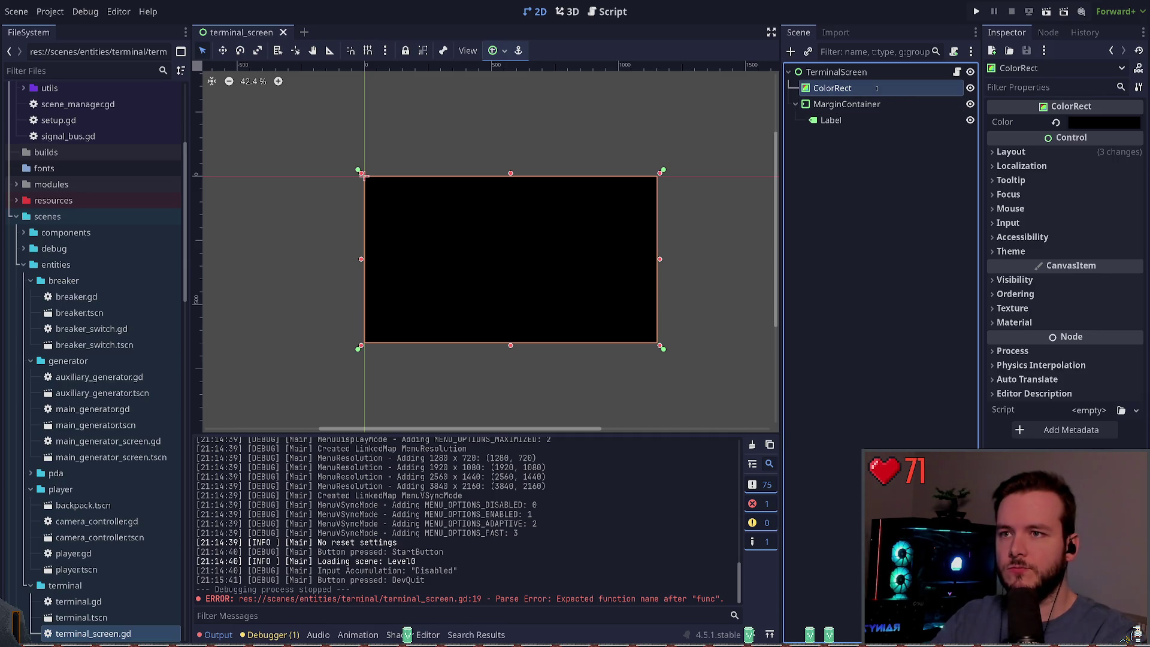
click(956, 72)
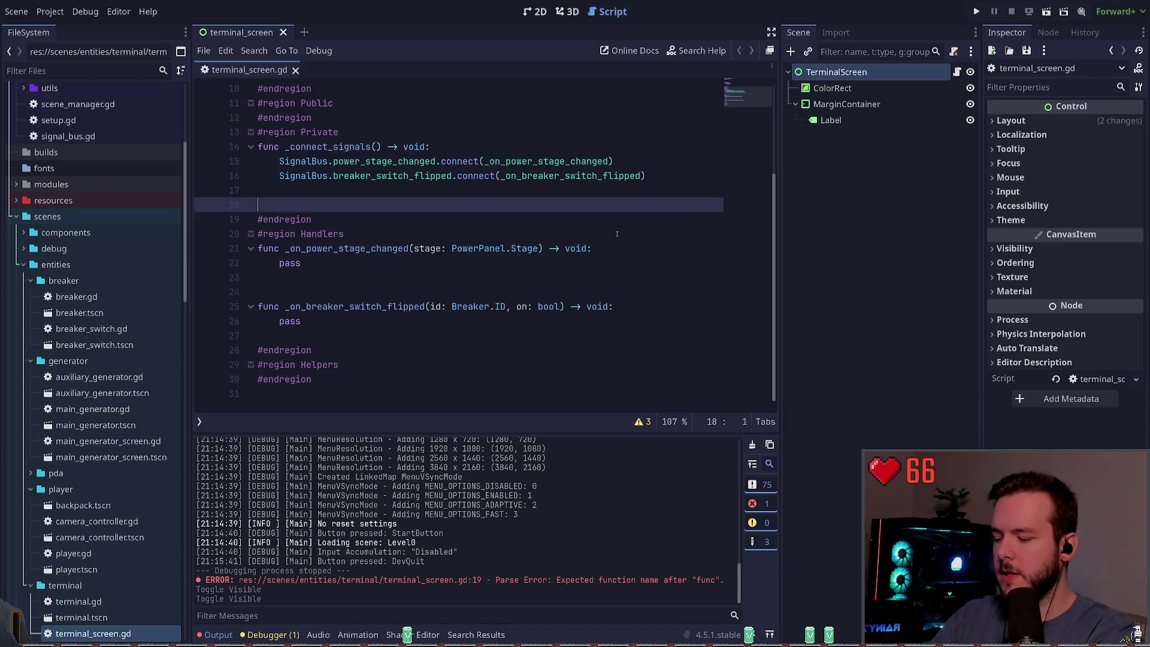
Add a _check_visible() -> void function whose body begins with 'visible ='
text(func _check_visible() -> voi)
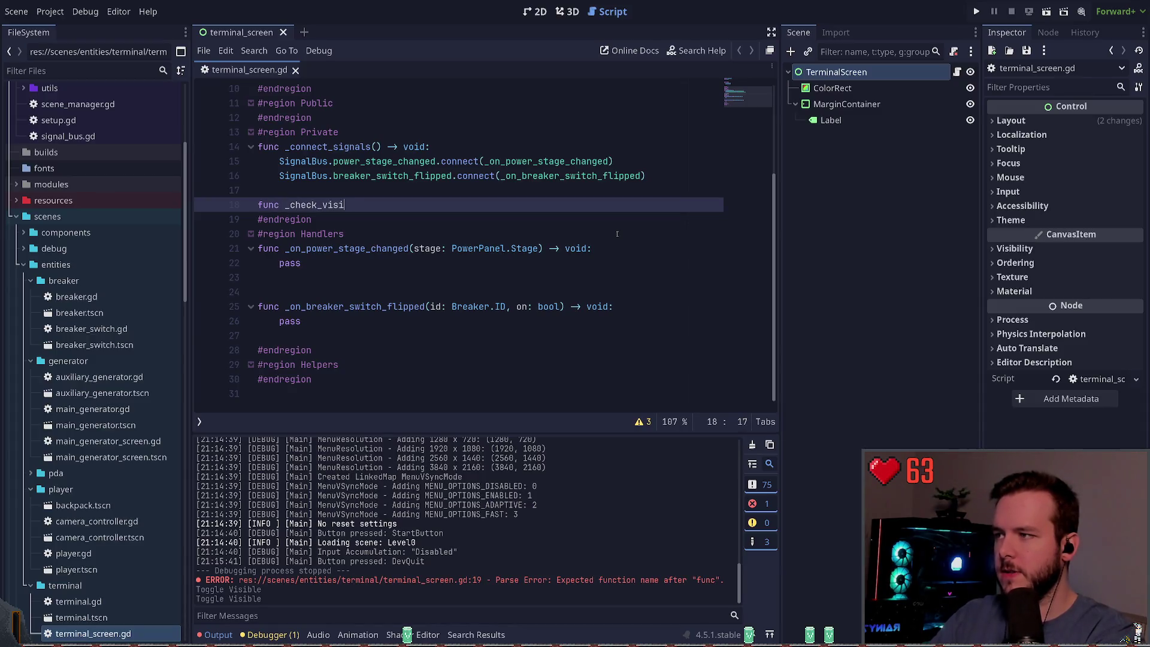
text(d:)
key(Return)
text(pas)
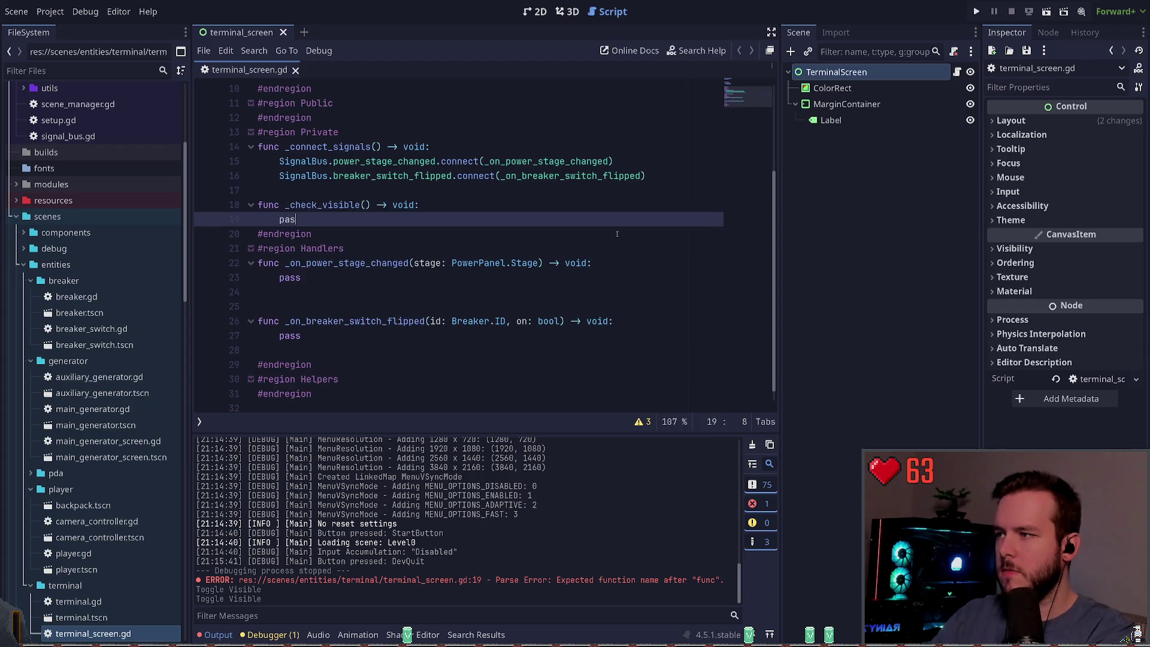
key(Return)
key(Up)
key(BackSpace)
key(BackSpace)
key(BackSpace)
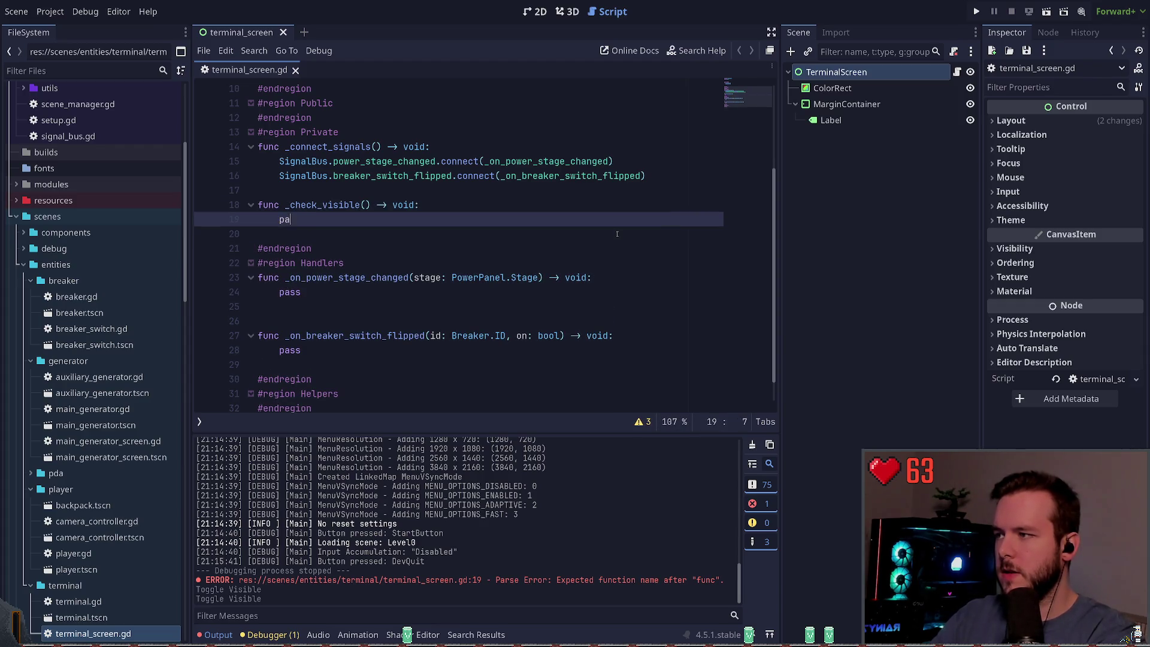
text(visible =)
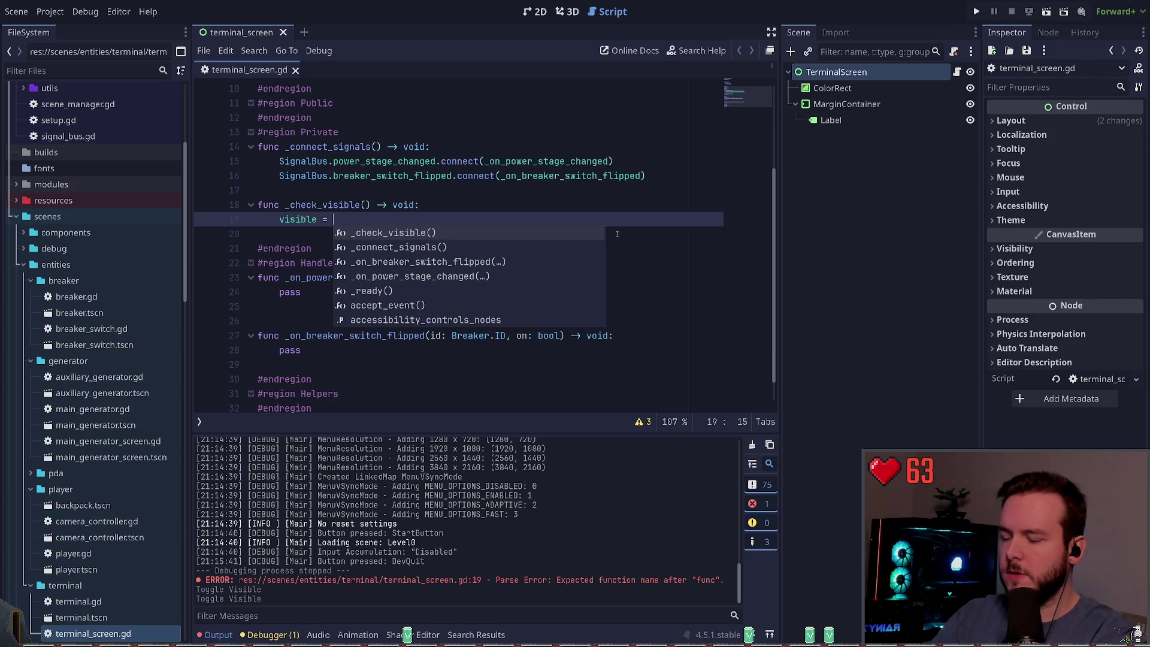
key(Escape)
Declare member variables stage: PowerPanel.Stage and has_power: bool = false
key(Up)
key(Up)
key(Up)
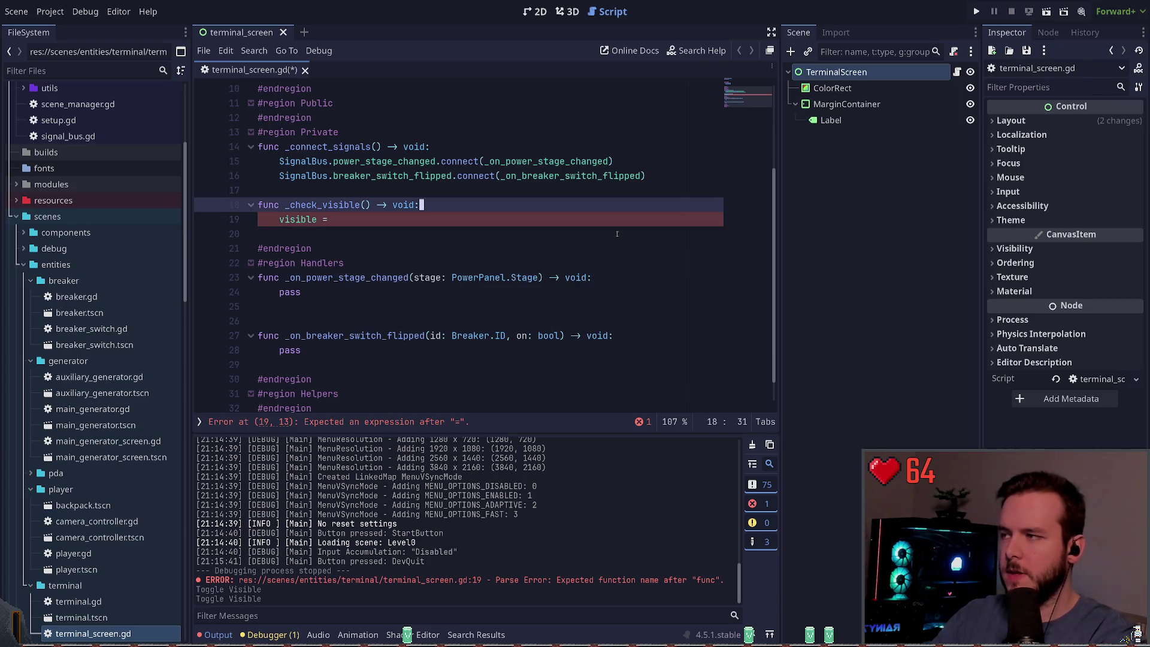
key(End)
key(Up)
key(Up)
key(Up)
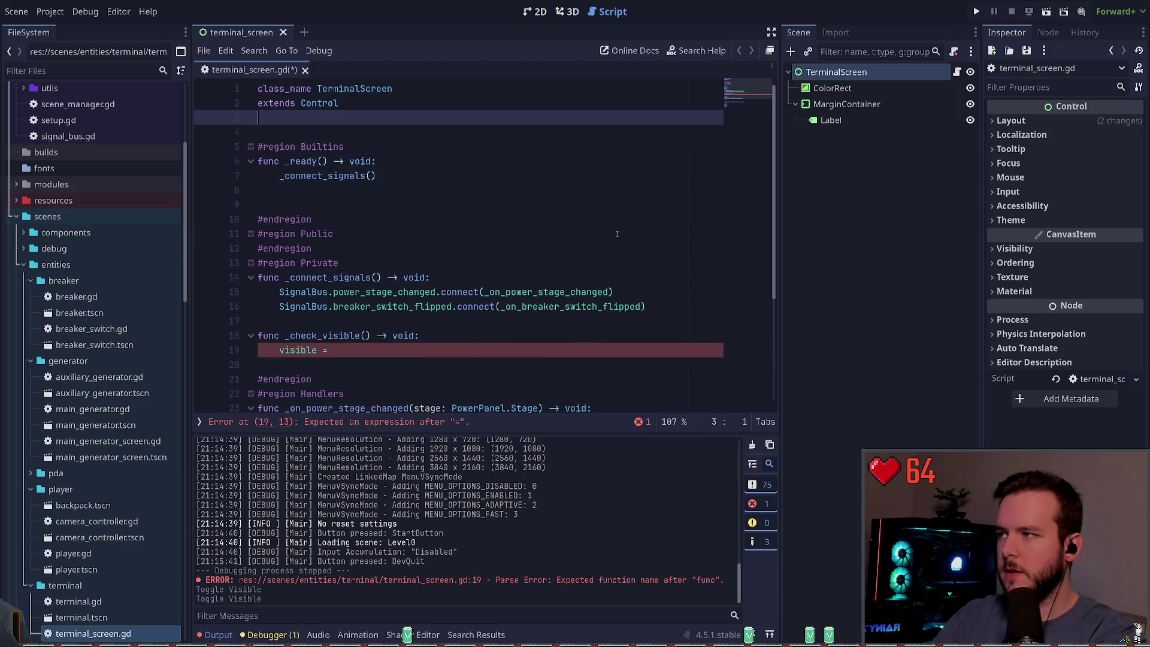
key(Return)
text(var sta)
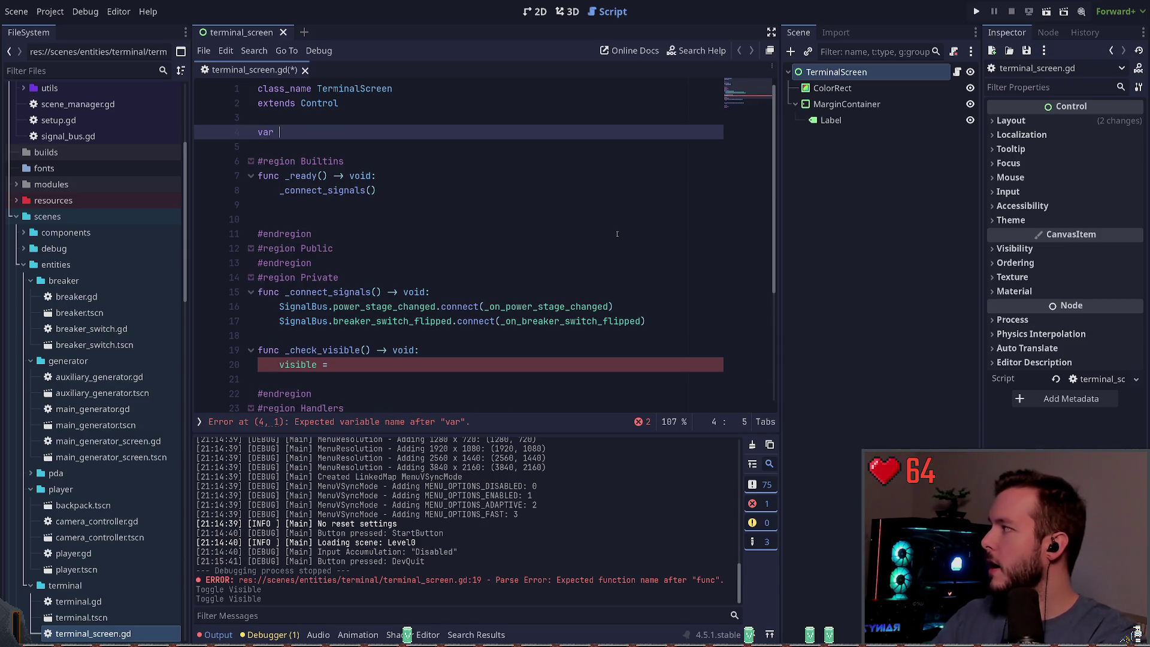
text(ge: PowerPanel.St)
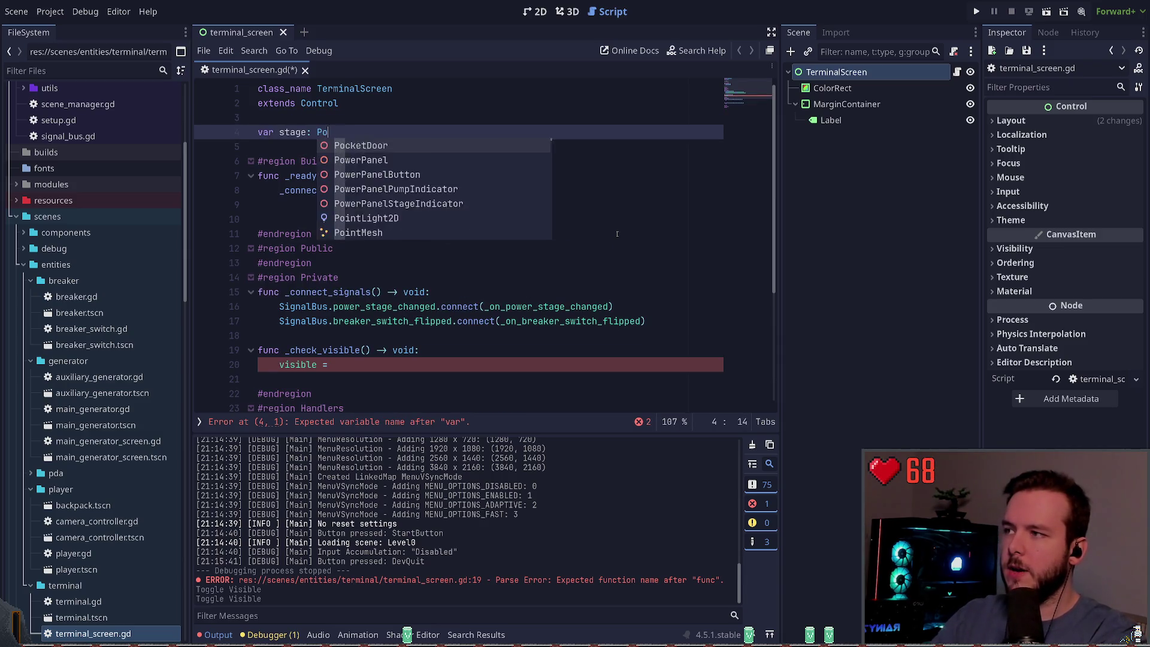
key(Return)
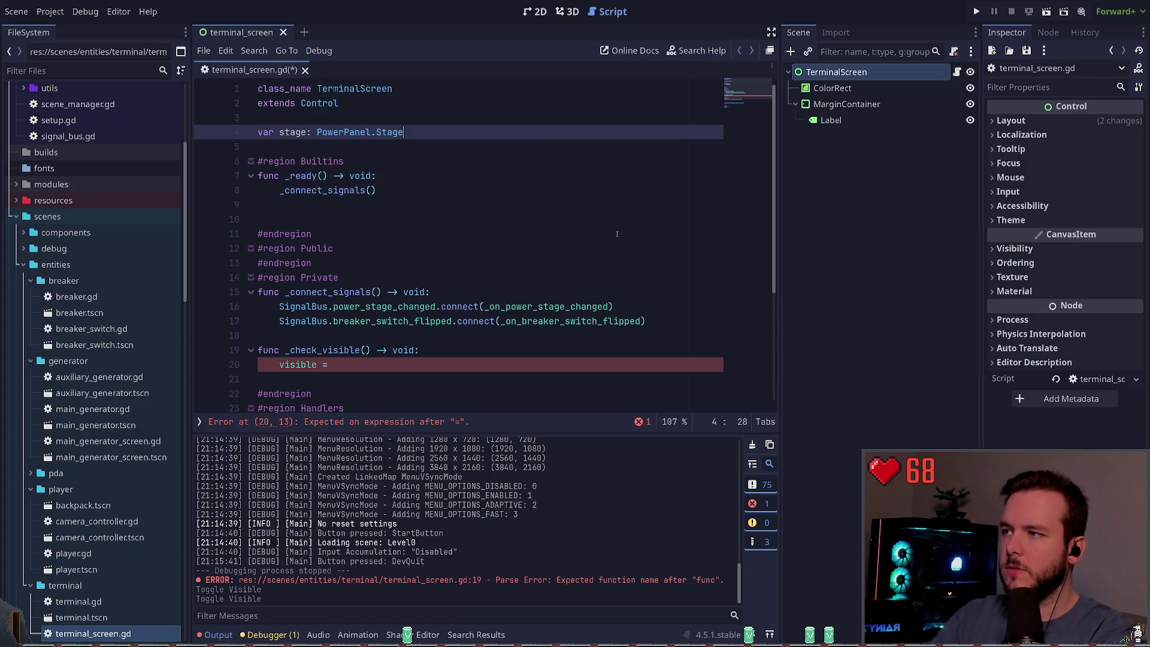
key(ctrl+shift+d)
key(Down)
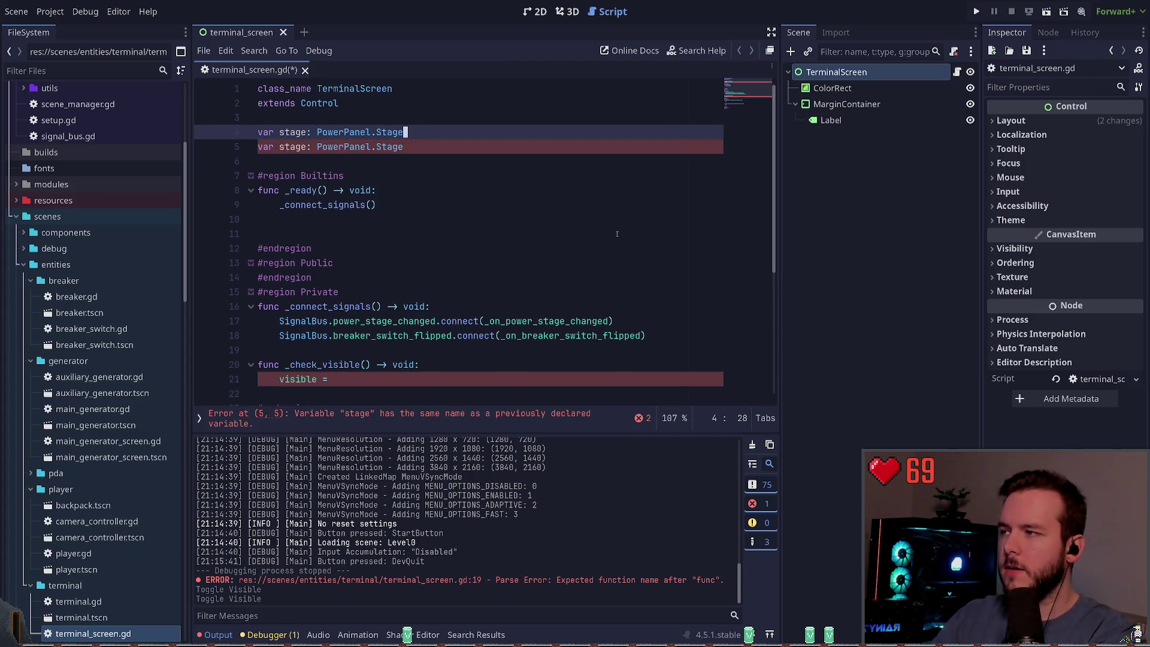
key(ctrl+Left)
key(ctrl+Left)
key(ctrl+Left)
key(Left)
key(Left)
key(ctrl+BackSpace)
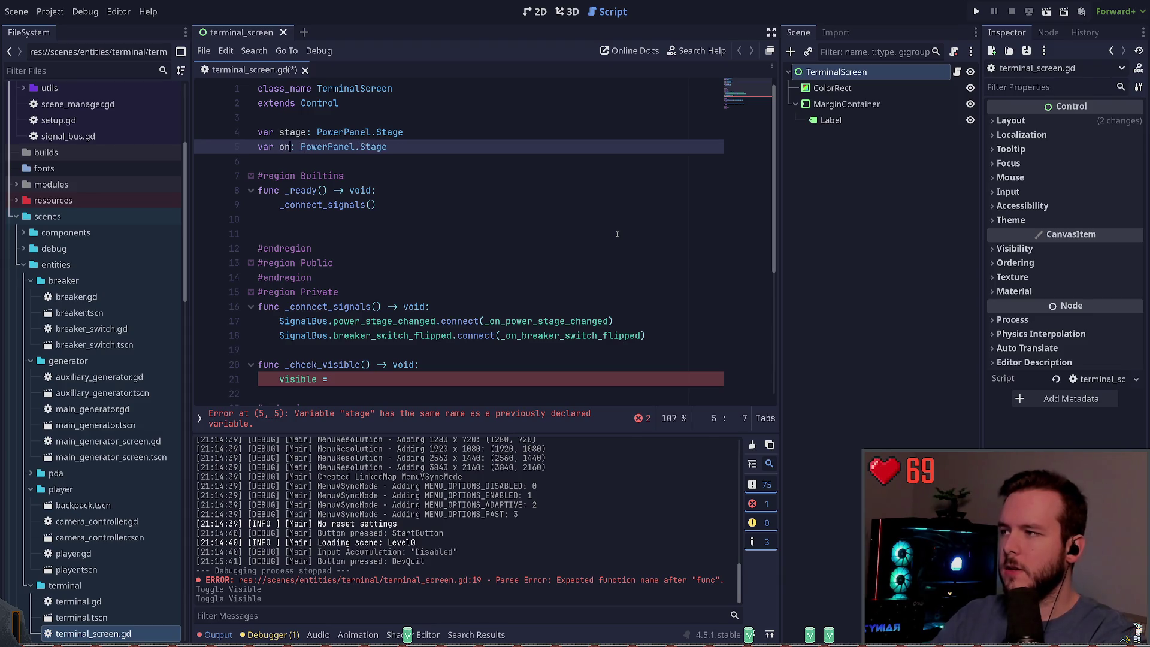
text(has_power)
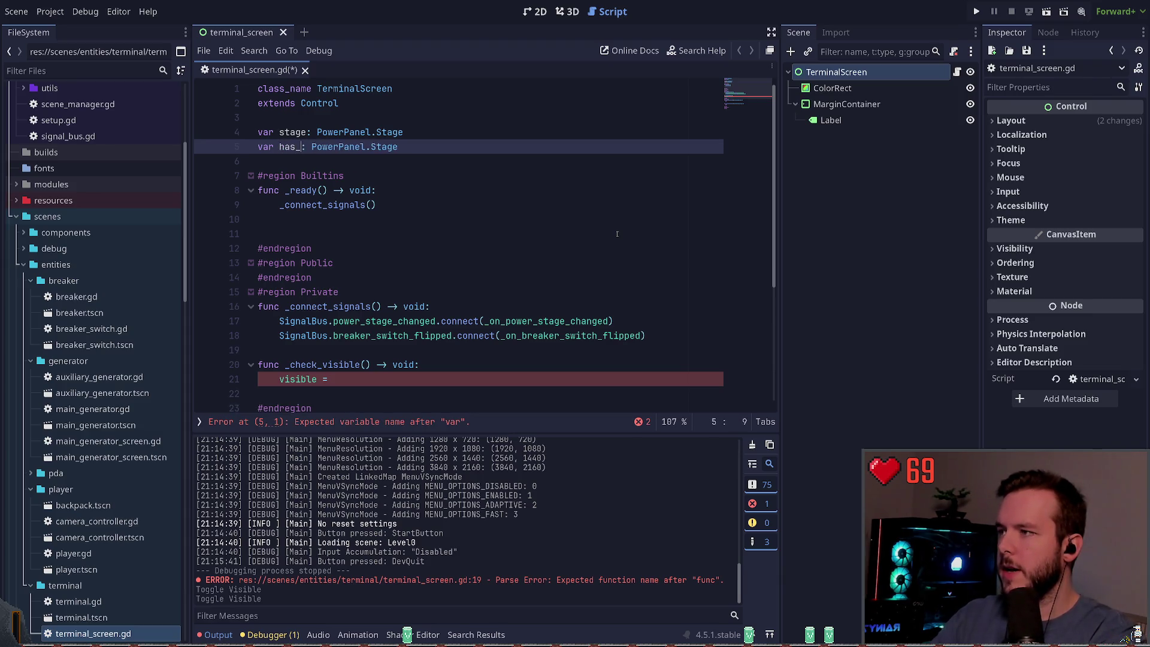
key(shift+End)
key(Delete)
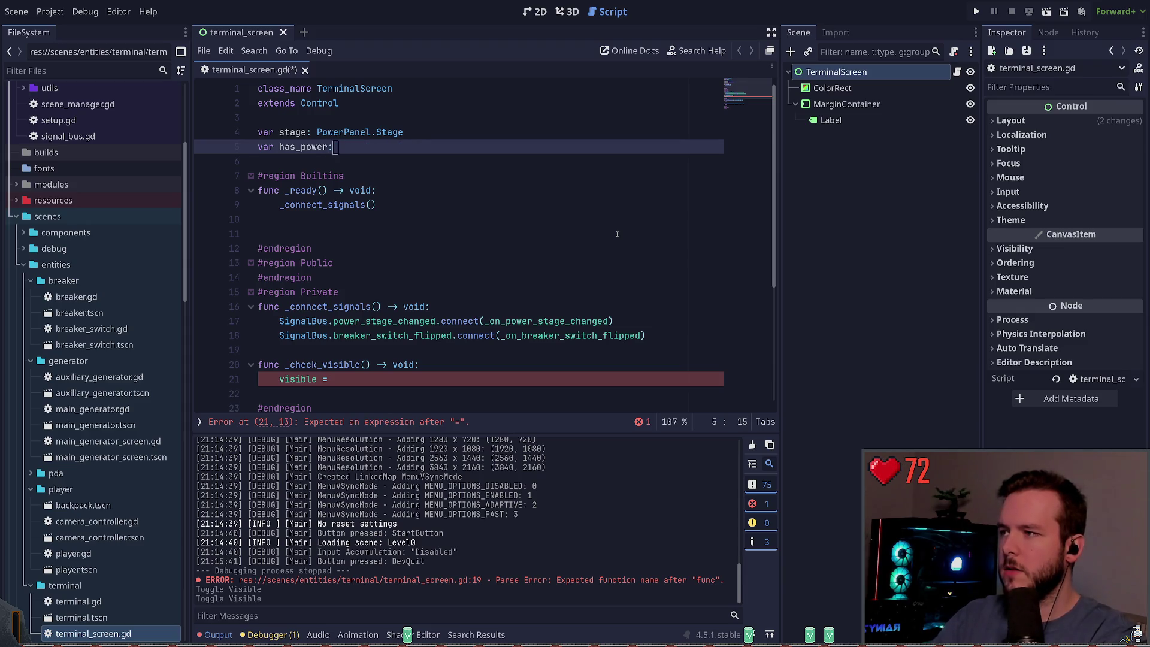
text(bool = false)
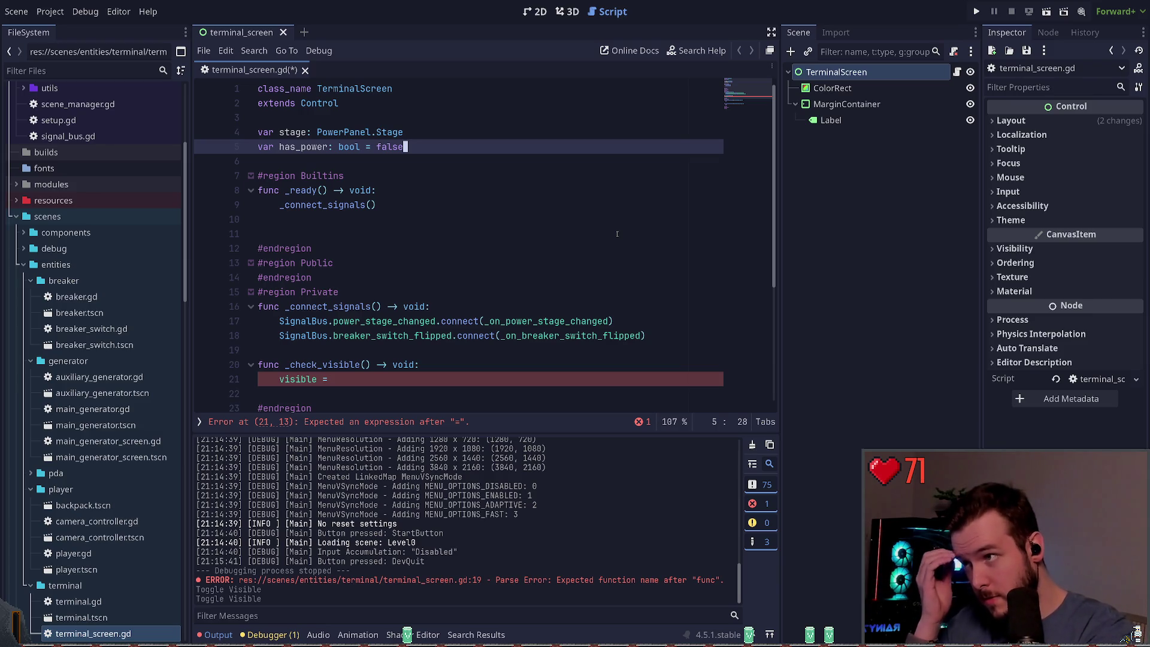
Replace pass in _on_power_stage_changed with _stage = stage
key(Down)
key(Down)
key(Down)
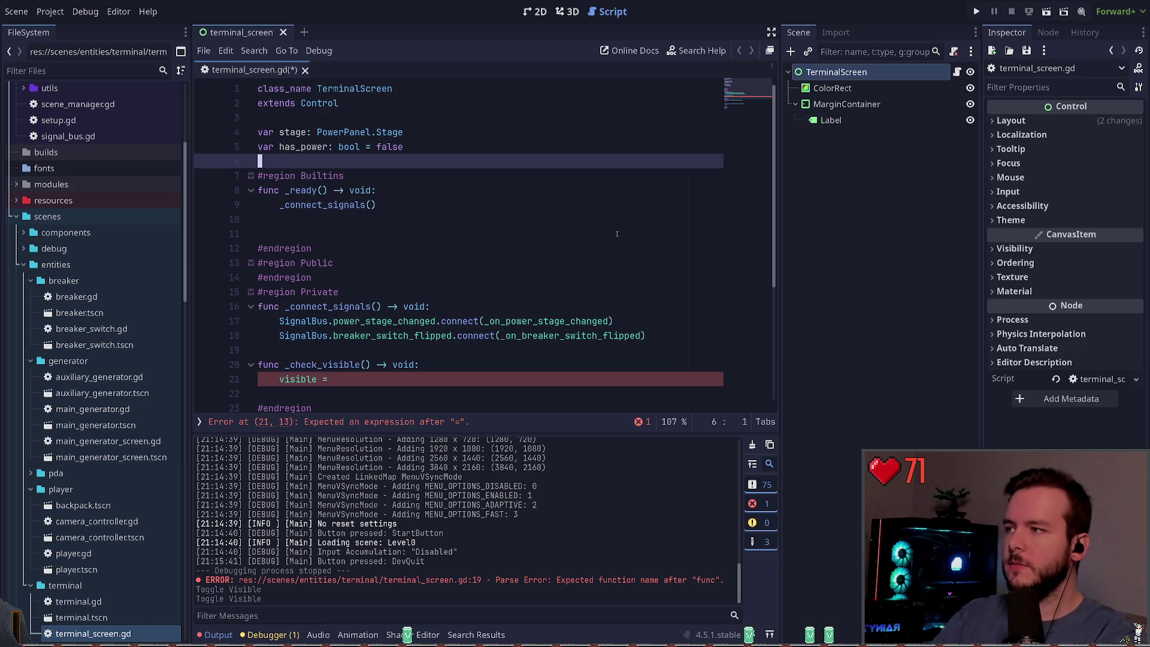
key(Down)
key(Down)
key(Down)
key(End)
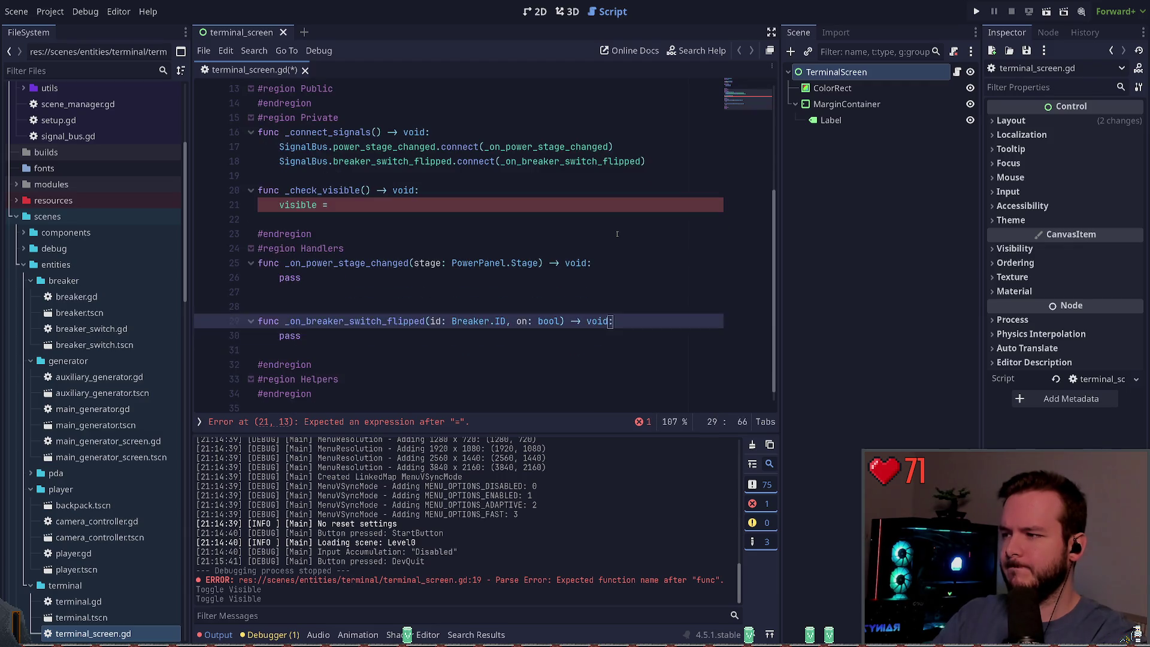
key(Up)
key(Up)
key(Up)
key(BackSpace)
key(BackSpace)
key(BackSpace)
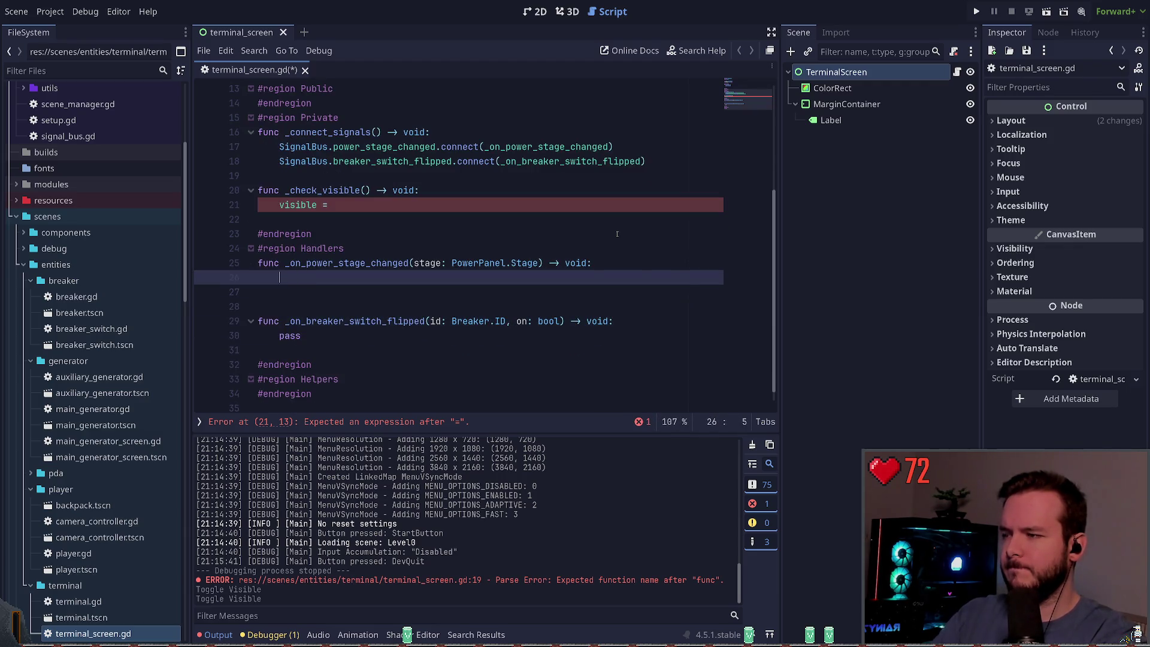
text(stage)
key(BackSpace)
key(BackSpace)
key(BackSpace)
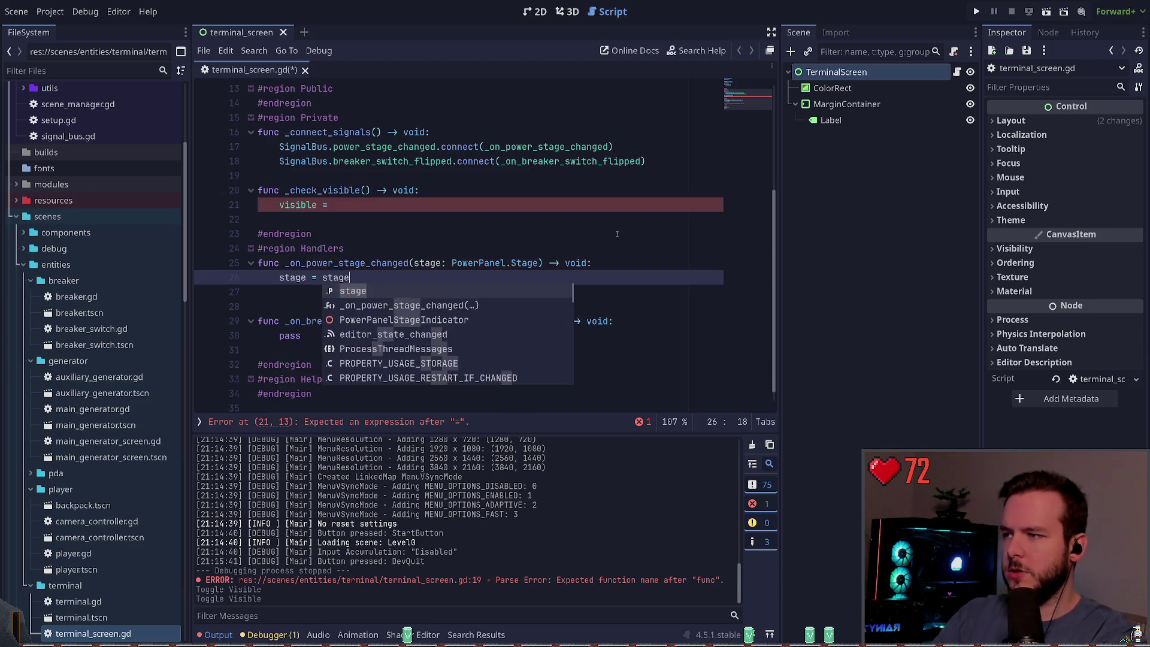
key(Left)
key(Left)
key(Left)
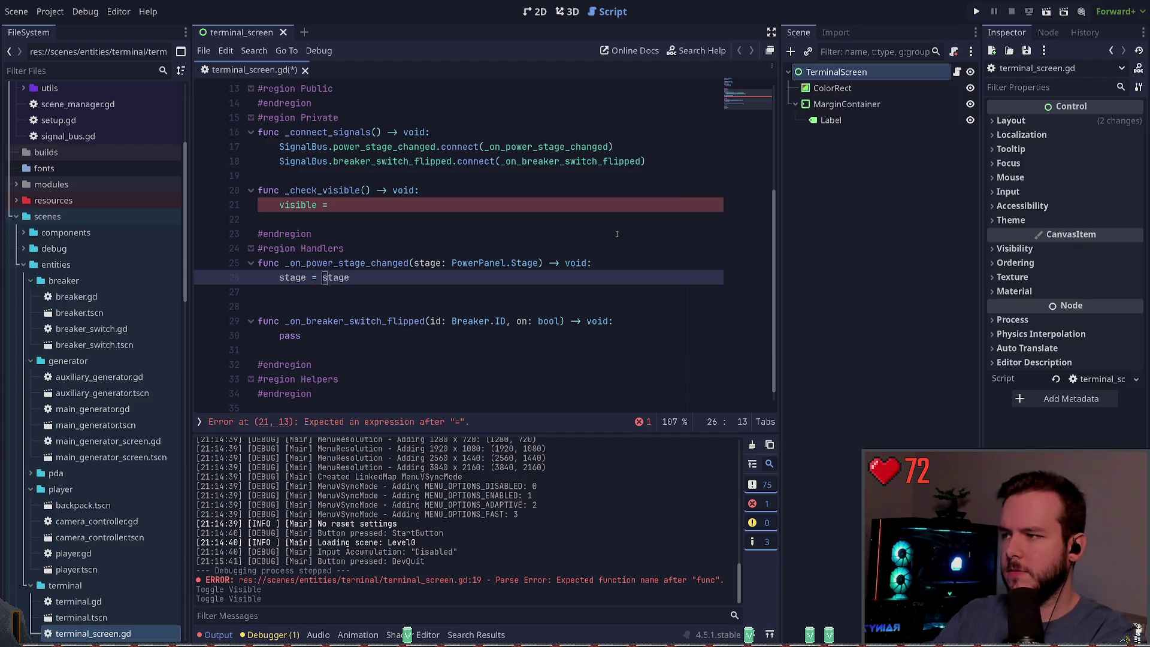
key(Home)
text(_)
Rename the member variables to _stage and _has_power by adding underscore prefixes
key(Up)
key(Up)
key(Up)
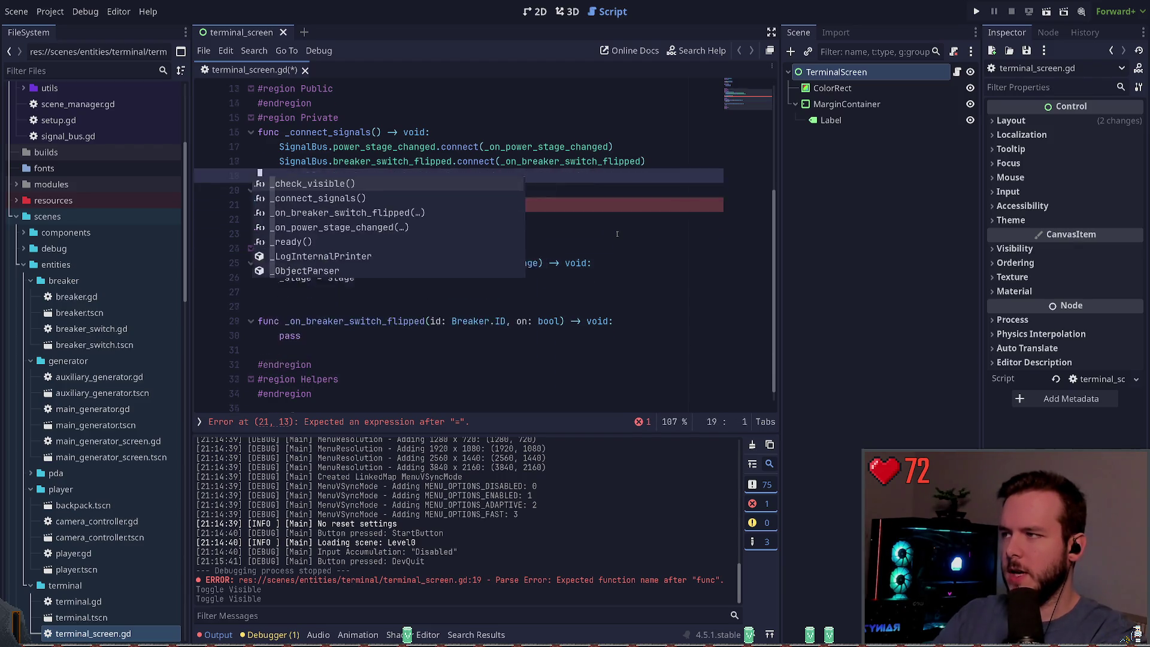
key(Up)
key(Up)
key(Up)
key(Right)
key(Right)
key(Right)
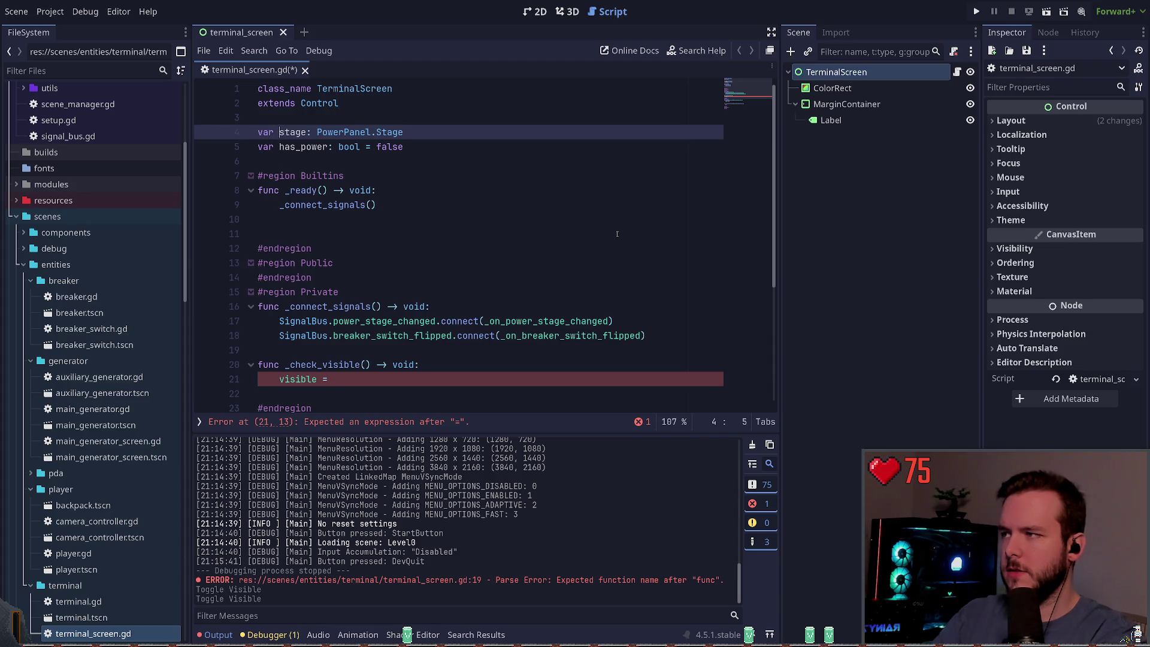
text(_)
key(Down)
key(Left)
text(_)
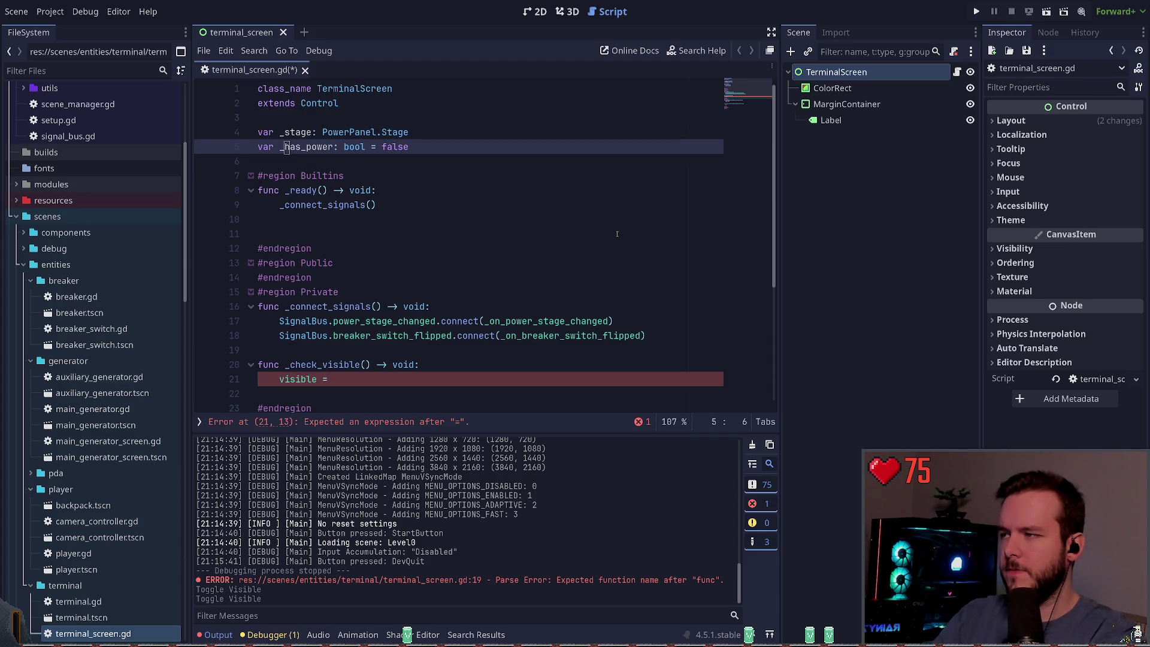
Begin an 'if id ==' check in the breaker handler in place of pass
key(Down)
key(Down)
key(Down)
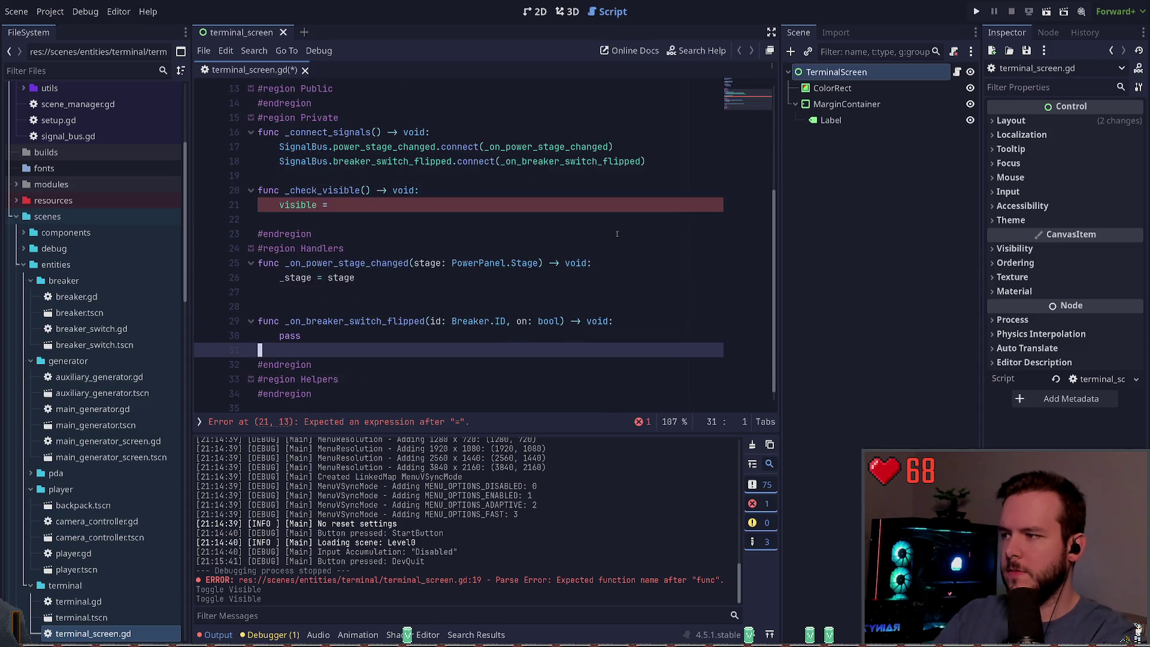
key(Left)
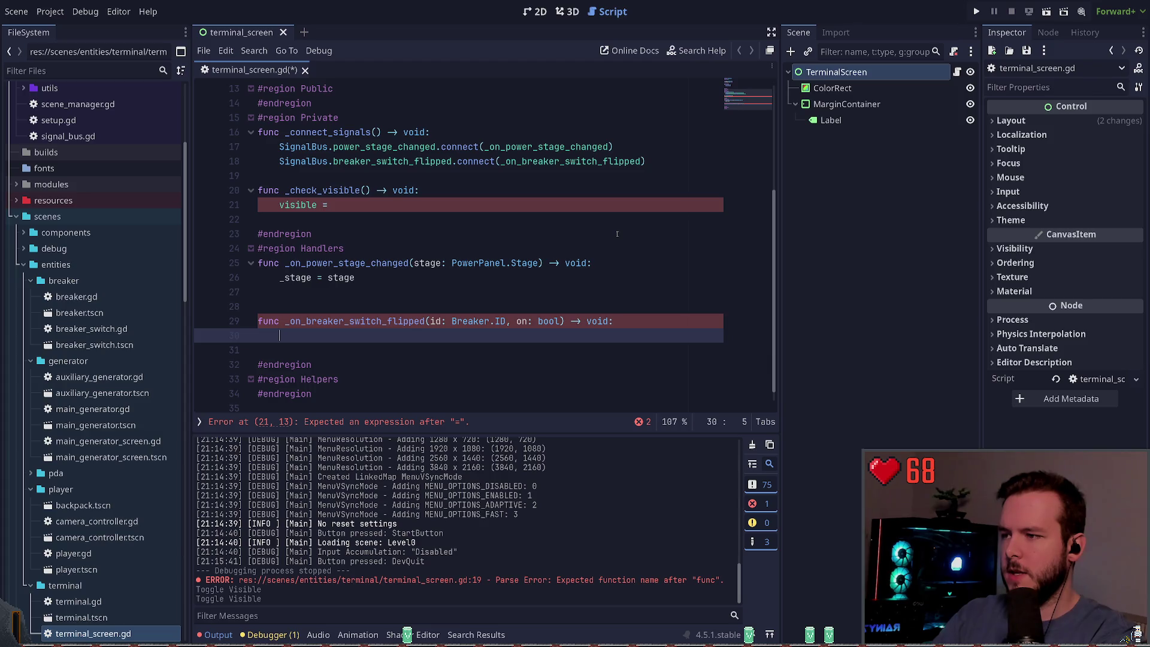
text(if id ==)
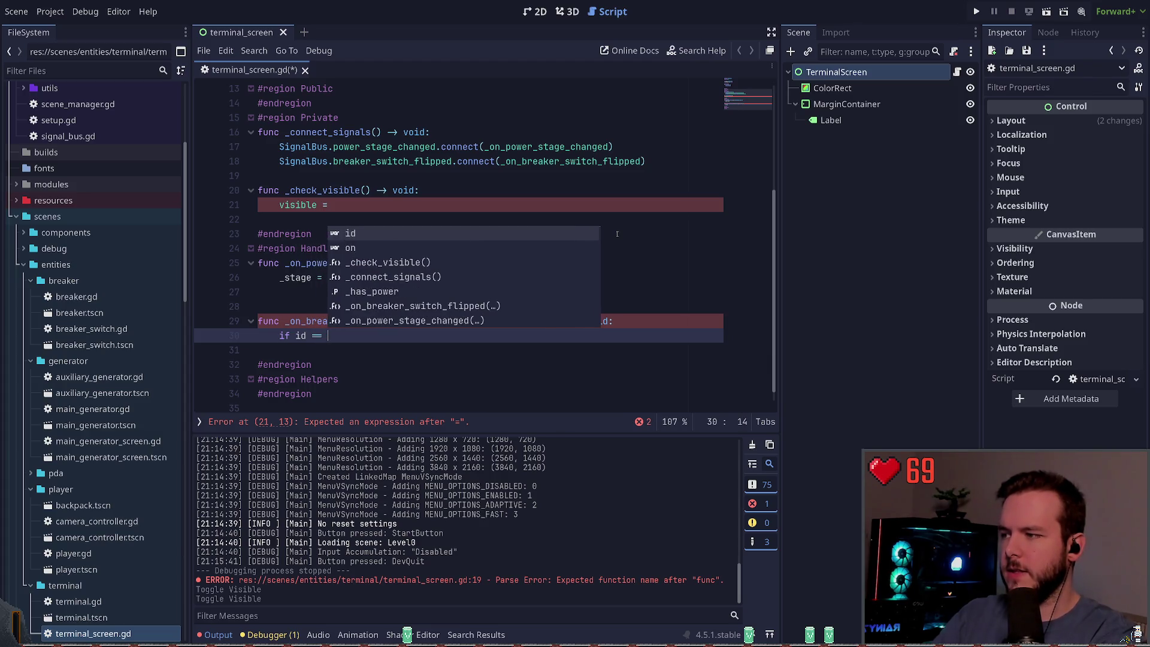
key(Escape)
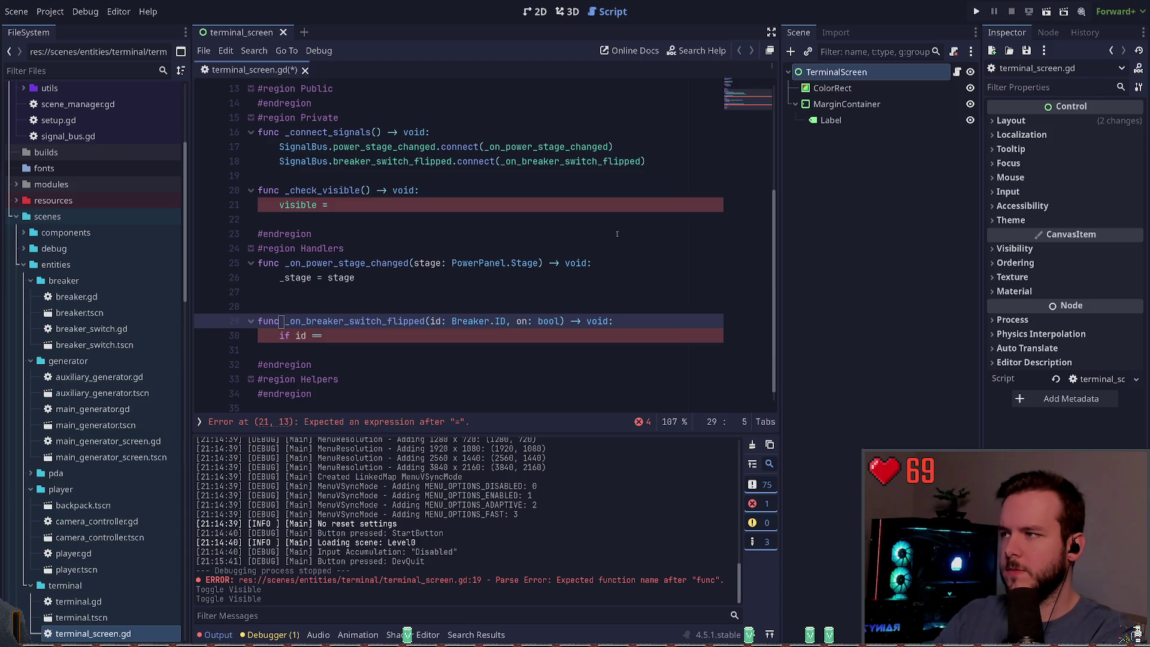
key(Up)
key(Up)
key(Up)
key(Up)
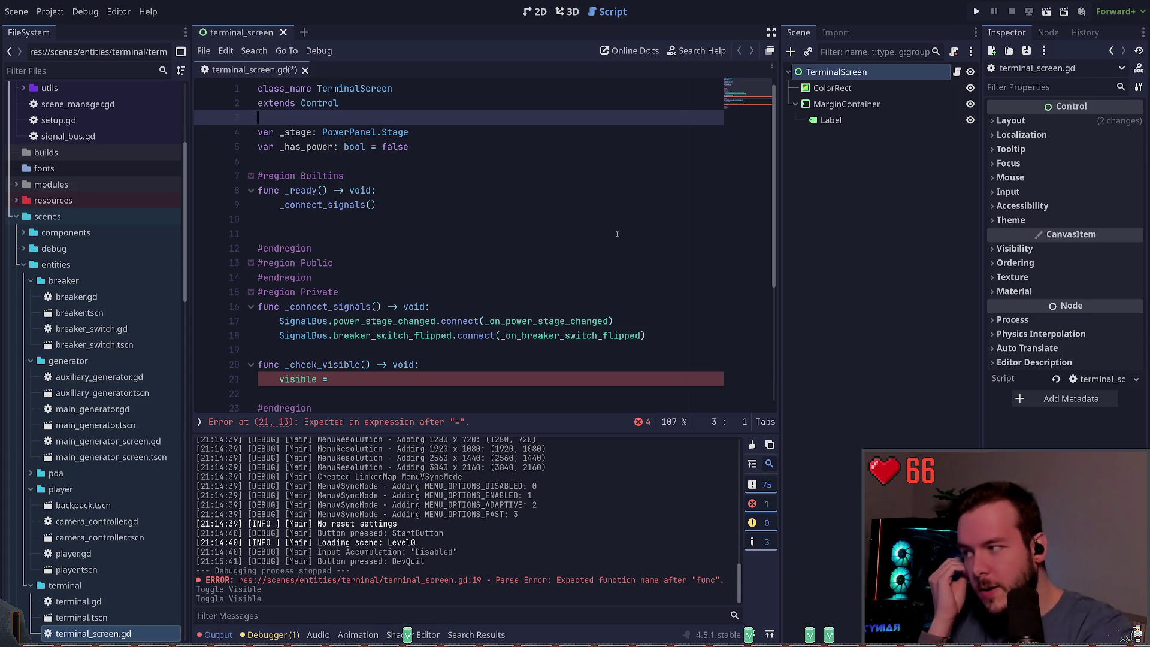
Open the terminal scene and return to the terminal screen script's breaker check
scroll(616, 233, down, 2)
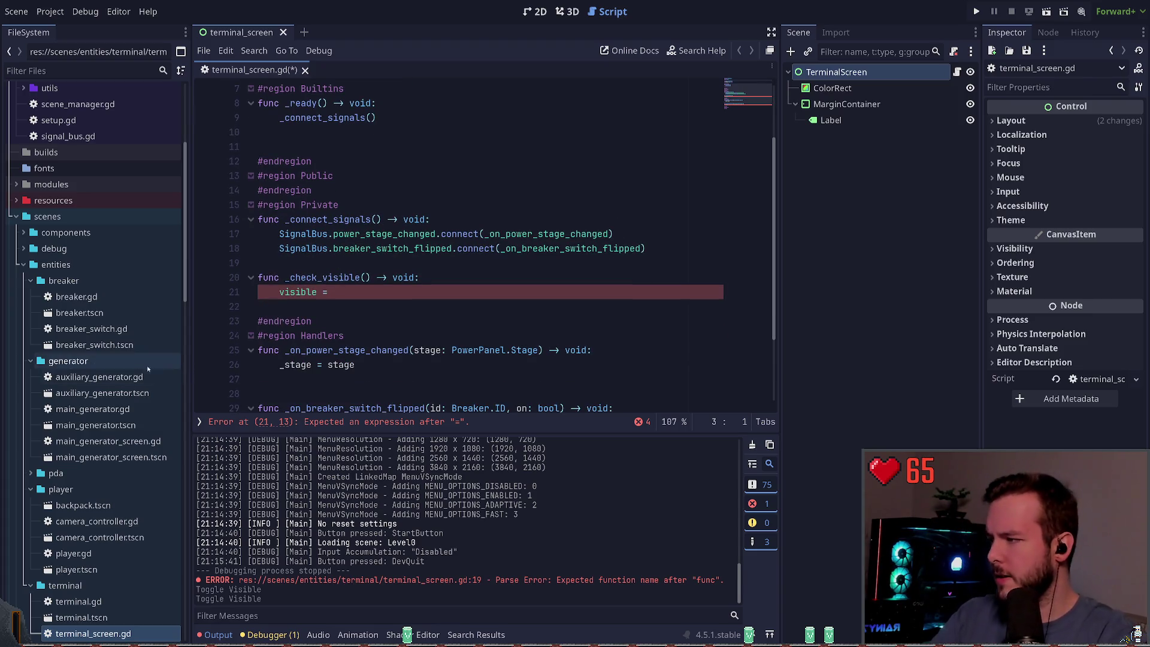
scroll(117, 356, down, 3)
double_click(82, 478)
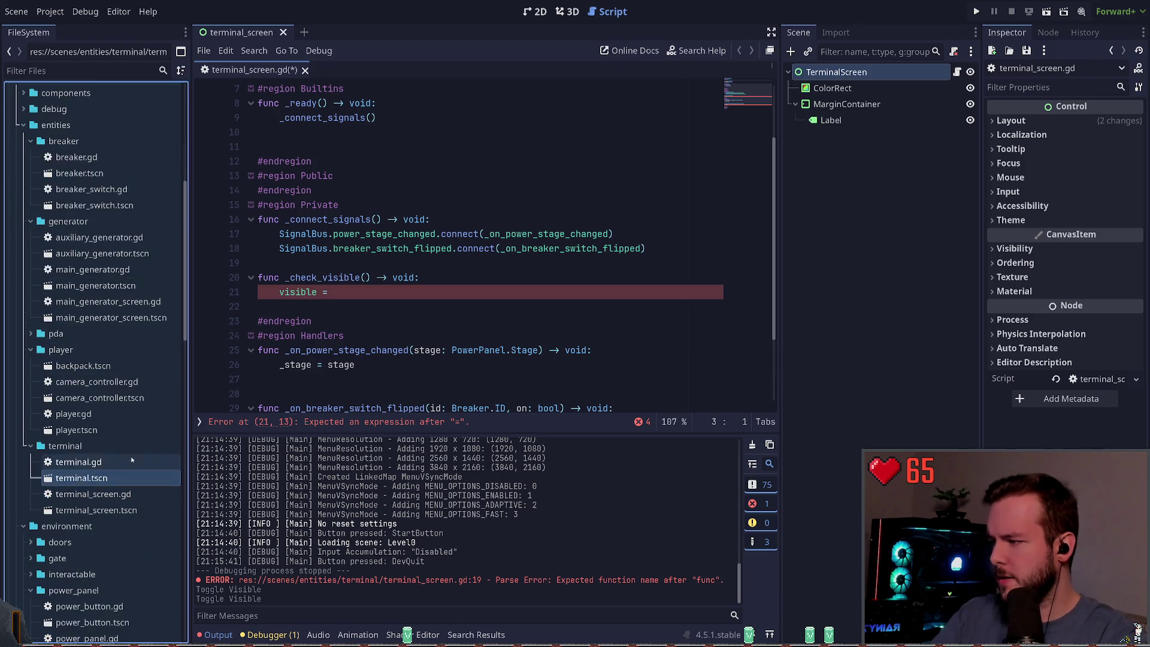
double_click(78, 462)
key(ctrl+shift+period)
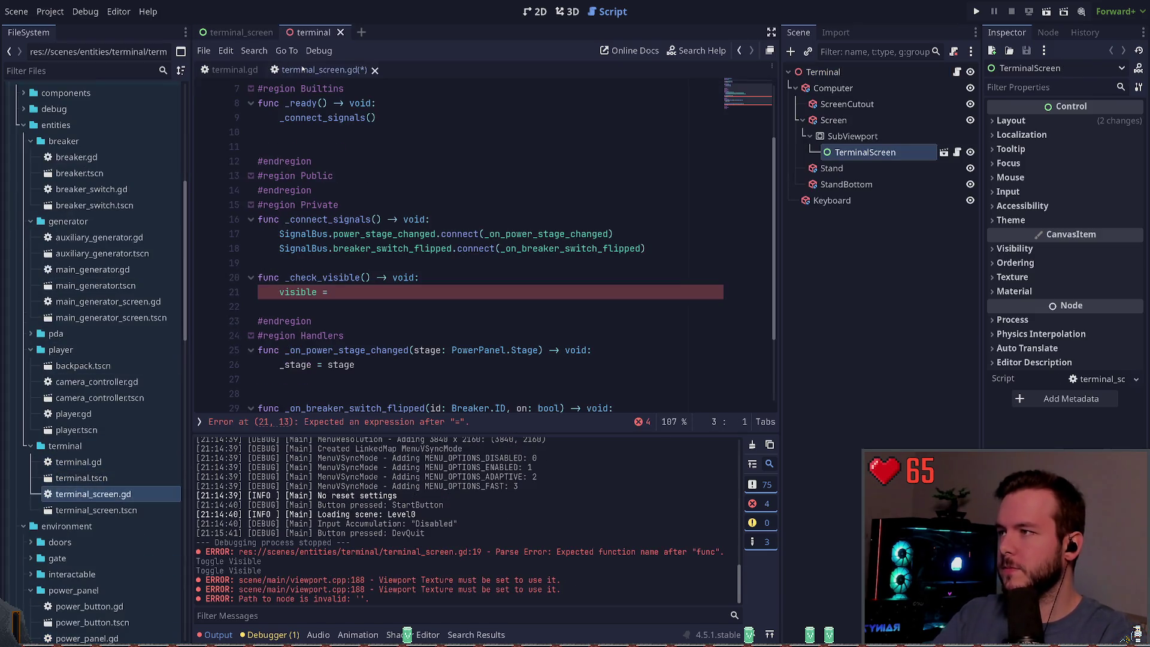
scroll(379, 325, down, 3)
scroll(365, 330, up, 1)
click(367, 329)
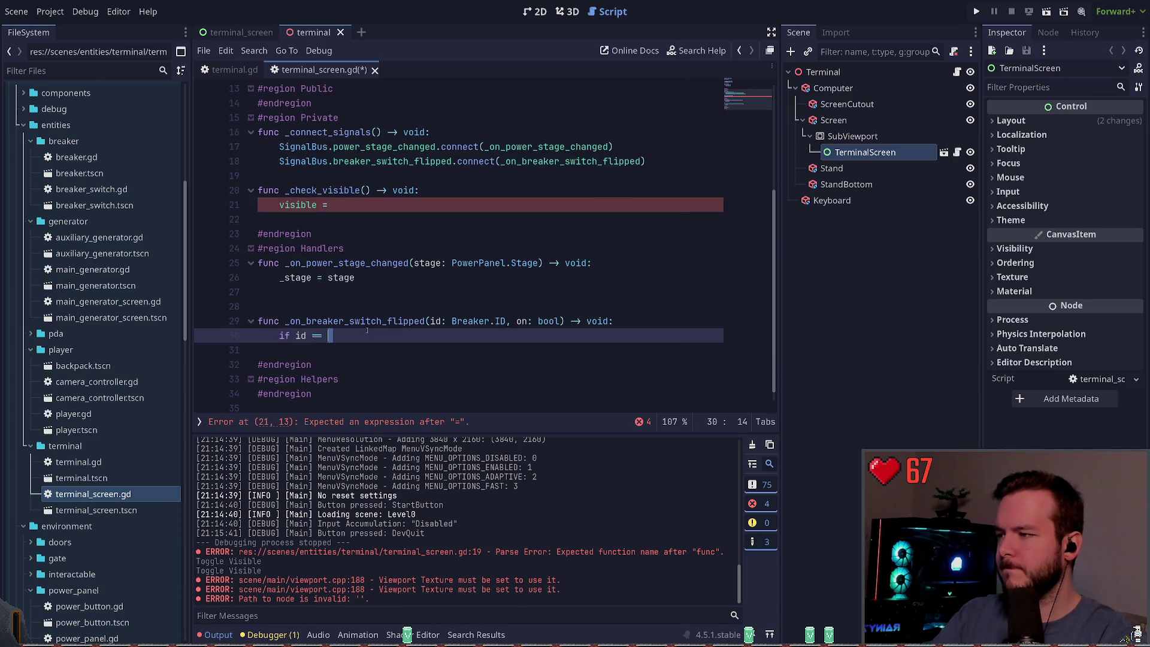
scroll(380, 339, up, 4)
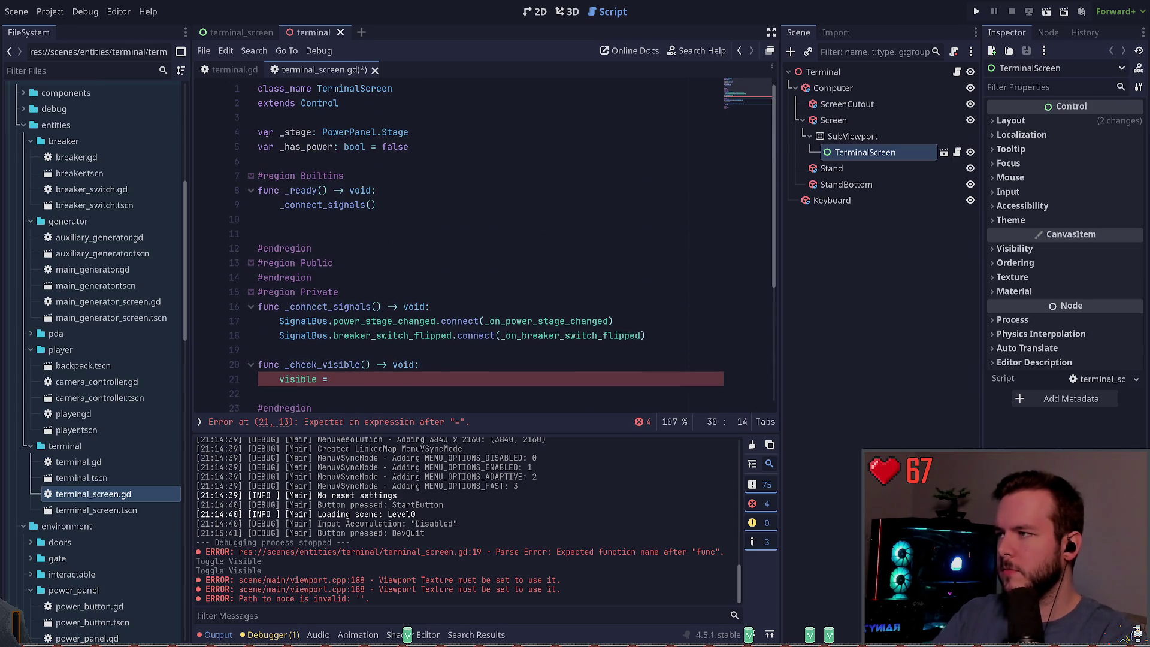
Select terminal_screen.gd's code from the extends line to the end
shift+click(260, 132)
key(ctrl+shift+comma)
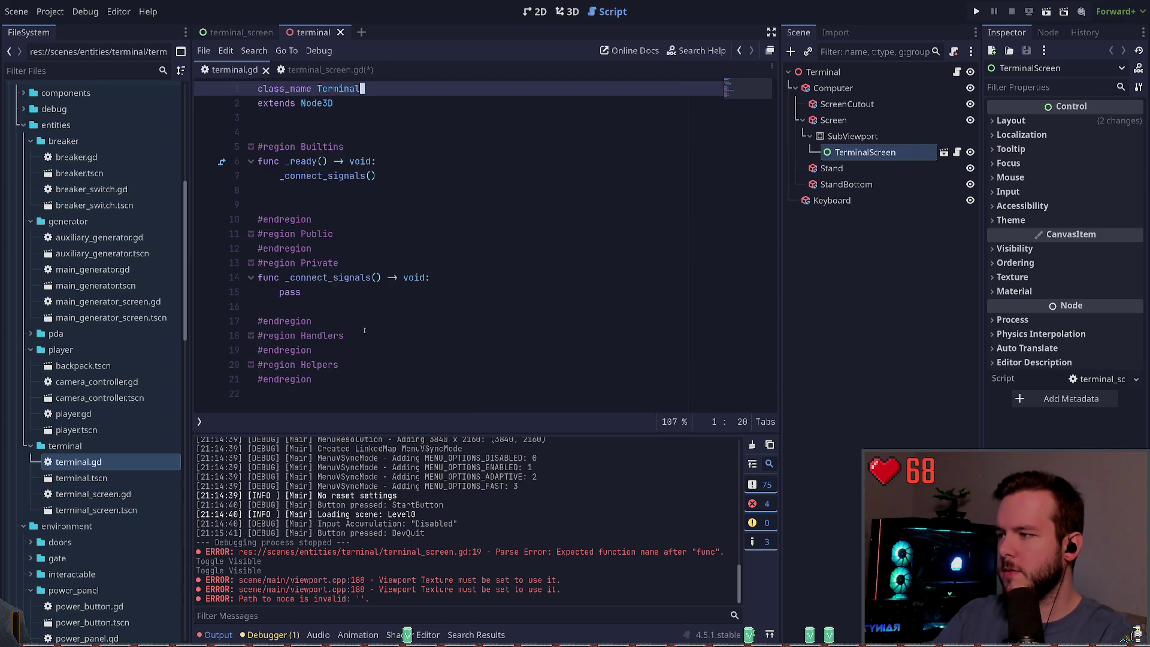
click(324, 70)
shift+click(258, 88)
click(257, 103)
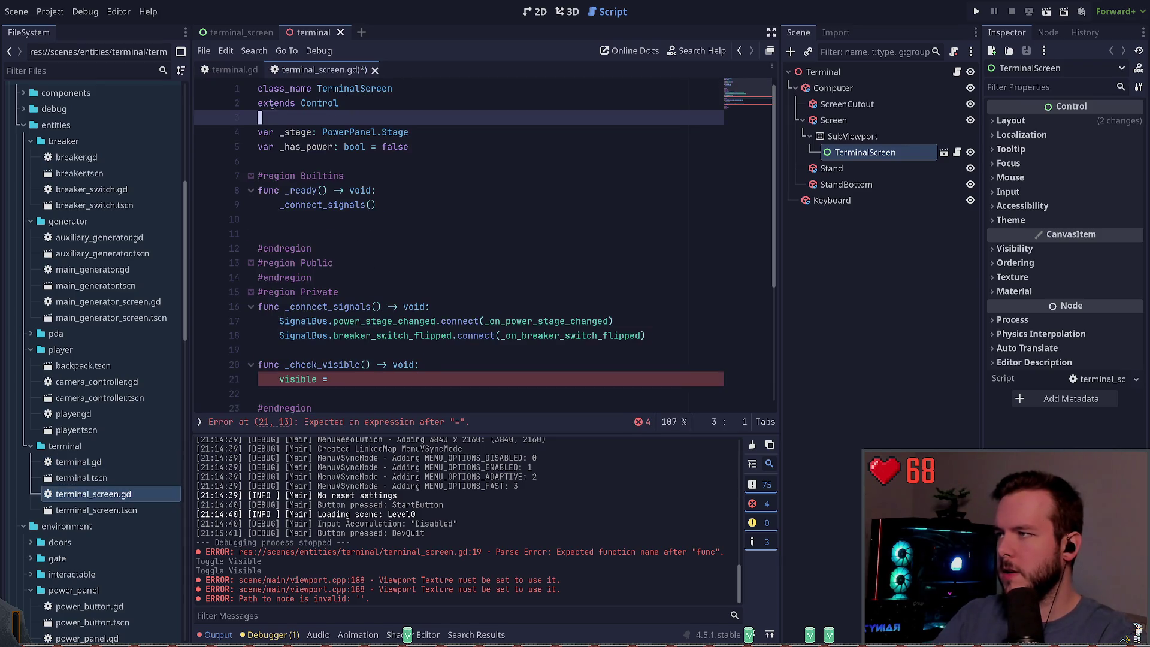
shift+click(271, 106)
key(ctrl+shift+End)
Paste the screen code into terminal.gd and change its base type from Control to Node3D
click(234, 69)
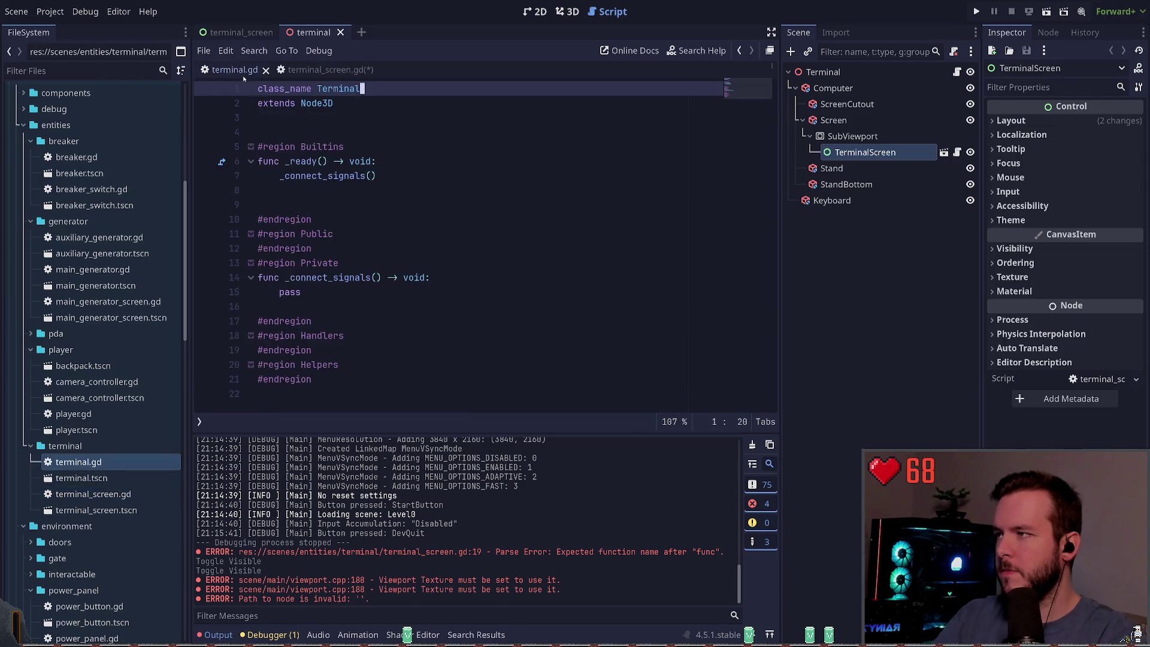
mouse_move(260, 103)
mouse_down()
mouse_move(264, 323)
mouse_move(299, 107)
mouse_move(367, 242)
mouse_move(311, 389)
mouse_up()
key(ctrl+v)
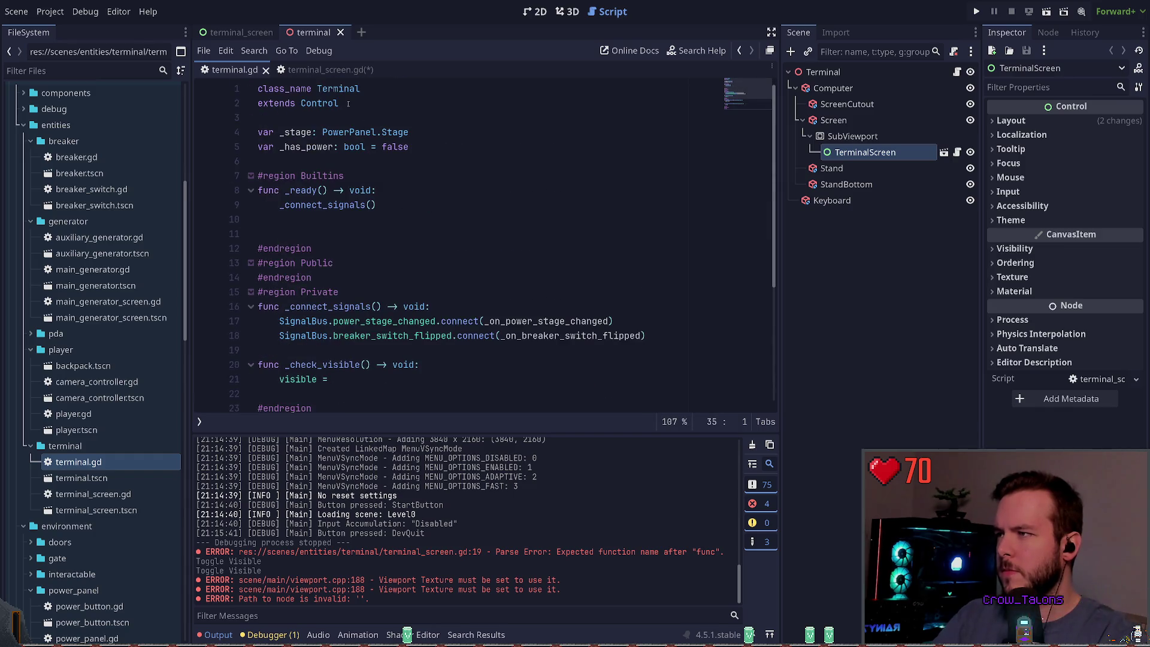
click(349, 102)
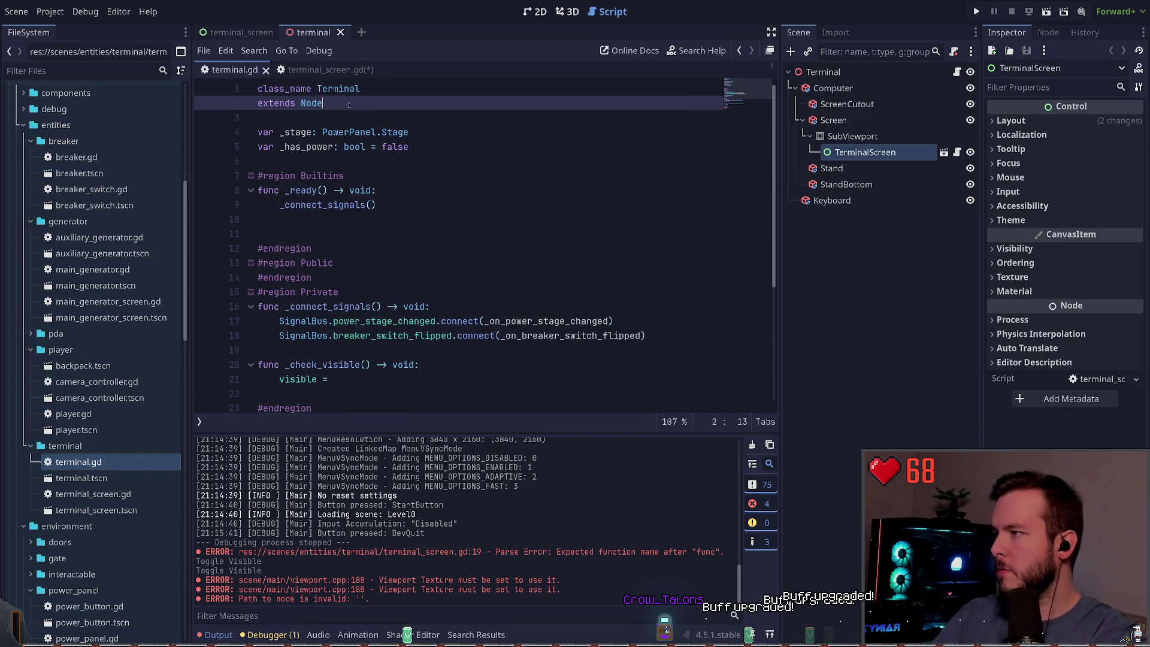
key(BackSpace)
key(BackSpace)
key(BackSpace)
text(Node3D)
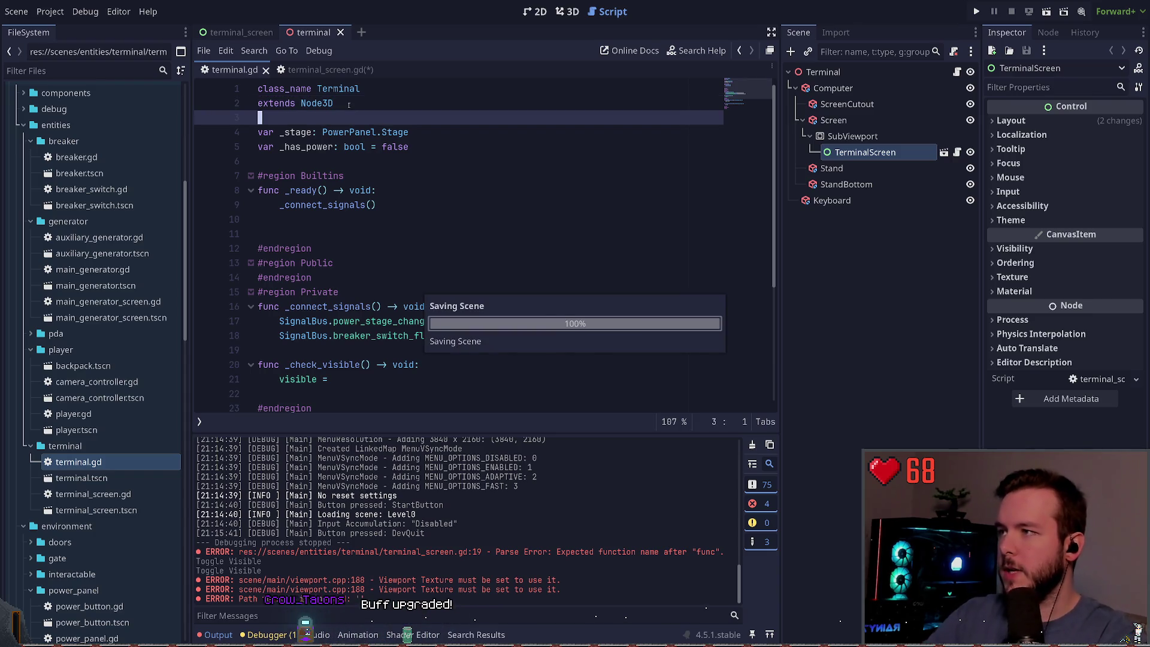
click(321, 70)
Strip the signal connections from terminal_screen.gd, leaving pass in _connect_signals
key(ctrl+a)
click(411, 147)
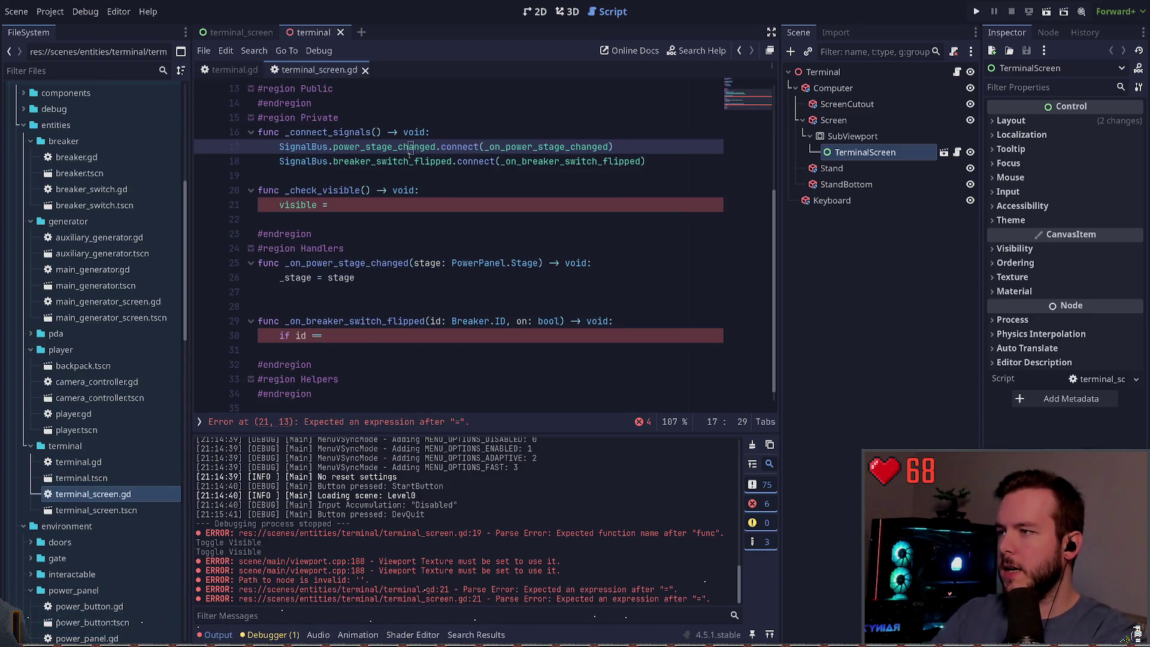
key(ctrl+shift+k)
key(ctrl+shift+k)
scroll(410, 150, up, 1)
key(Return)
text(pass)
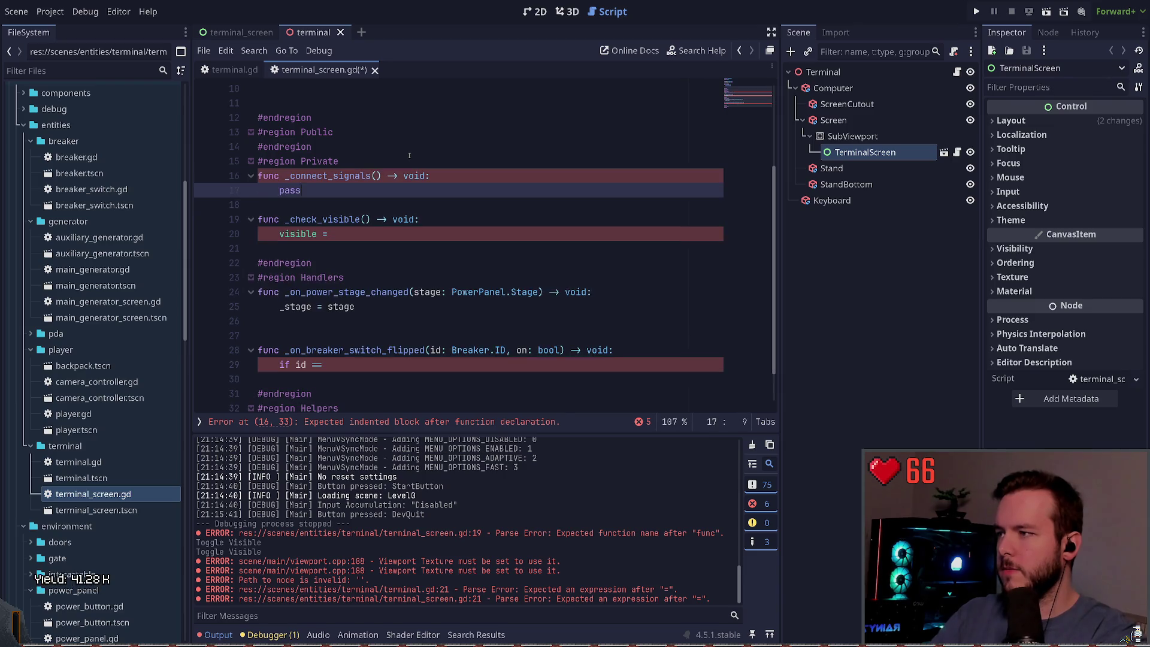
Delete _check_visible, the power stage handler and the _stage/_has_power vars, then save terminal_screen.gd
key(Down)
key(Down)
key(Down)
key(Home)
key(ctrl+shift+k)
key(Up)
key(ctrl+shift+k)
key(ctrl+shift+k)
key(Down)
key(Down)
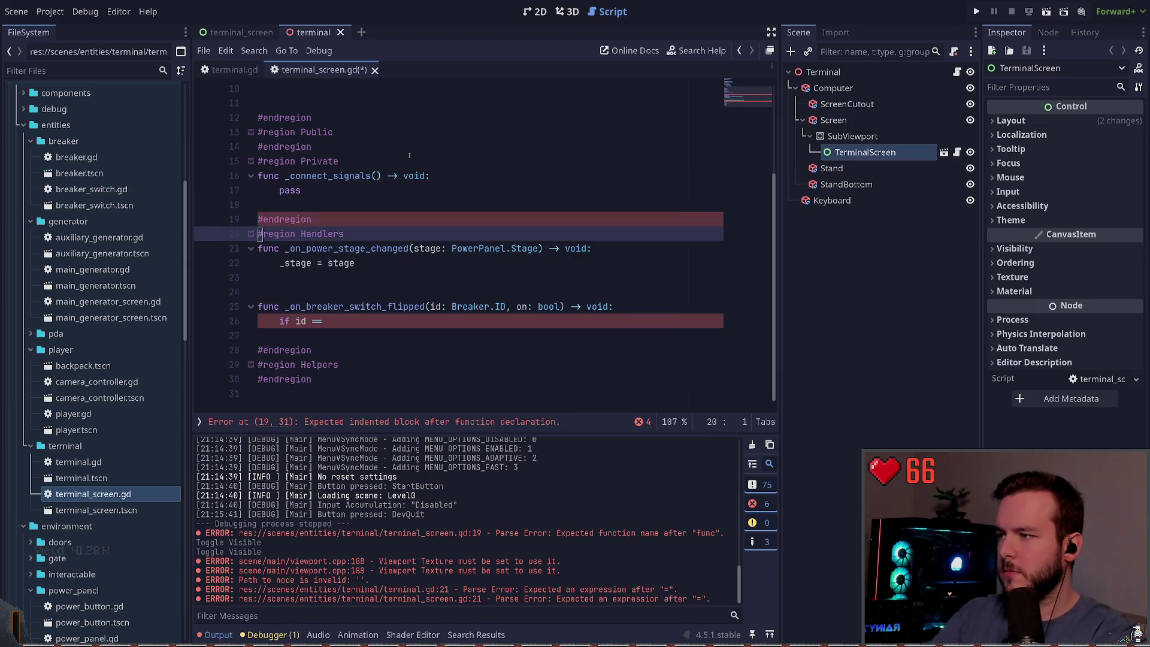
key(ctrl+shift+k)
key(ctrl+shift+k)
key(ctrl+shift+k)
key(ctrl+shift+k)
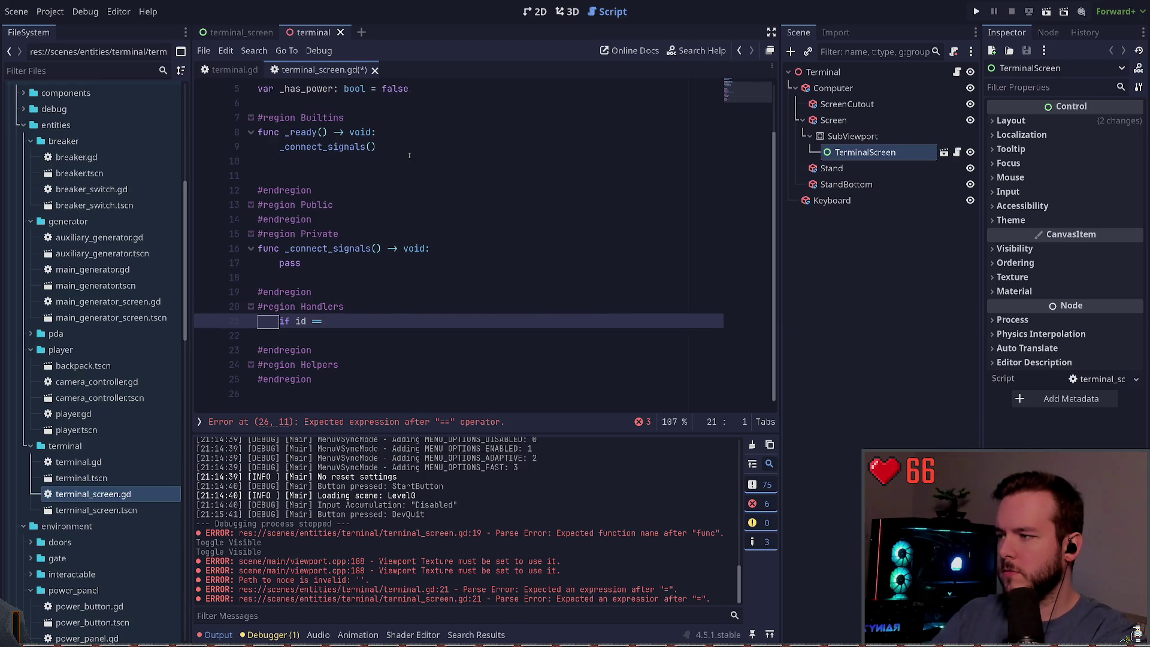
key(Up)
key(Up)
key(Up)
key(shift+Down)
key(shift+Down)
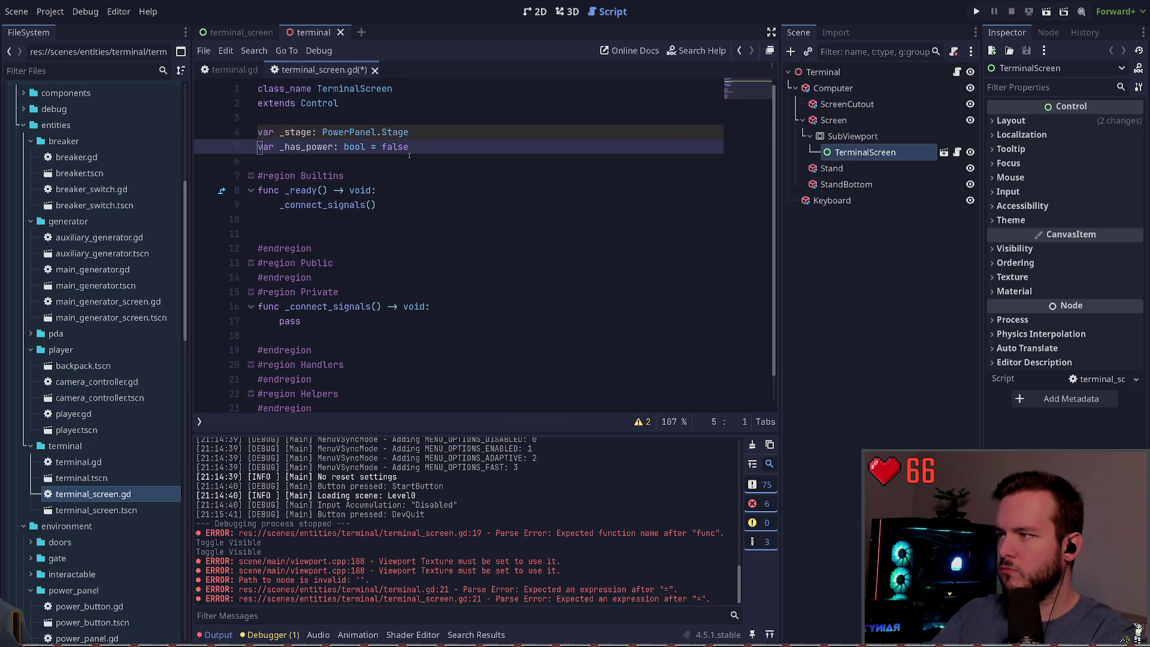
key(Delete)
key(ctrl+s)
Begin the screen.visible assignment in terminal.gd's _check_visible
click(348, 199)
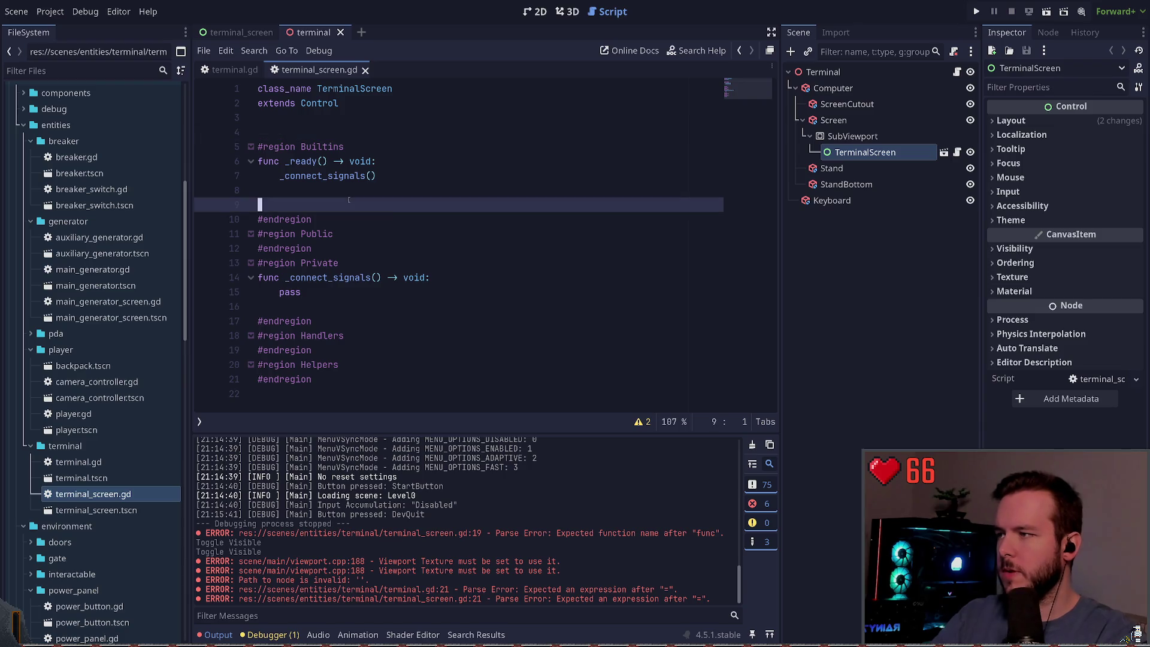
key(alt+Left)
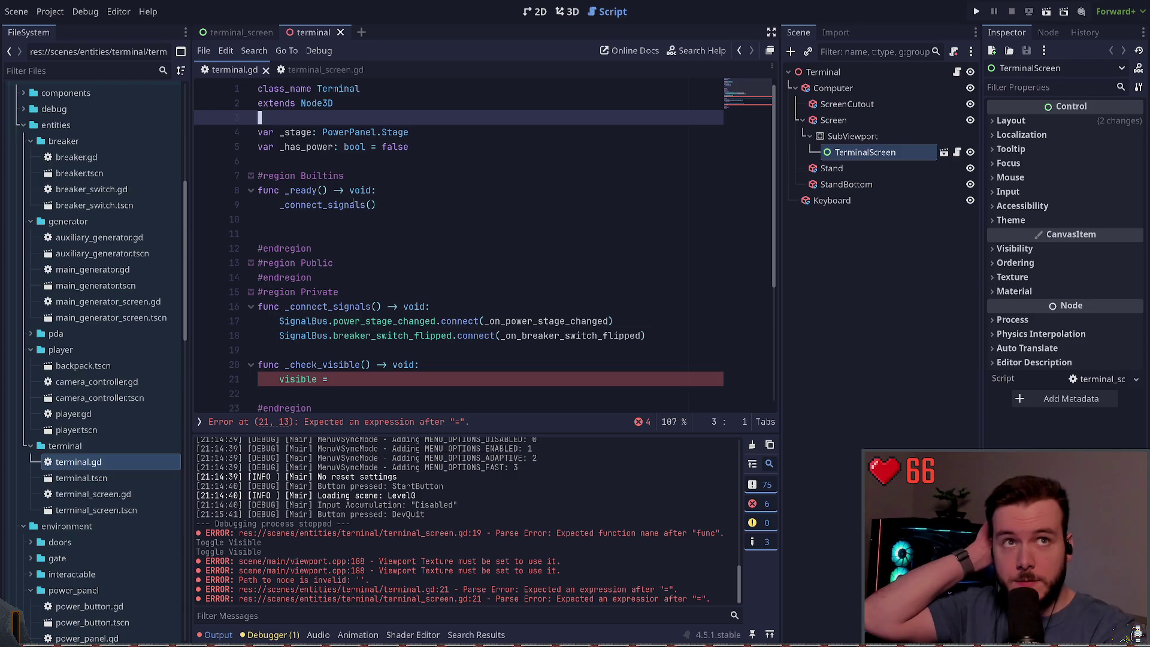
click(413, 364)
key(Down)
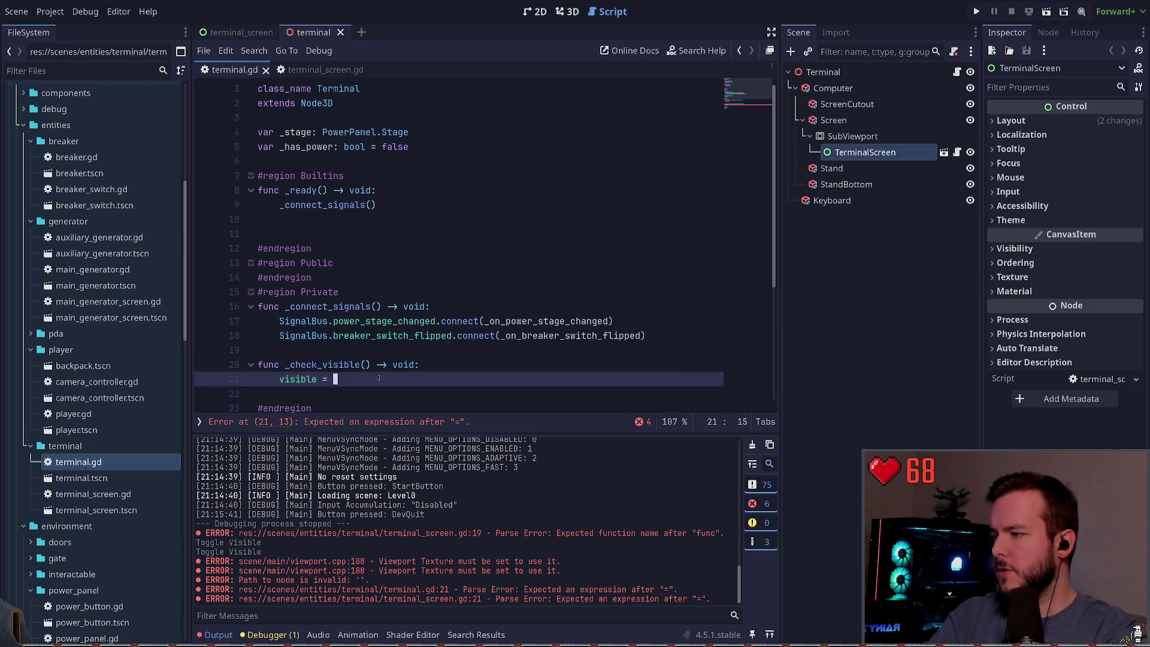
scroll(413, 342, down, 4)
scroll(414, 342, up, 1)
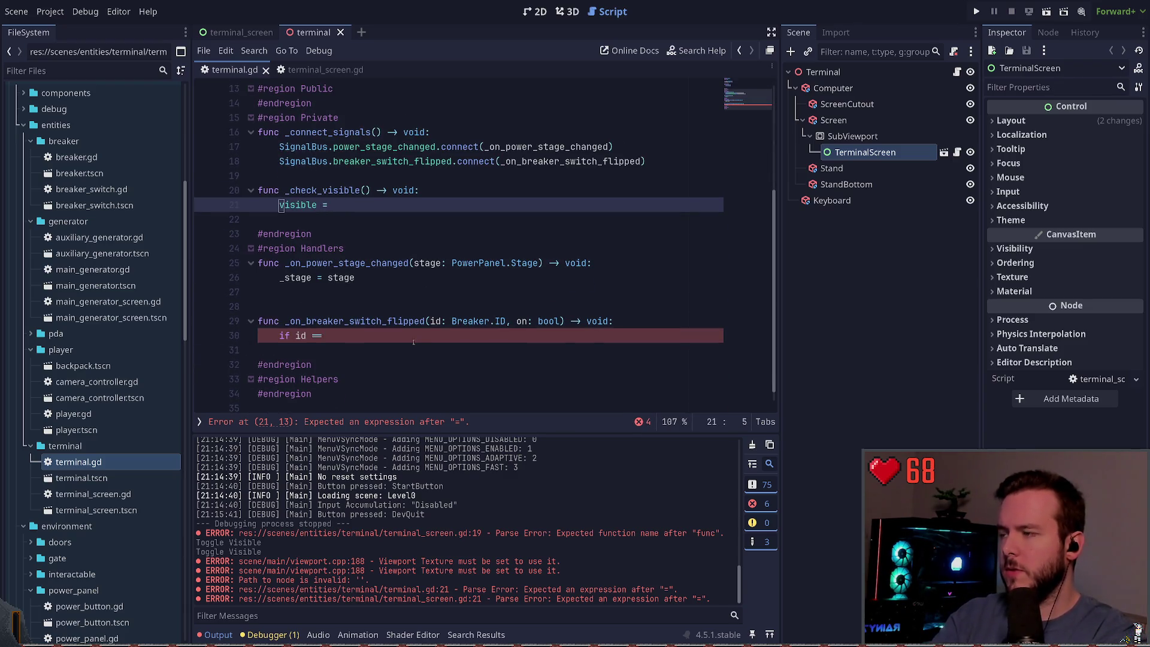
text(ene.)
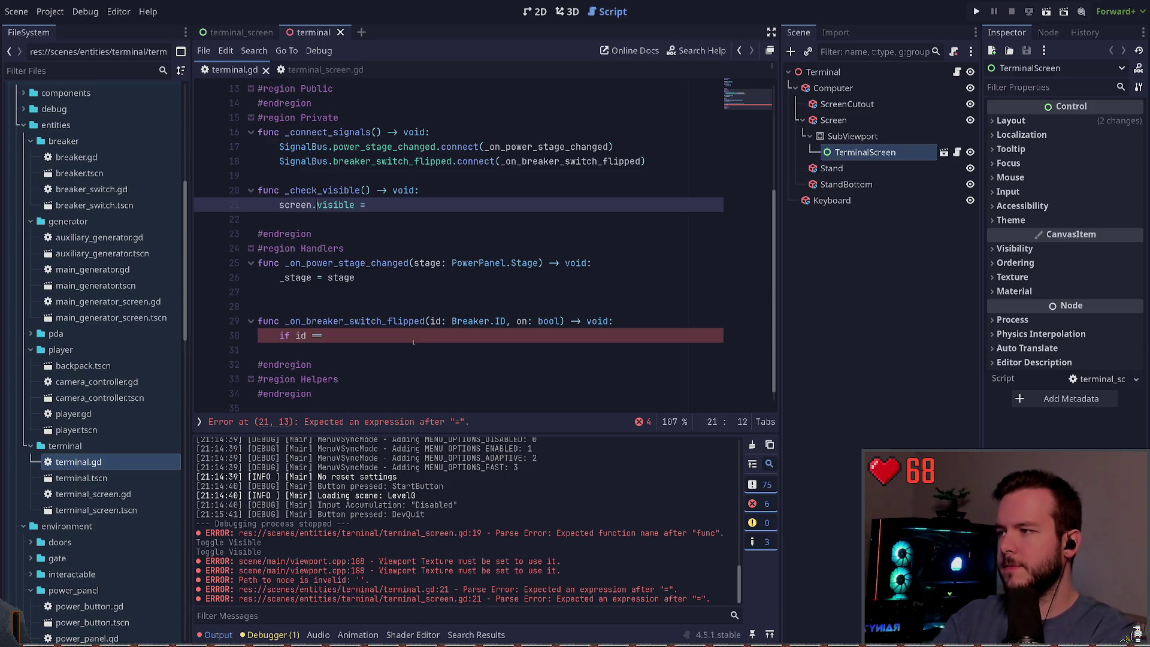
key(ctrl+z)
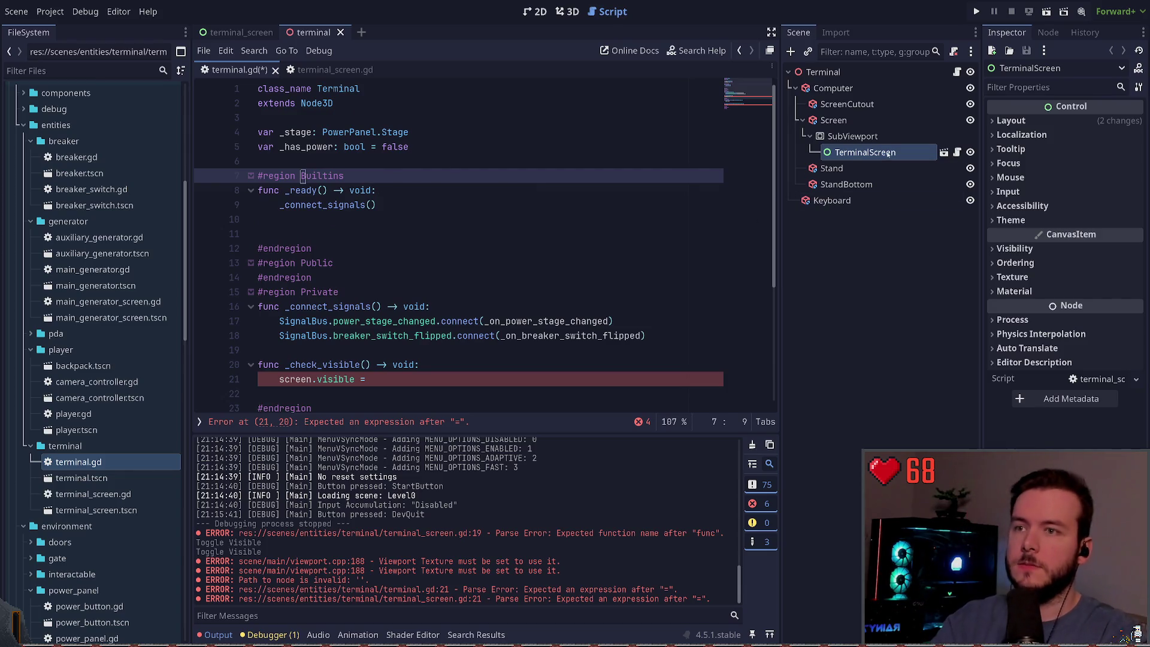
mouse_move(863, 153)
mouse_down()
mouse_move(365, 172)
mouse_move(476, 182)
mouse_up()
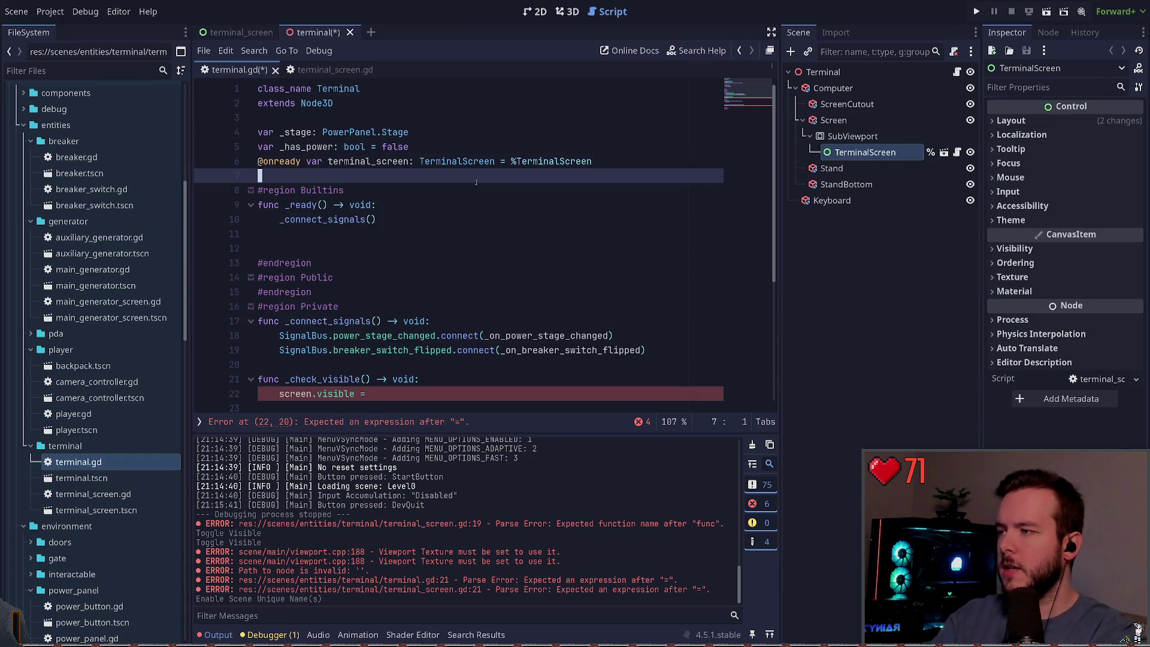
key(Up)
key(Up)
key(End)
key(Return)
key(Down)
key(ctrl+Right)
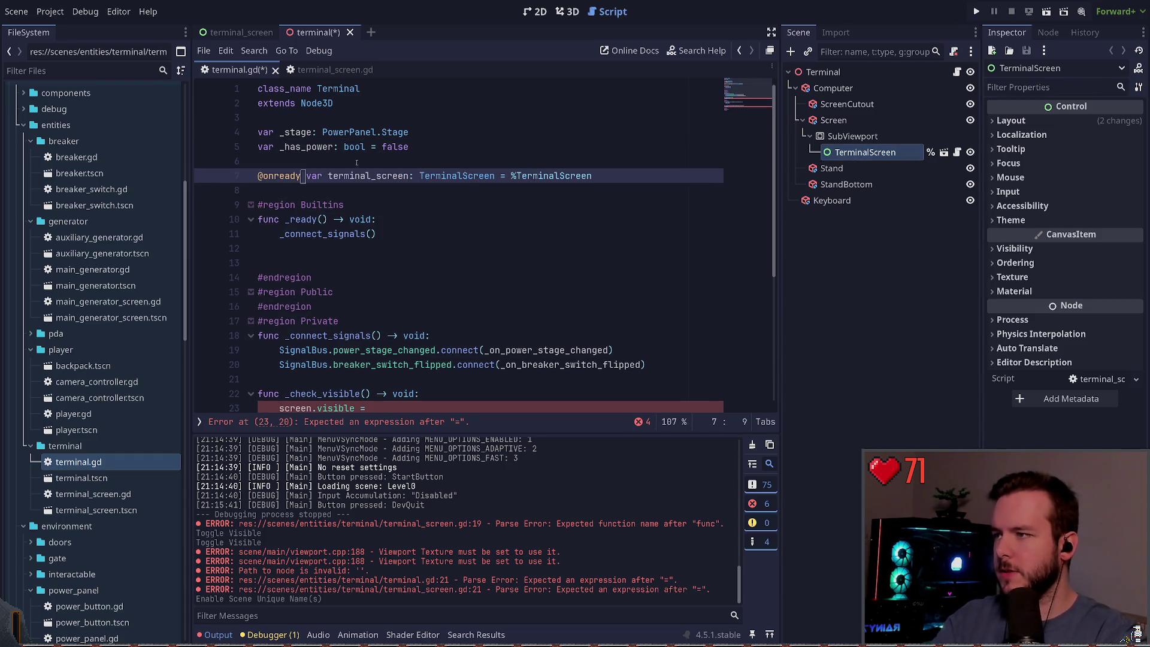
key(Delete)
key(Delete)
key(Delete)
key(ctrl+s)
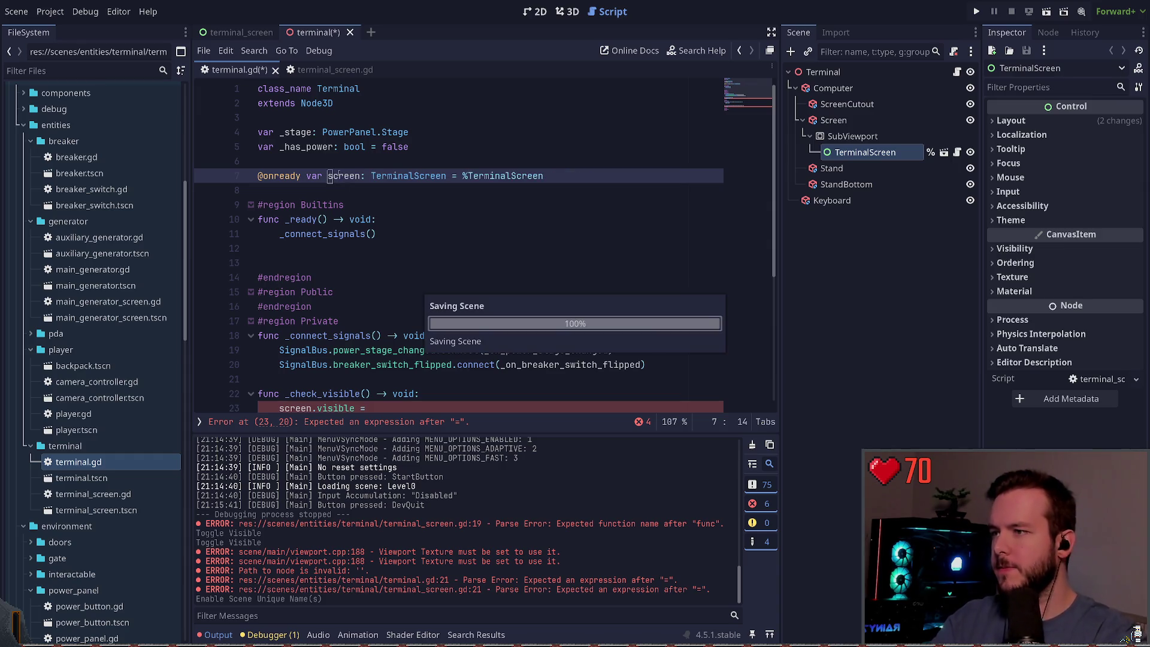
key(ctrl+shift+Right)
scroll(352, 185, down, 4)
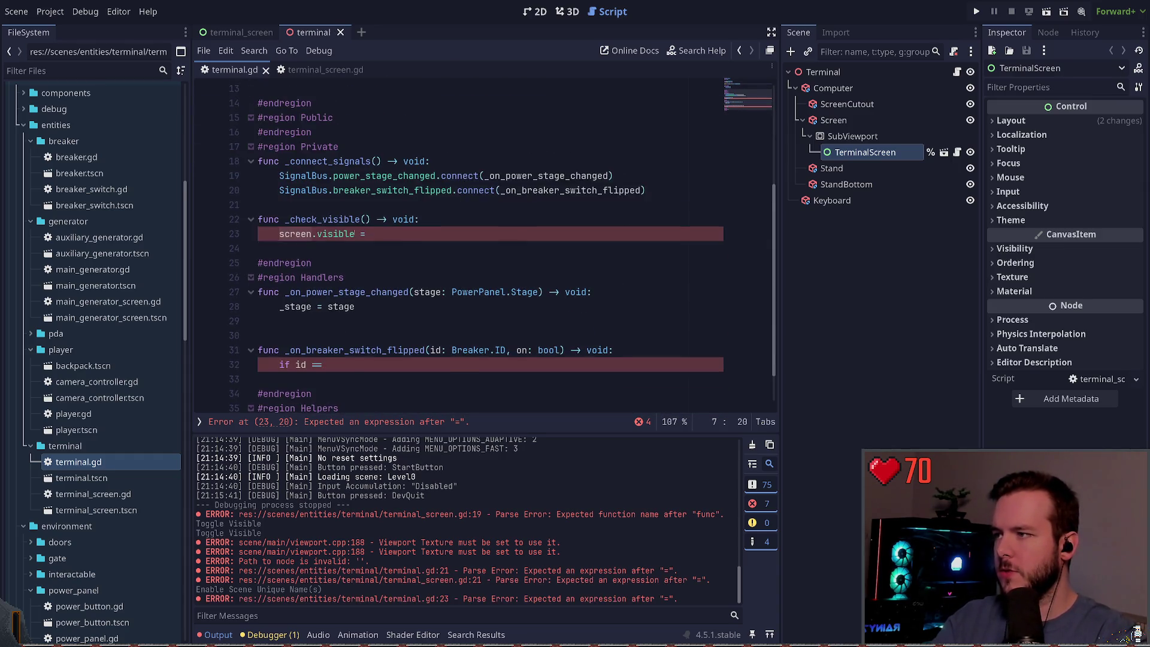
Start the screen.visible line with the _has_power condition
click(415, 239)
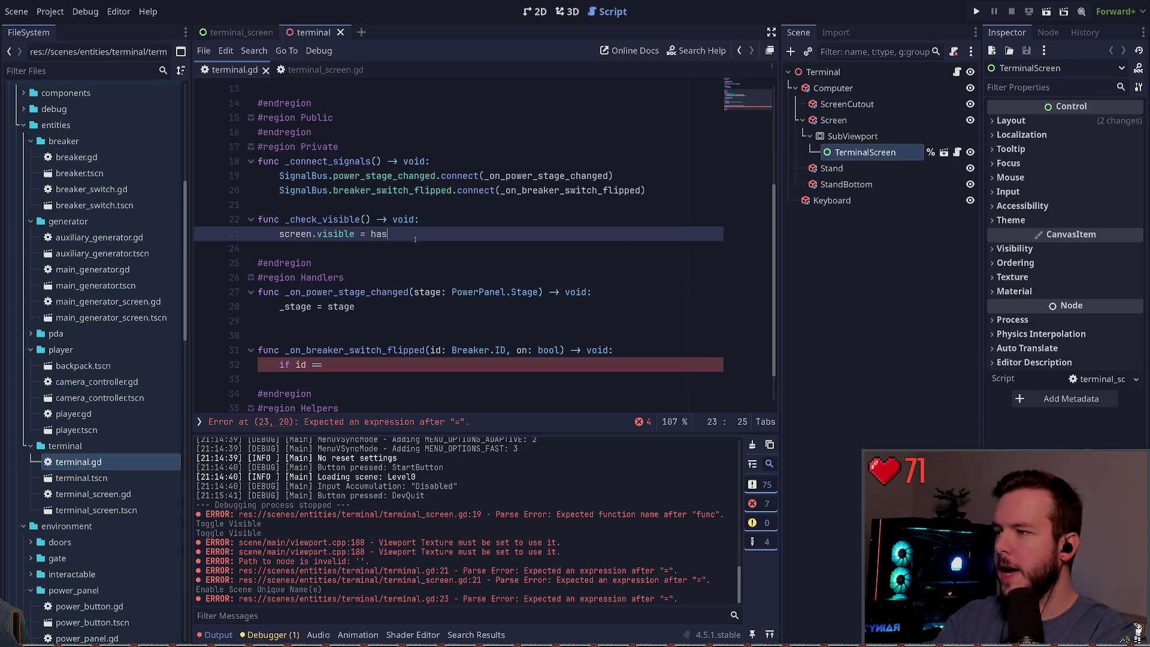
text(_node()
key(BackSpace)
key(BackSpace)
key(BackSpace)
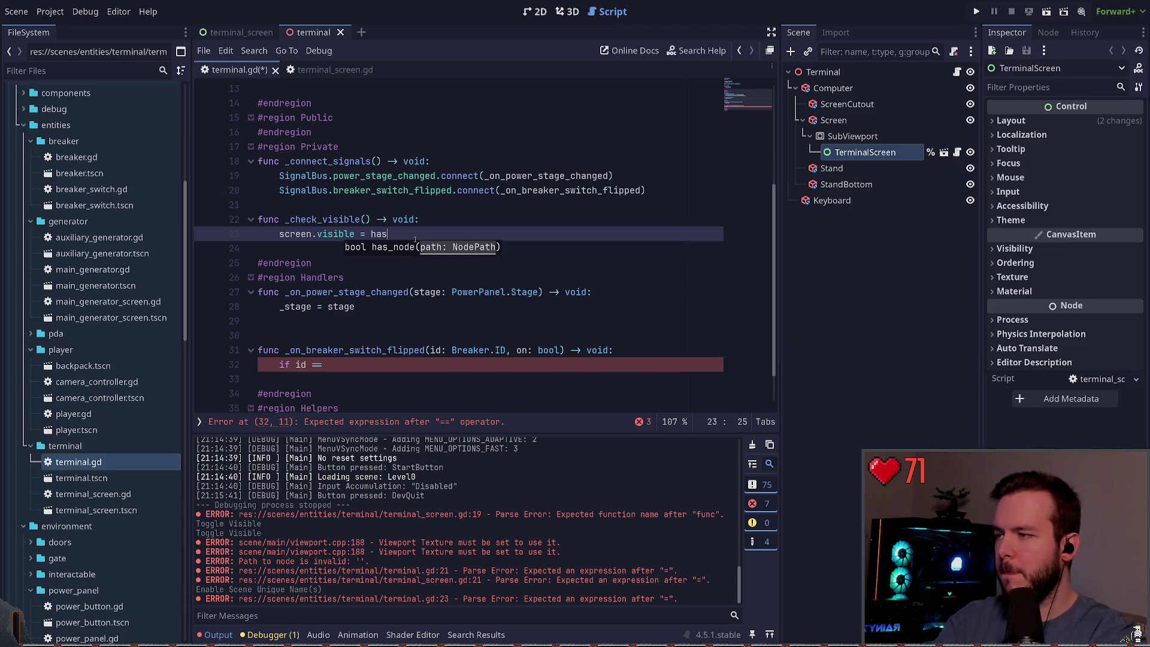
text(has_power)
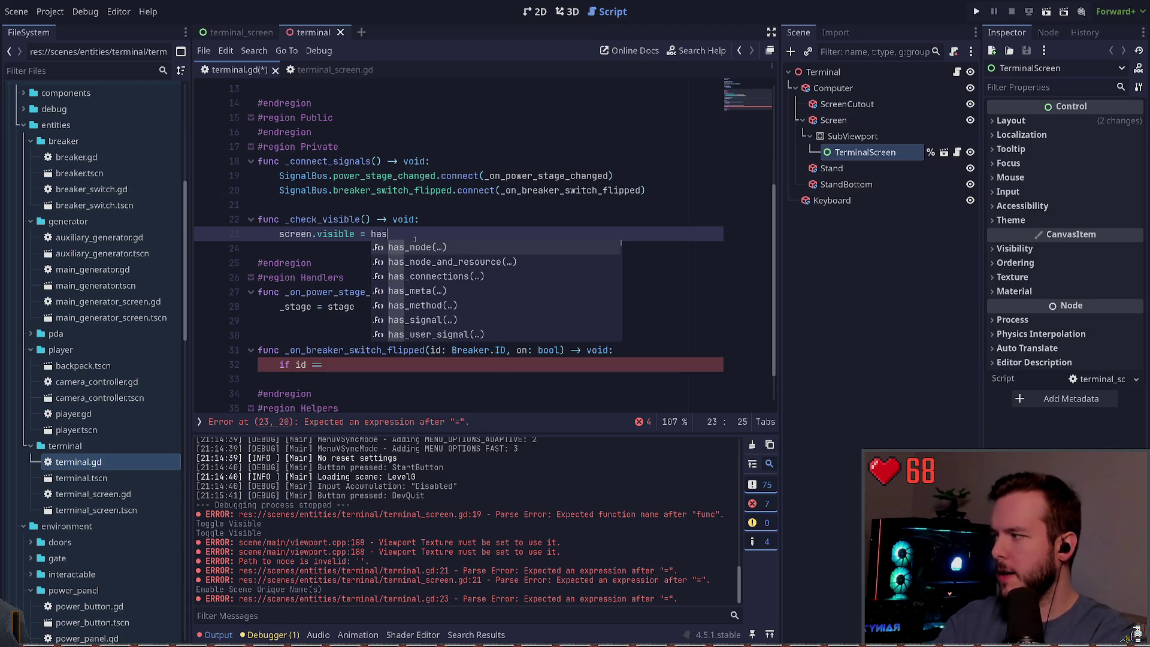
key(Return)
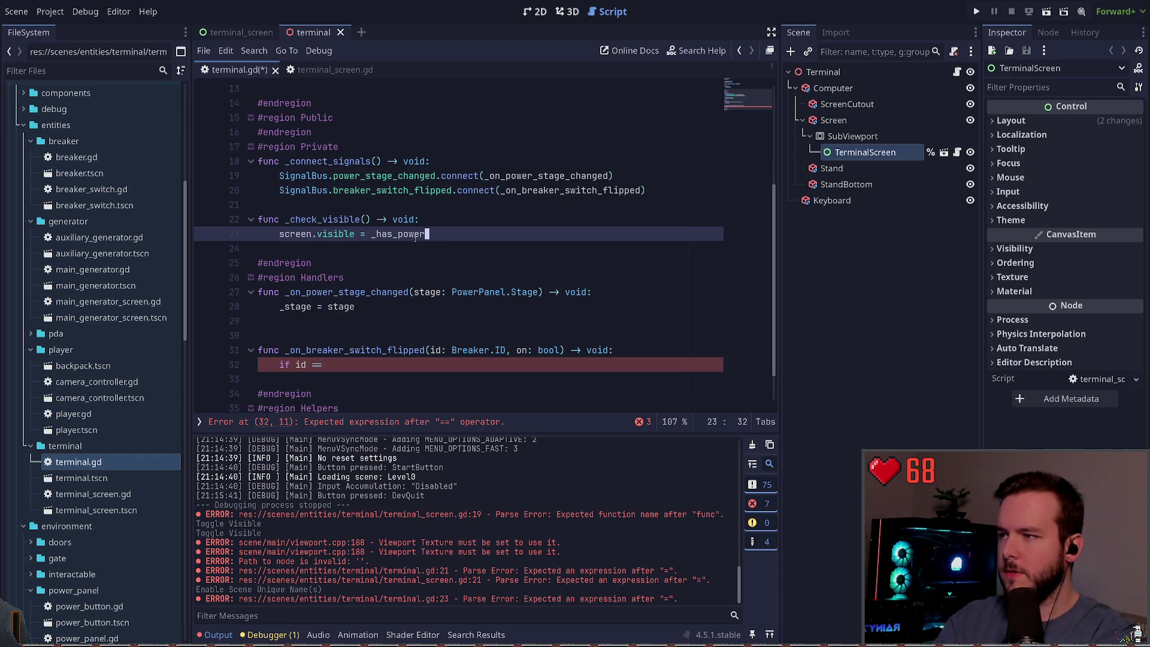
scroll(379, 257, up, 4)
scroll(423, 253, down, 4)
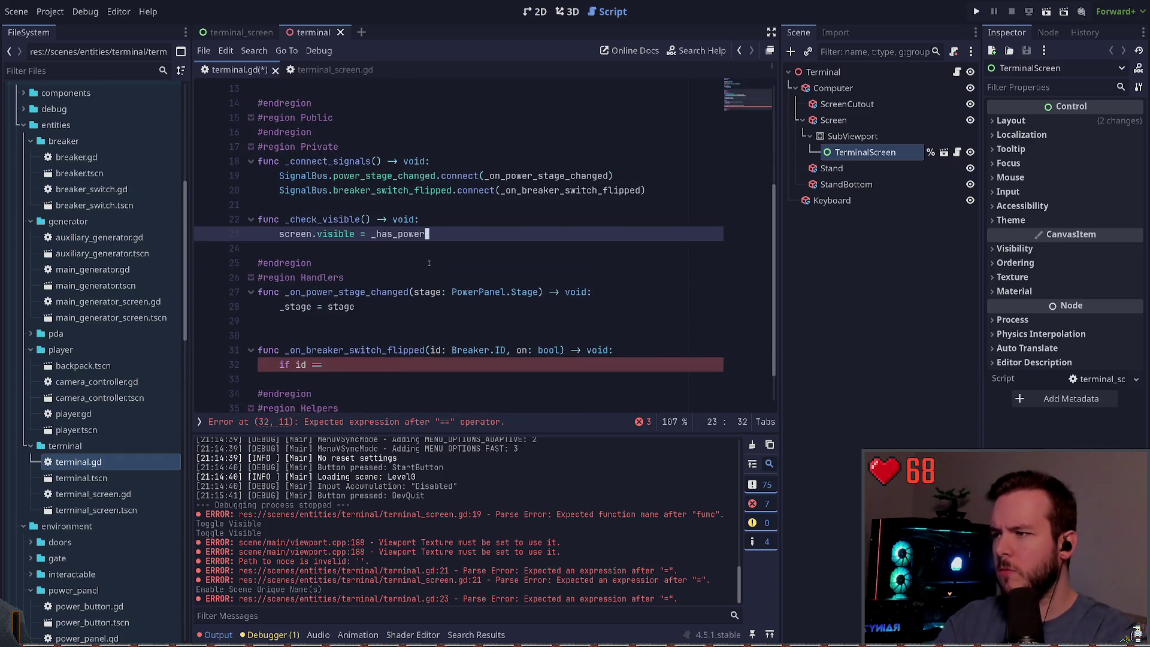
key(ctrl+Left)
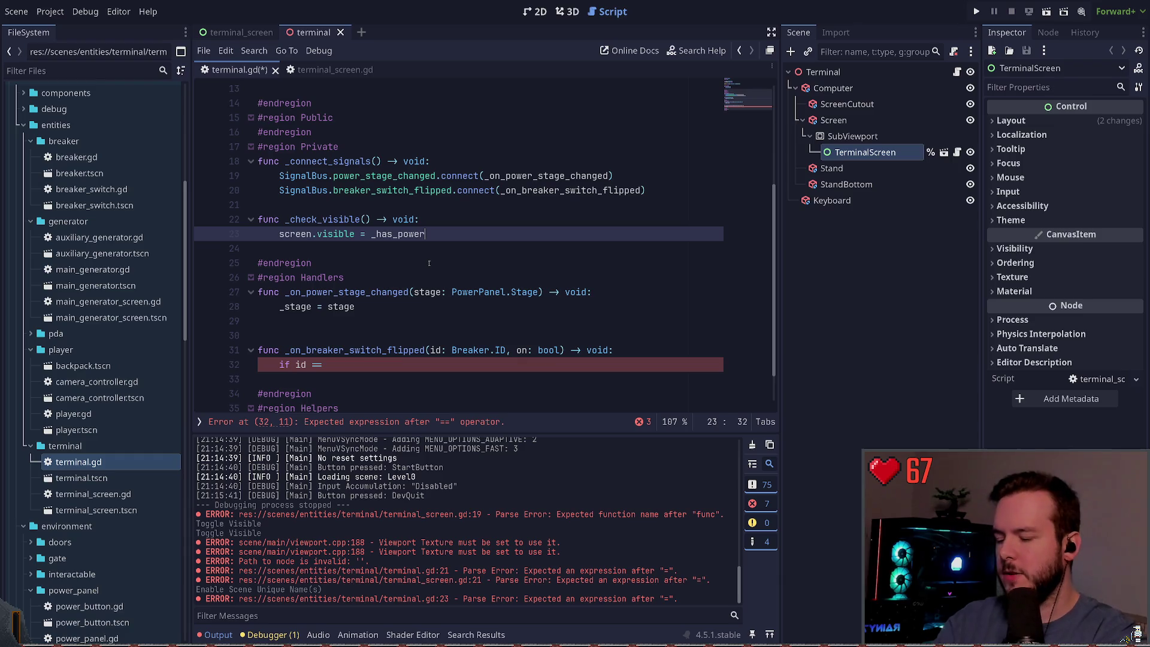
Complete it as _has_power and _stage != PowerPanel.Stage.OFF, then save
text(stage)
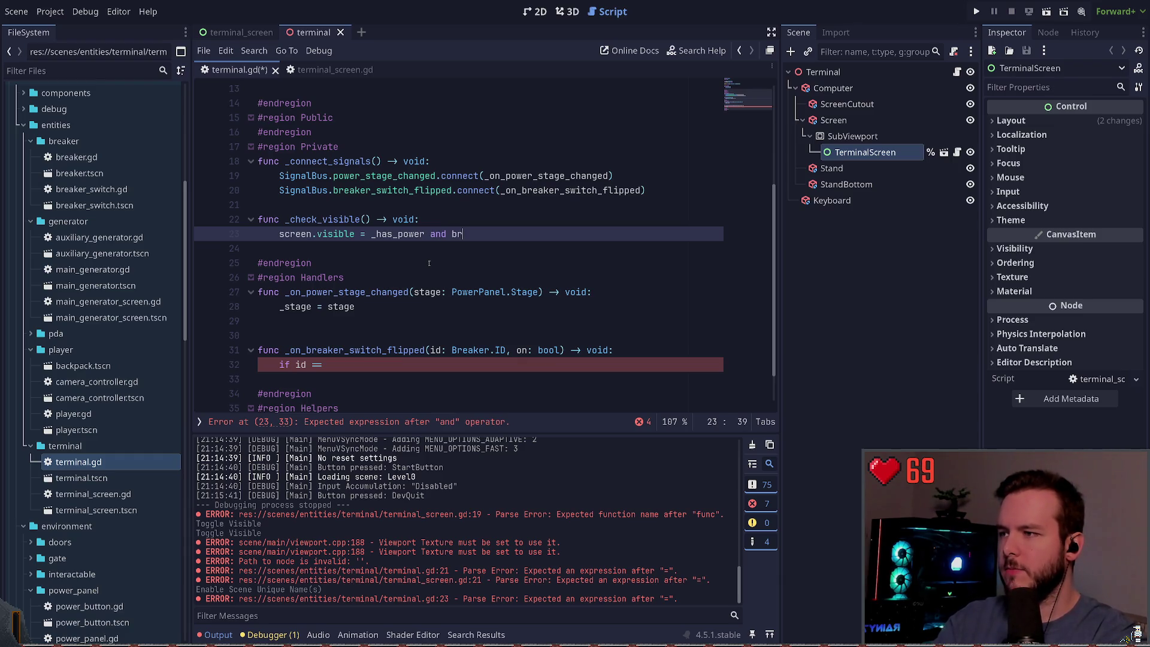
key(BackSpace)
key(BackSpace)
key(BackSpace)
text(_sta)
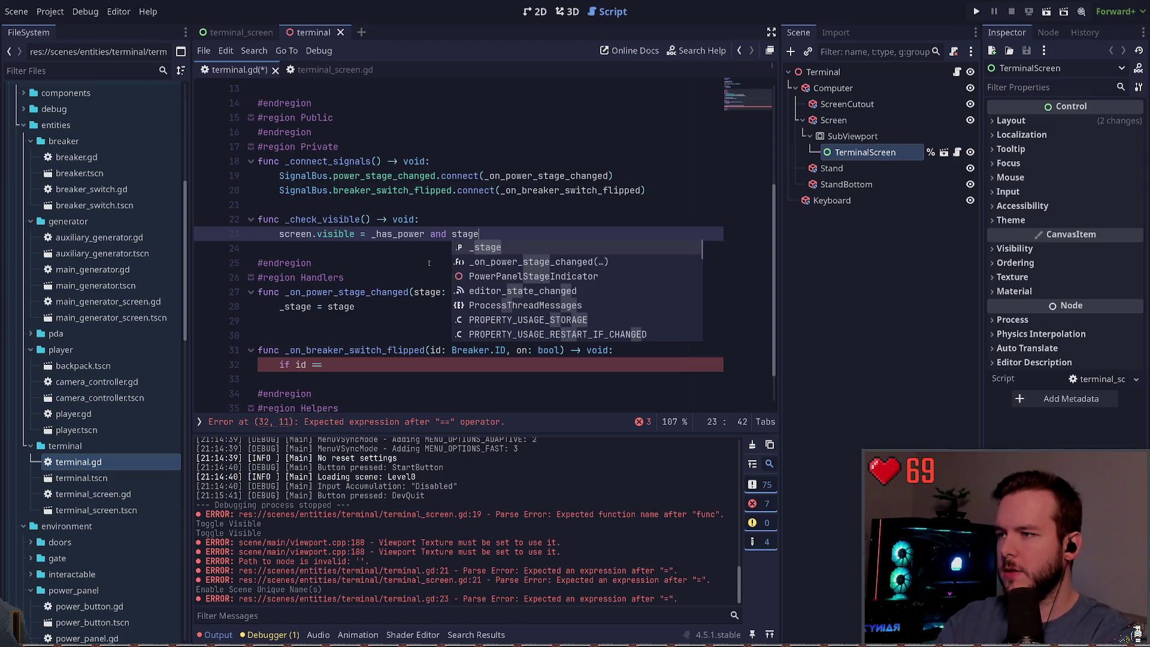
text(ge != )
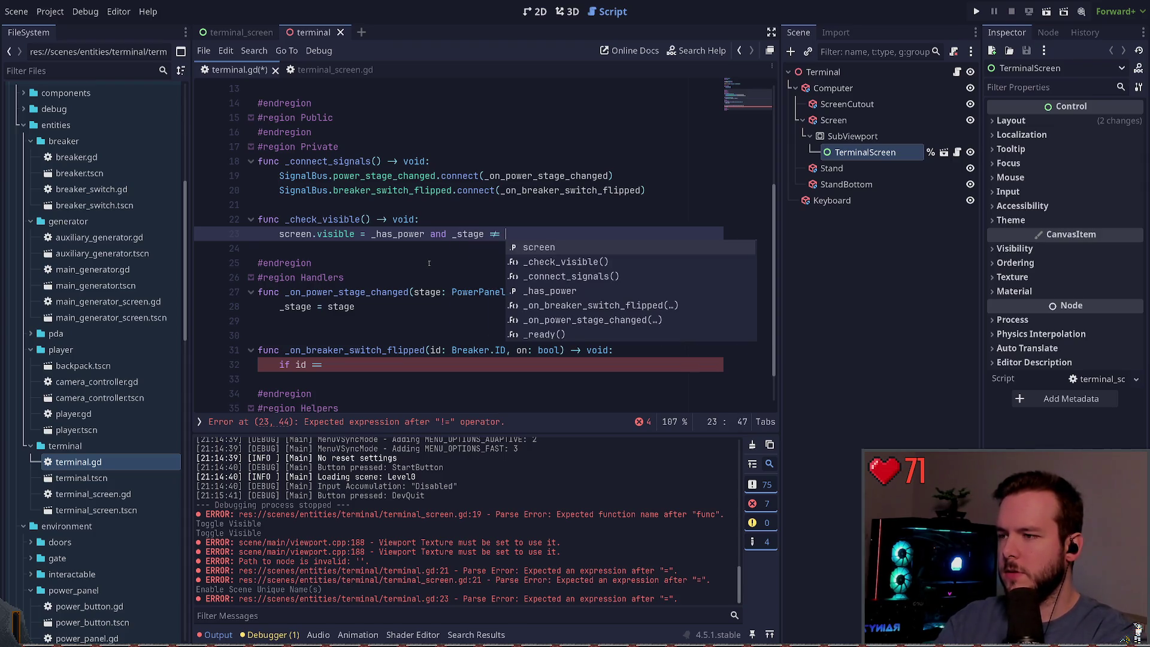
text(Power)
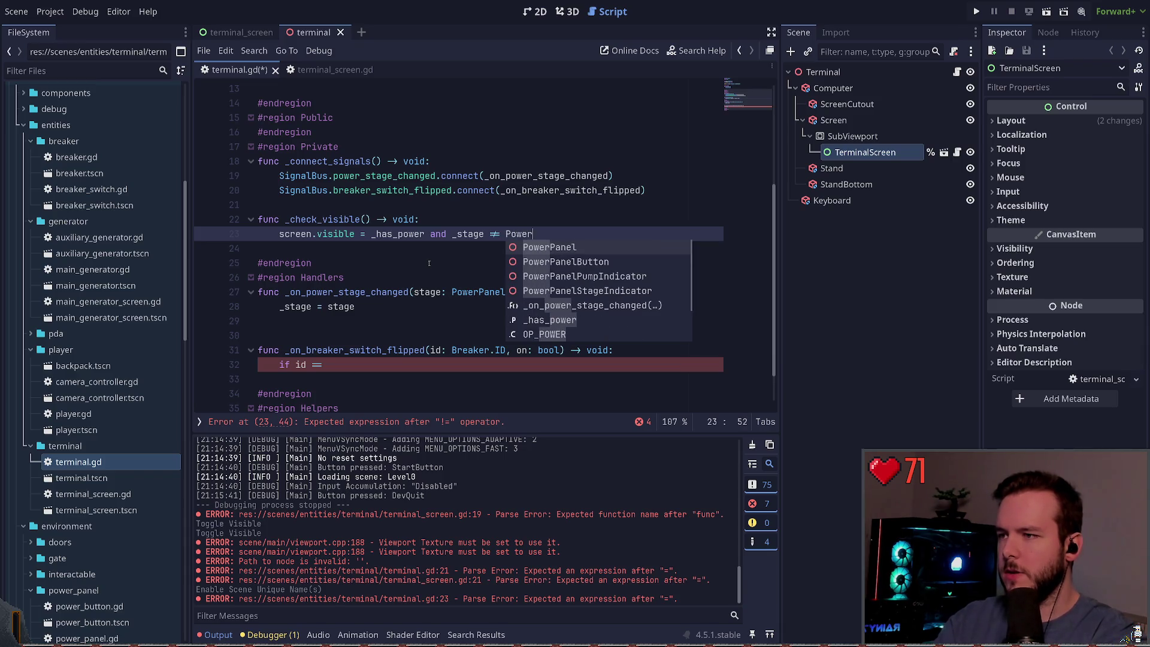
text(Panel.Stage.OFF)
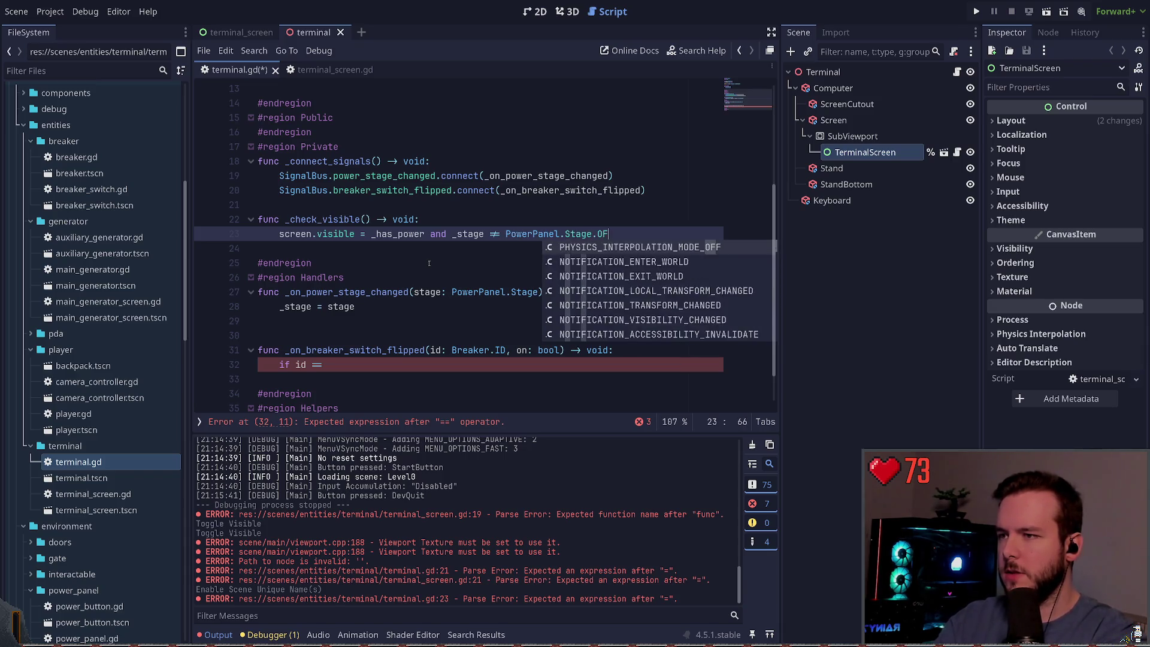
key(ctrl+s)
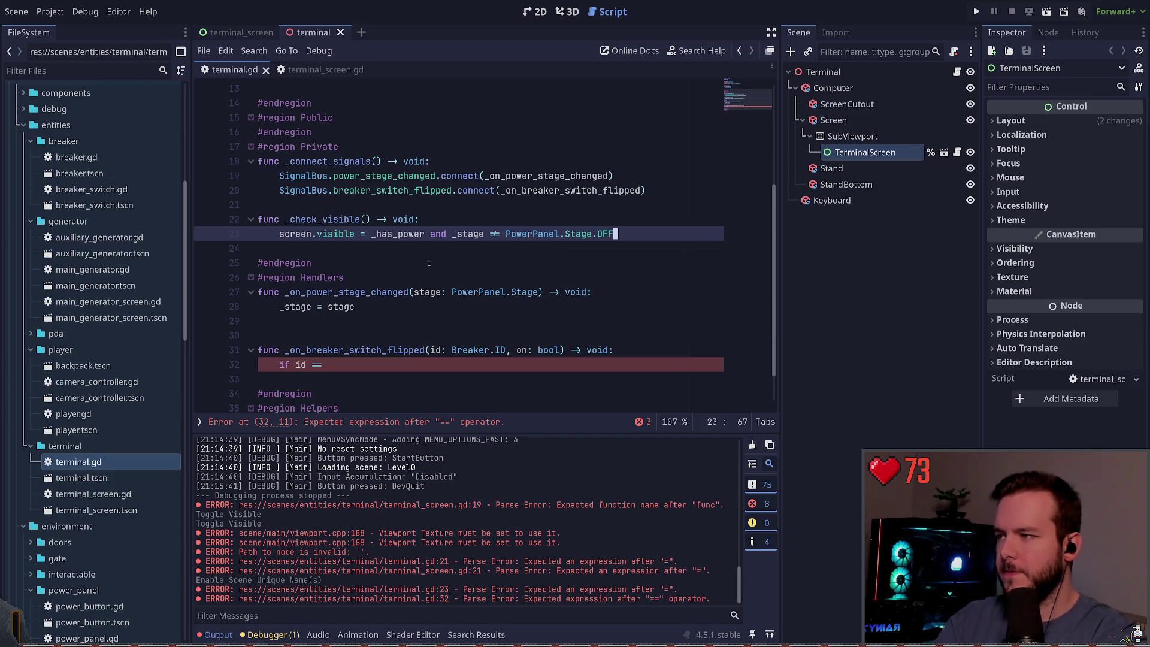
key(Down)
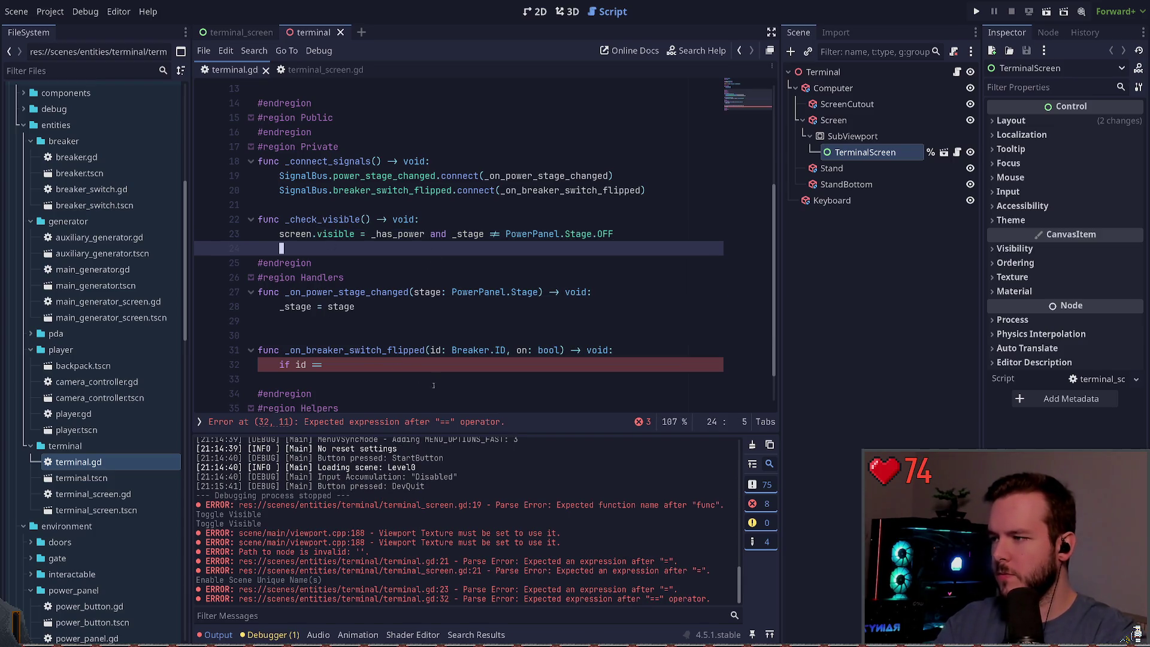
click(434, 385)
Make the breaker handler's check read if id == circuit_id
key(Up)
scroll(436, 374, down, 1)
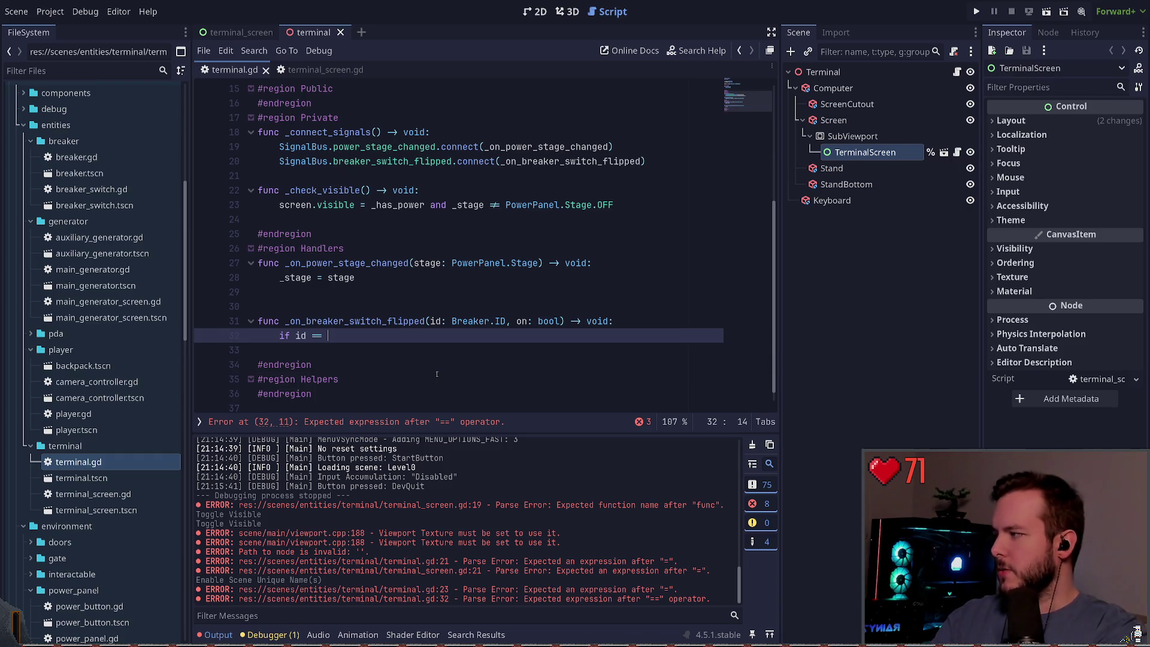
text(reaker)
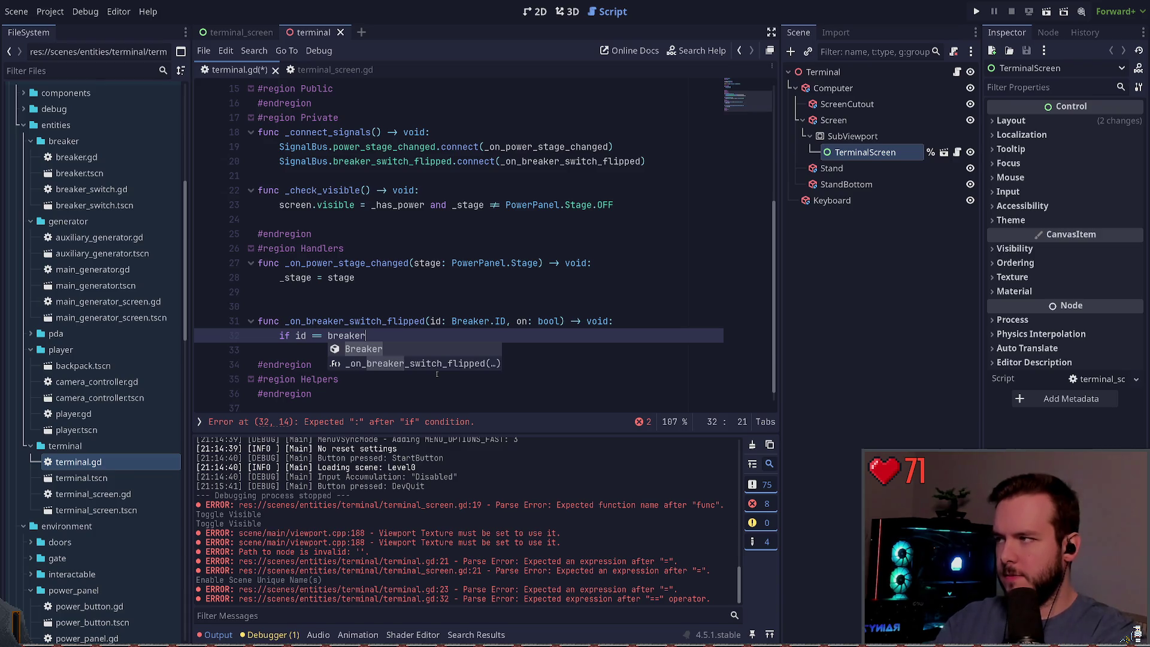
key(BackSpace)
key(BackSpace)
key(BackSpace)
text(circ)
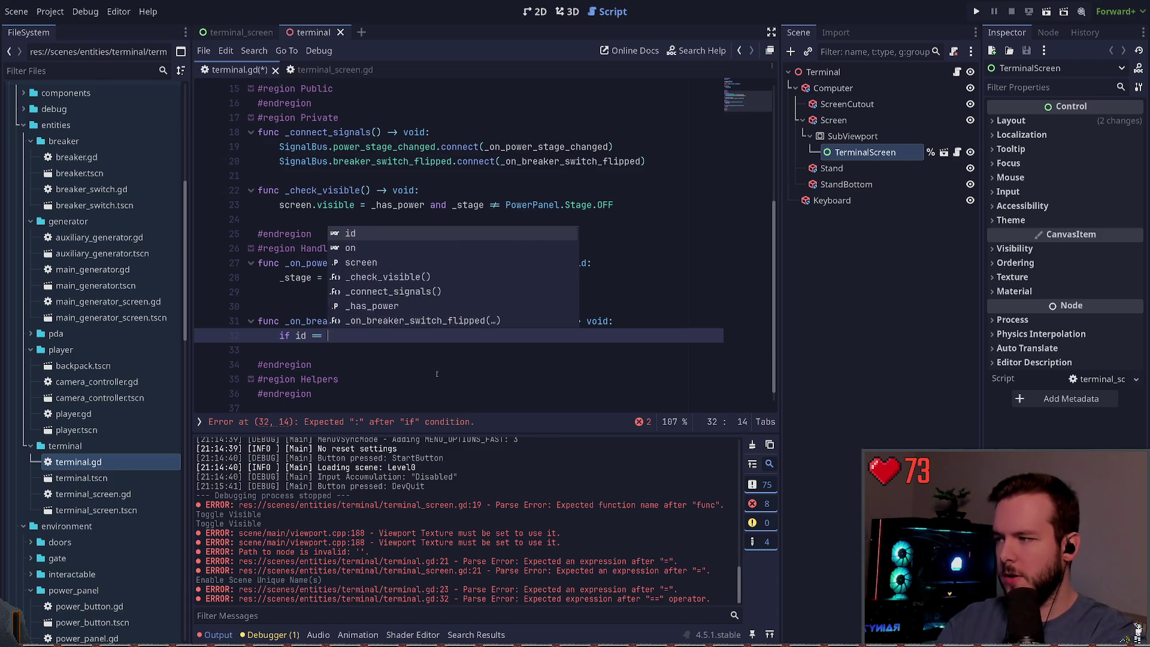
text(uit_i)
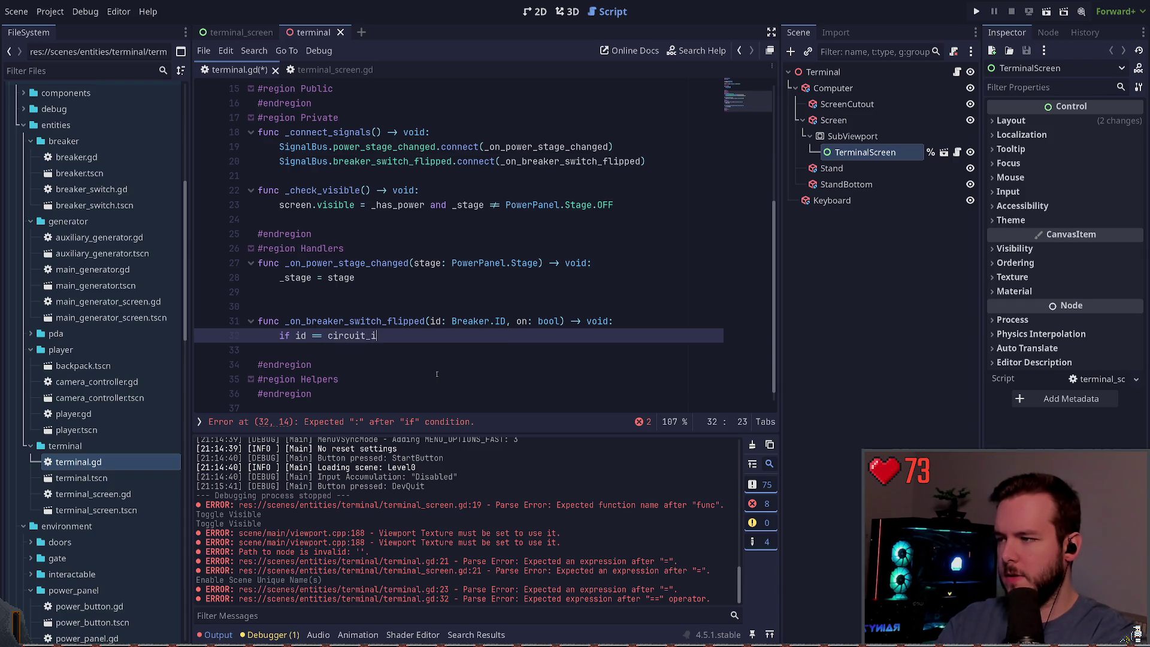
key(Up)
key(Up)
key(Up)
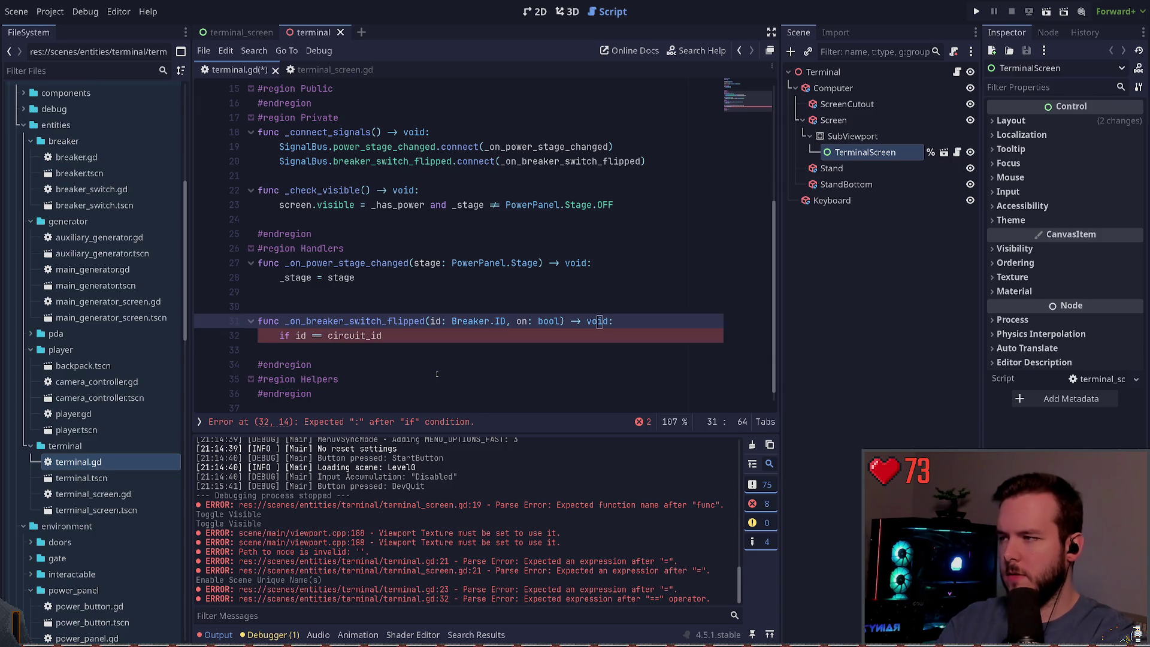
key(Up)
key(Up)
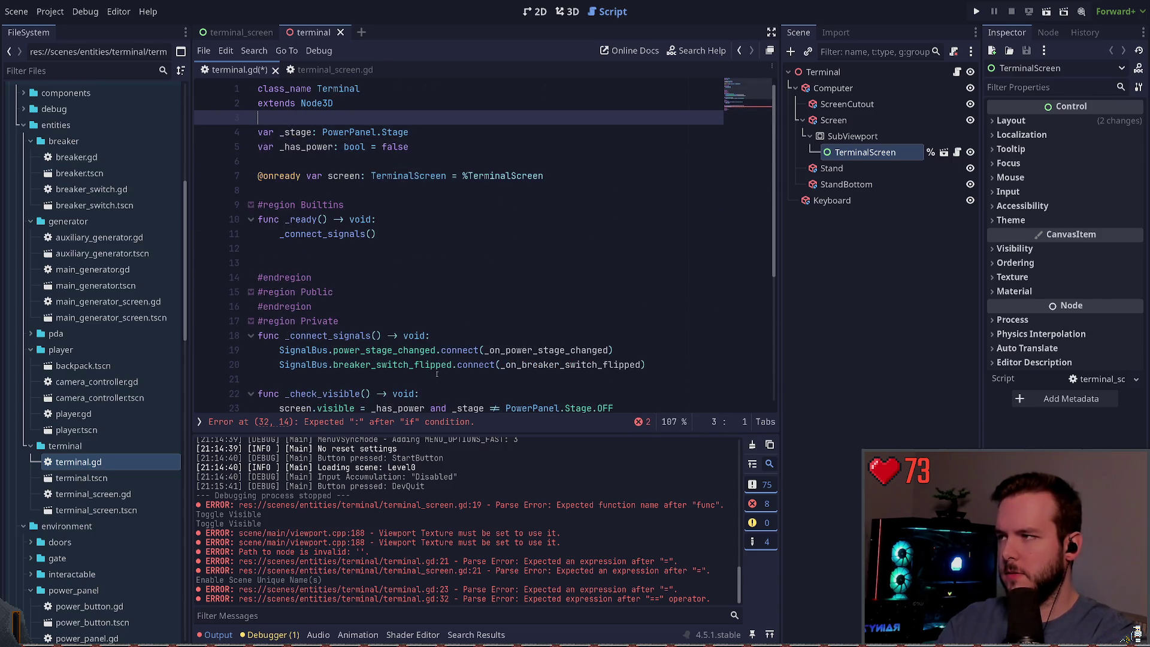
key(Return)
key(Down)
key(Down)
key(End)
key(shift+Up)
key(shift+Home)
key(alt+Down)
key(alt+Down)
key(alt+Down)
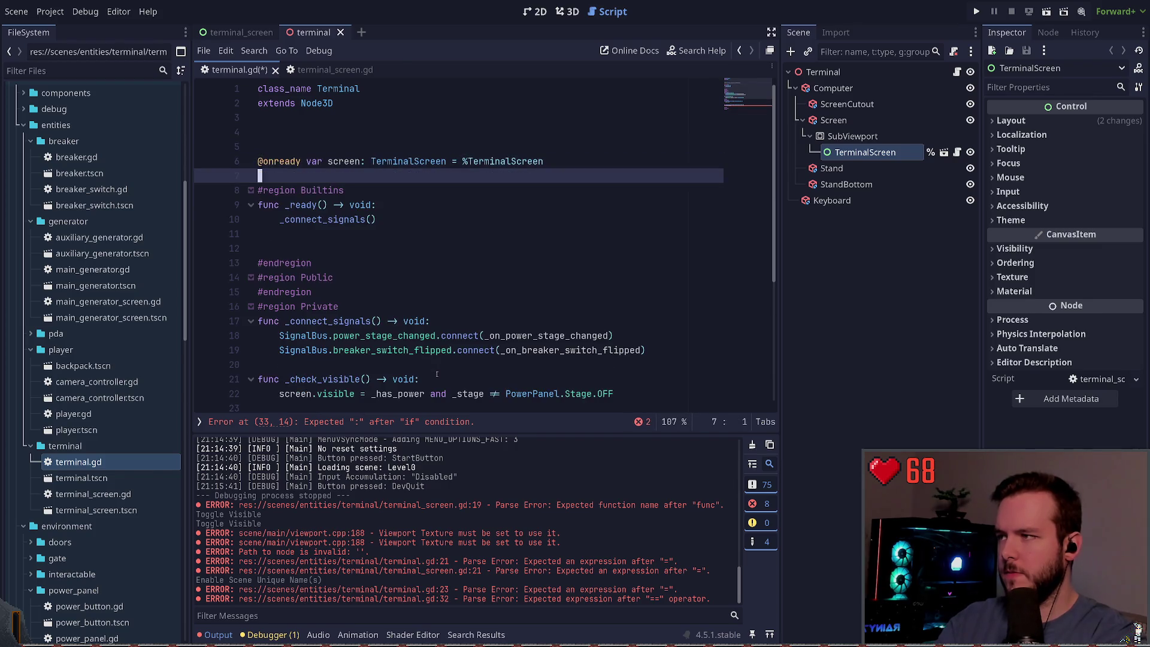
key(End)
key(alt+Up)
key(alt+Up)
key(alt+Up)
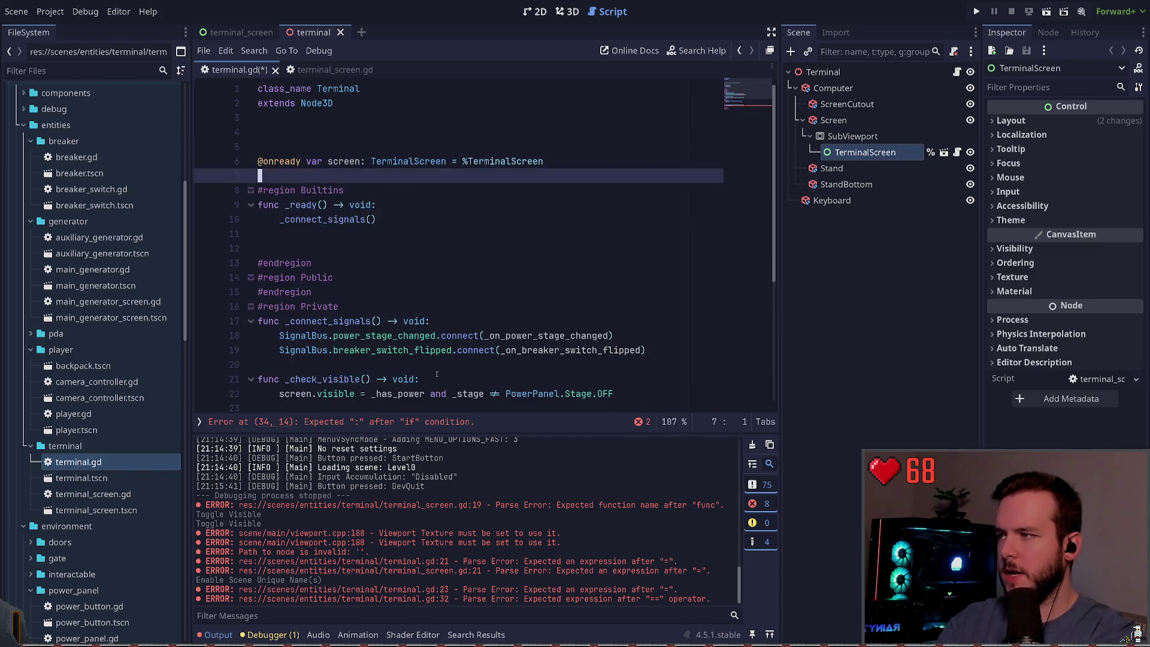
key(Up)
key(Up)
key(Return)
text(@export var circuit_id:)
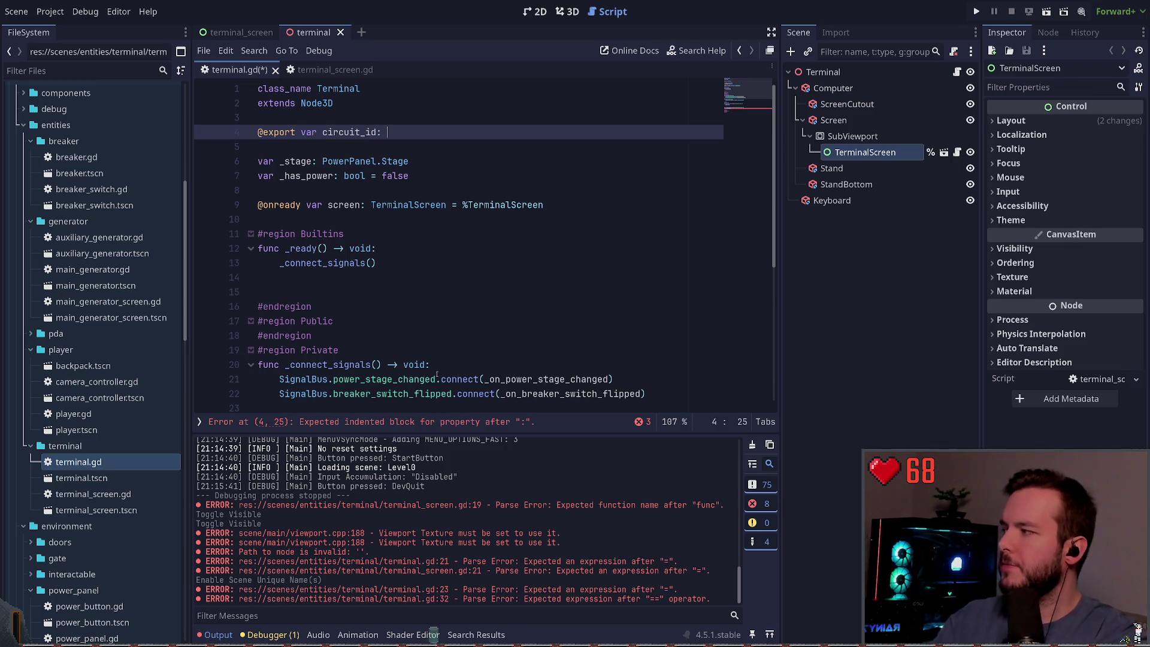
text(ID)
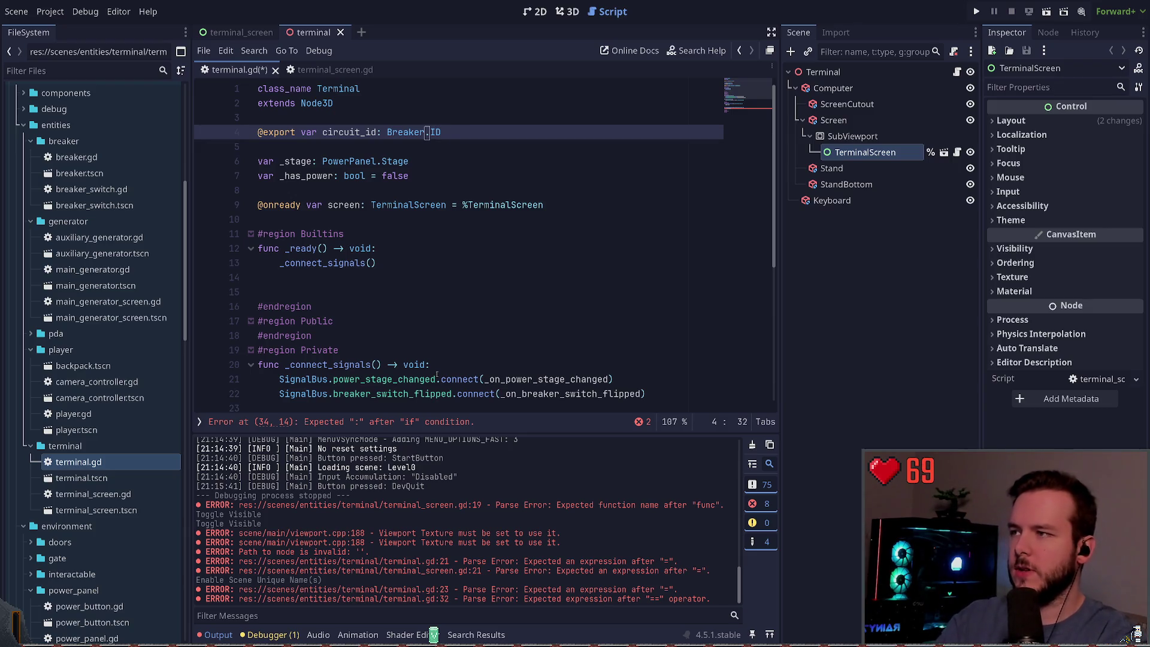
key(ctrl+Left)
text(Circuit)
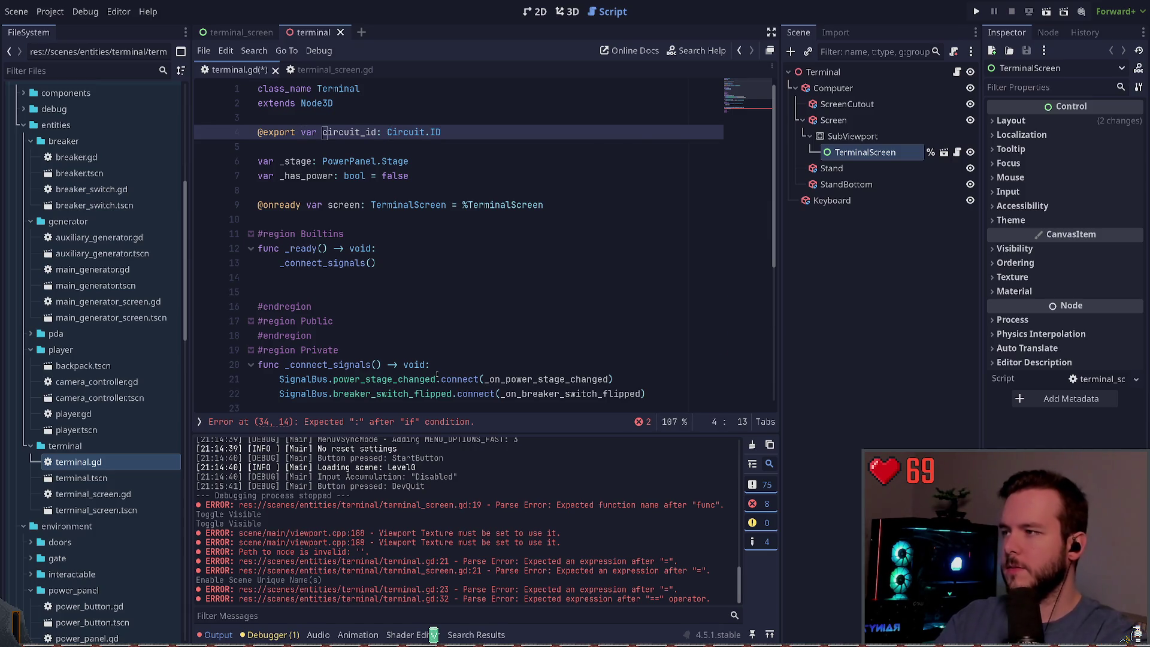
key(ctrl+s)
Change the handler's id parameter type from Breaker.ID to Circuit.ID
scroll(431, 305, down, 5)
key(Up)
key(ctrl+Left)
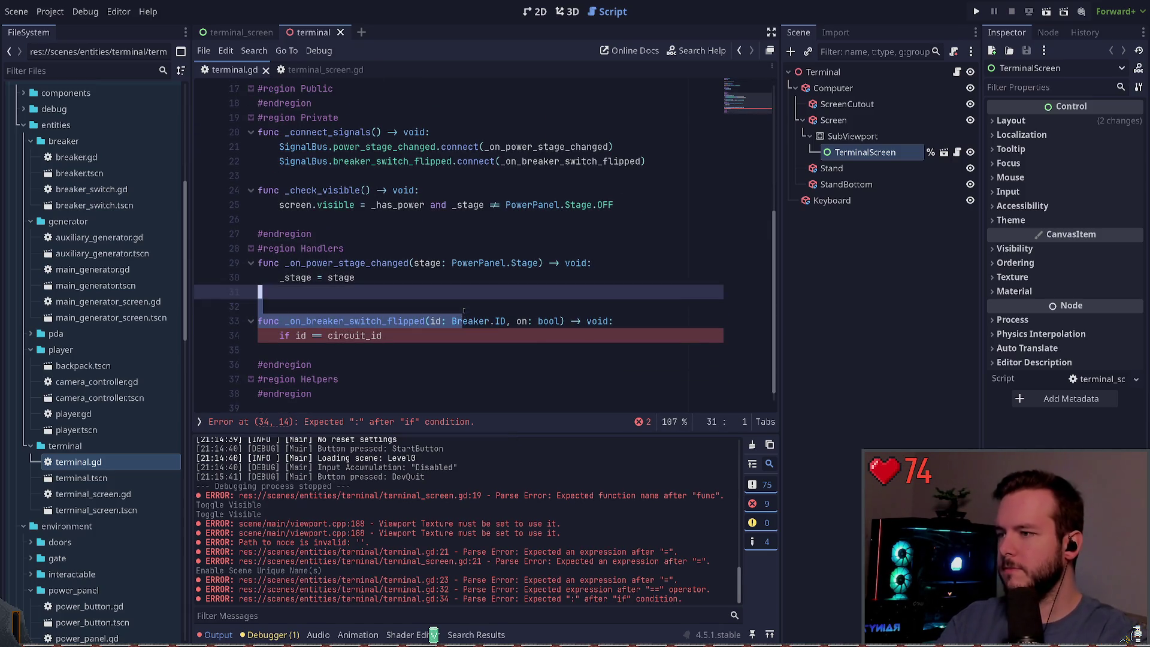
key(ctrl+Up)
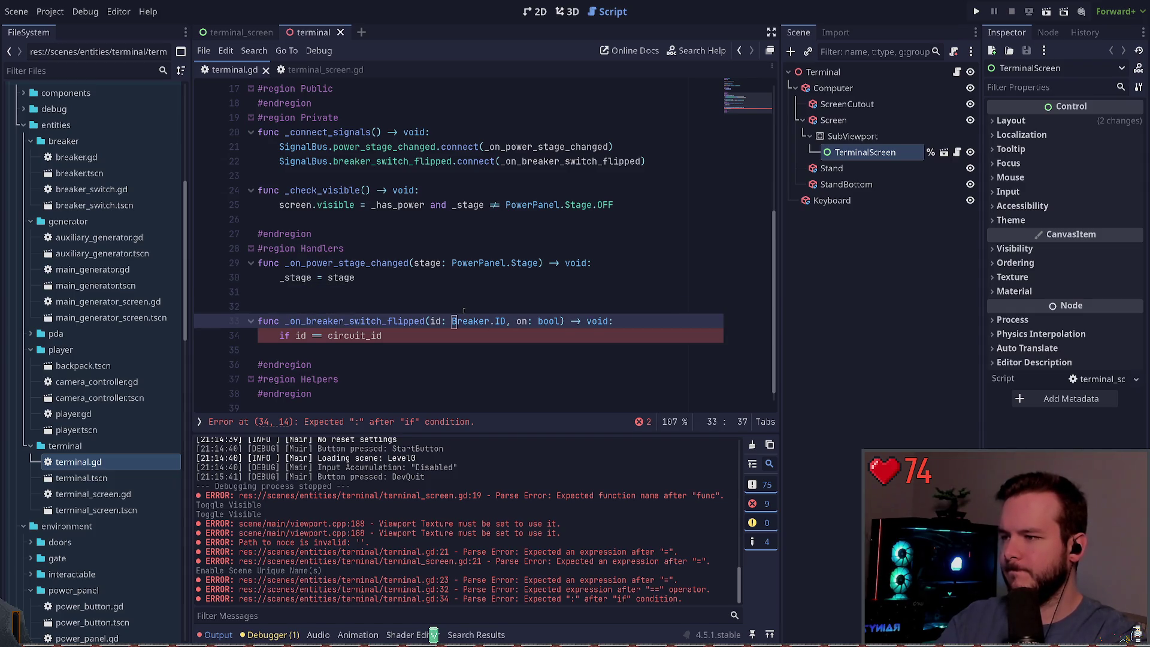
key(ctrl+BackSpace)
text(Circuit)
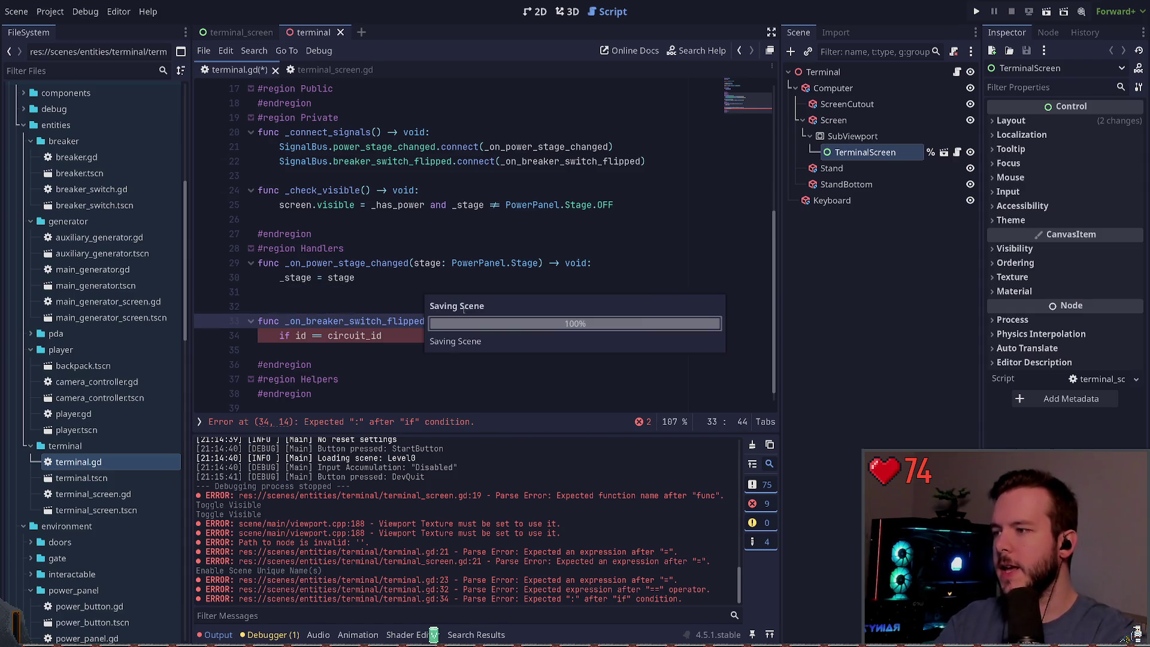
click(260, 350)
Rename breaker.gd to circuit.gd
scroll(97, 458, down, 15)
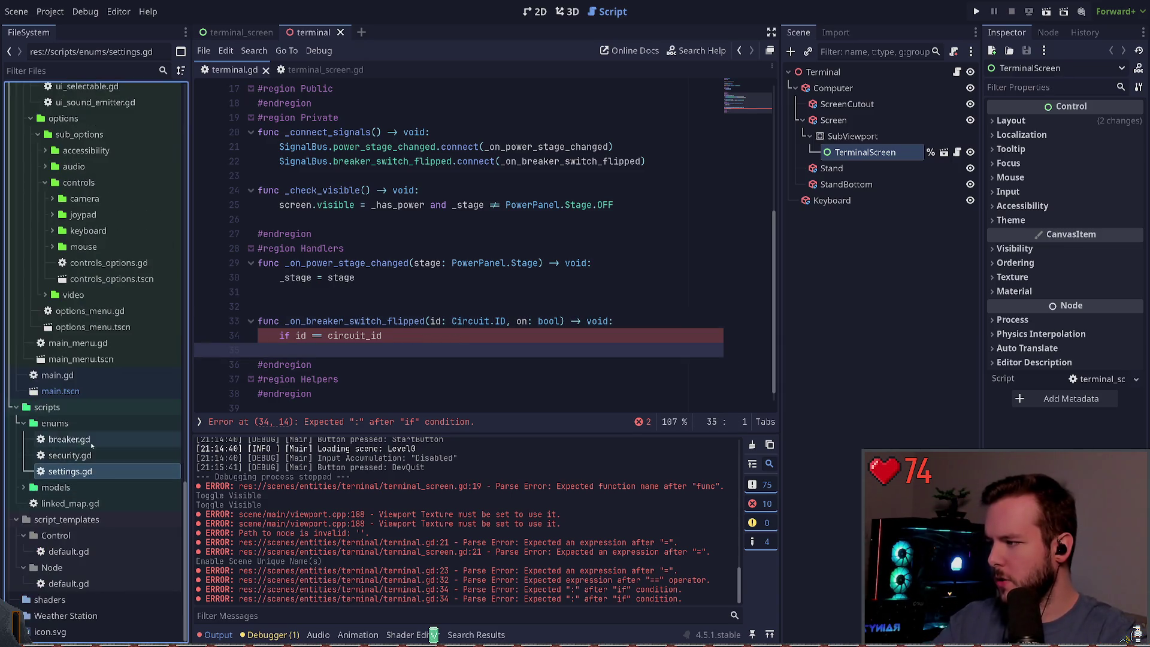
double_click(69, 439)
key(F2)
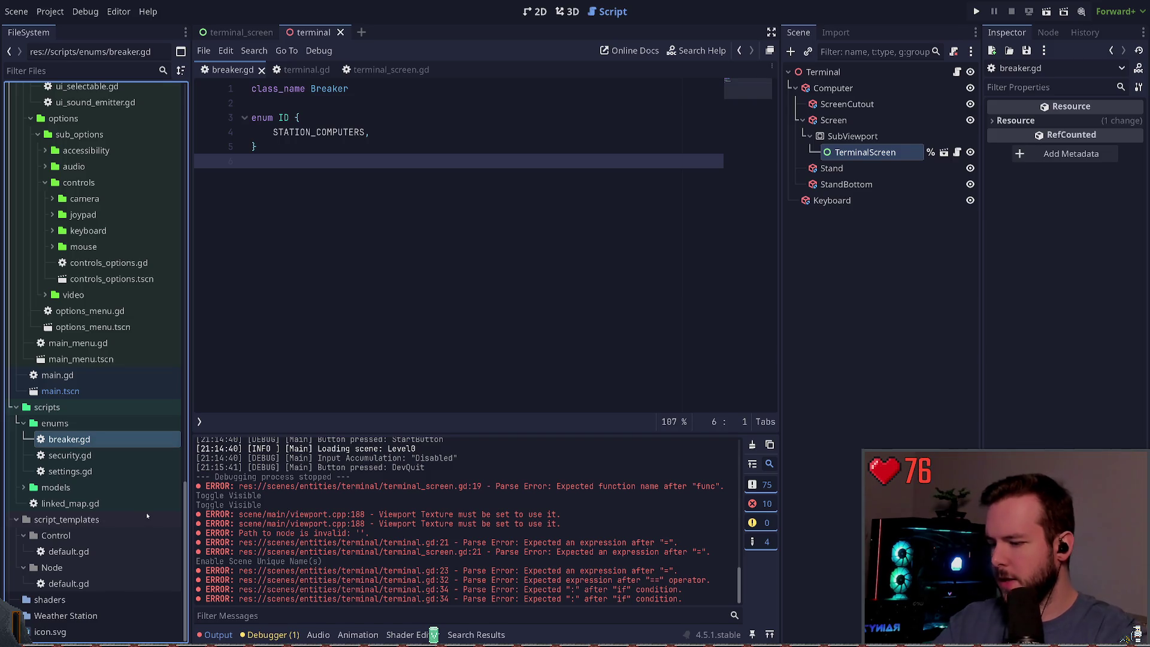
text(circuit)
key(Return)
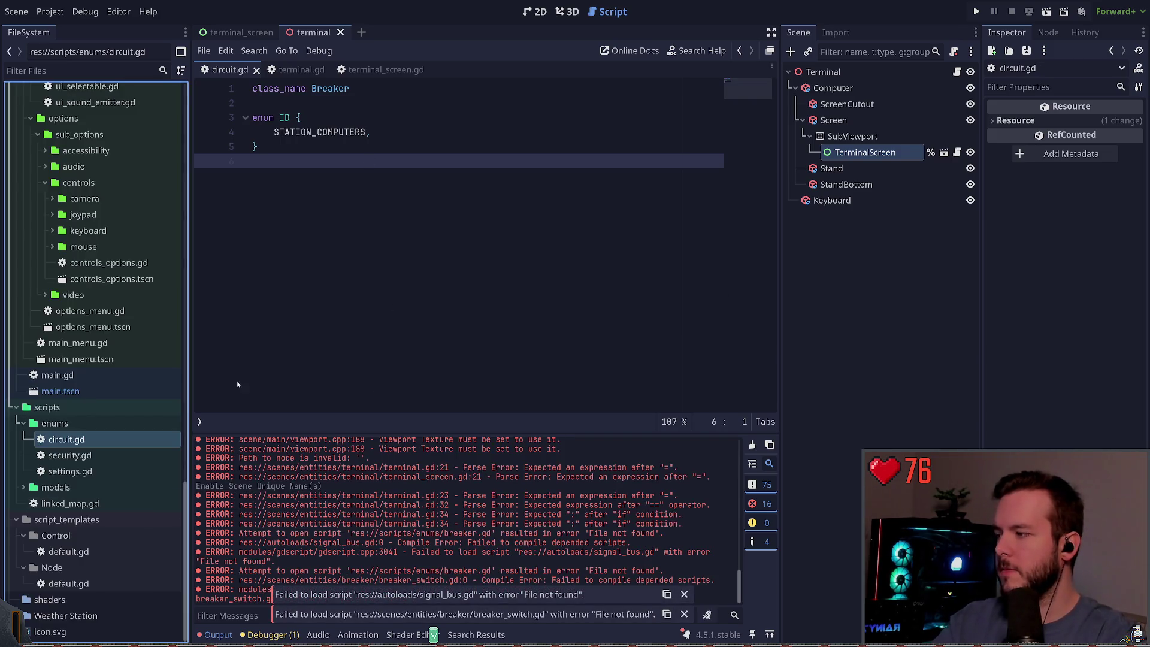
Replace power.gd's template code with class_name Power and begin an enum Stage
click(55, 423)
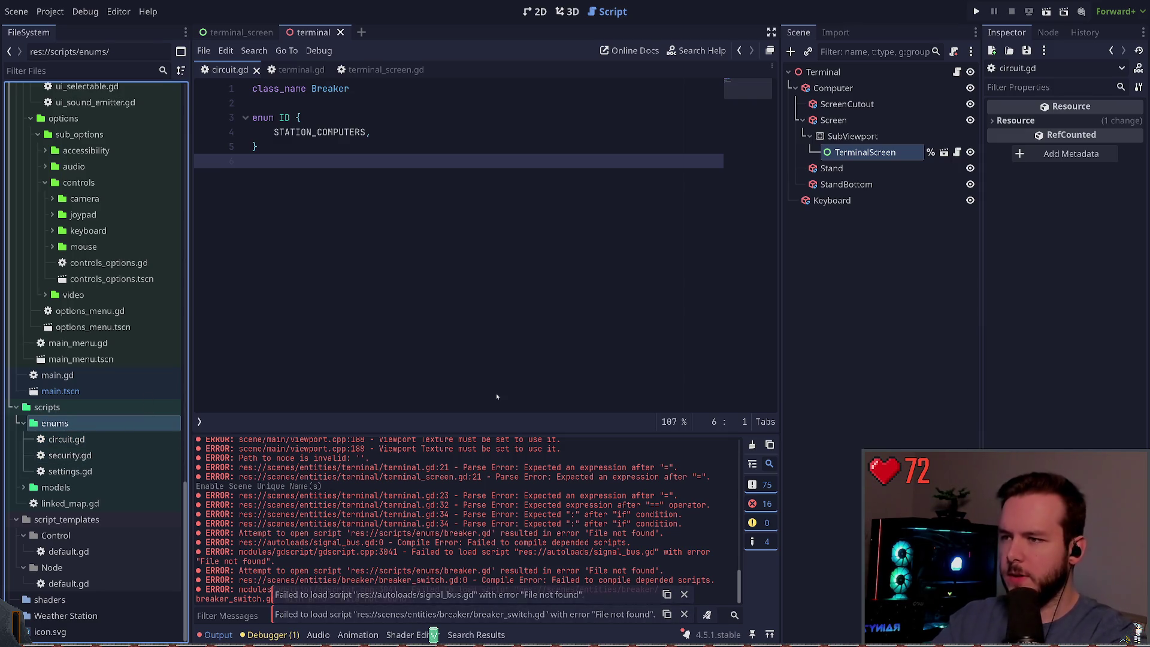
double_click(103, 454)
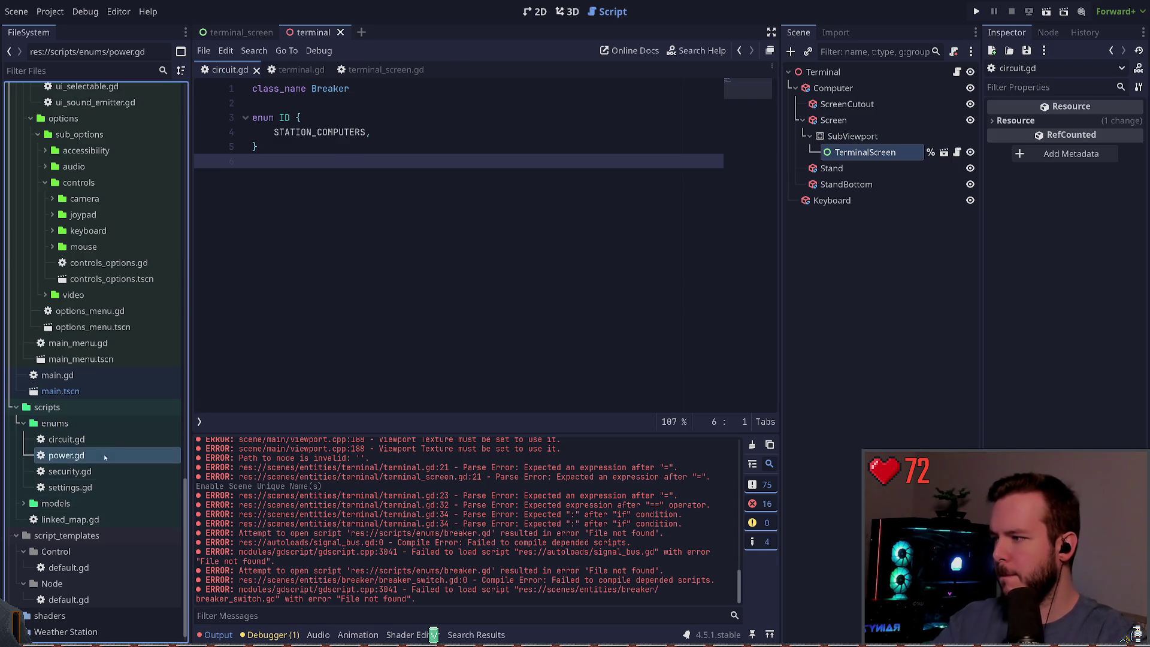
key(shift+End)
key(ctrl+x)
key(ctrl+End)
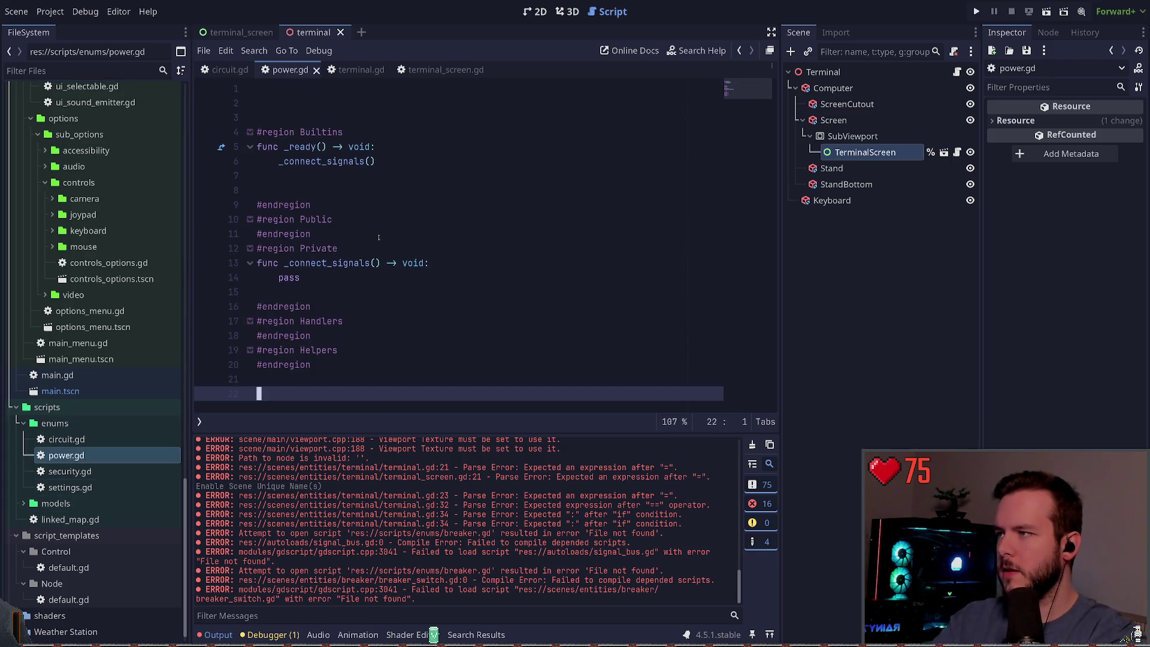
key(ctrl+shift+Home)
key(Delete)
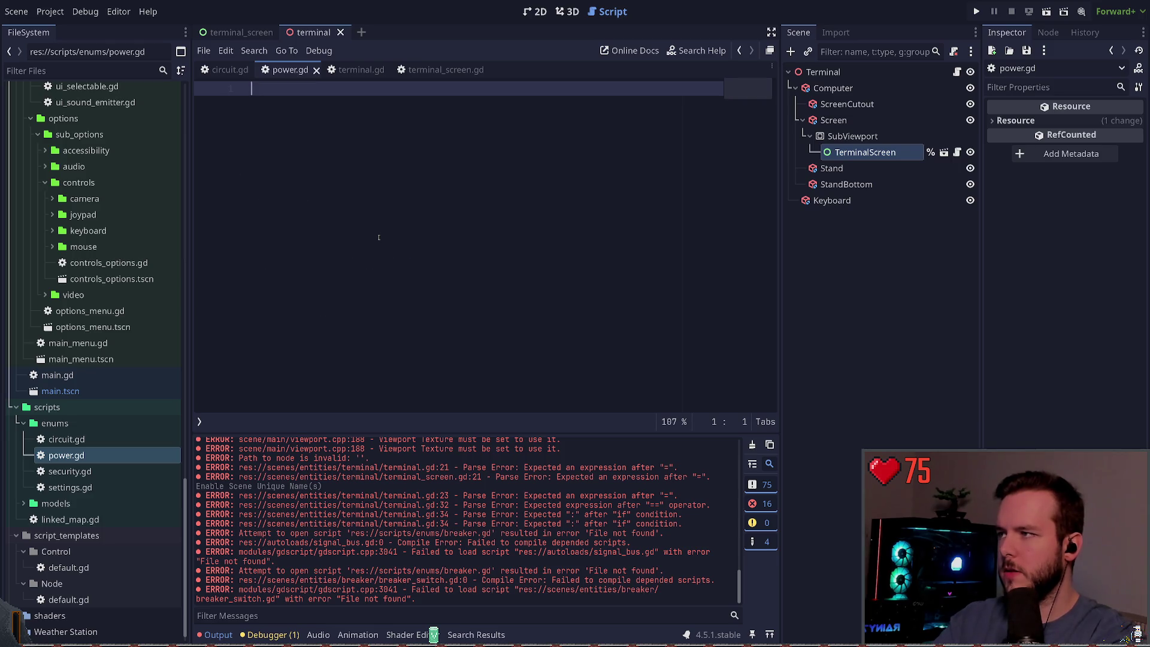
text(class_name Power)
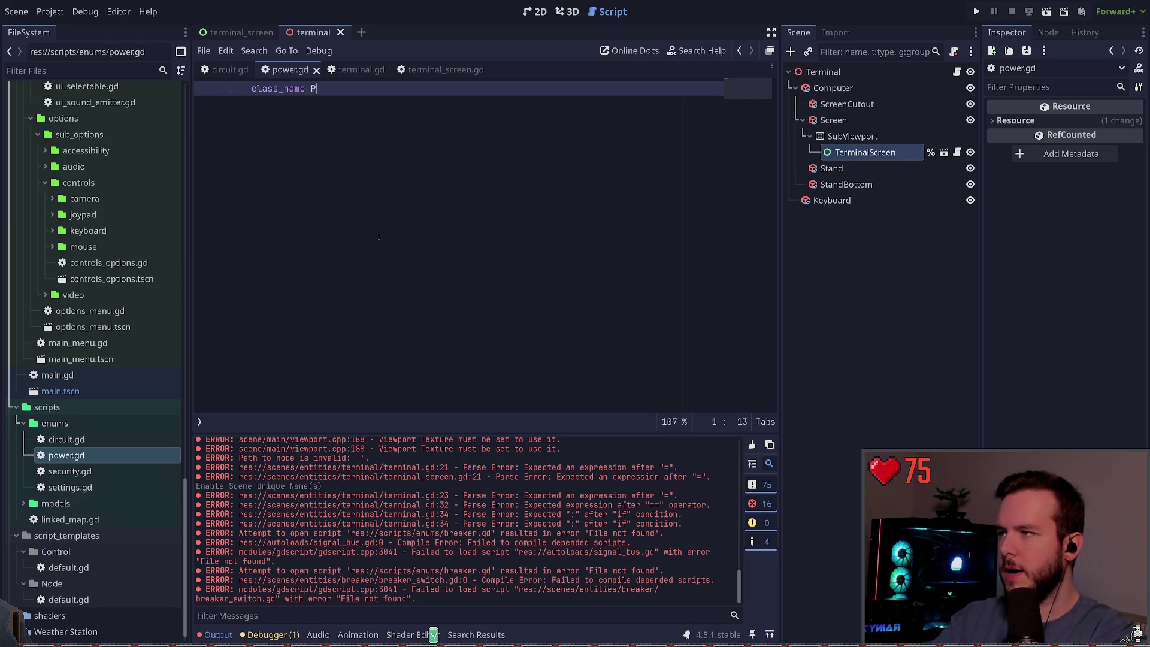
key(Return)
key(Return)
text(Panel)
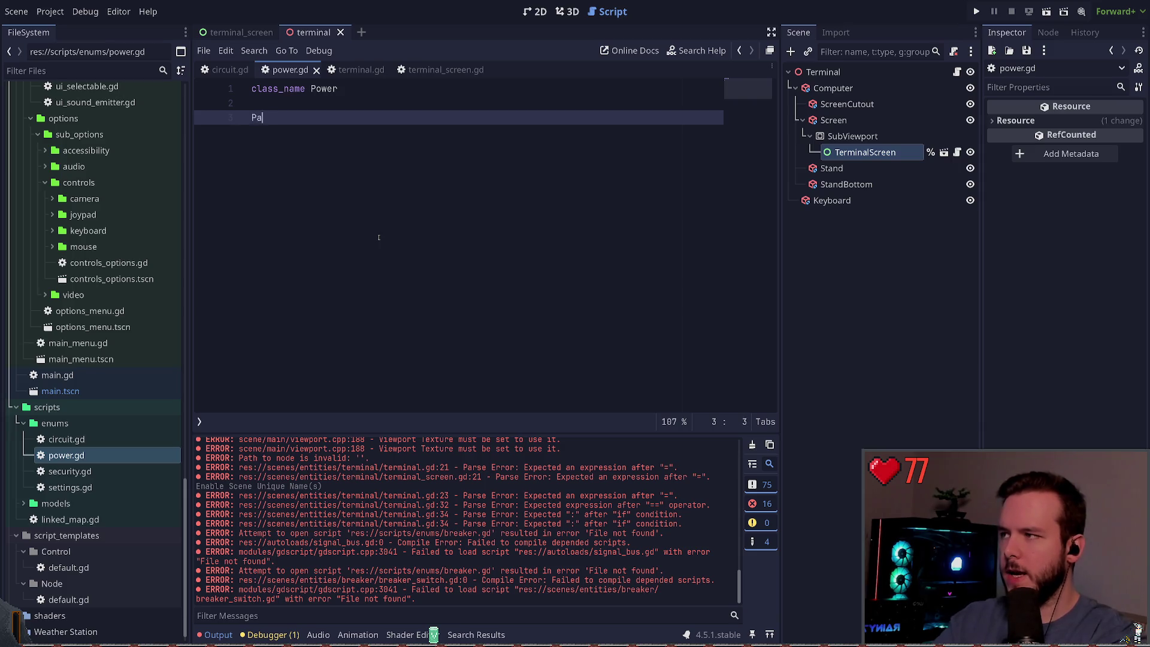
key(BackSpace)
key(BackSpace)
key(BackSpace)
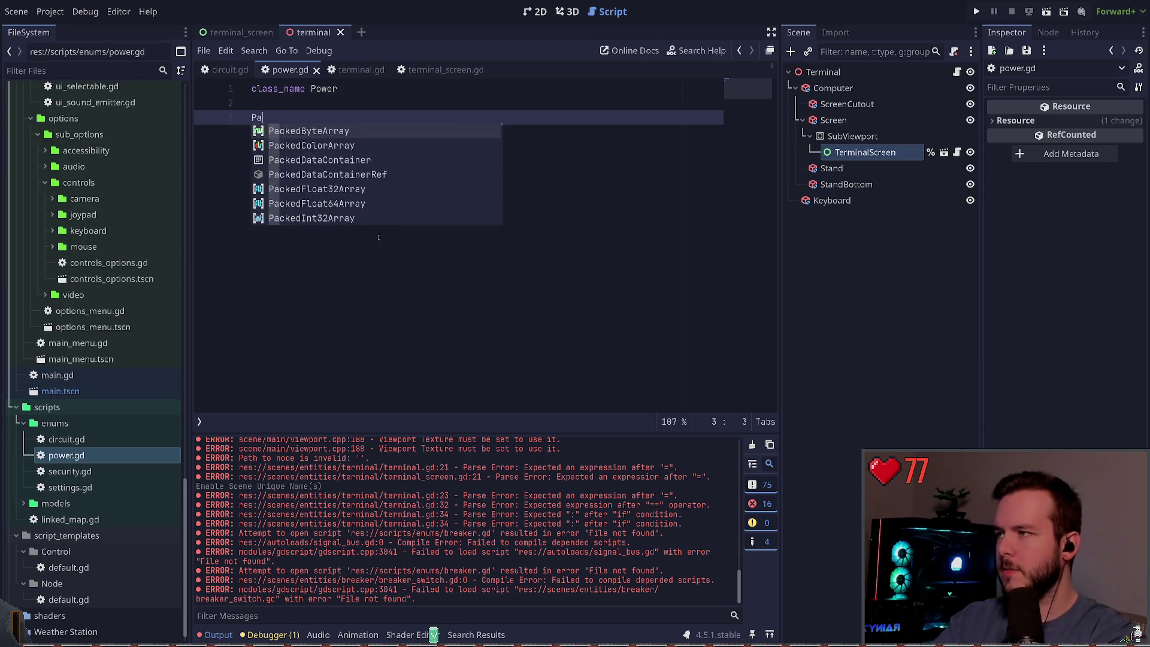
text(enum Stage {)
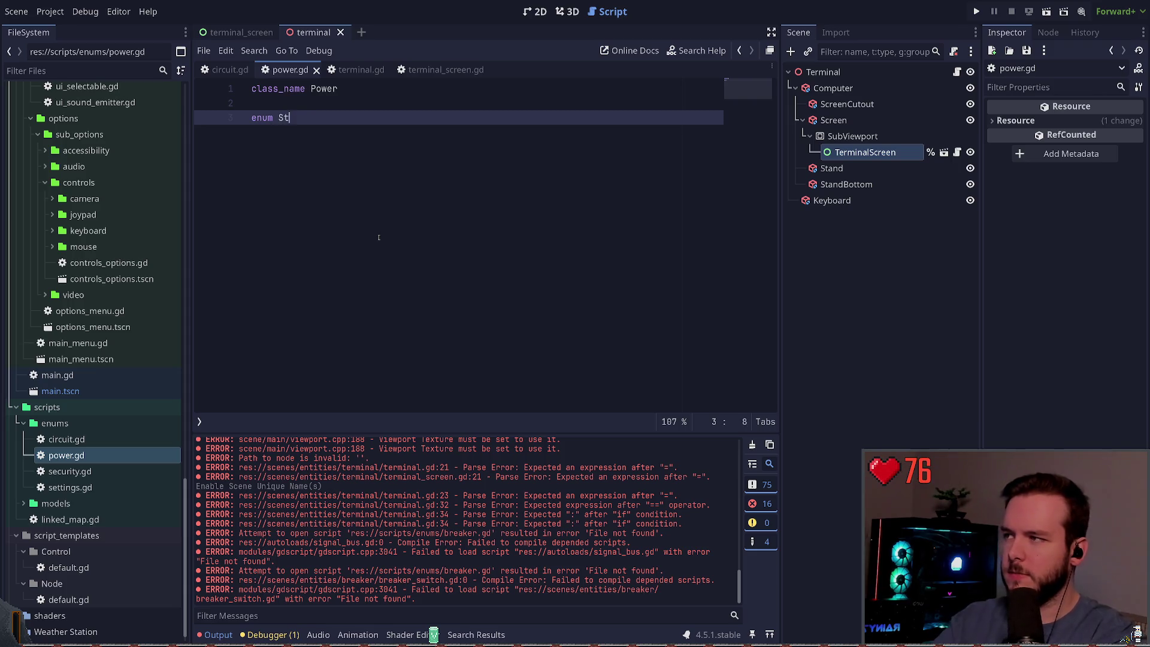
key(Return)
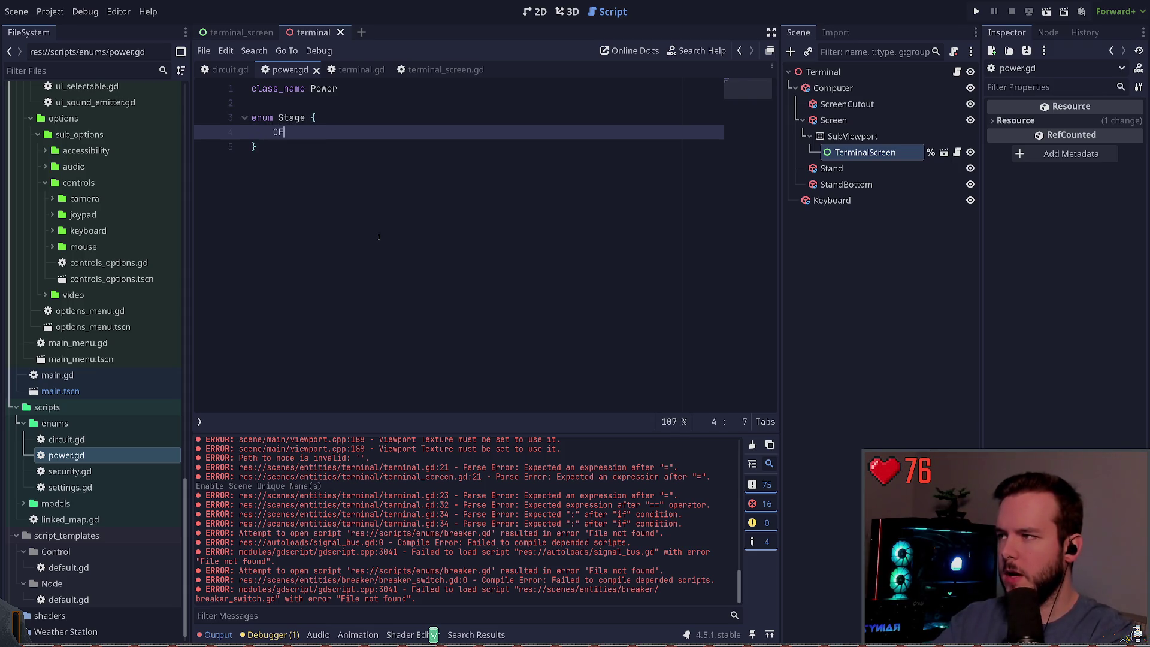
Fill the Stage enum with OFF, EMERGENCY, MINIMAL and FULL entries
text(F,)
key(Return)
text(ERGENCY,)
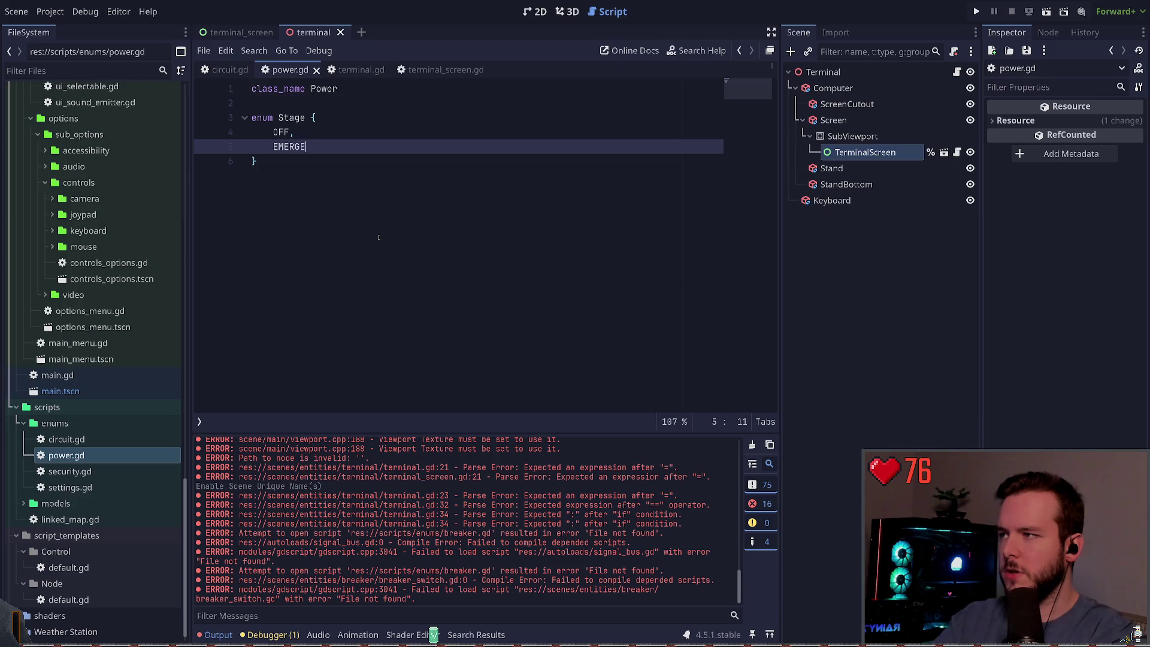
key(Return)
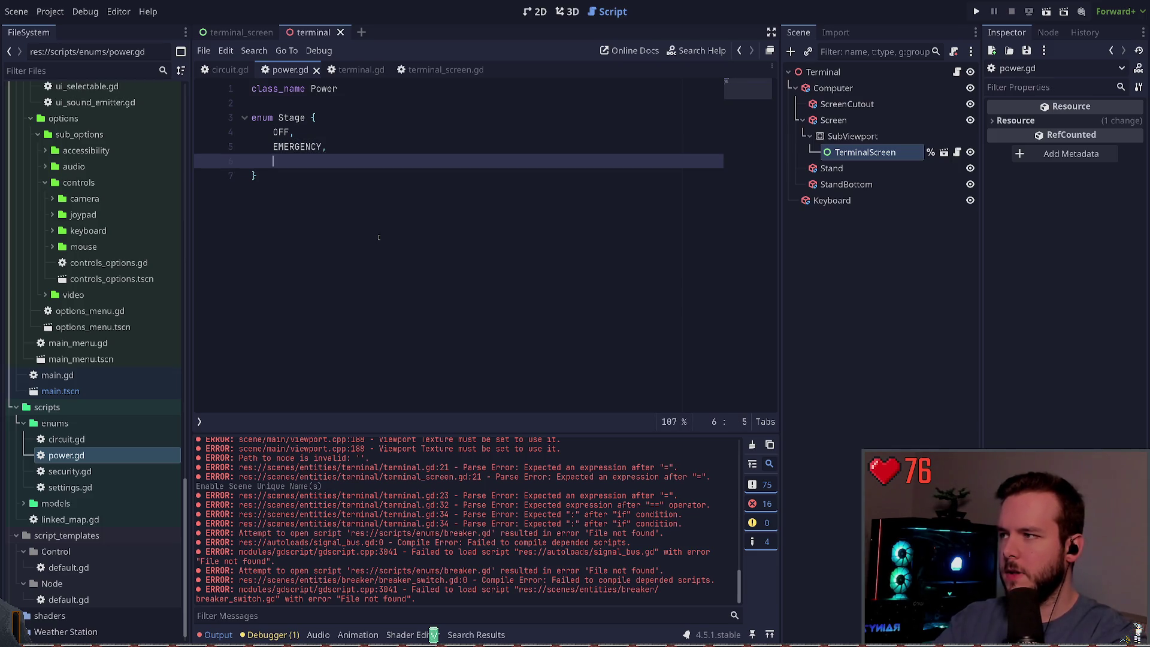
text(MINIMAL,)
key(Return)
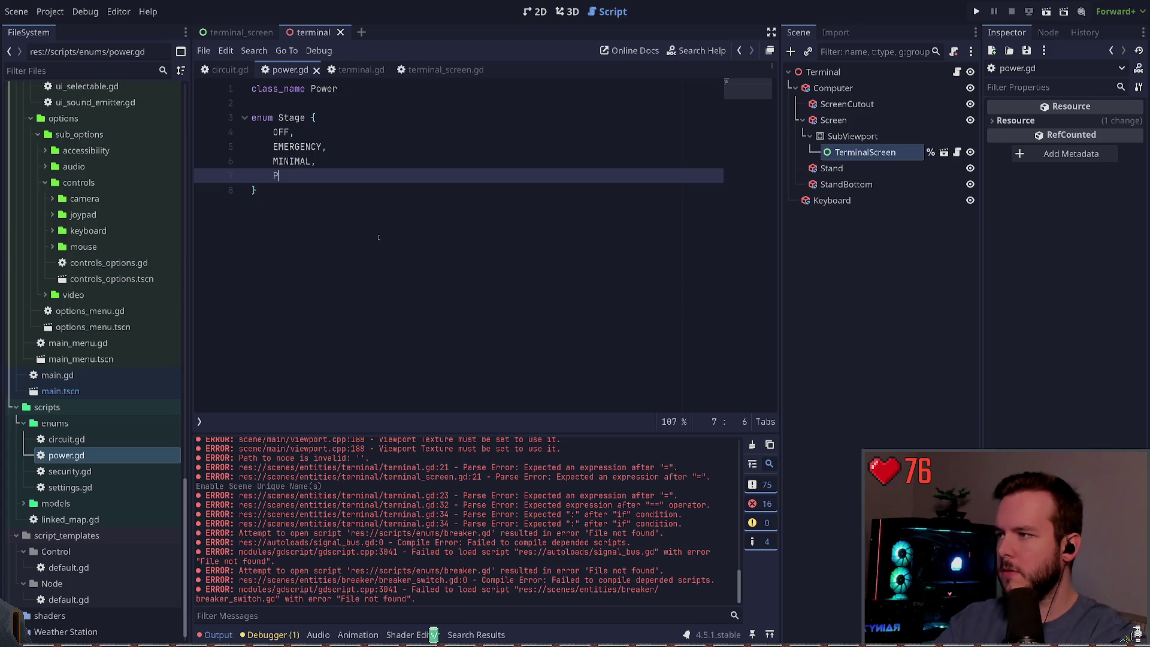
key(BackSpace)
text(FULL)
key(Down)
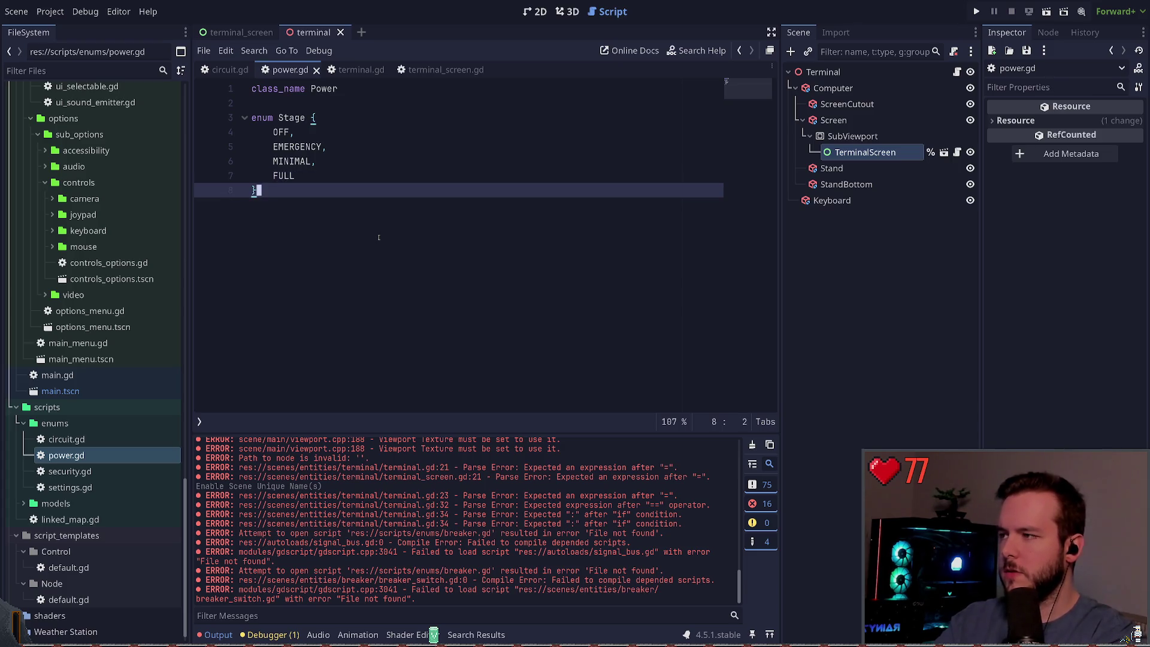
key(Return)
key(Return)
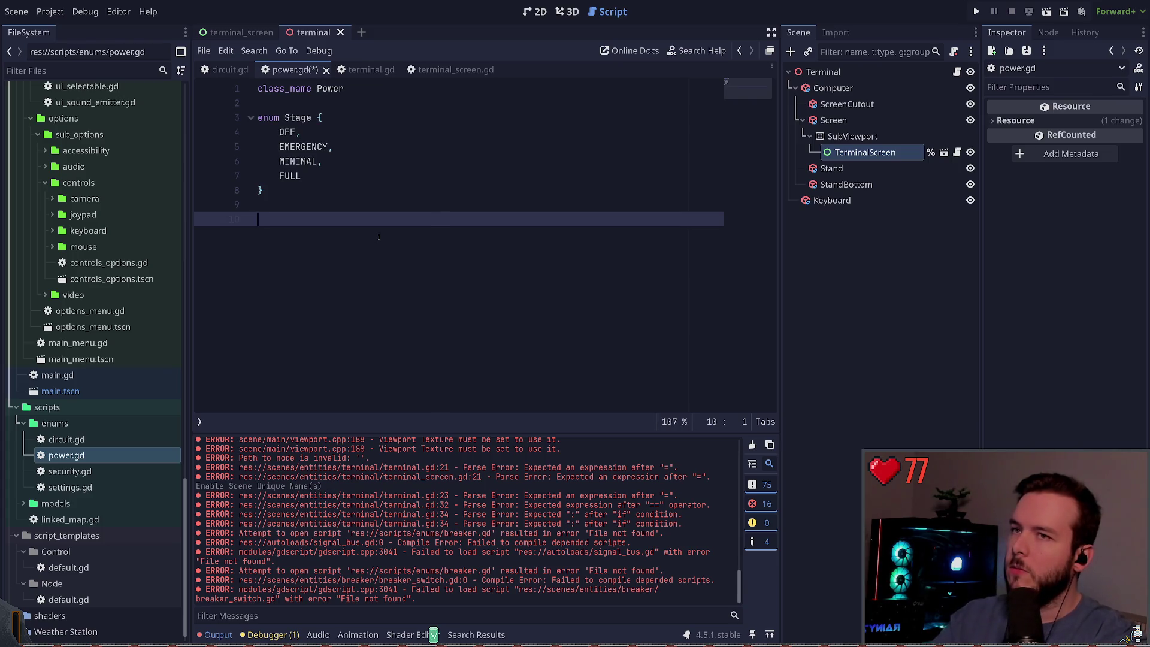
text(rcuit)
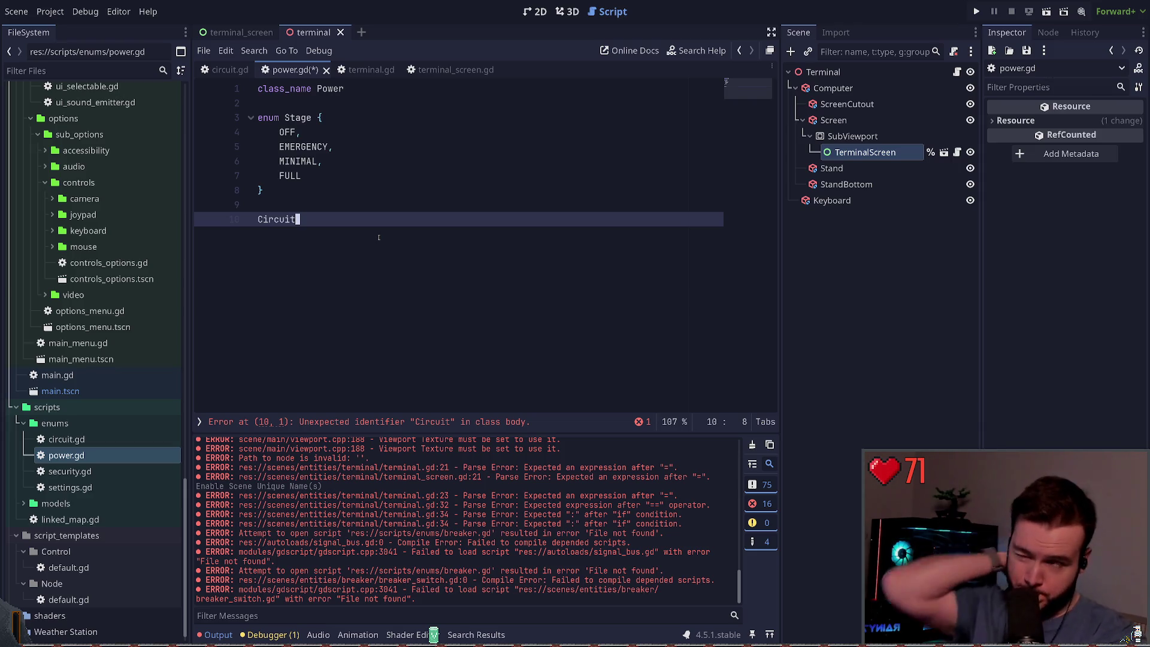
Change circuit.gd's class_name from Breaker to Circuit and save it
click(108, 457)
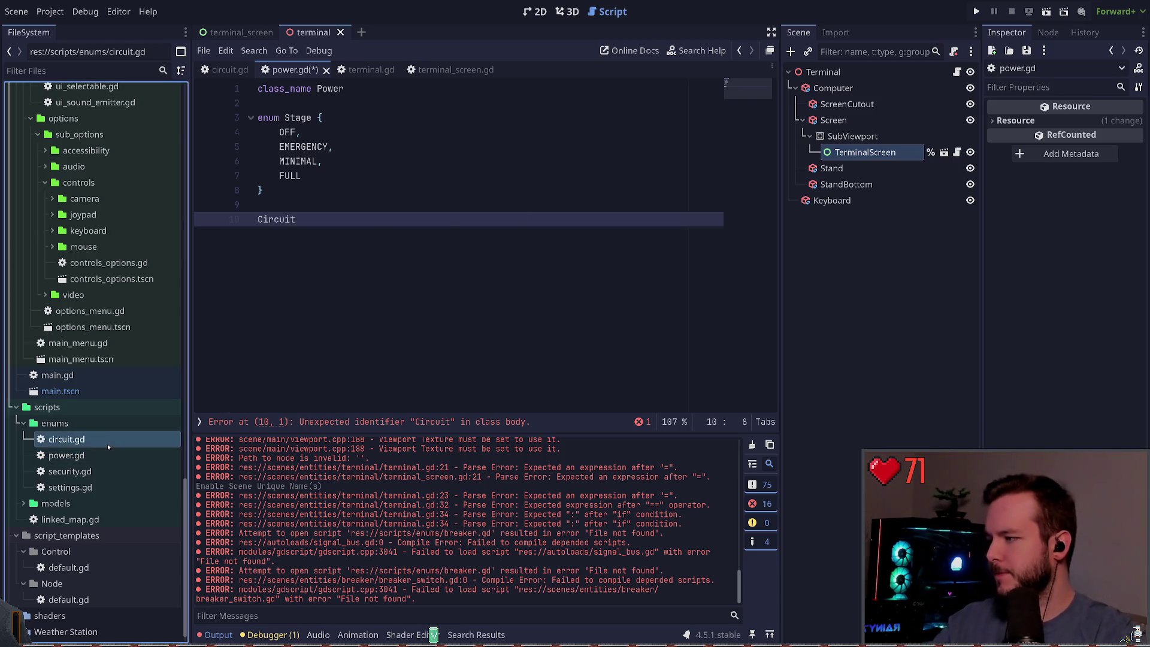
click(127, 442)
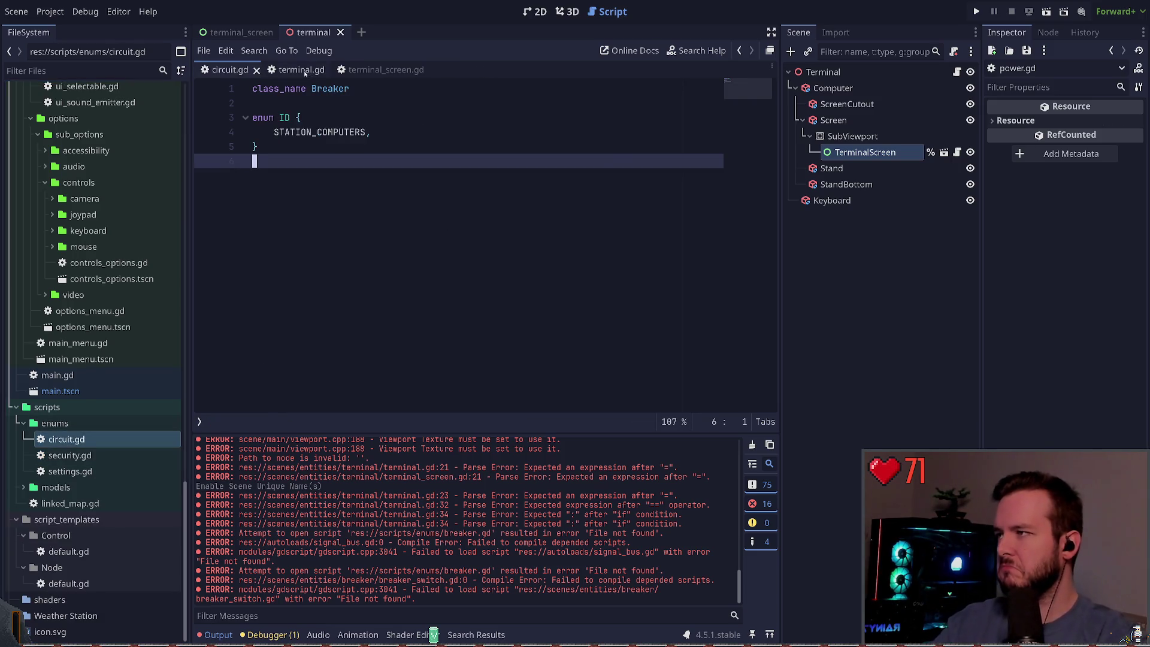
click(229, 70)
key(Up)
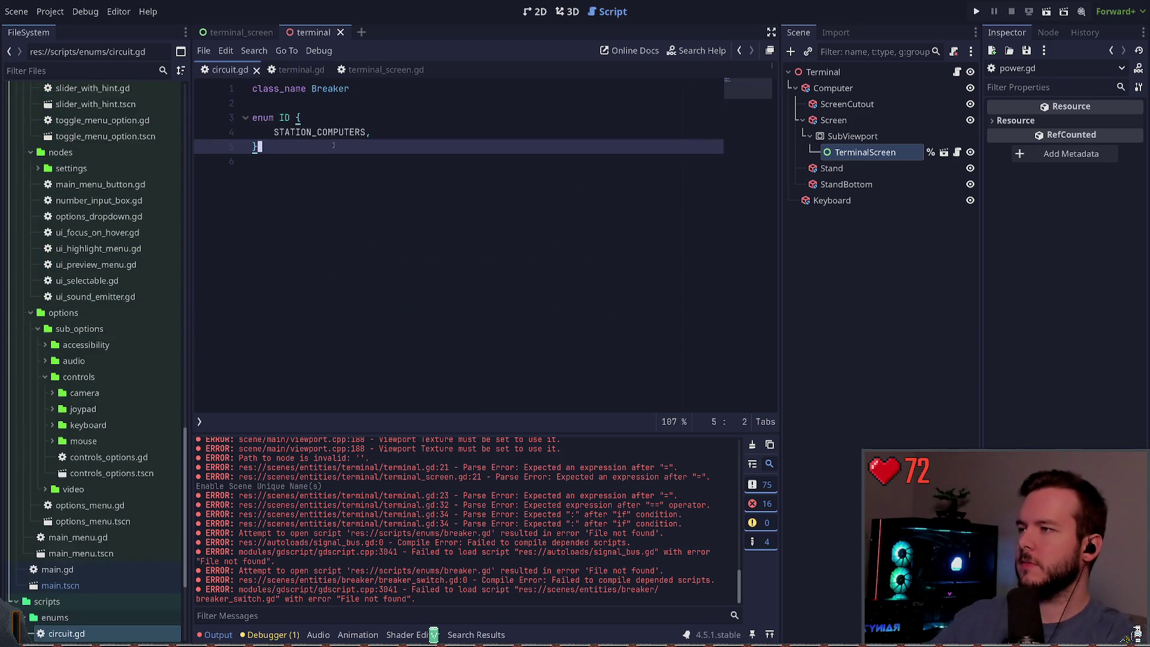
key(Down)
key(Up)
key(Up)
key(Up)
key(Up)
key(Up)
key(End)
key(BackSpace)
key(BackSpace)
key(BackSpace)
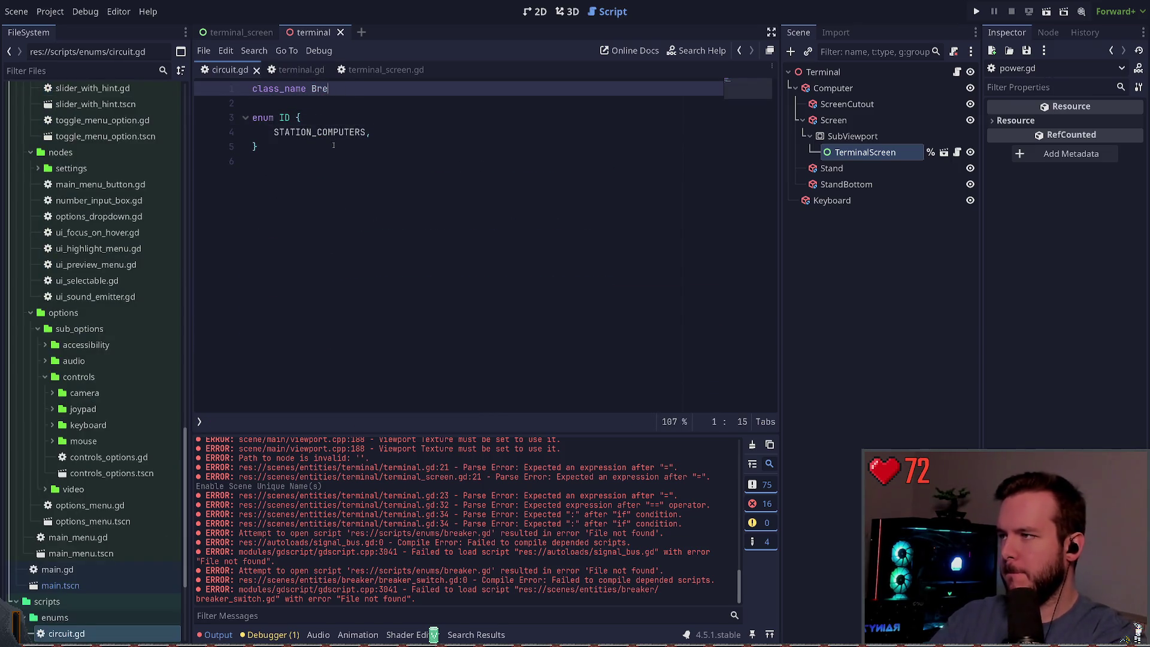
key(ctrl+s)
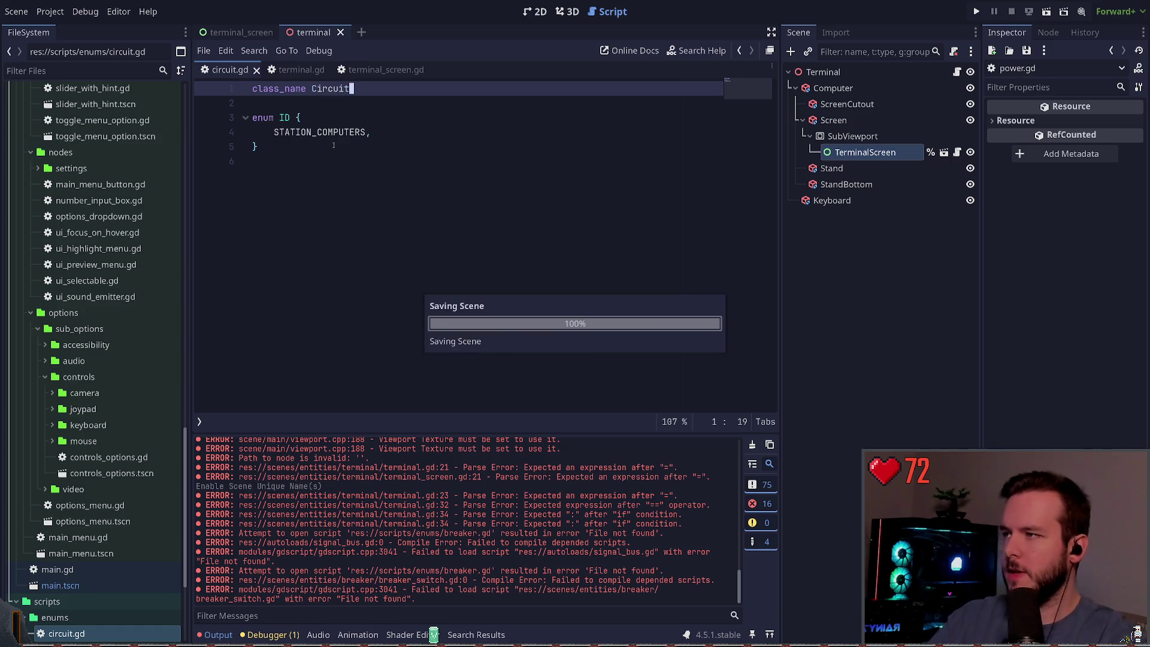
click(301, 69)
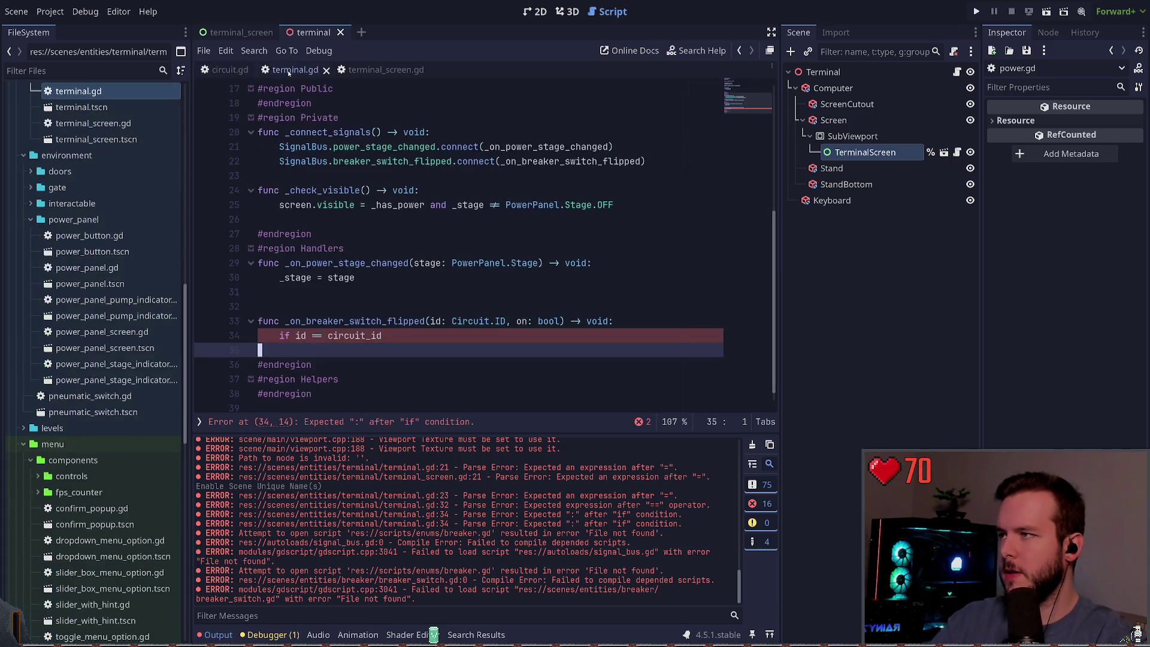
Extend the handler's if condition with 'and on', set _on inside it, and save terminal.gd
click(423, 337)
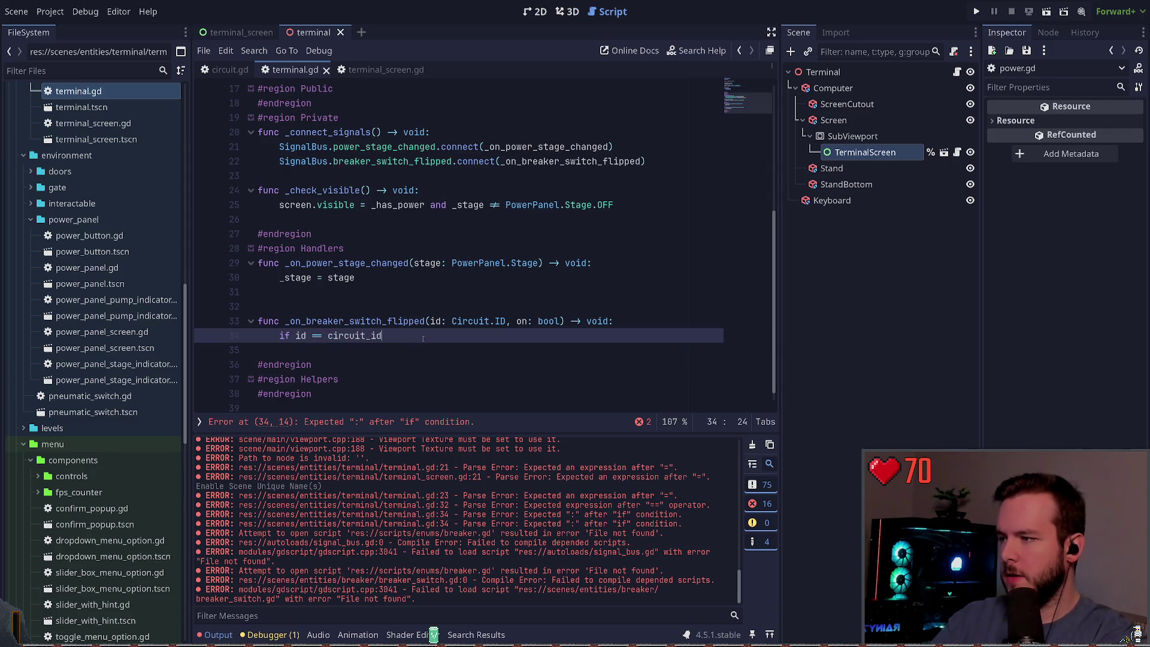
key(ctrl+Left)
key(ctrl+Left)
key(ctrl+Left)
key(End)
text(:)
key(Return)
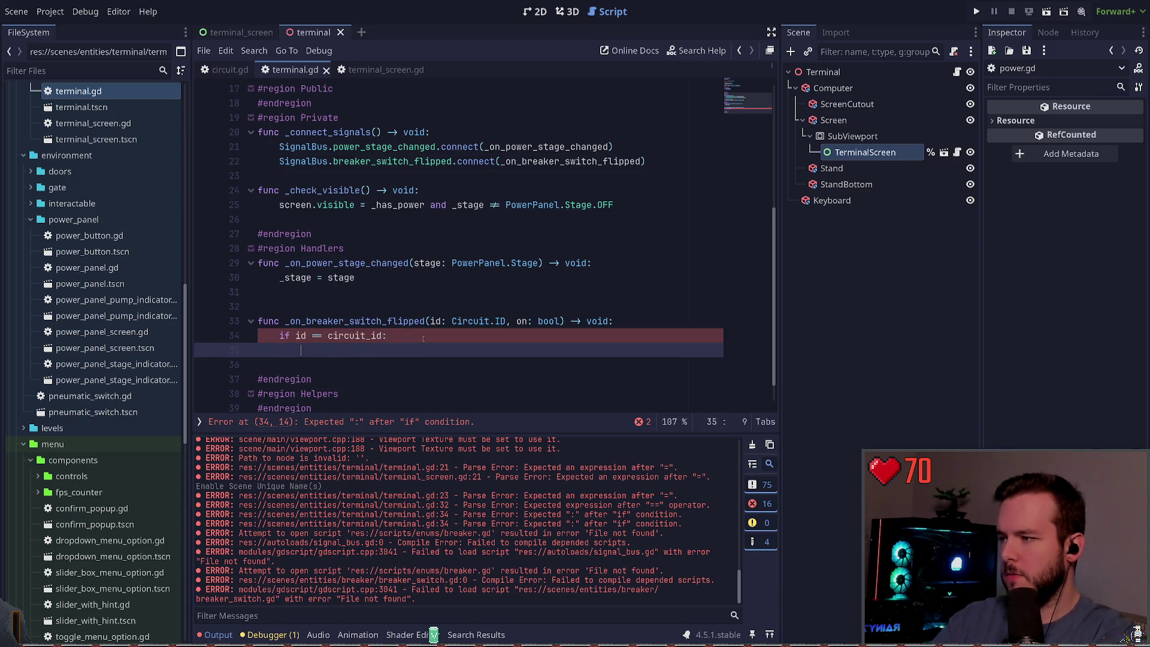
text(on)
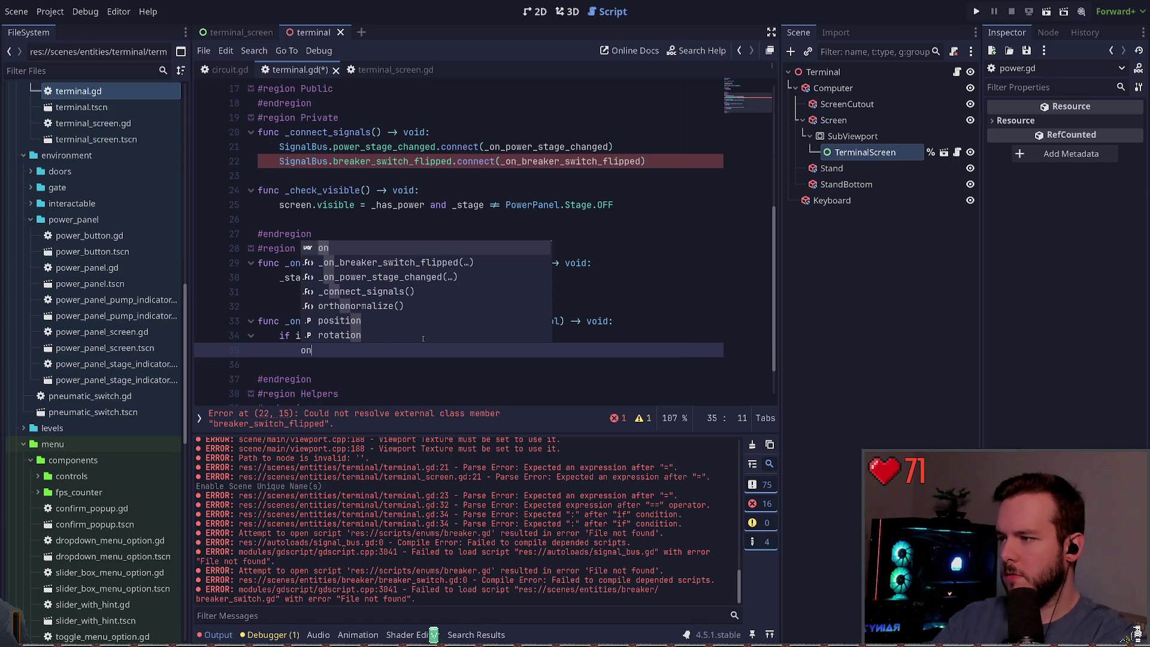
key(BackSpace)
key(BackSpace)
text(_has)
key(BackSpace)
key(BackSpace)
key(BackSpace)
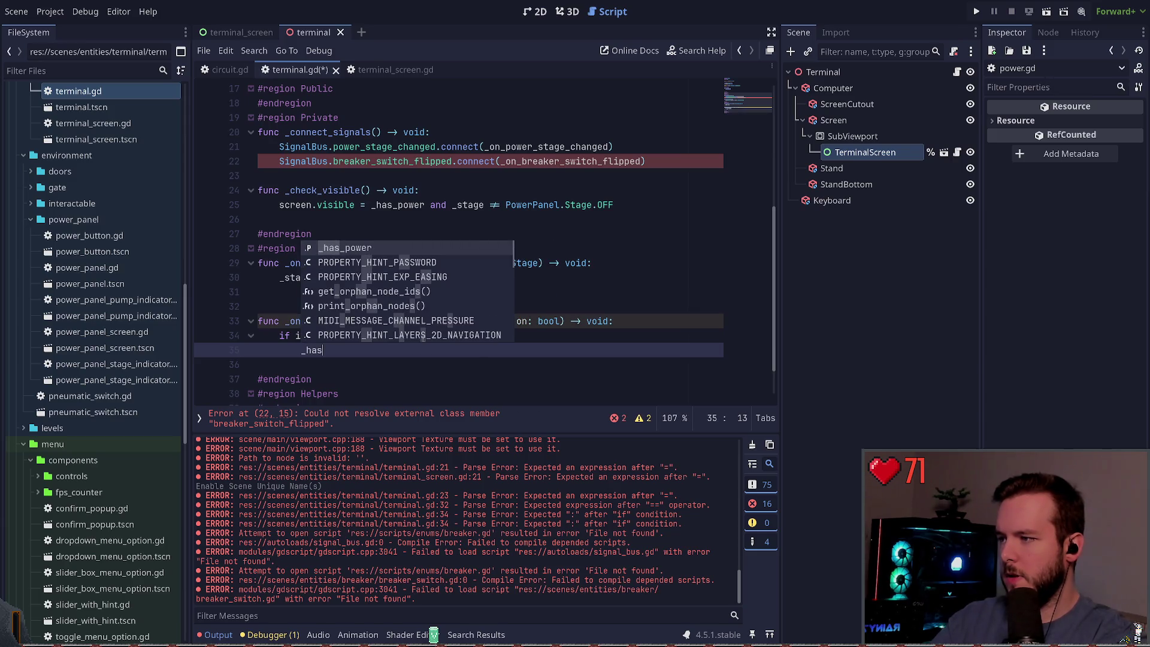
text(on =)
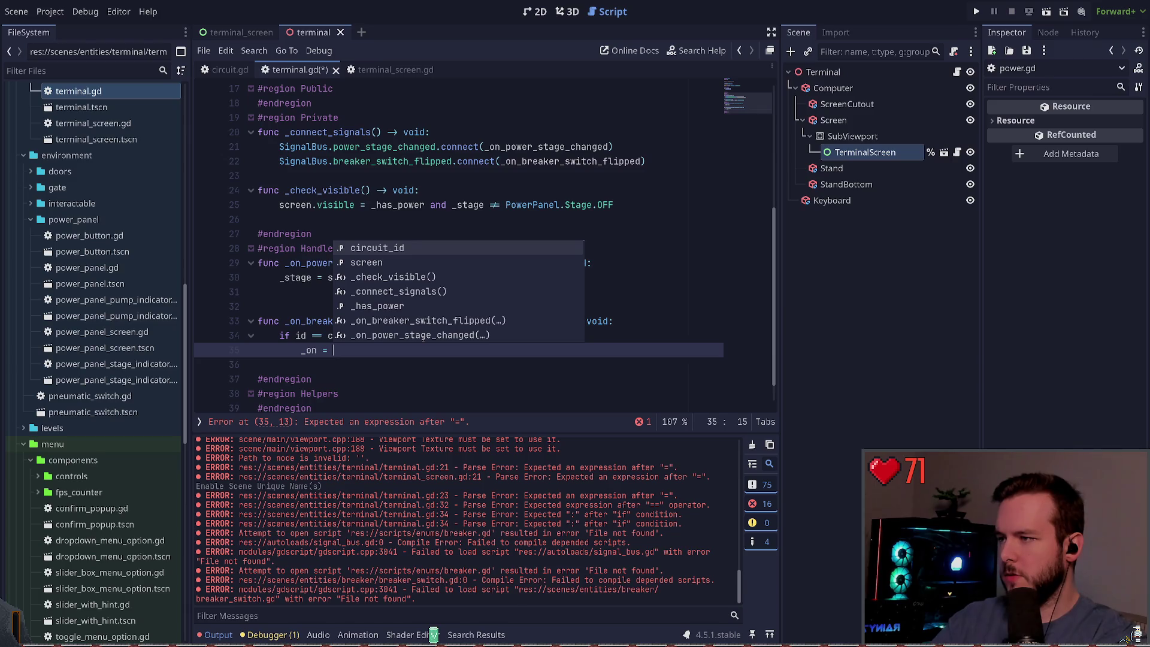
click(423, 339)
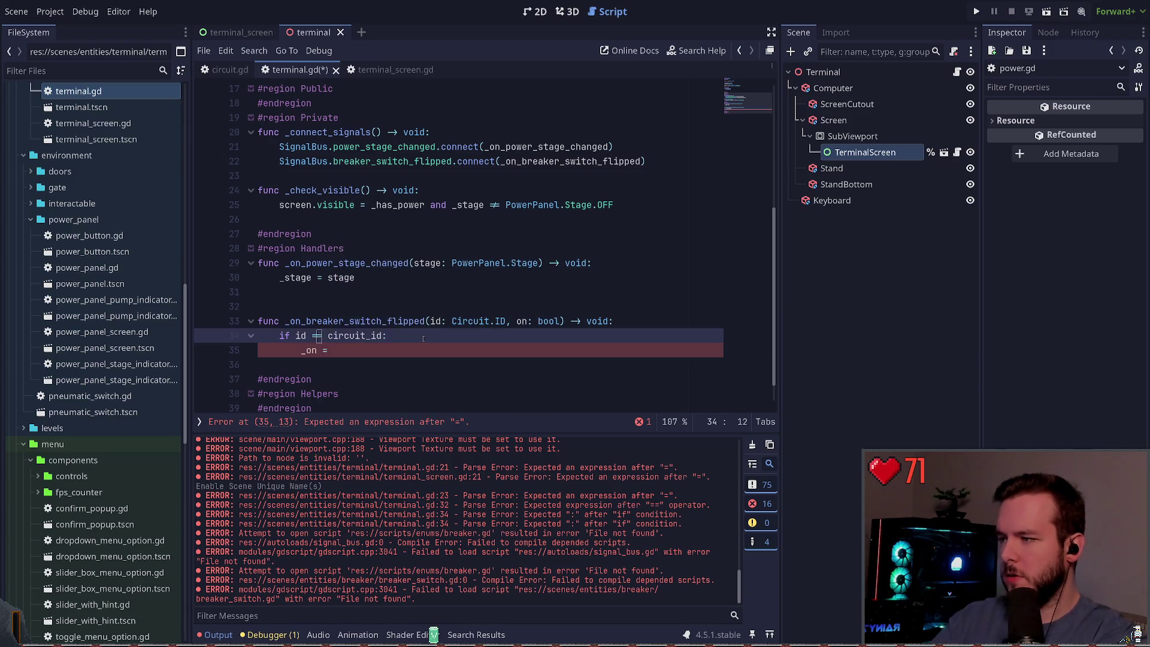
key(Left)
text(and on)
key(Down)
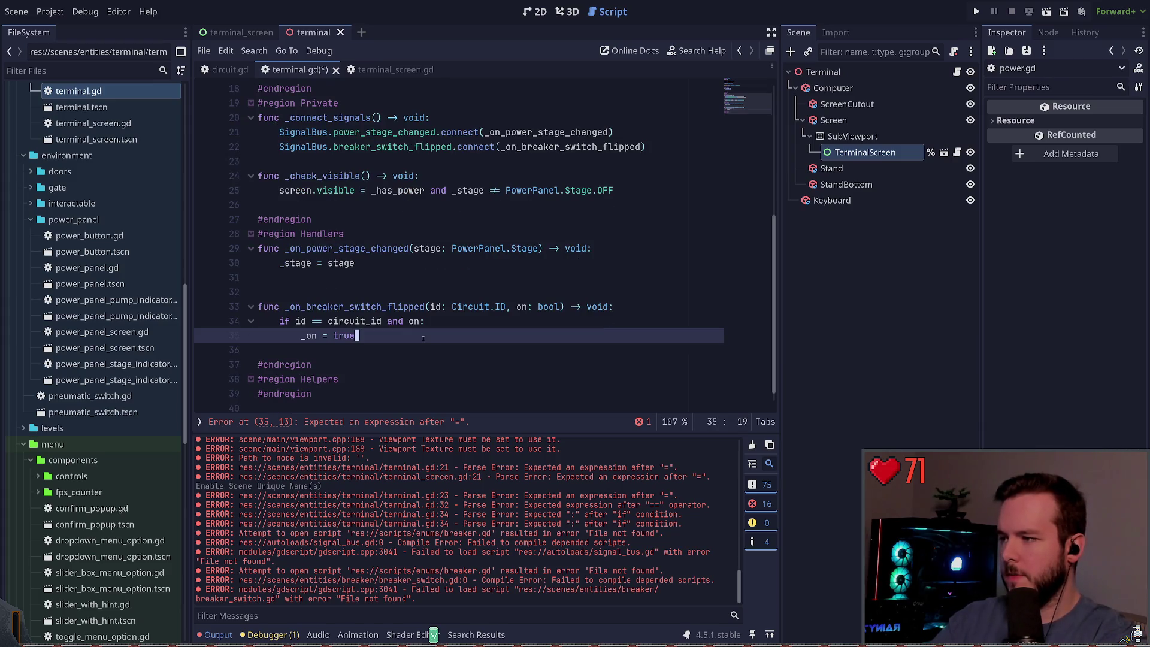
key(ctrl+s)
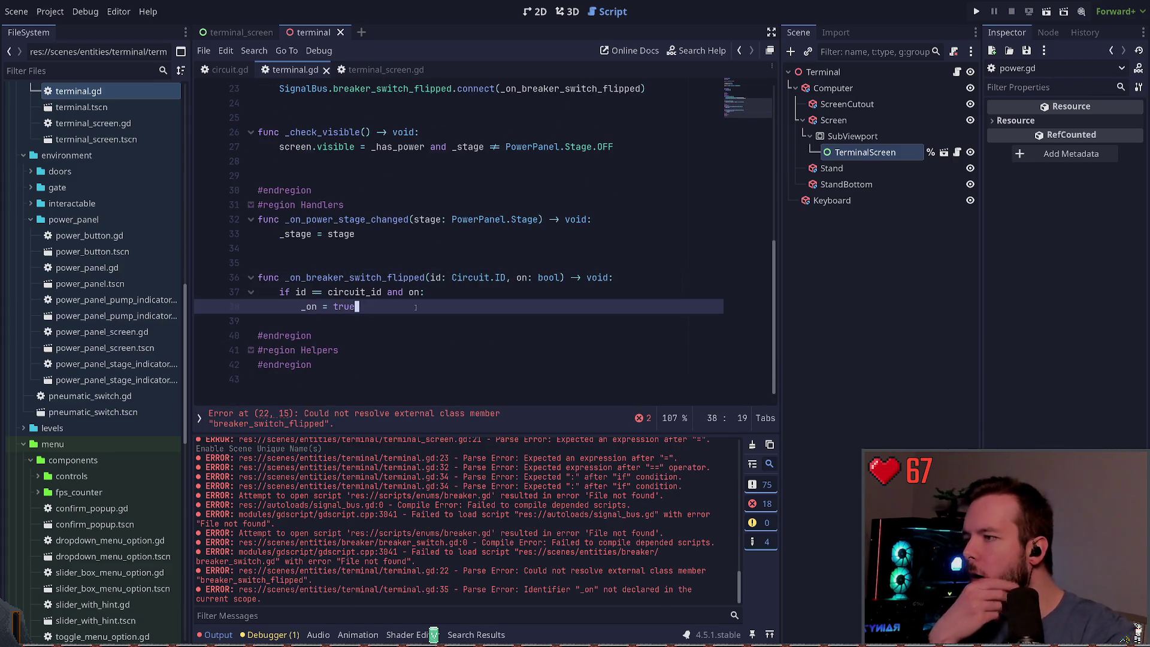
Add an else branch that sets _on to false
key(Return)
key(BackSpace)
text(else:)
key(Return)
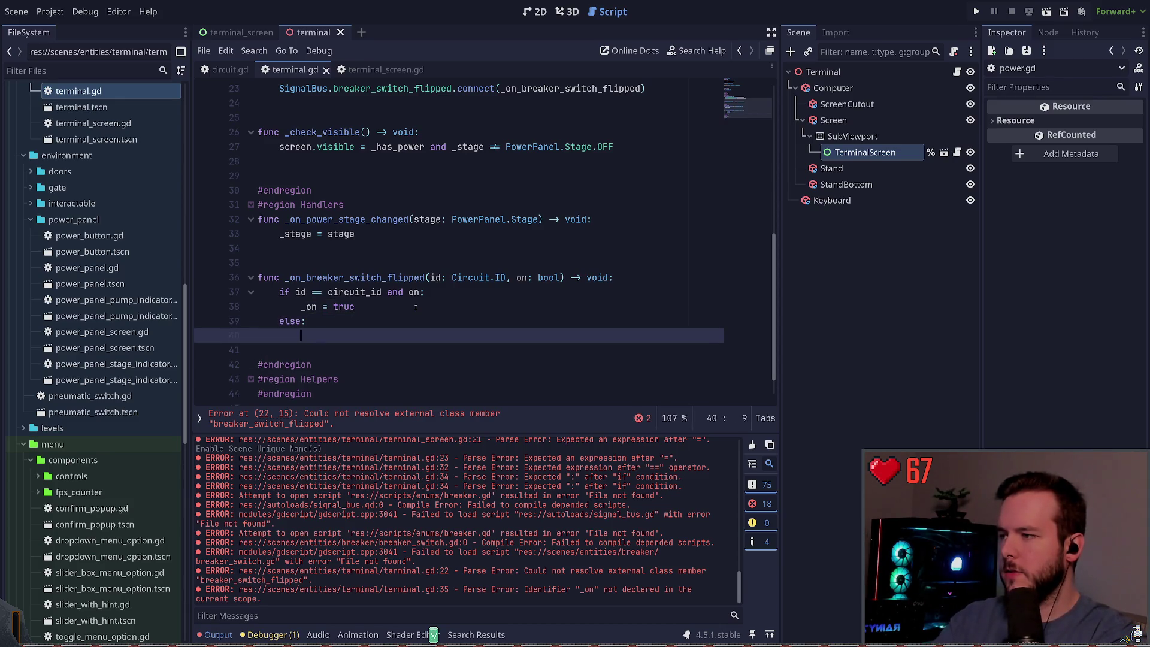
text(_on)
text(se)
key(Up)
key(Up)
key(Up)
Replace the if/else with the single line '_on = id == circuit_id and on' and save
key(ctrl+shift+Return)
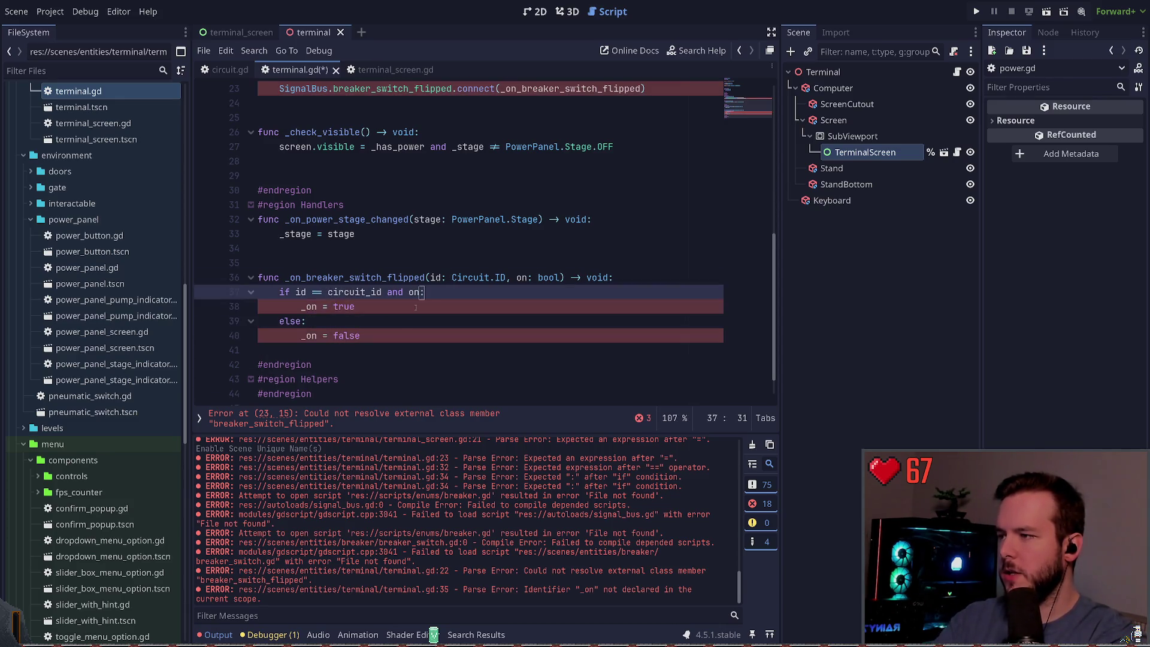
text(_on)
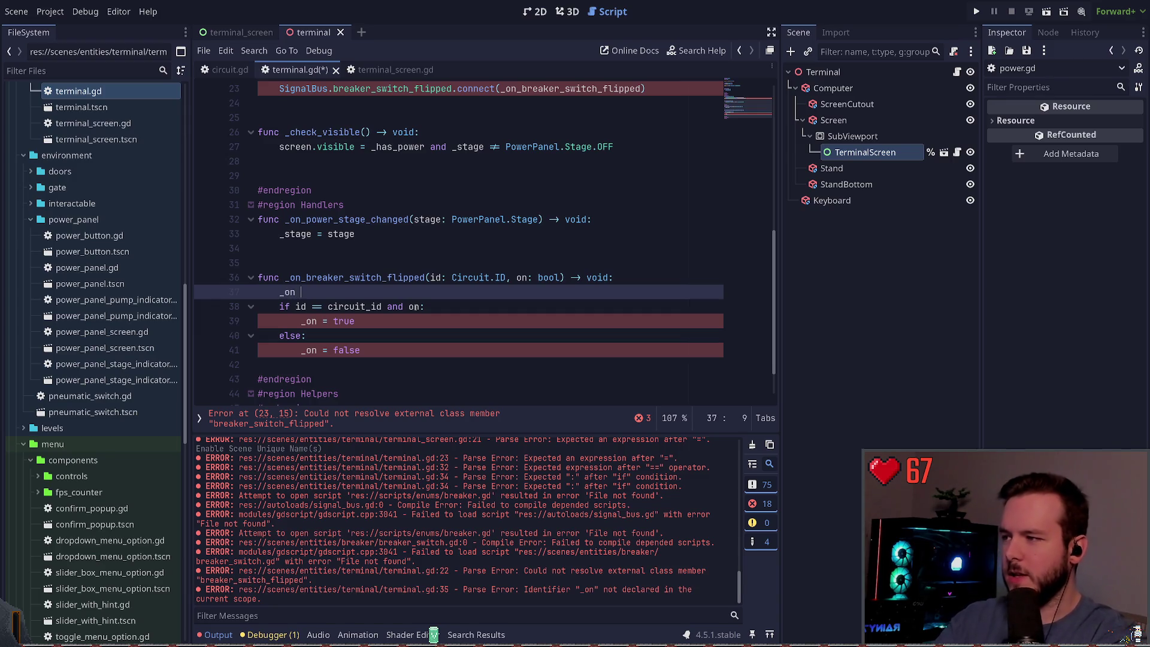
scroll(415, 307, down, 1)
key(Down)
key(Home)
key(Home)
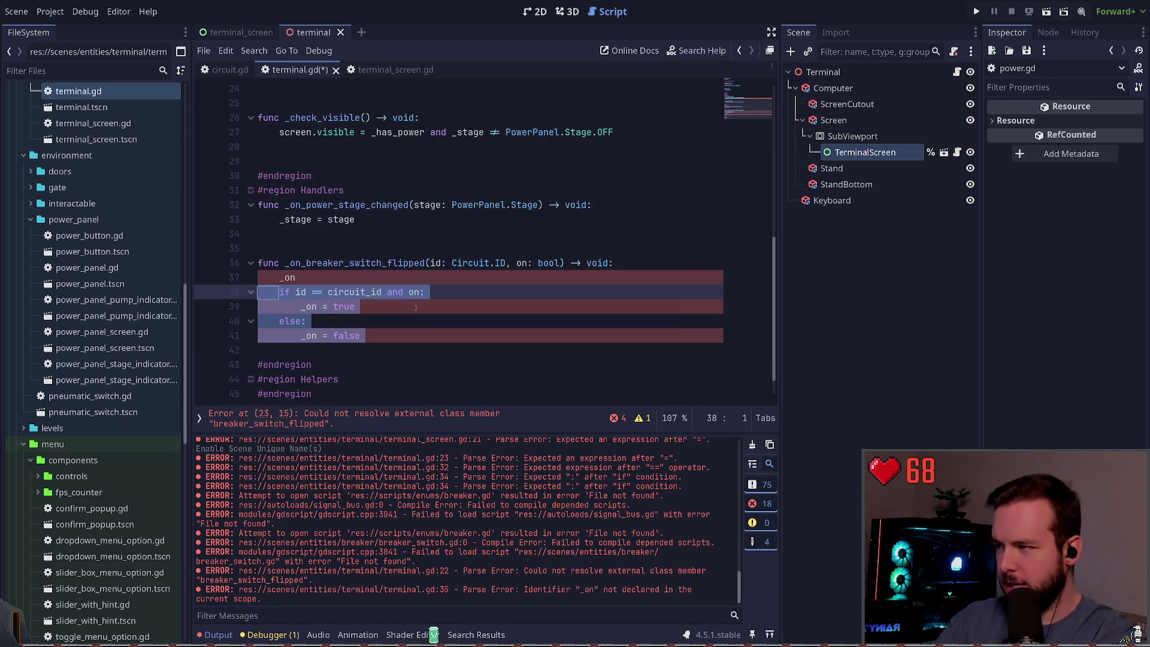
key(Left)
text(= id == )
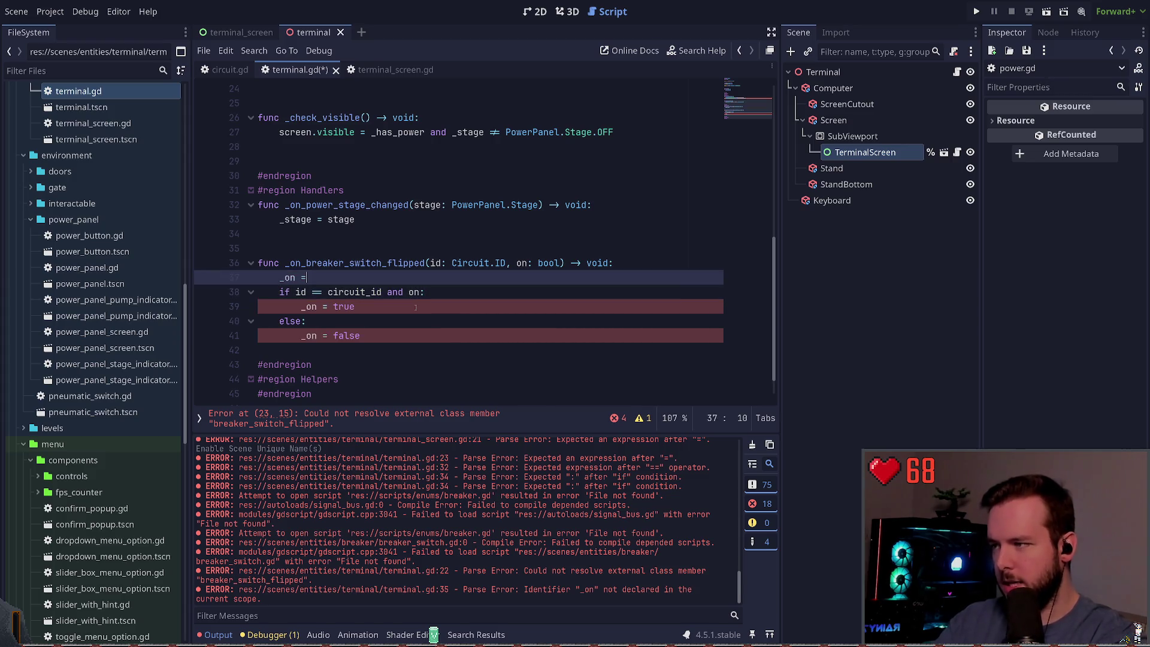
text(circuit_id)
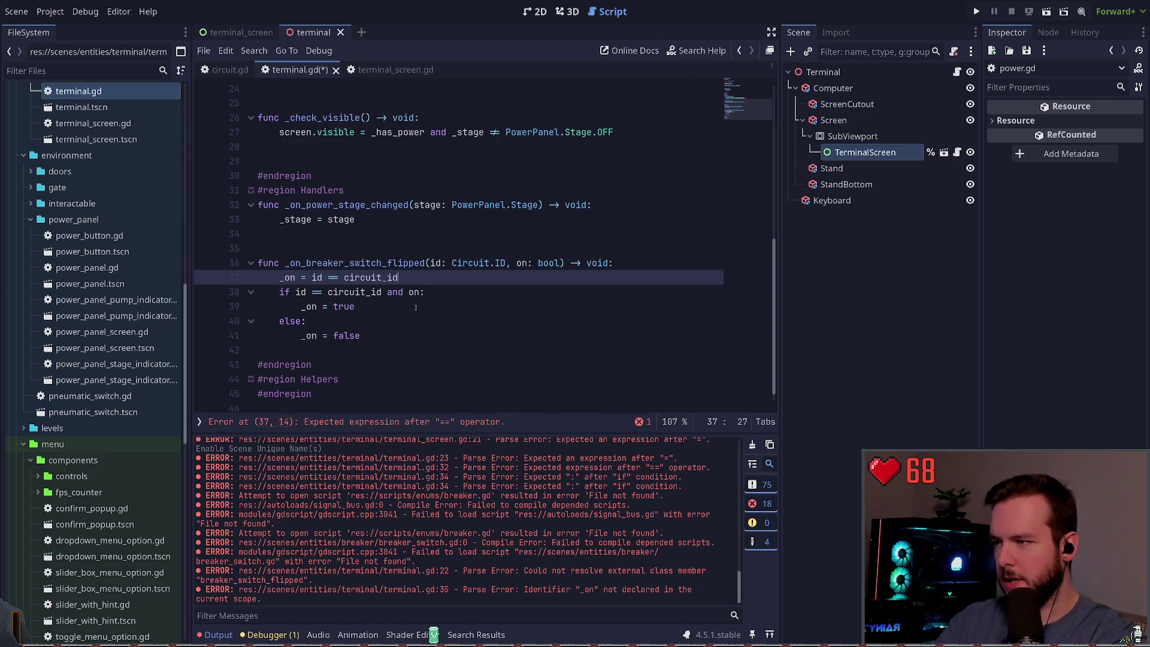
key(Down)
key(ctrl+shift+k)
key(ctrl+shift+k)
key(ctrl+shift+k)
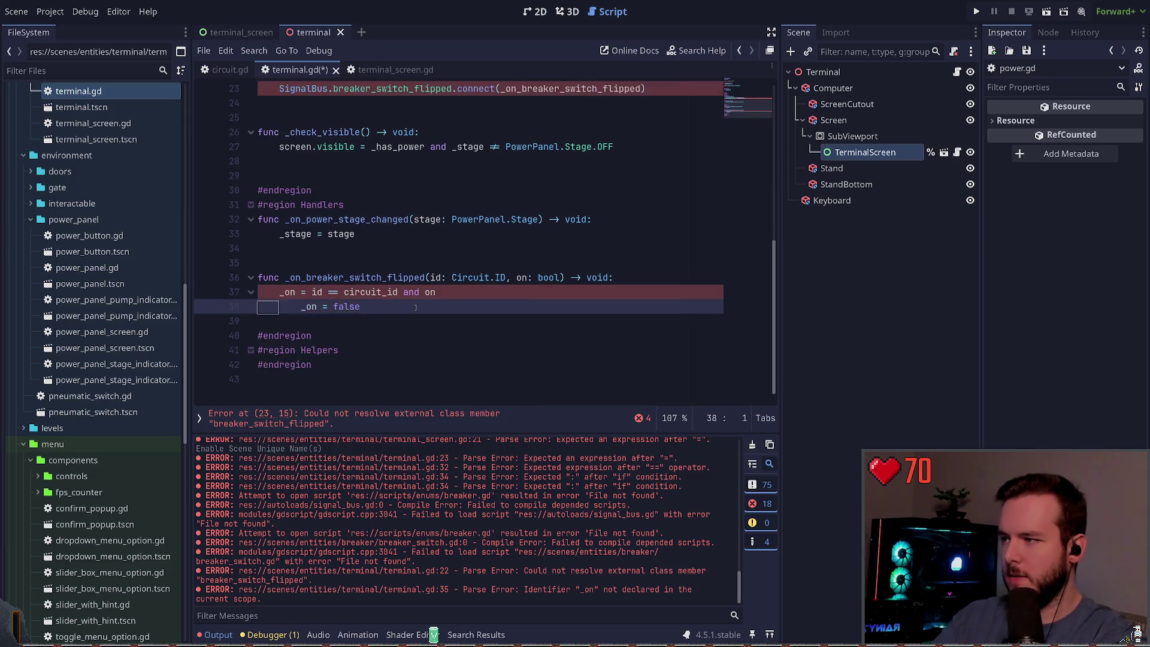
click(381, 278)
key(ctrl+s)
scroll(381, 301, up, 7)
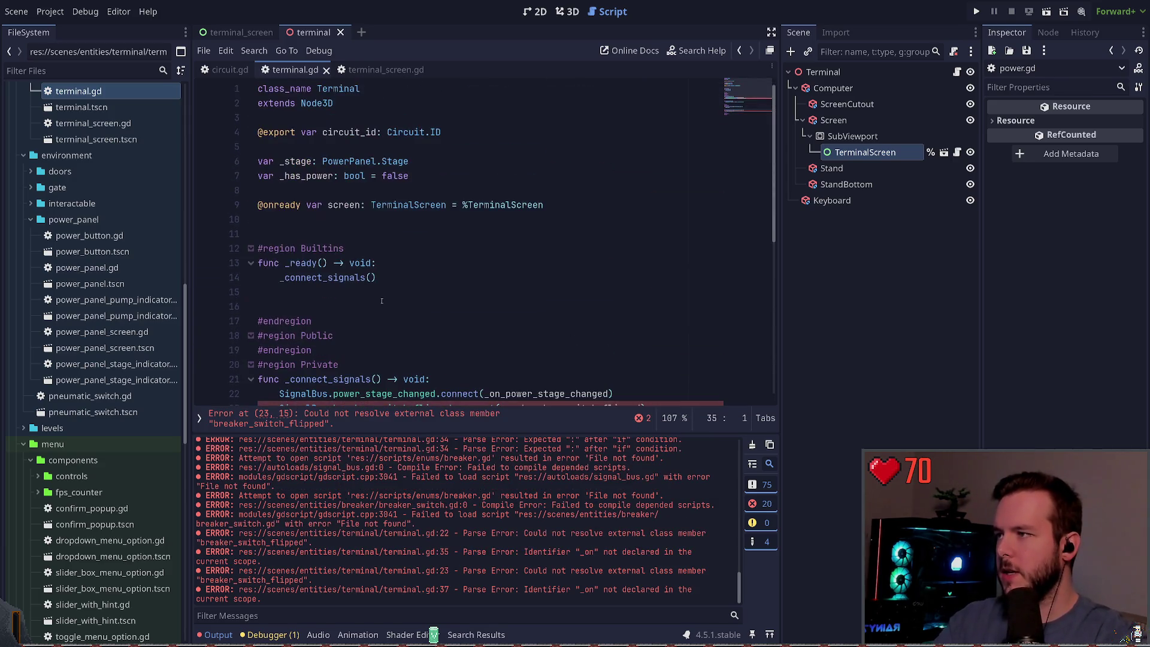
Rename the _has_power declaration on line 7 to _on and save terminal.gd
click(345, 167)
click(348, 171)
key(Home)
key(Right)
key(Right)
key(Right)
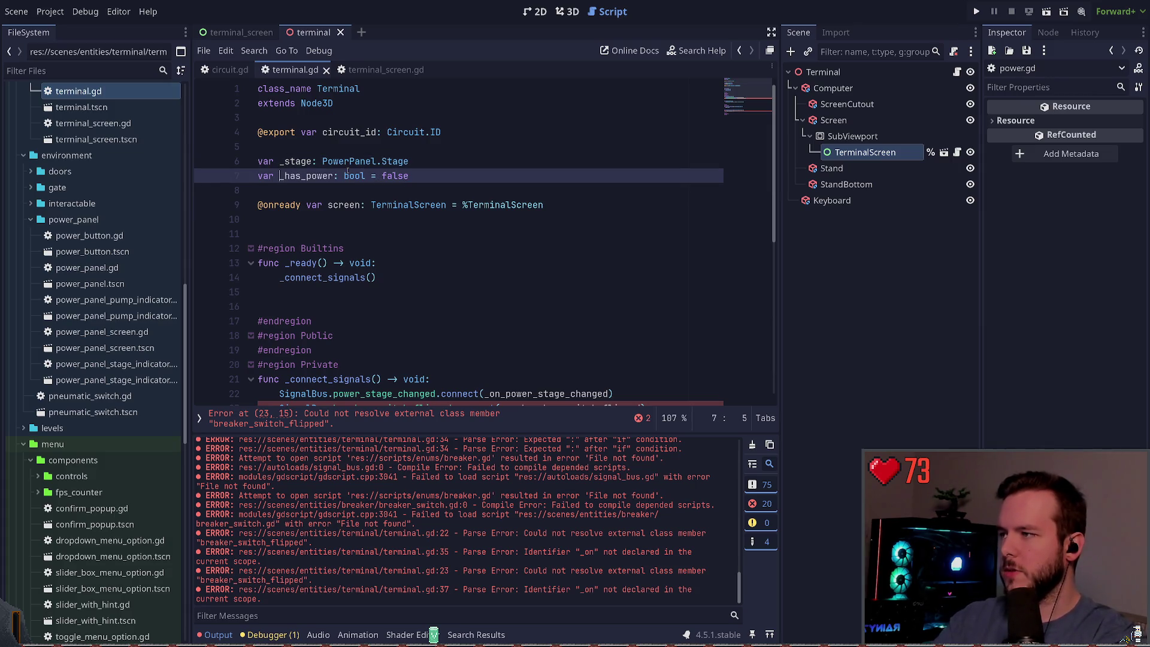
key(ctrl+shift+Right)
text(_on)
key(ctrl+s)
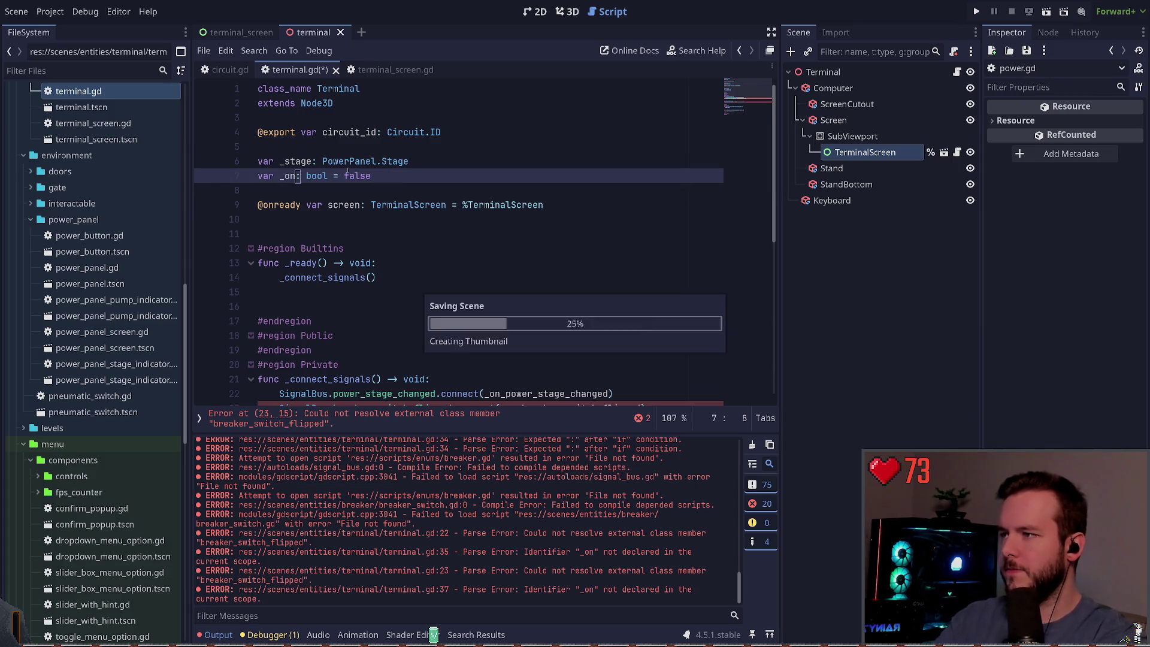
Check the visibility code below, then switch to the 3D view of the terminal model
click(346, 190)
scroll(338, 198, down, 3)
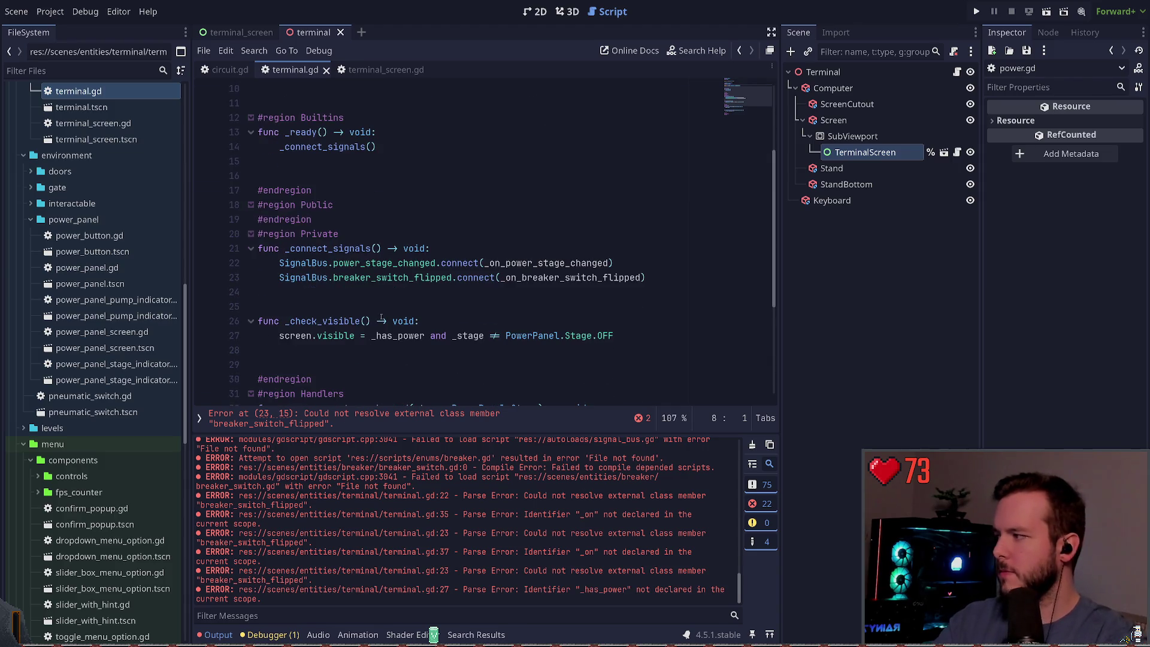
scroll(381, 318, down, 3)
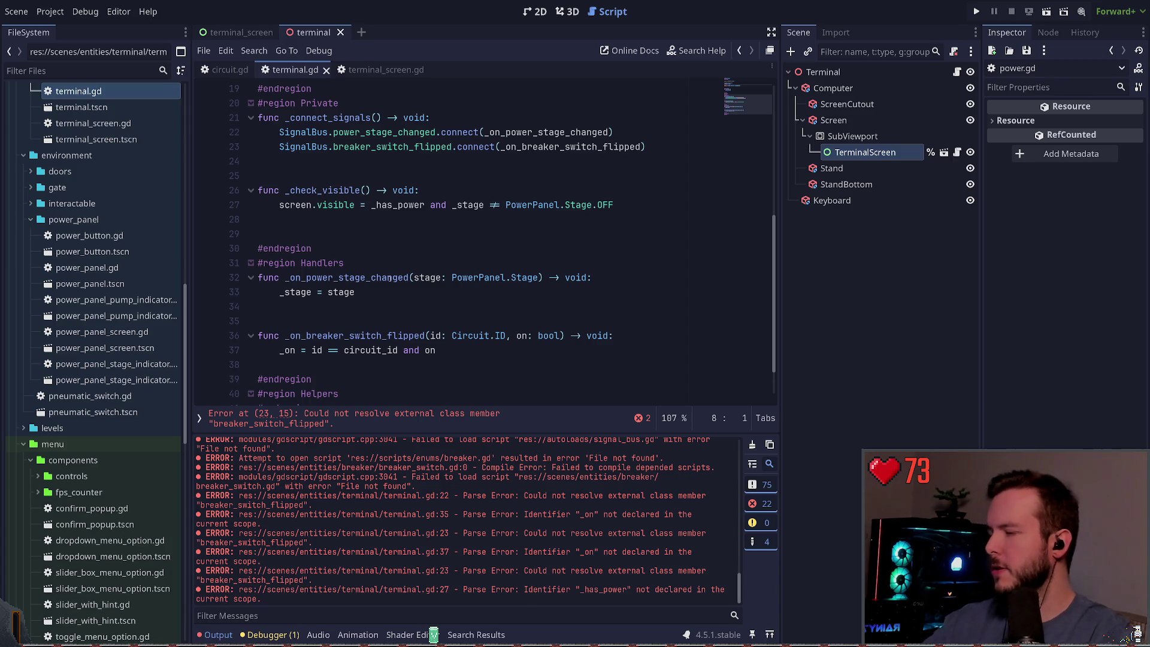
click(360, 219)
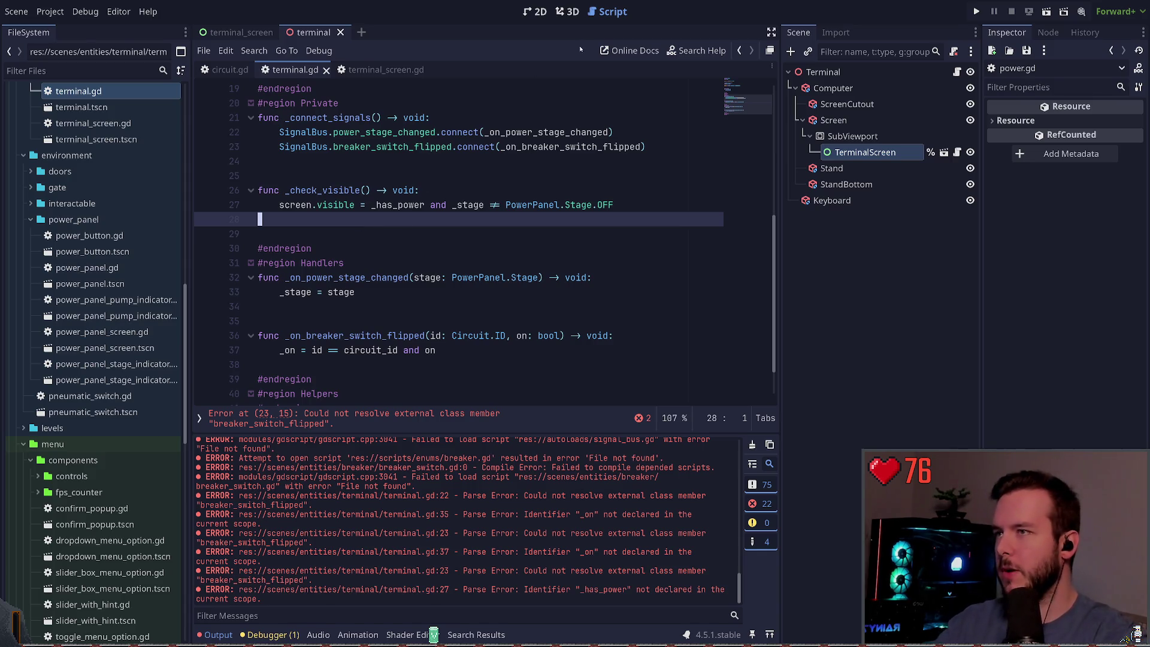
click(566, 11)
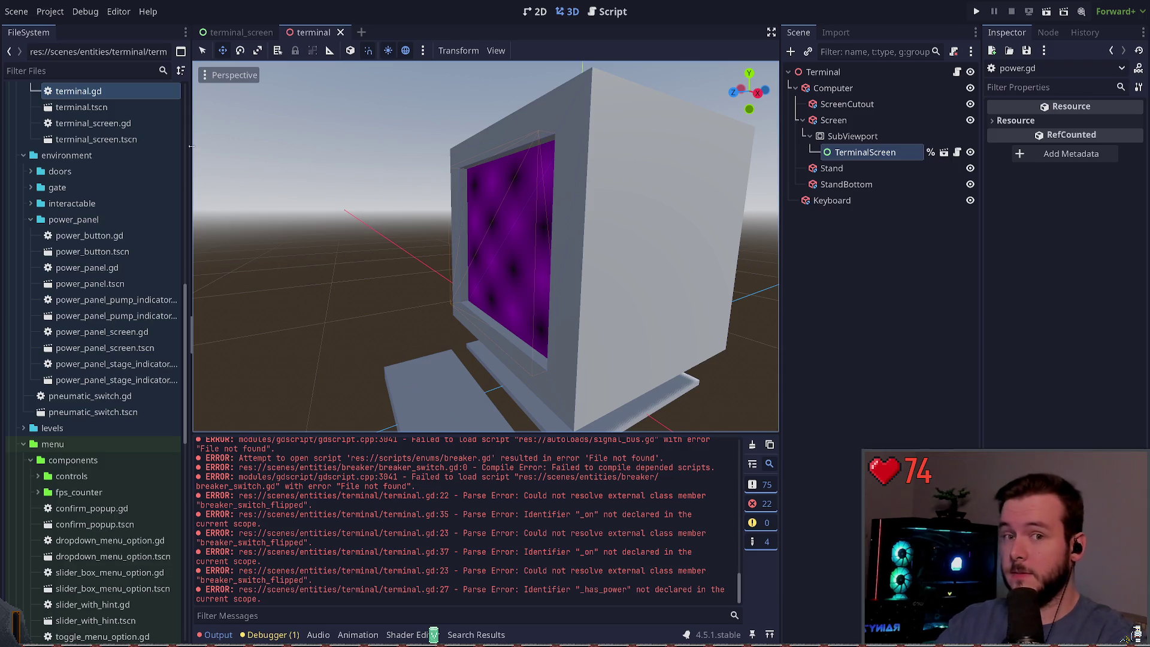
Bring up the station scene in the 3D viewport and zoom around the building
click(608, 12)
click(567, 11)
click(535, 11)
click(566, 12)
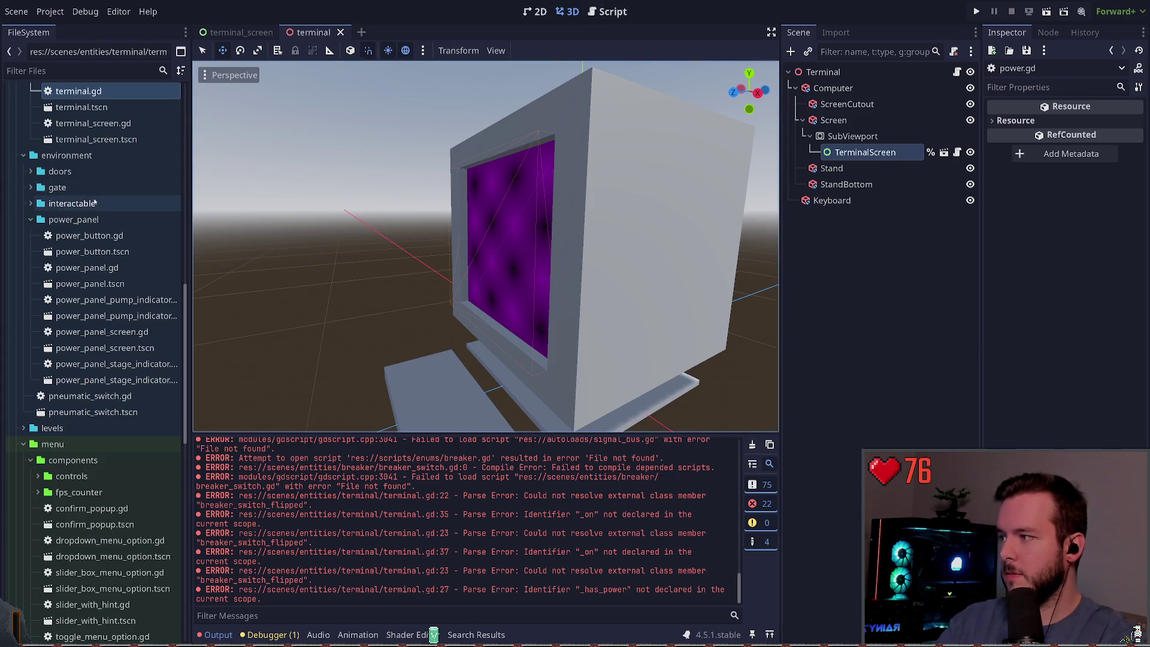
scroll(93, 310, down, 5)
scroll(93, 310, up, 5)
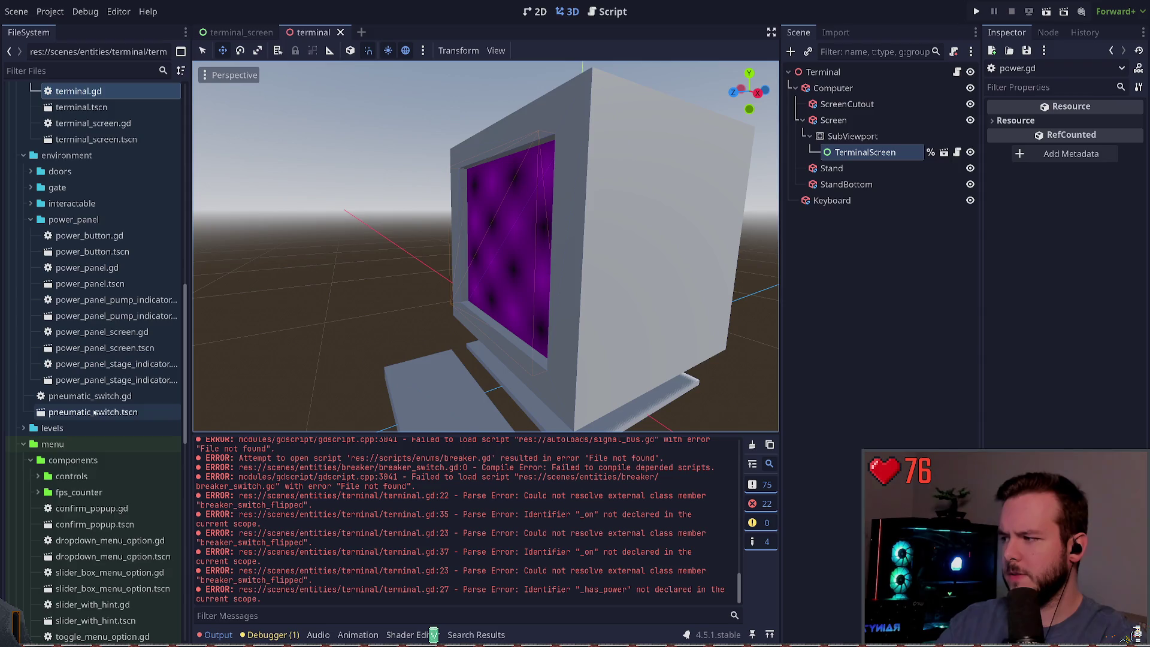
scroll(103, 412, down, 6)
scroll(102, 412, up, 15)
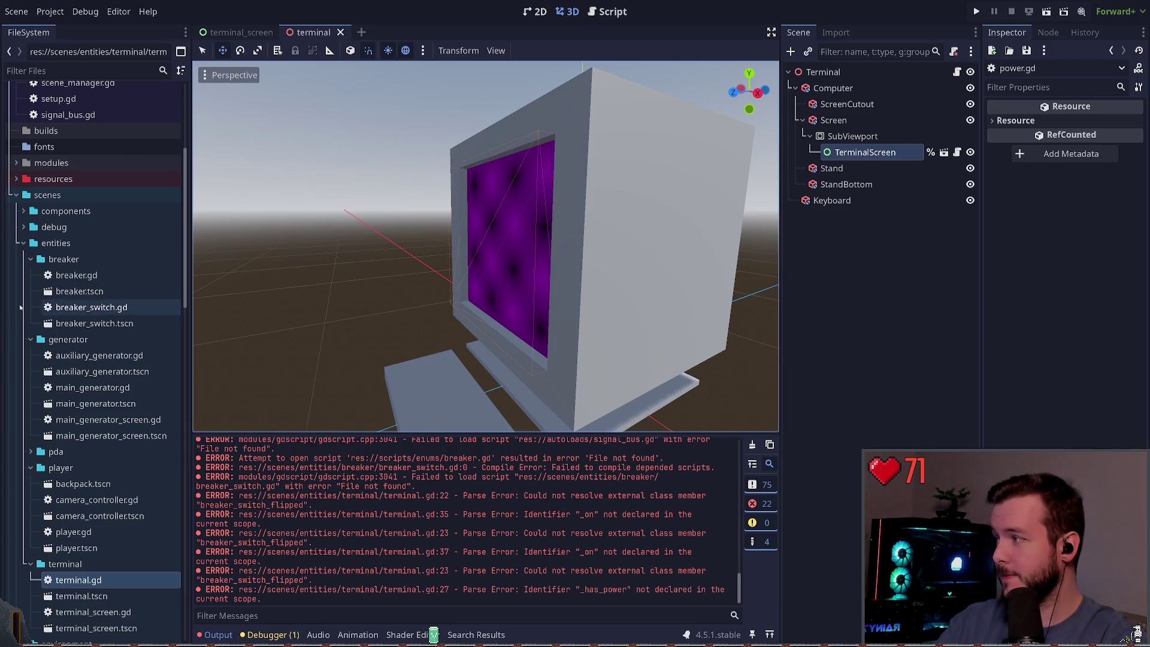
scroll(75, 247, up, 8)
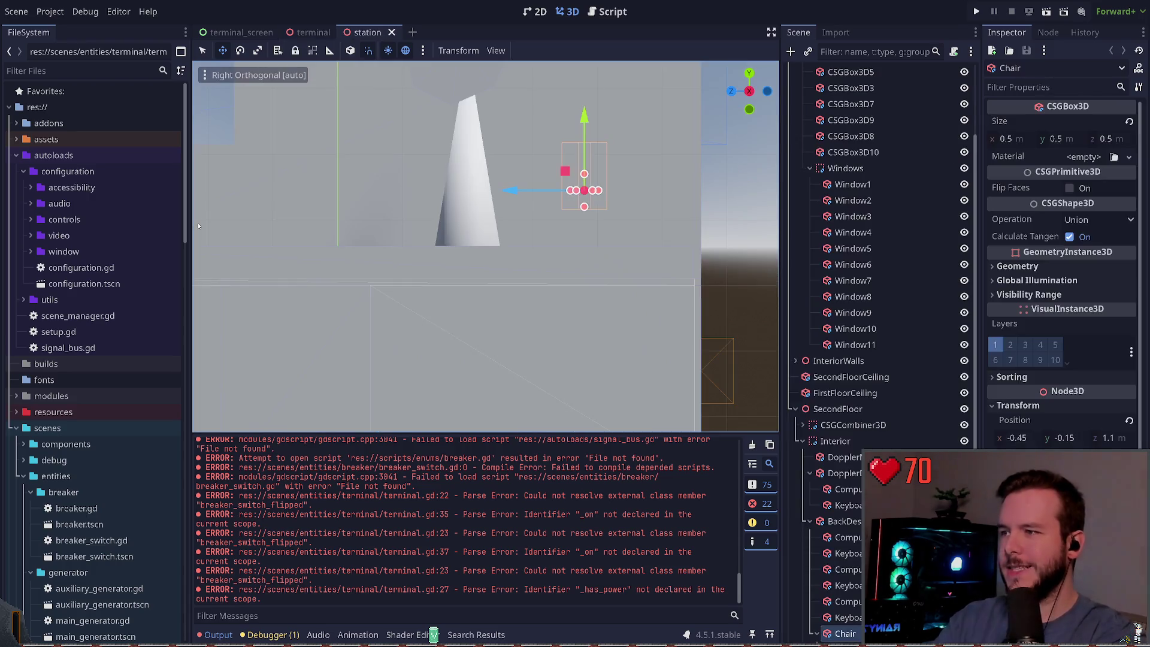
Orbit to a ground-level view inside the building and run the project with F5
drag(415, 234, 590, 318)
click(589, 318)
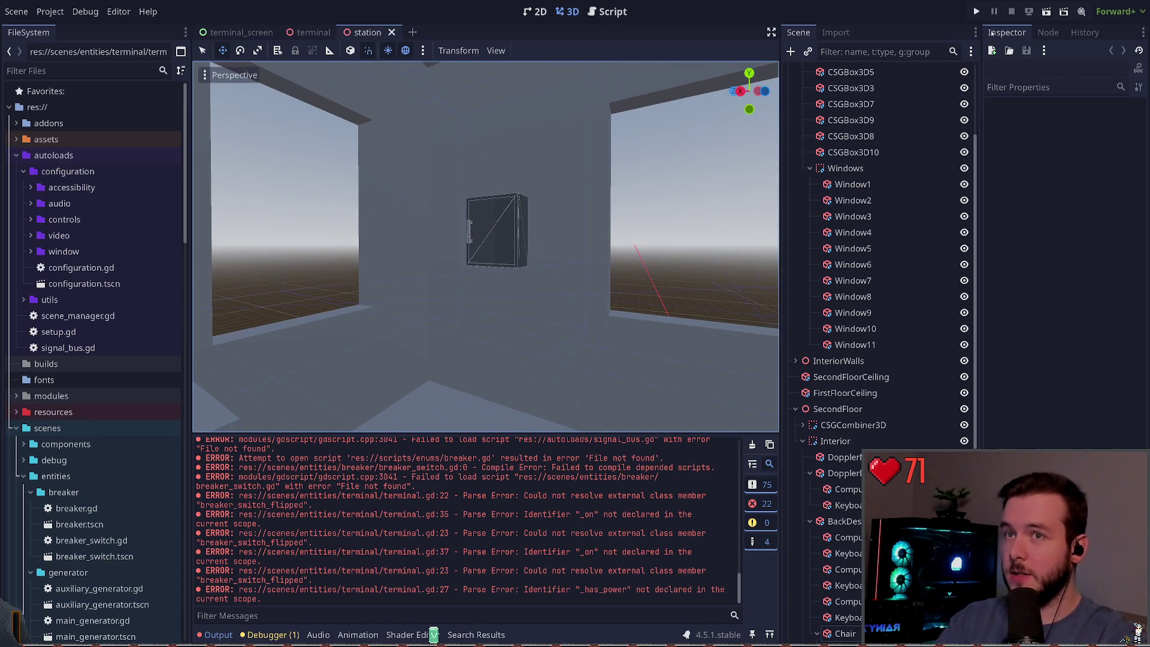
key(F5)
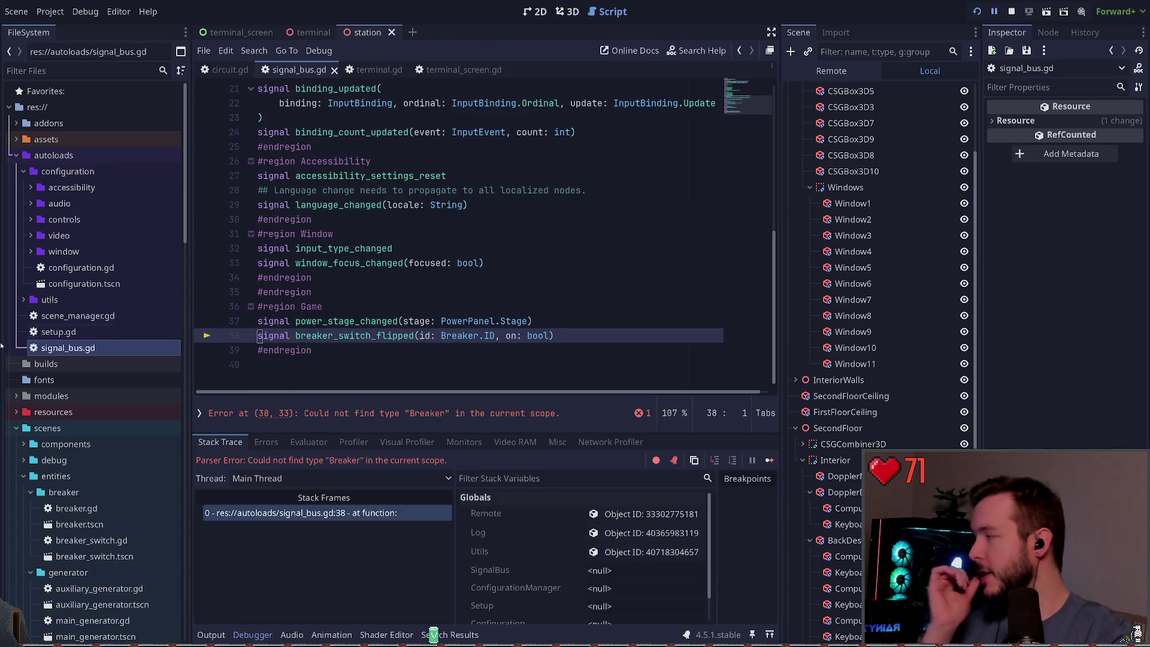
In signal_bus.gd, rename breaker_switch_flipped to circuit_power_changed with a Circuit.ID id, and save
drag(463, 335, 465, 346)
key(Down)
key(Down)
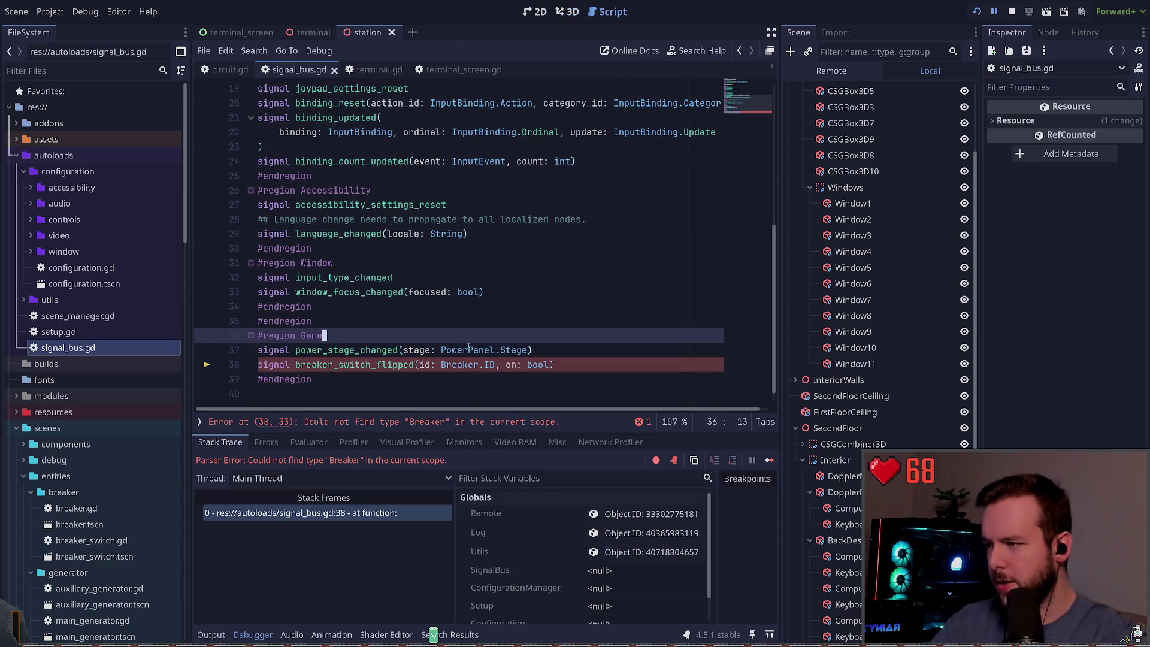
key(Home)
key(ctrl+Right)
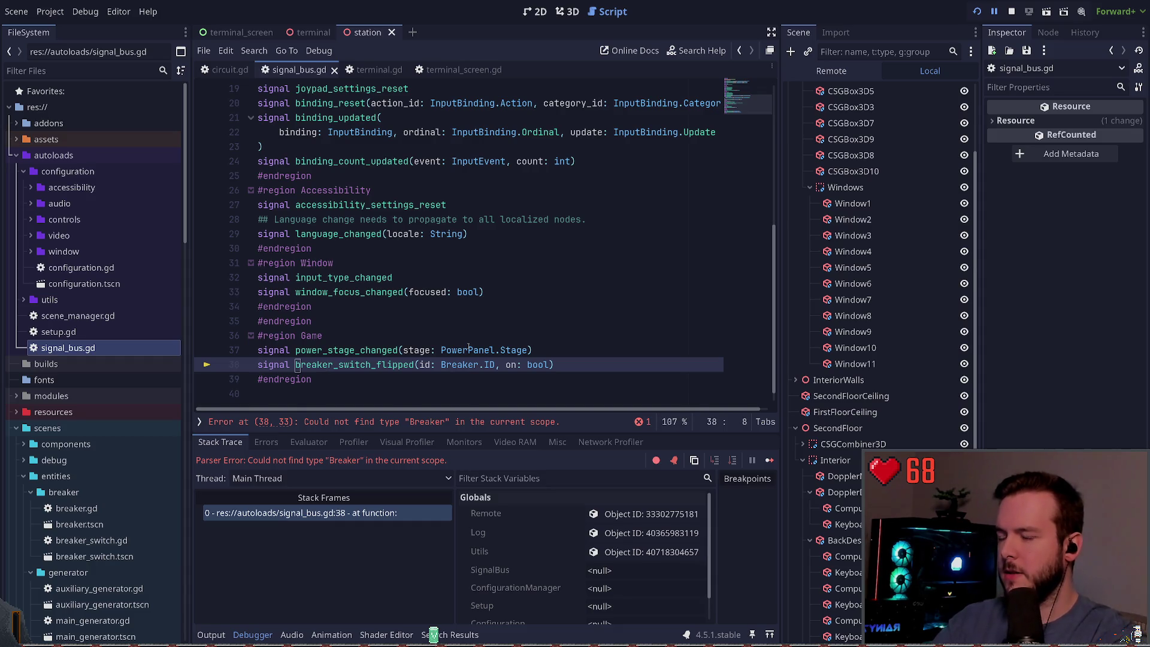
scroll(567, 312, down, 1)
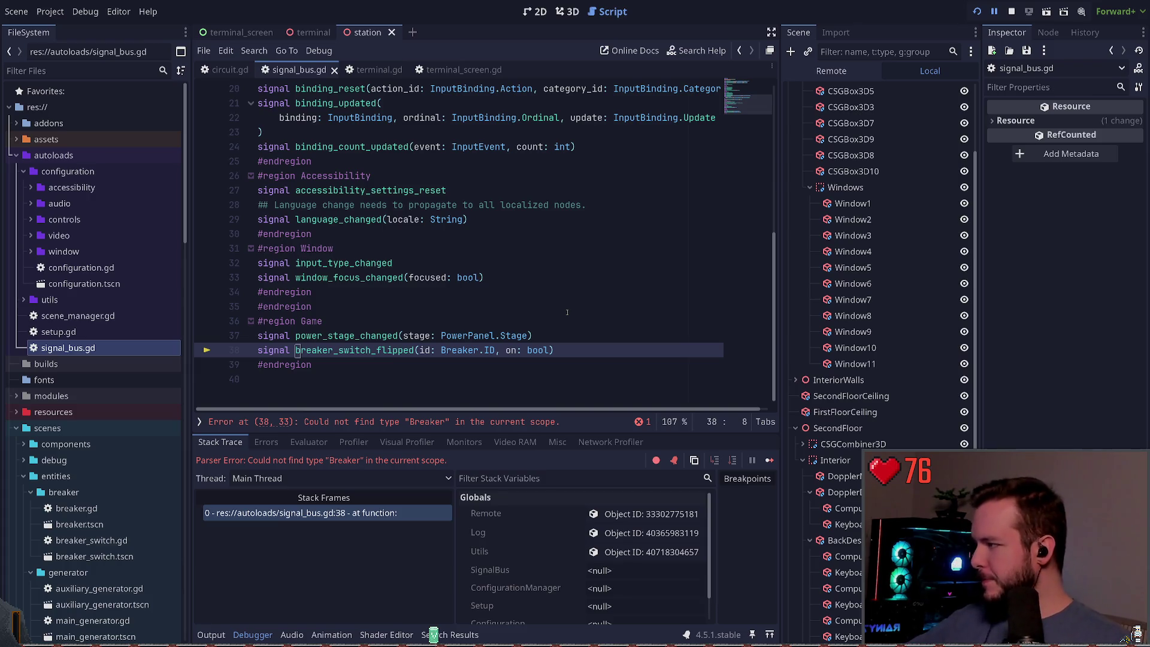
key(ctrl+Delete)
text(circuit_power_)
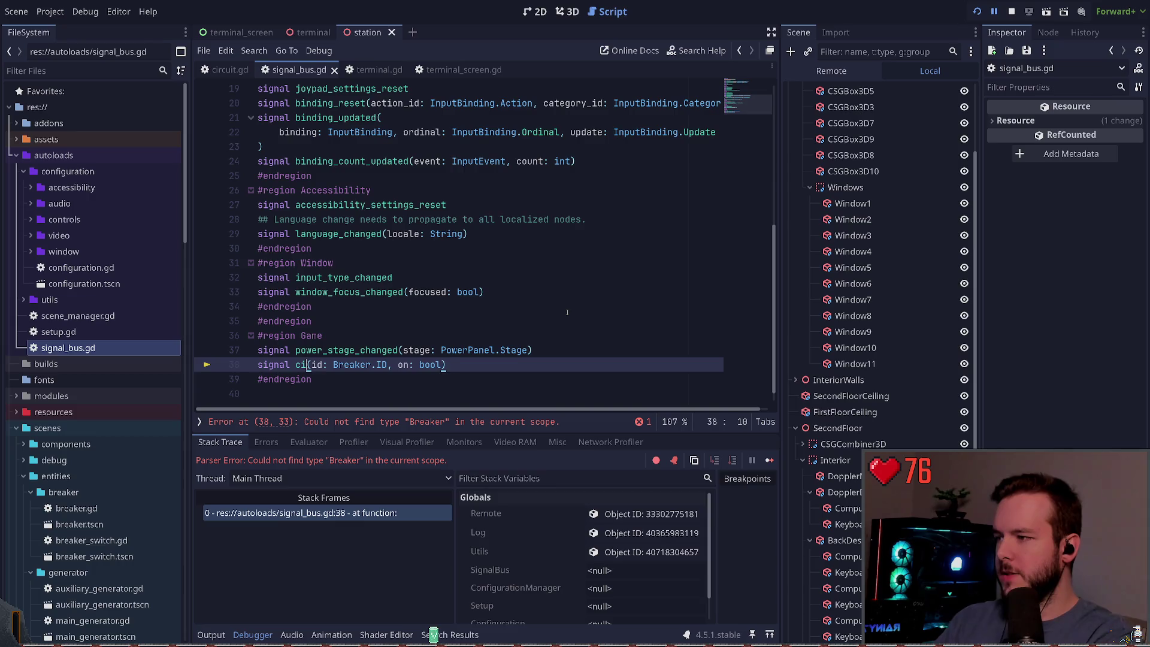
text(changed)
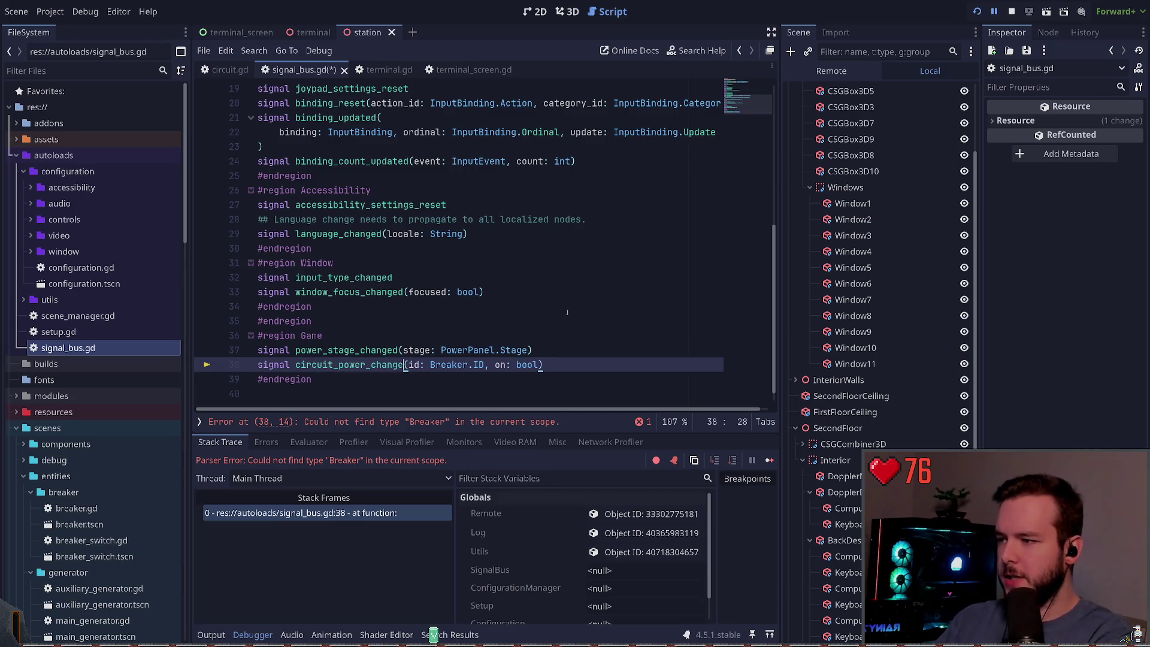
key(Right)
key(Right)
key(Right)
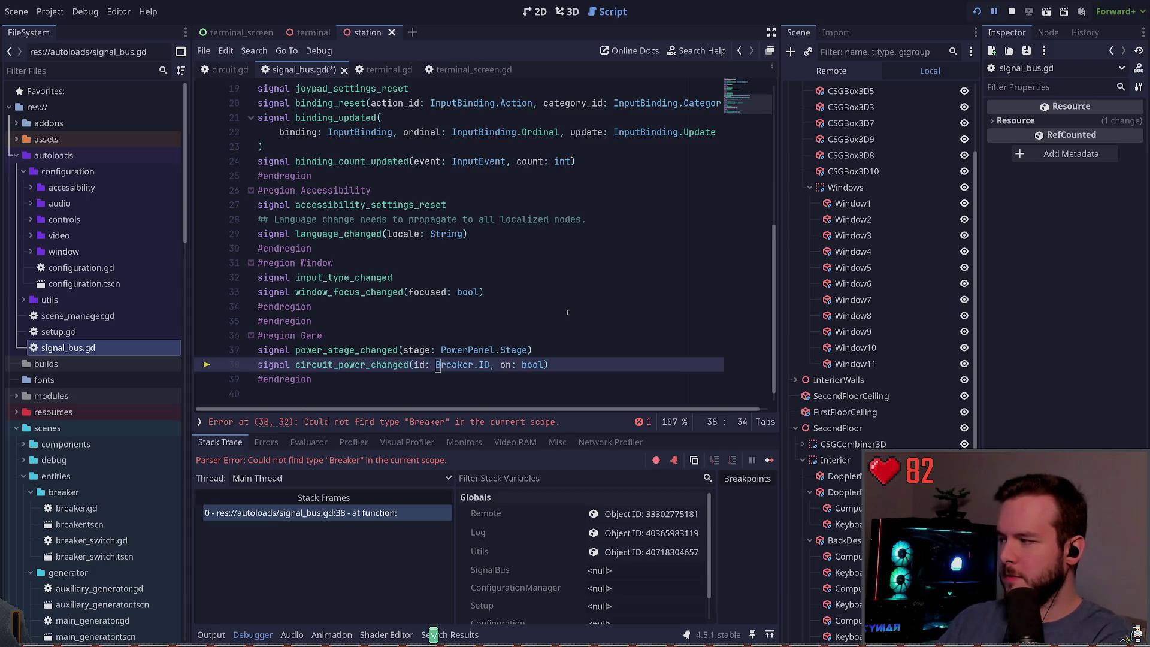
text(rcuit)
key(ctrl+s)
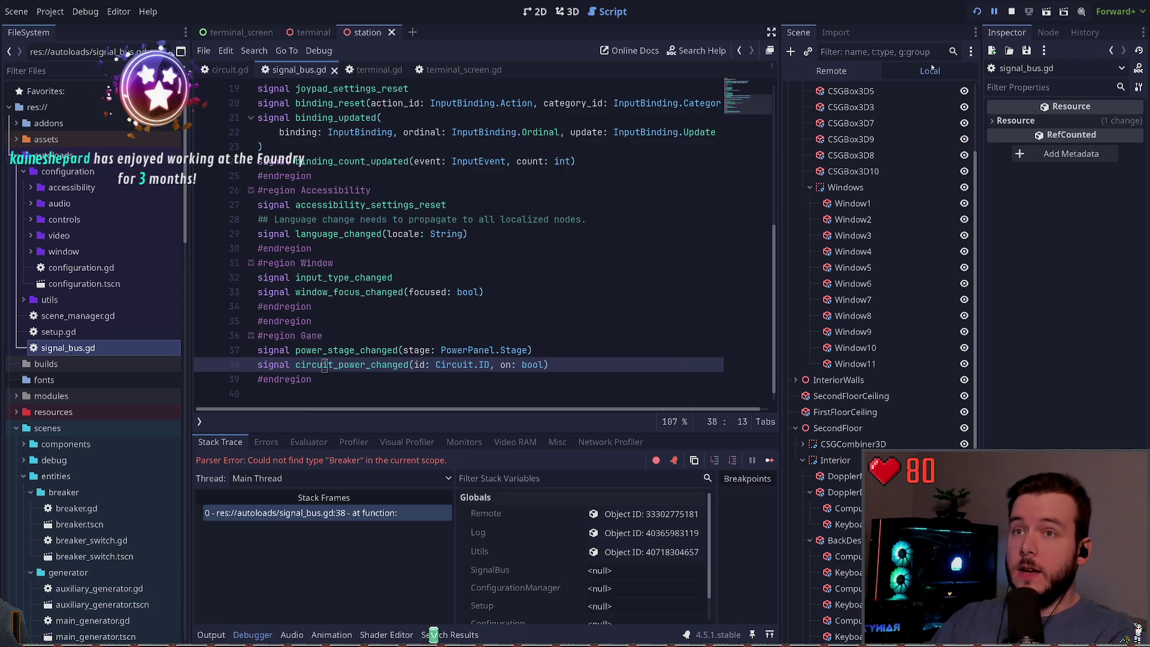
Stop the running game and rerun the project with F5
click(1011, 11)
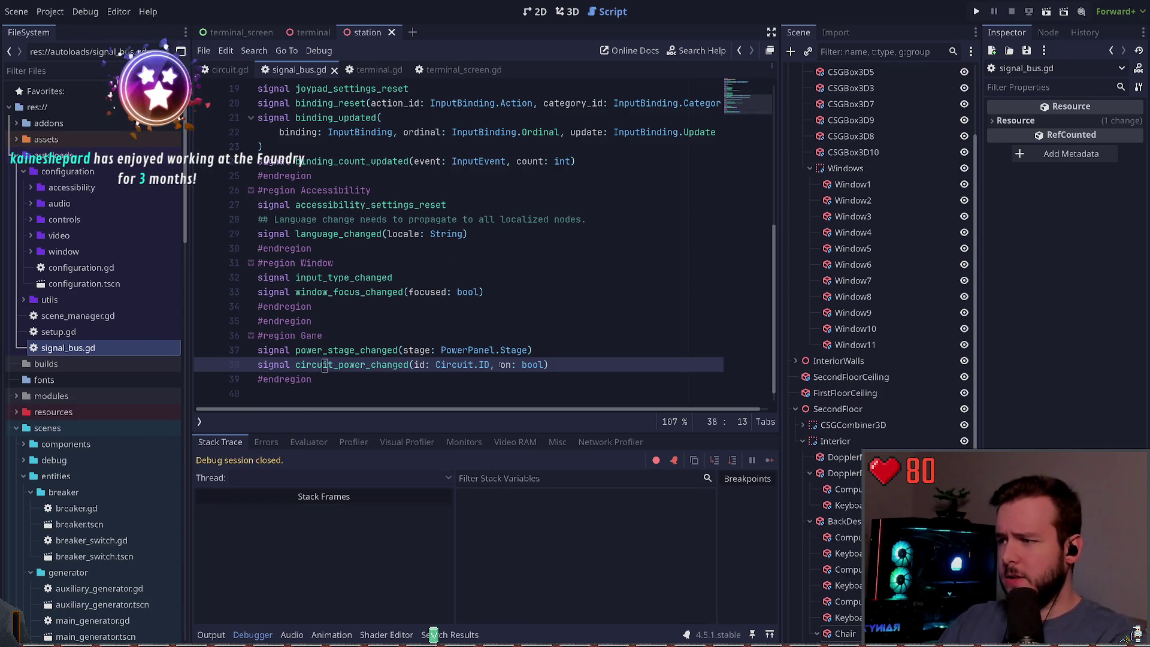
drag(324, 364, 548, 365)
click(571, 355)
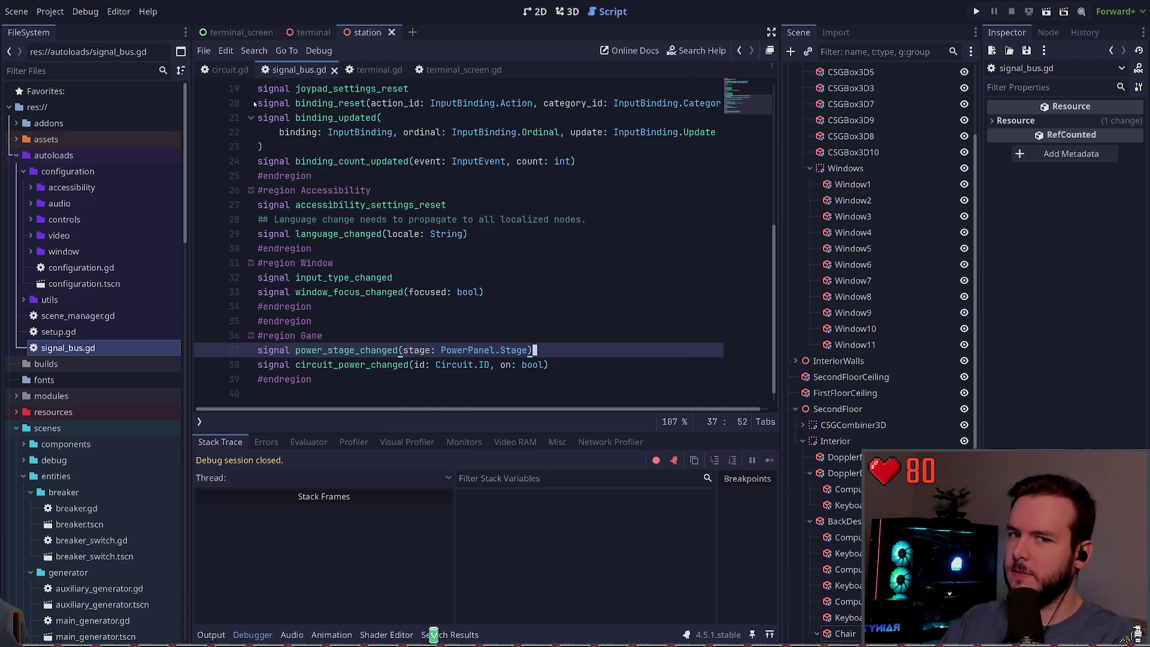
key(F5)
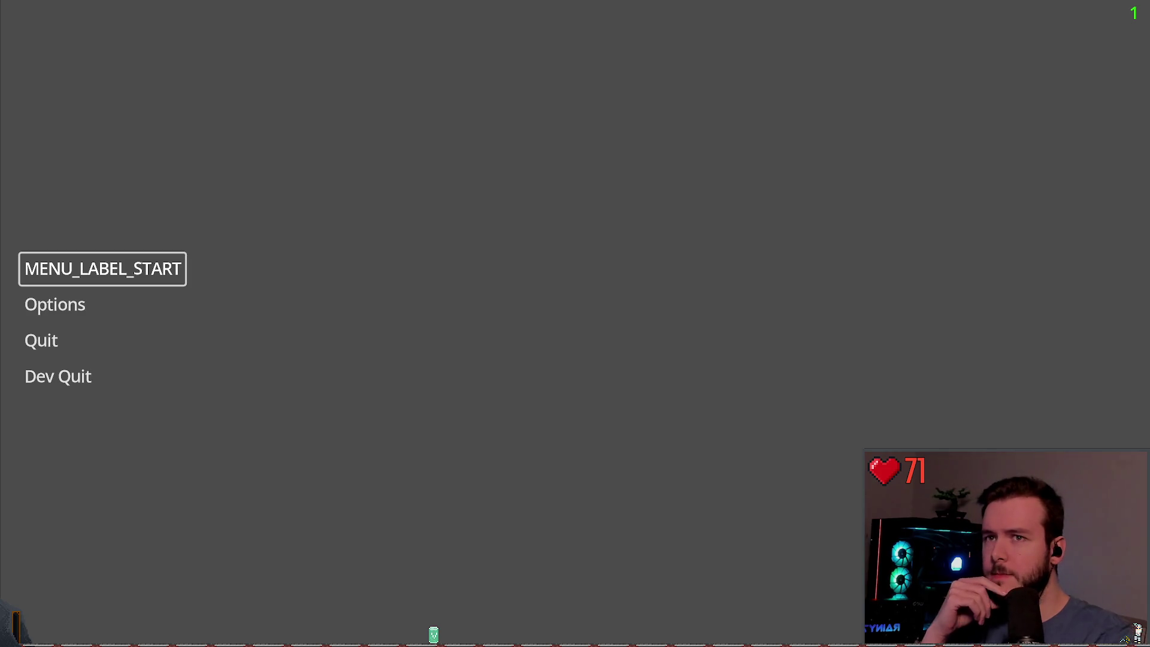
Relaunch the game, reach the wall breaker, and flip its lever six times
key(F8)
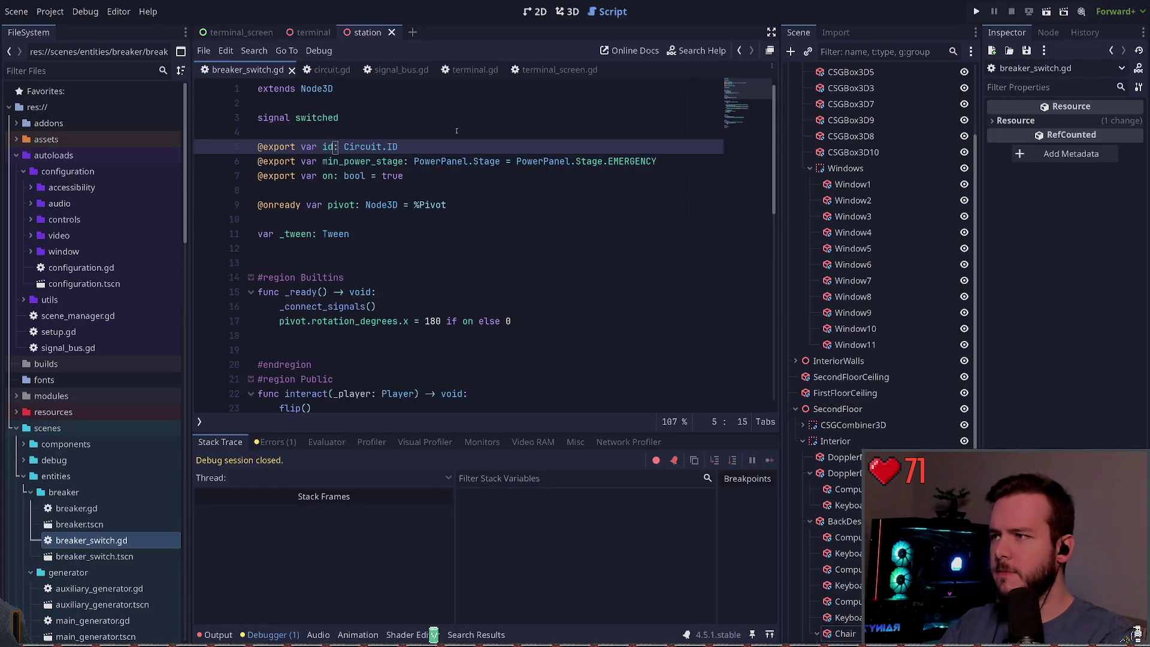
key(F5)
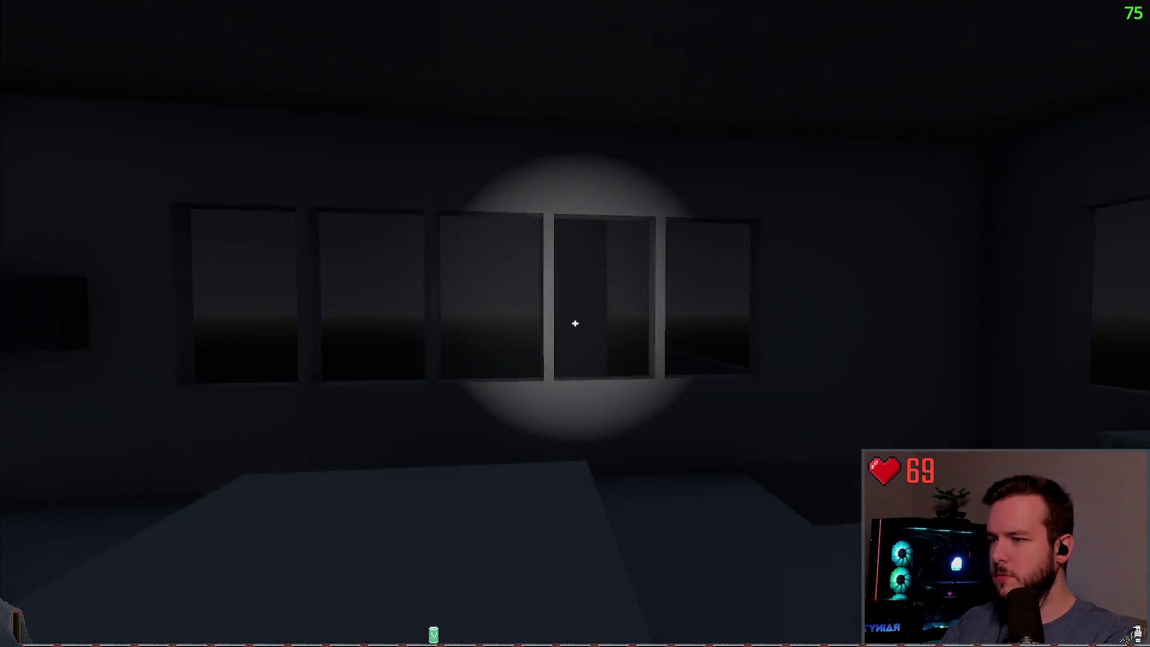
key(e)
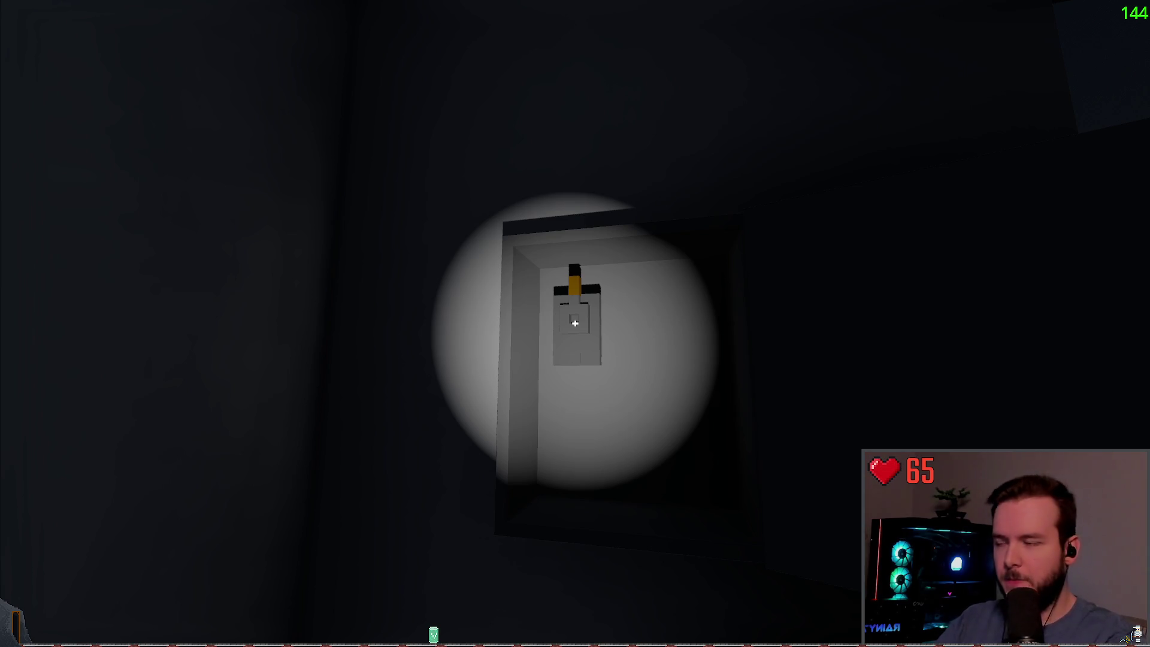
click(575, 323)
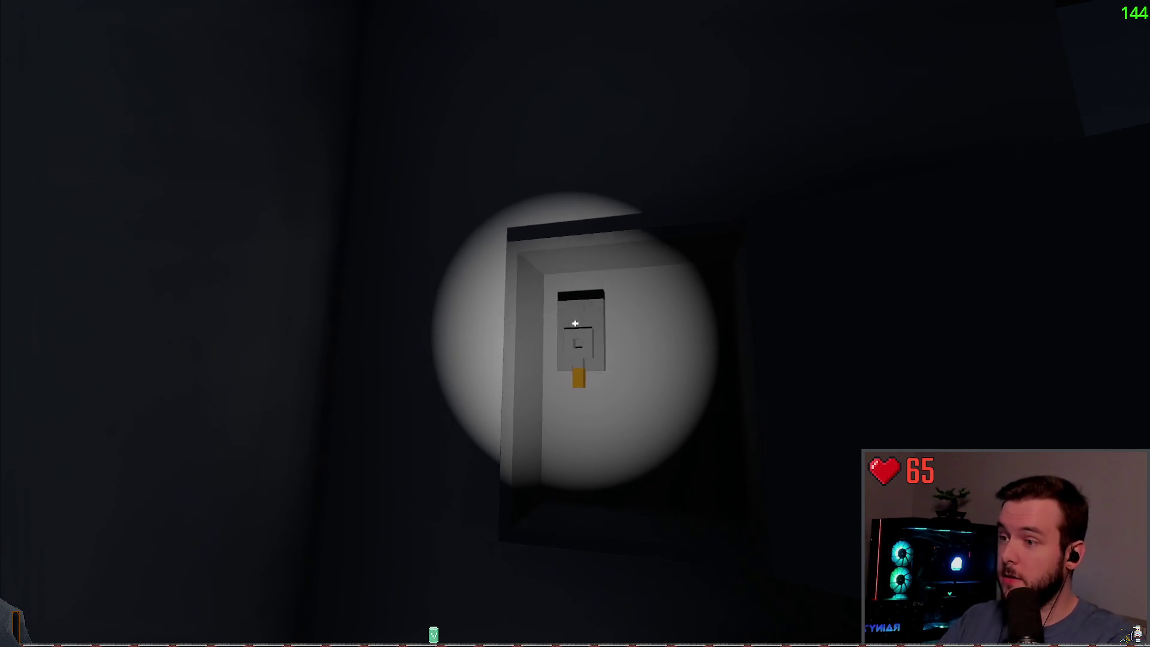
click(574, 324)
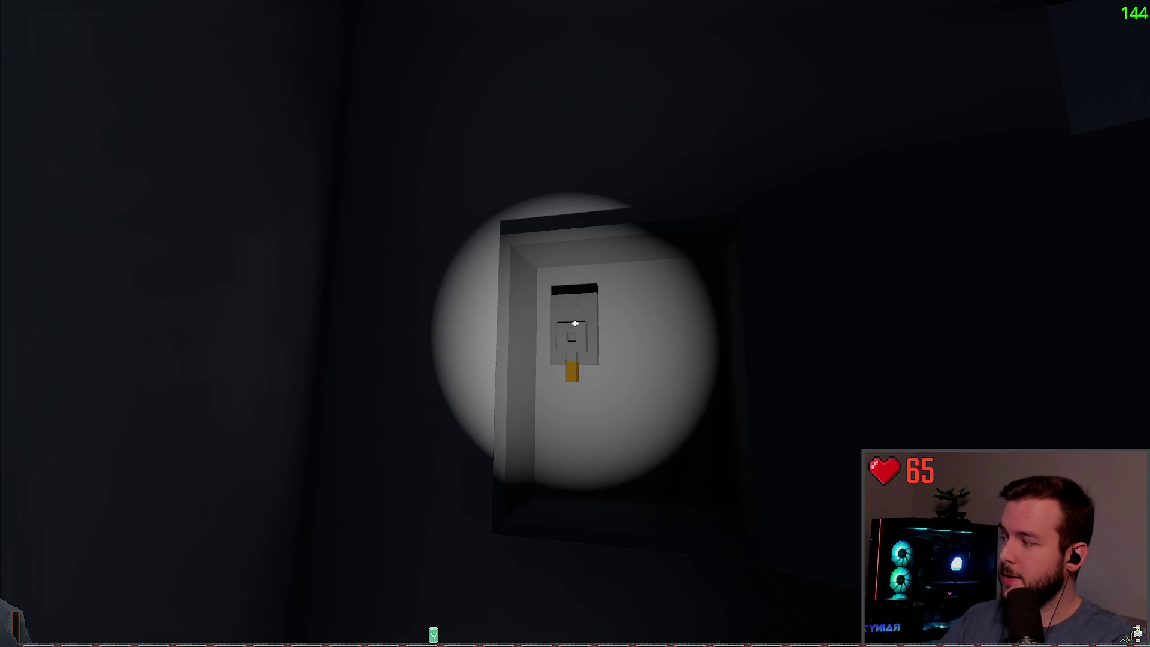
click(575, 323)
click(575, 323)
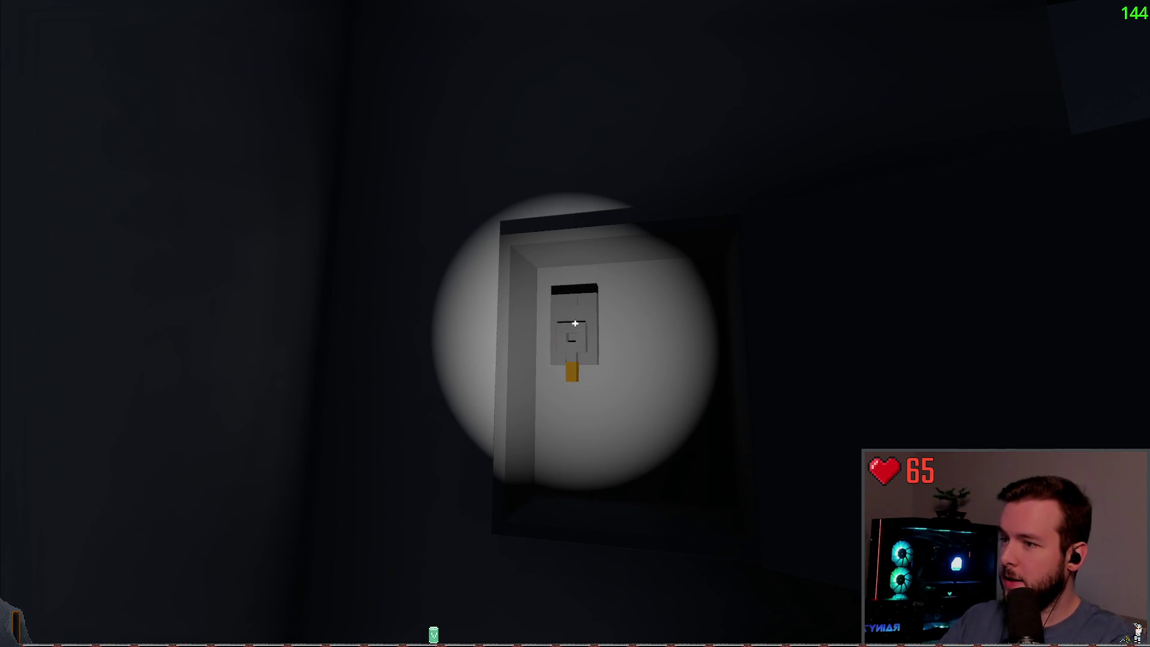
click(574, 323)
click(575, 323)
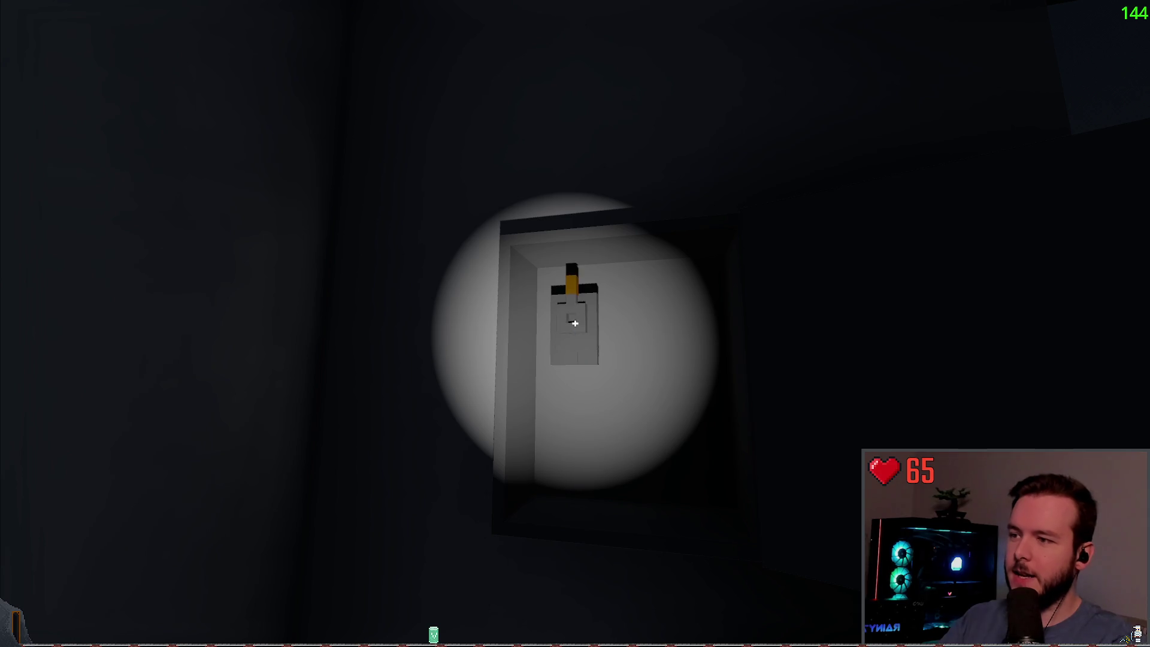
Walk toward the desk, then pause and exit the playtest via Dev Quit
key(w)
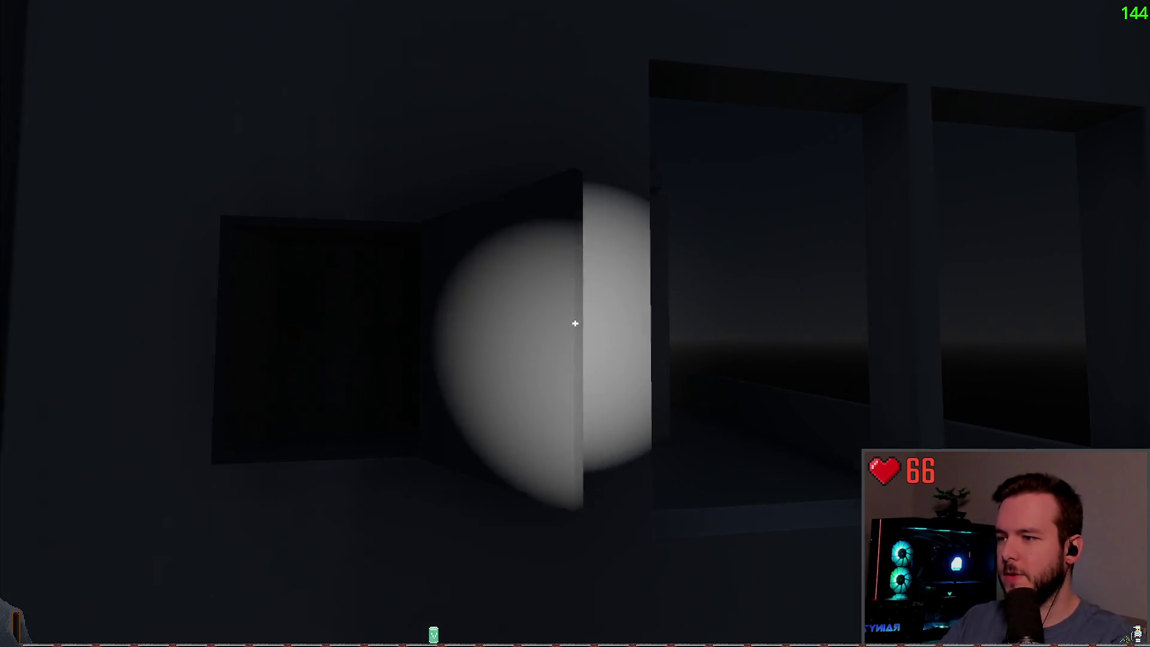
key(w)
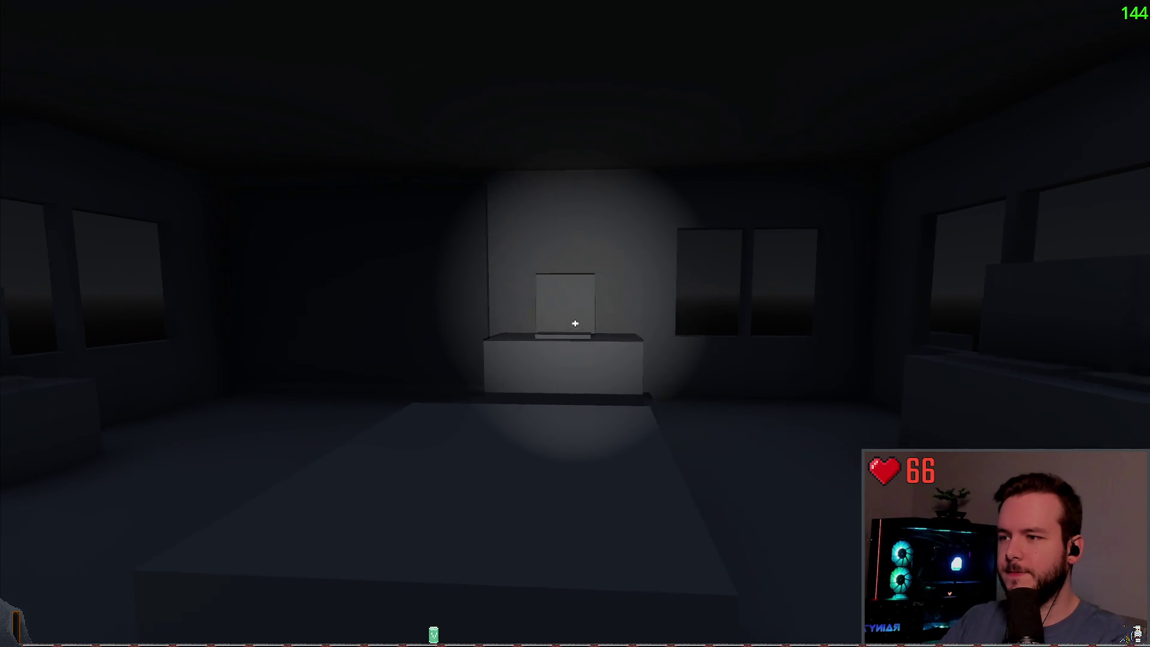
key(w)
key(Escape)
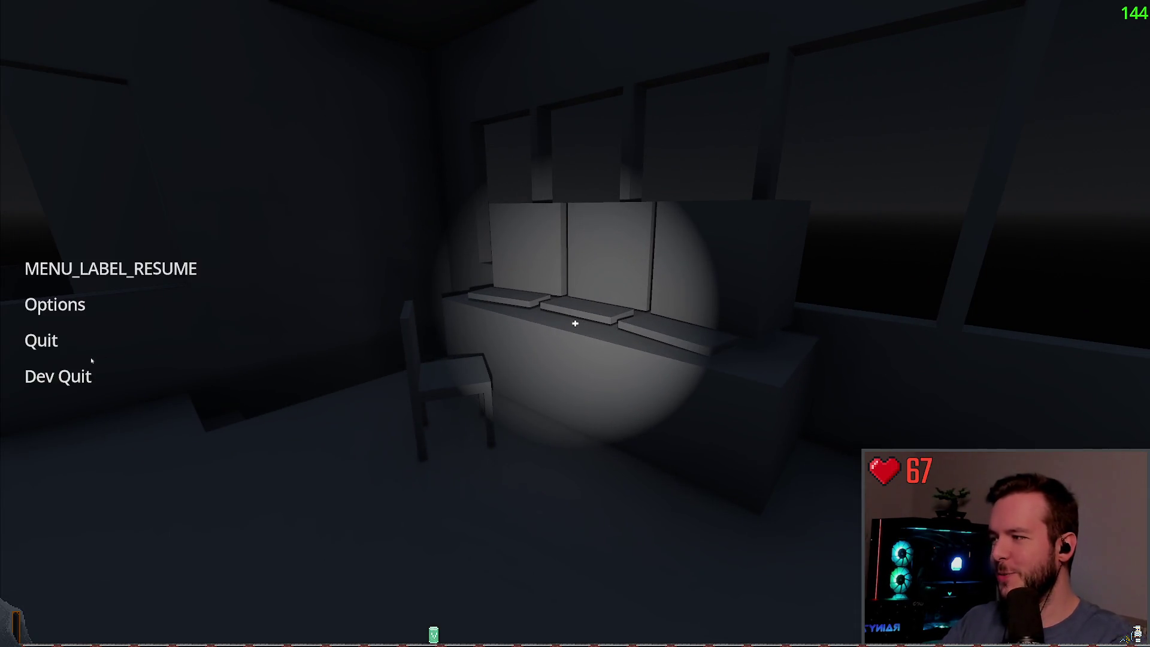
click(69, 371)
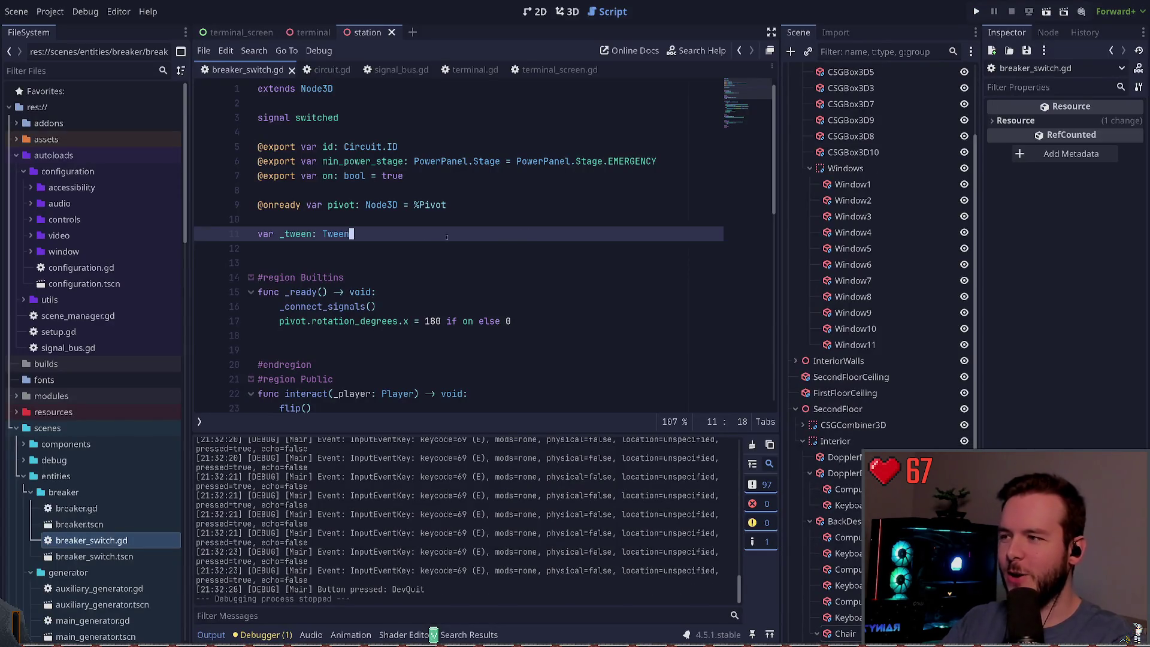
In the station's 3D view, move the Breaker box slightly down along Y
click(376, 246)
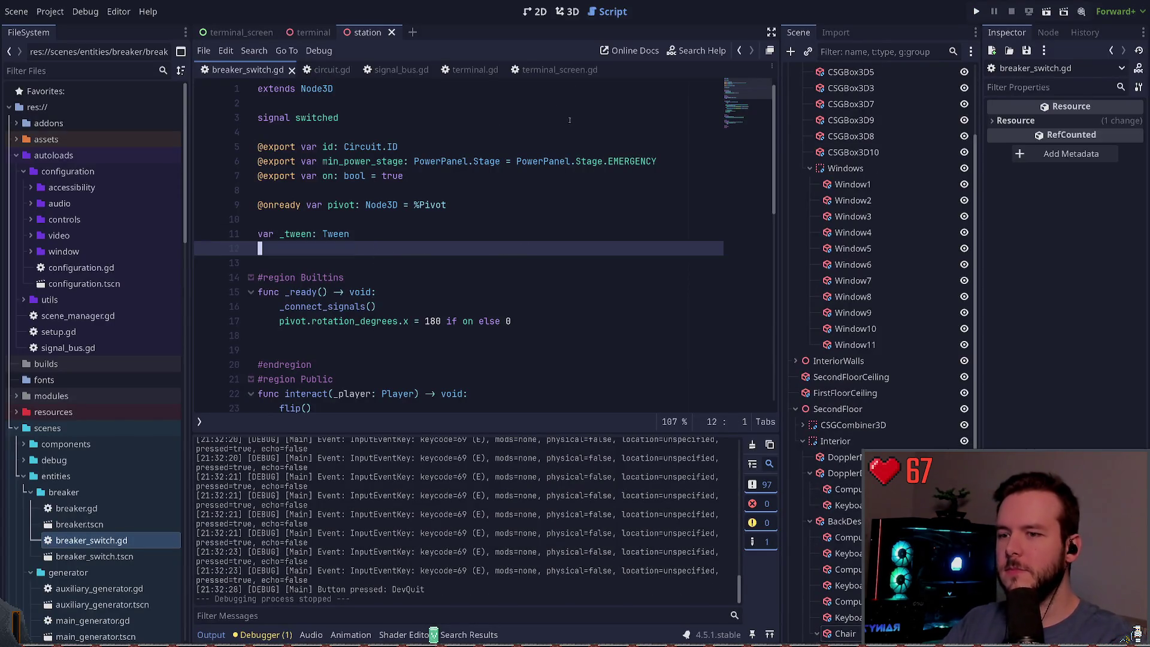
key(ctrl+F2)
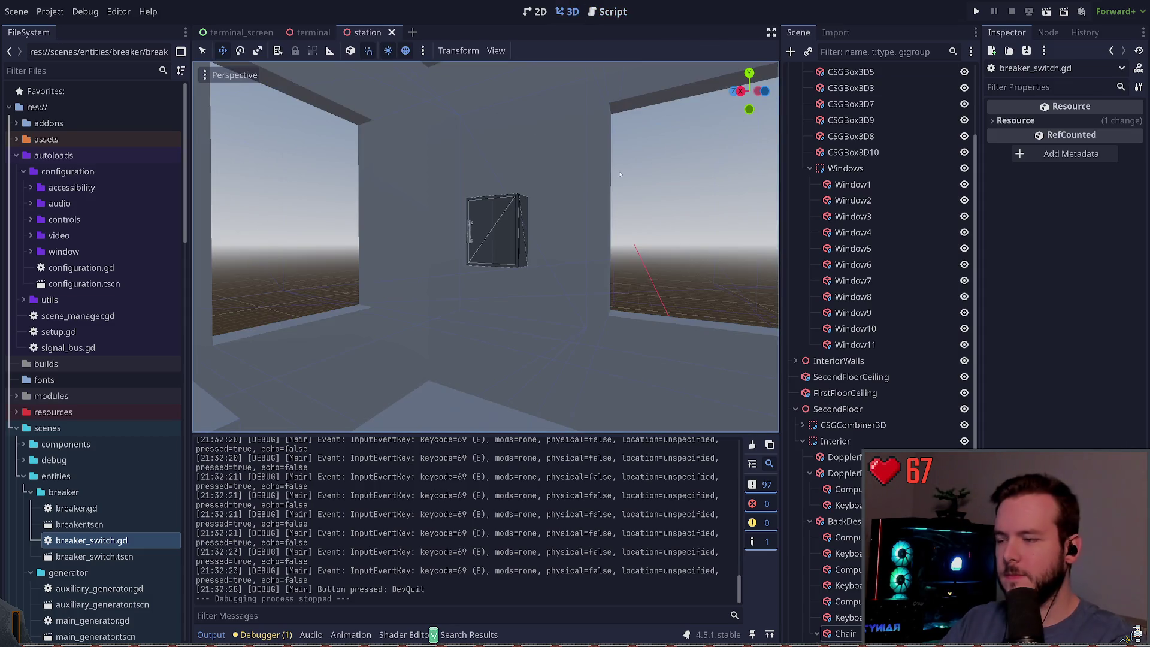
click(486, 208)
drag(497, 277, 496, 293)
key(ctrl+z)
Playtest by starting the level, opening the breaker box door, walking to the desk, then quitting
click(976, 12)
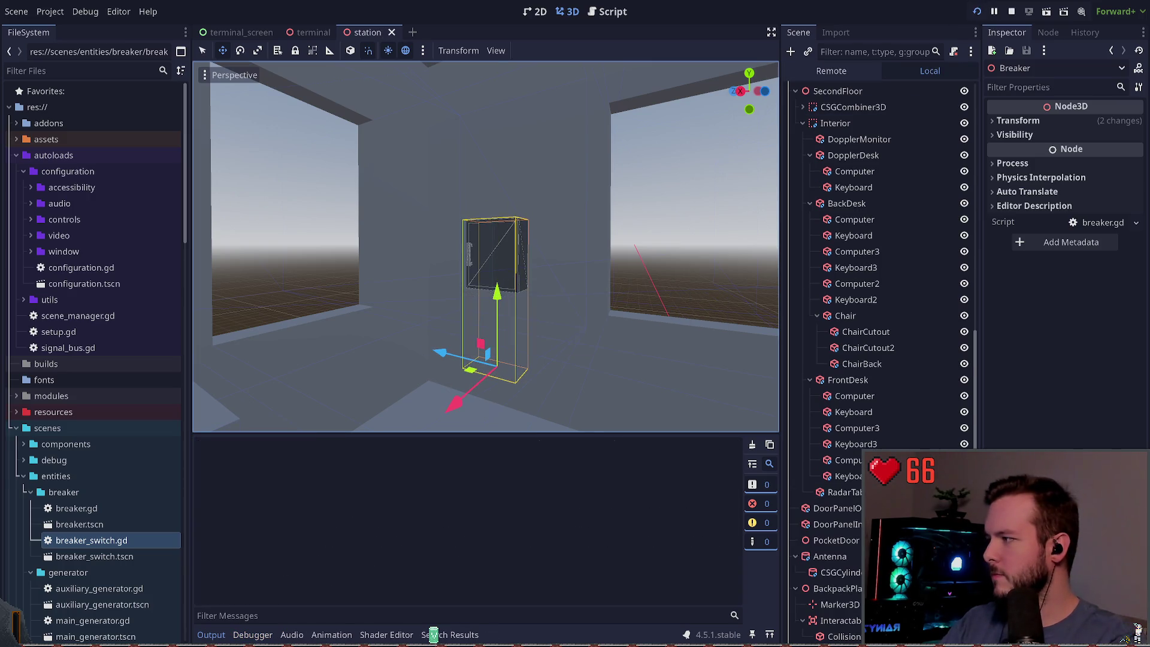
key(Return)
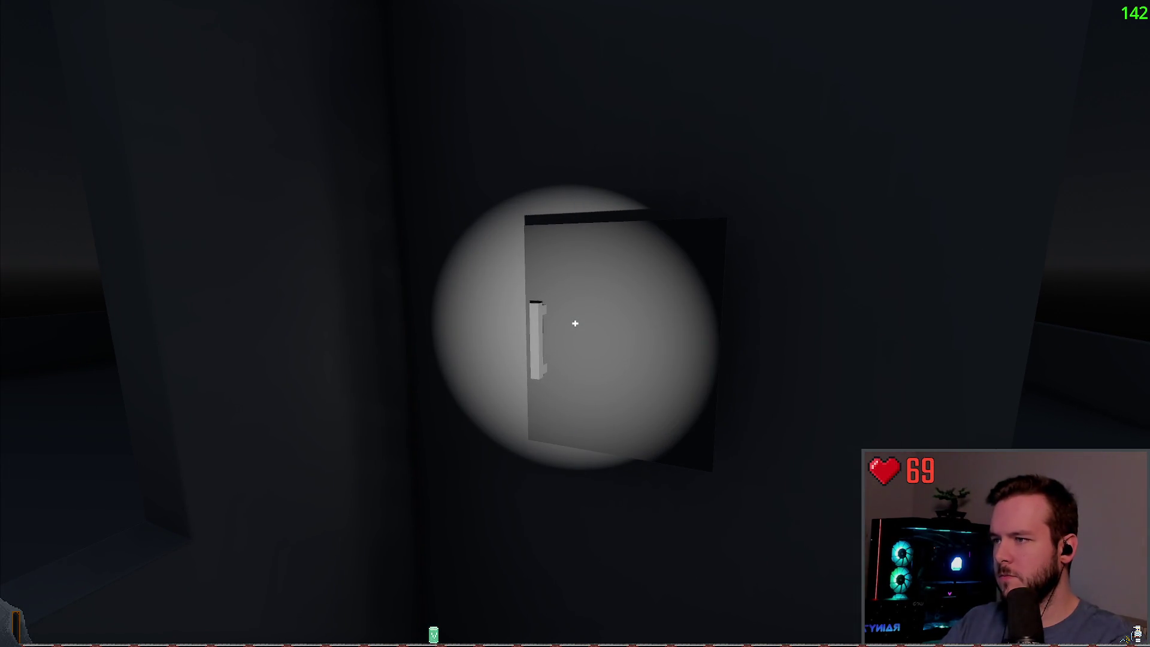
click(575, 323)
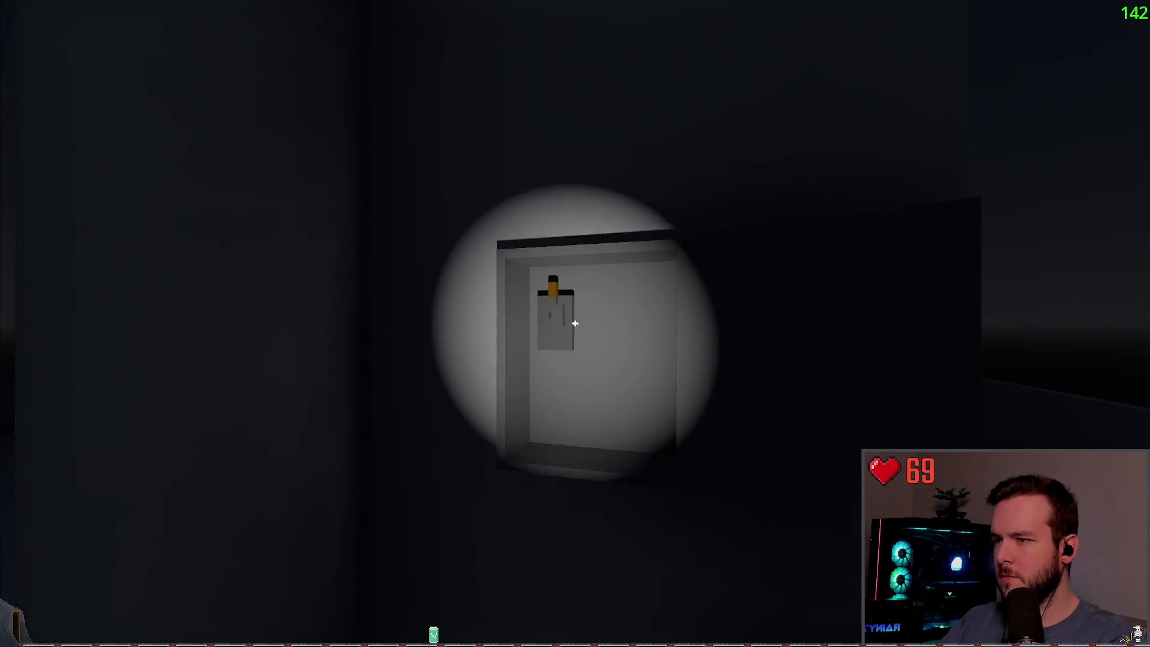
click(575, 323)
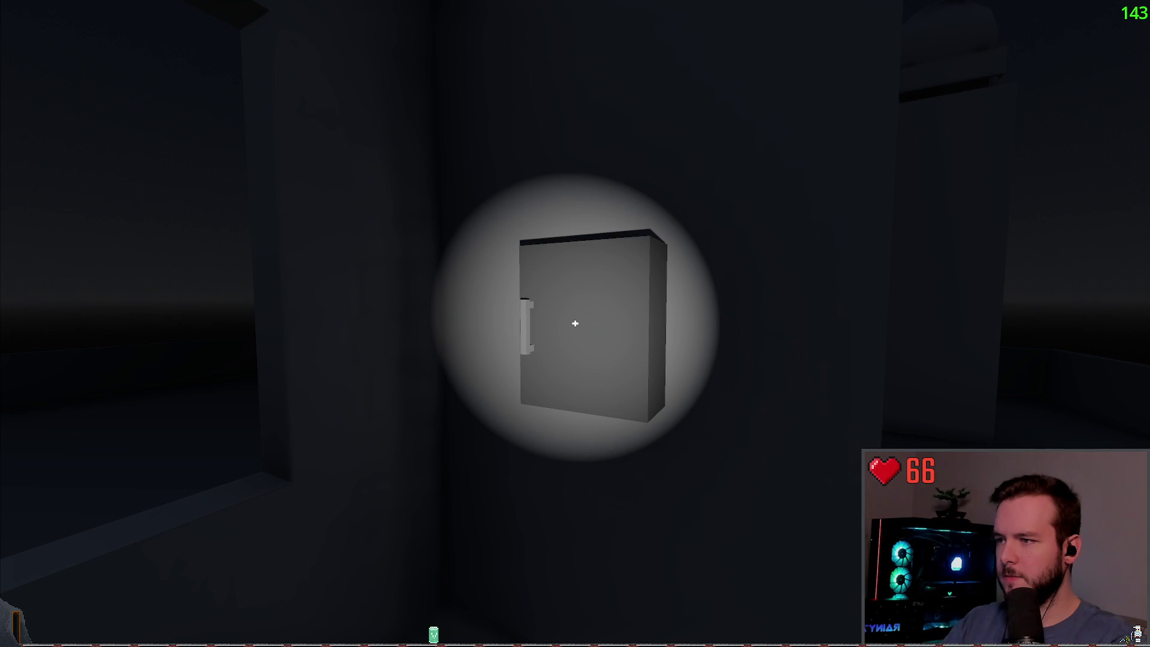
key(e)
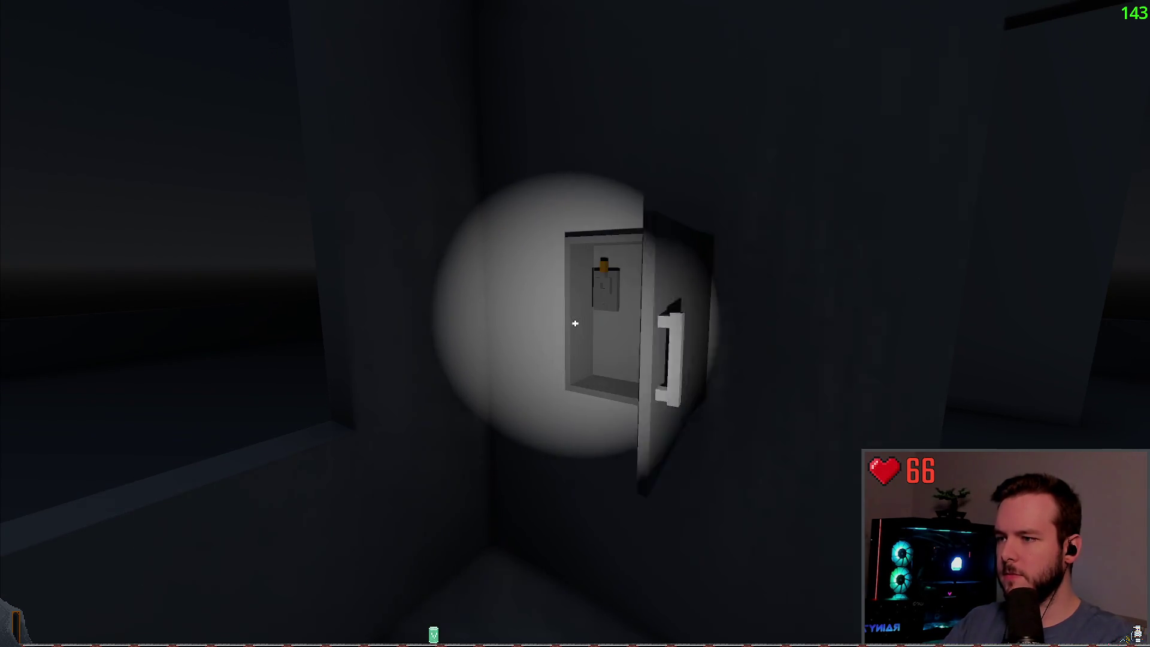
key(w)
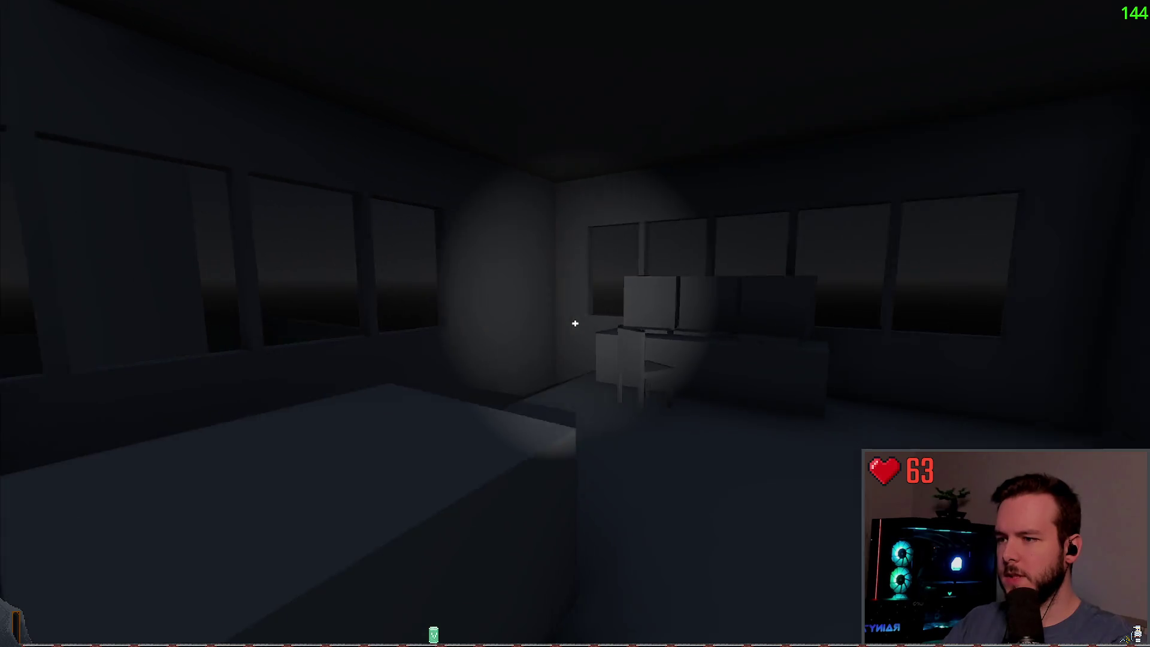
key(Escape)
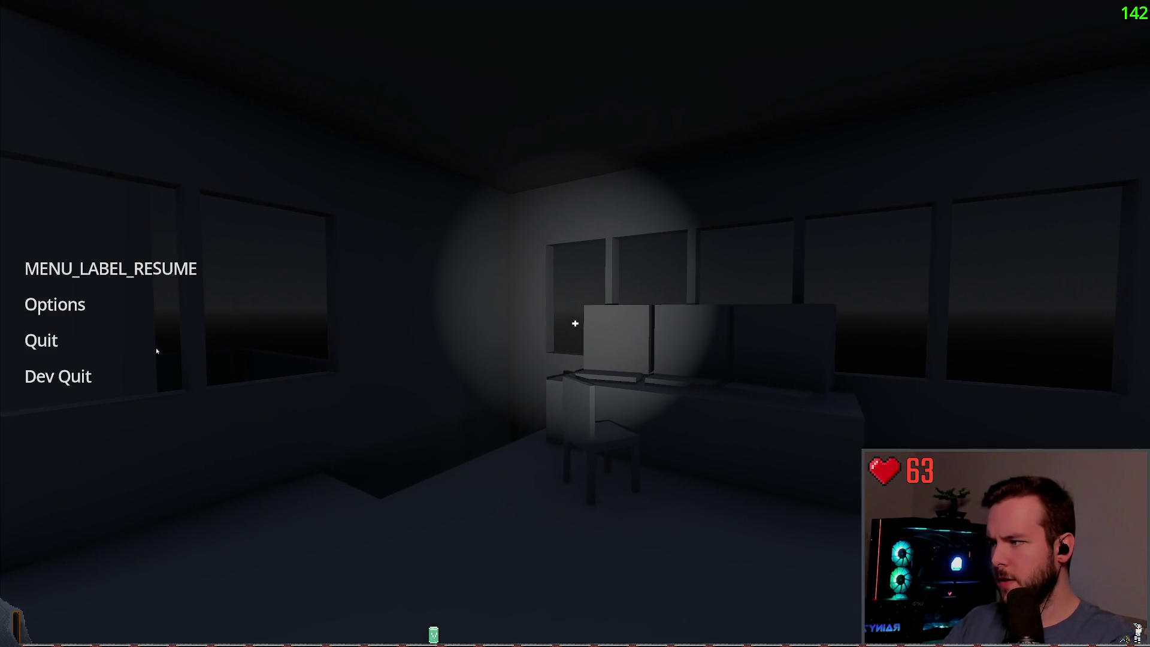
click(66, 377)
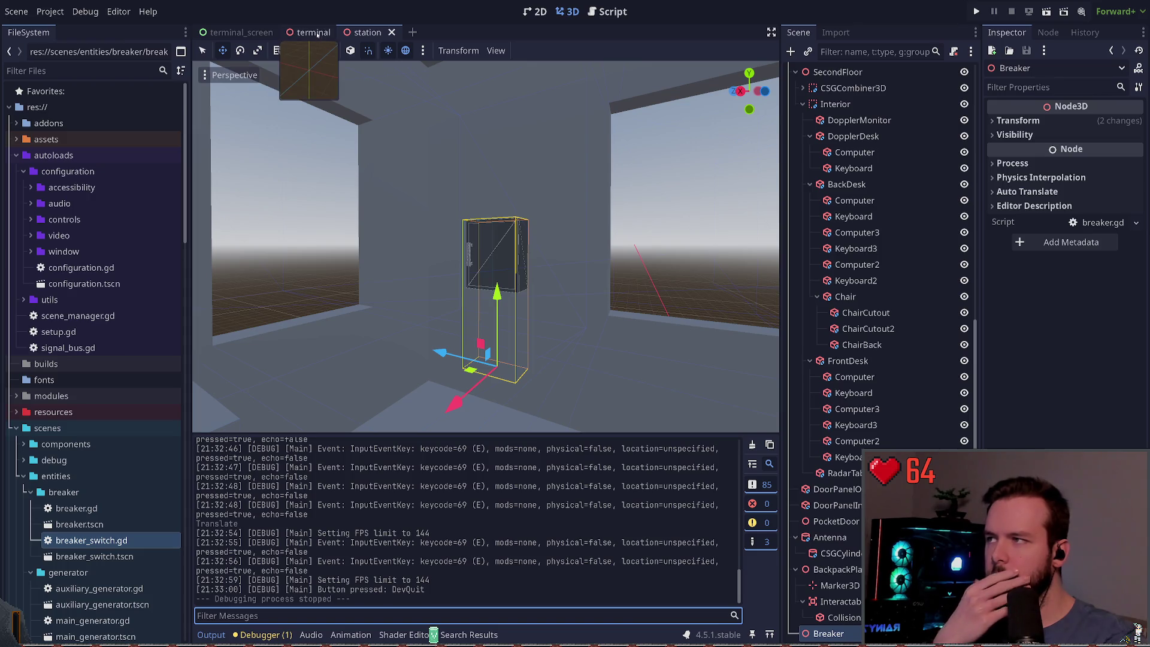
Open terminal.gd from the terminal scene and change _has_power to _on on line 27
click(240, 33)
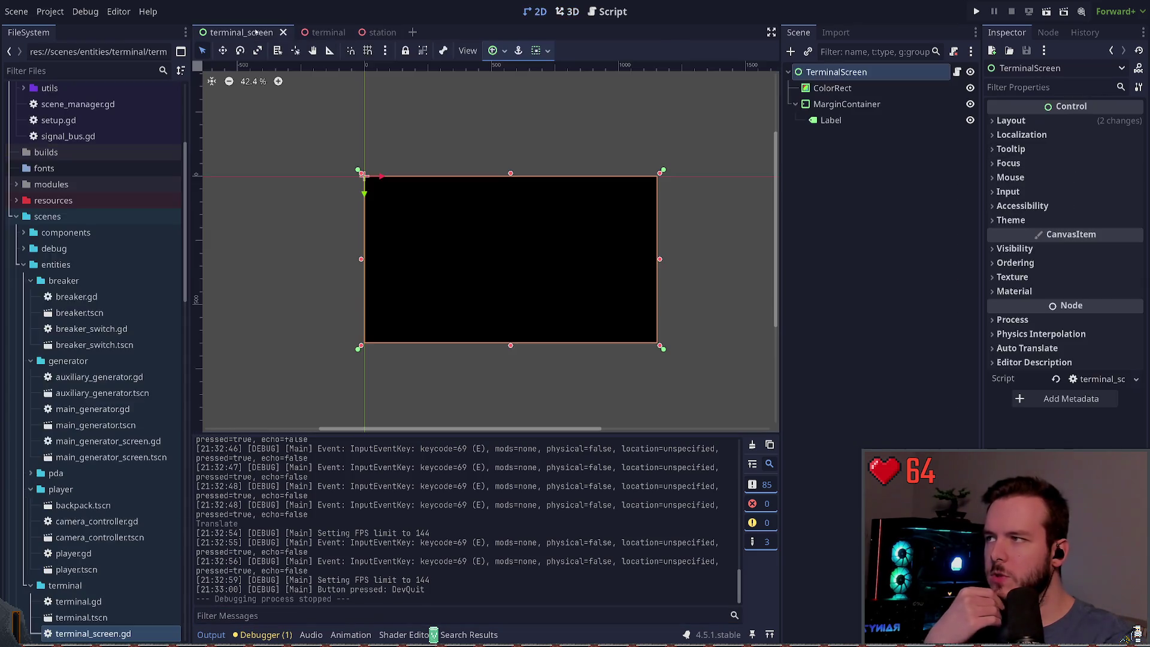
click(323, 33)
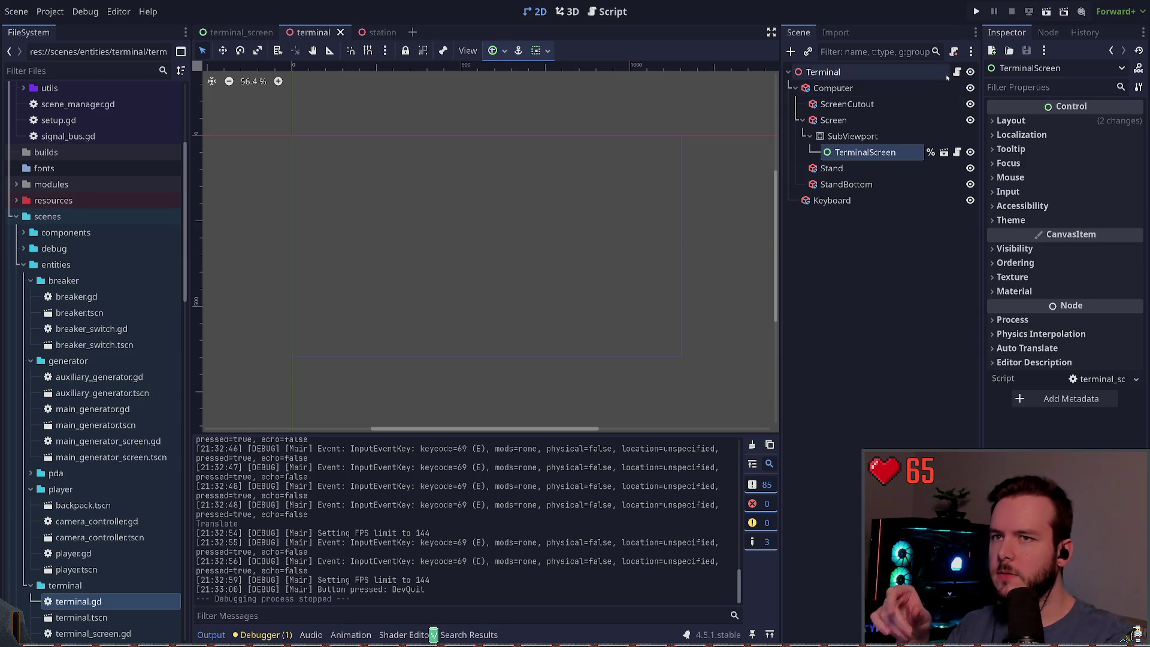
click(956, 72)
scroll(361, 234, up, 2)
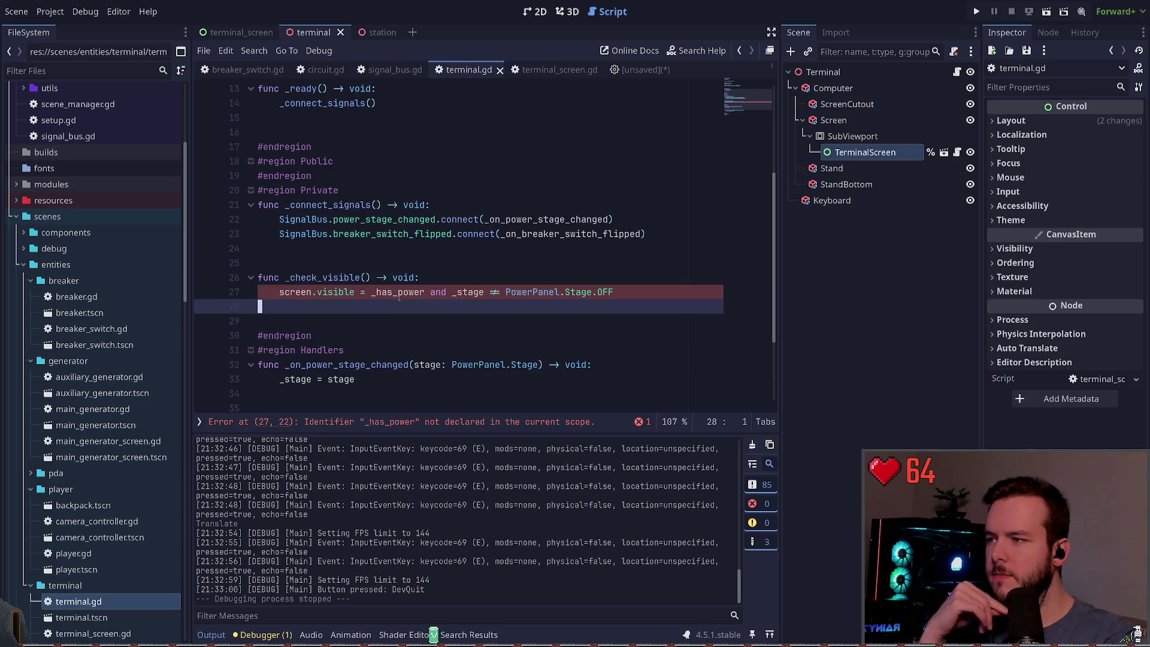
click(376, 292)
key(Delete)
key(Delete)
key(Delete)
text(on)
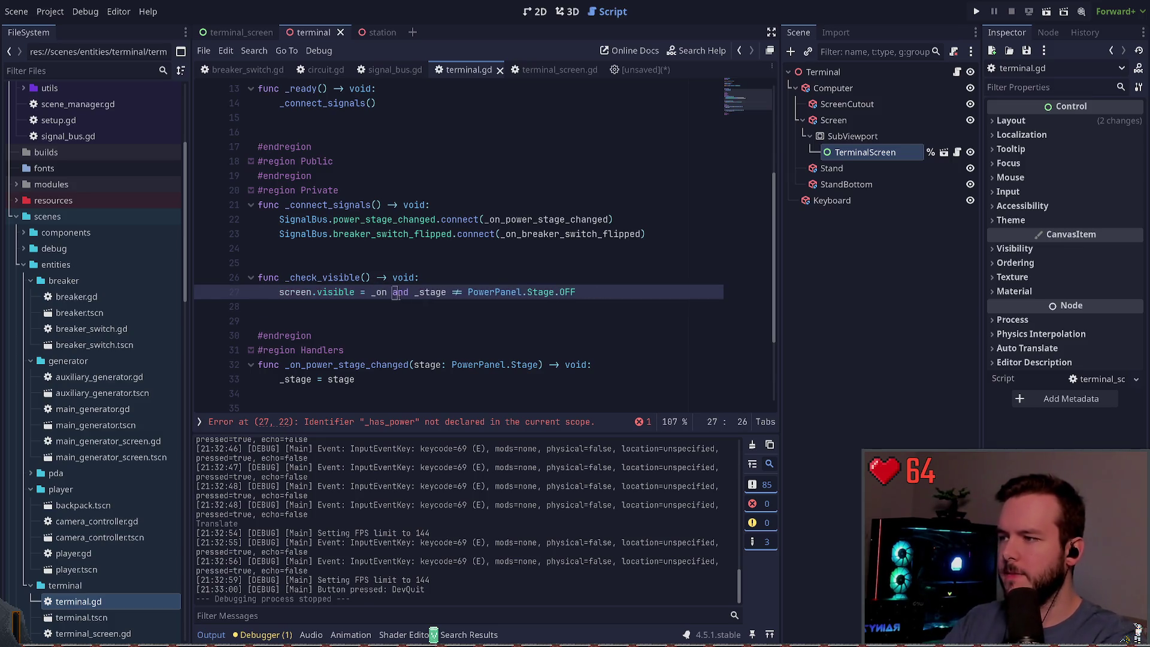
click(380, 305)
scroll(381, 303, down, 3)
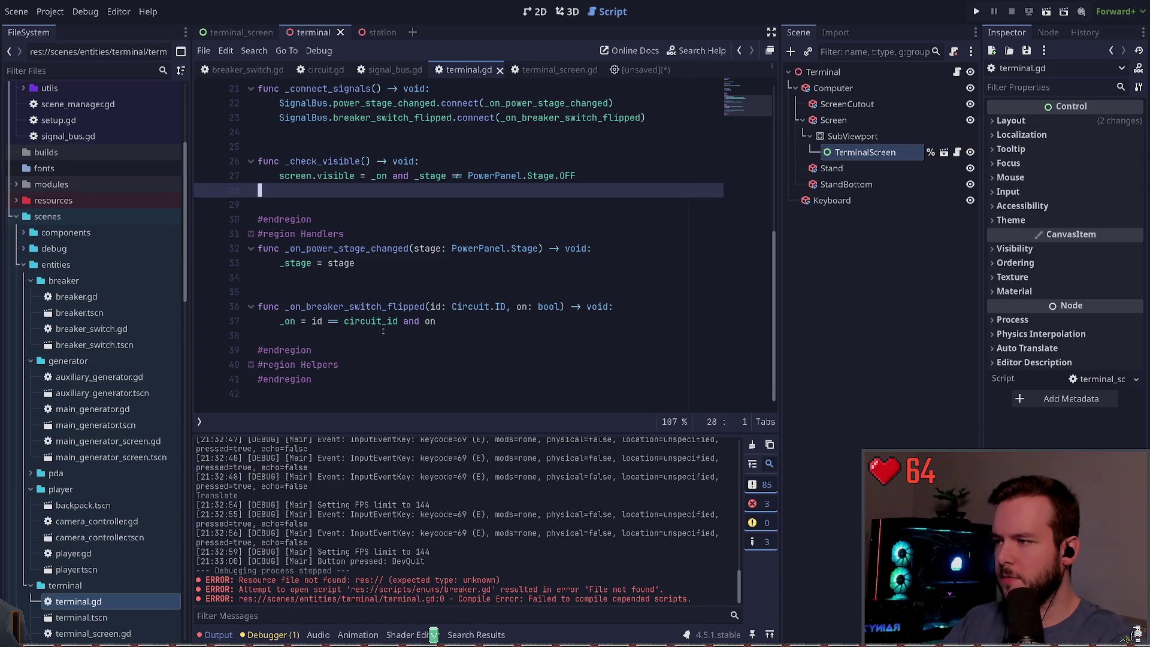
Review the visibility condition and the breaker handler's _on assignment in terminal.gd
click(426, 324)
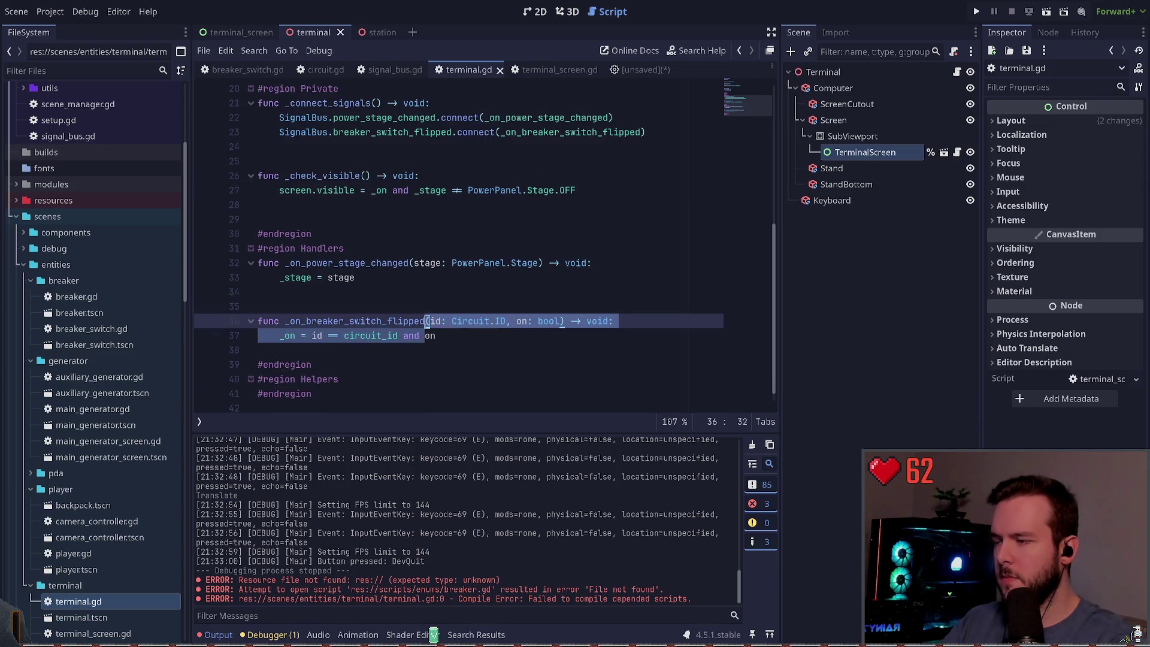
key(ctrl+Left)
key(ctrl+Left)
key(ctrl+Left)
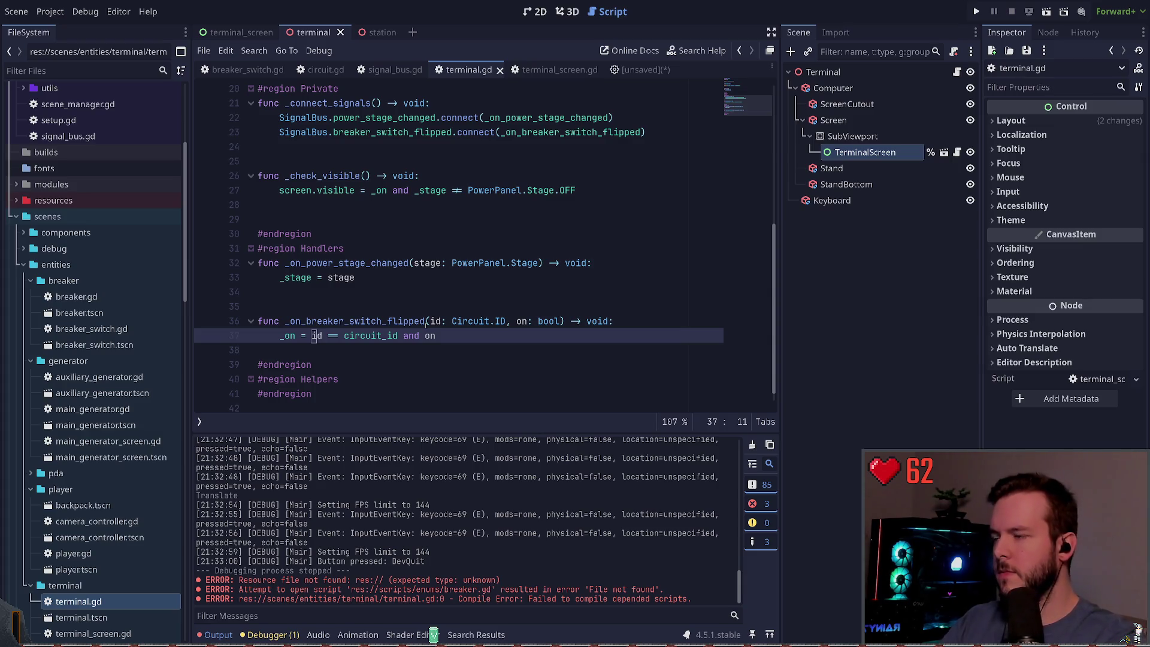
scroll(385, 254, up, 1)
scroll(392, 265, up, 2)
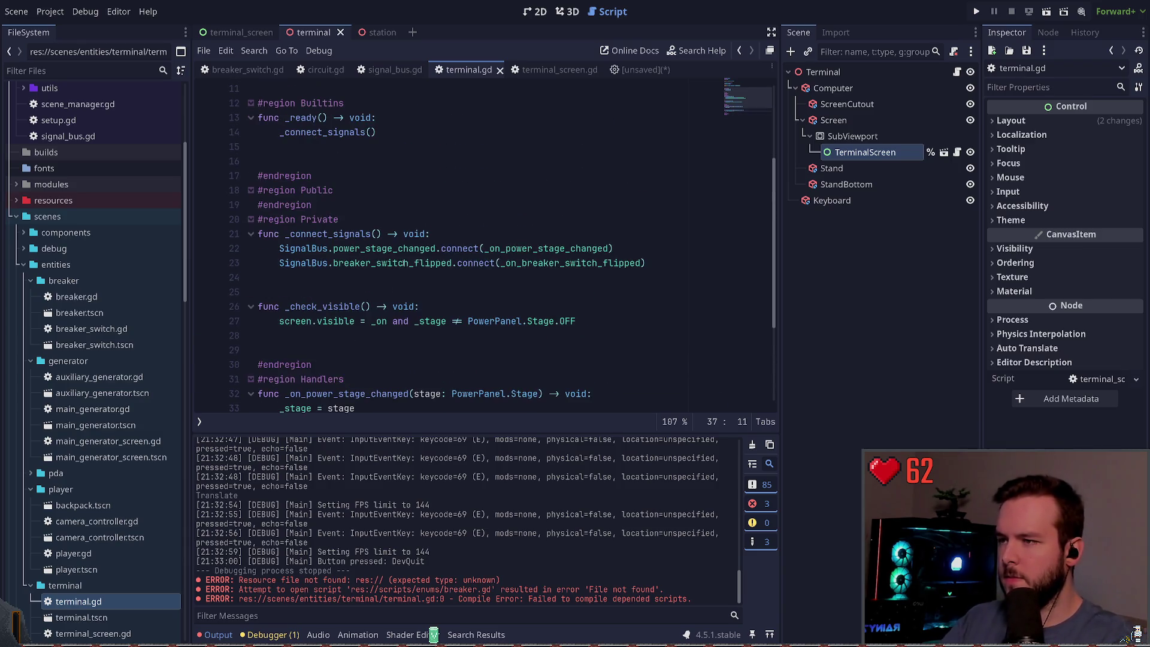
scroll(522, 304, down, 2)
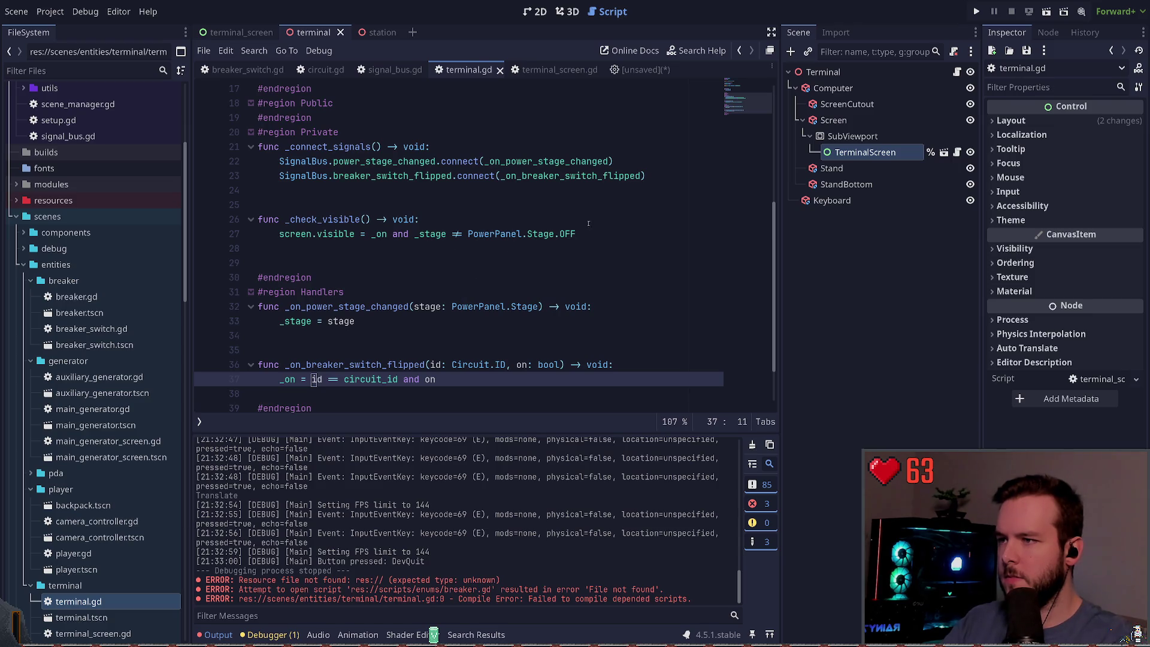
drag(597, 235, 392, 234)
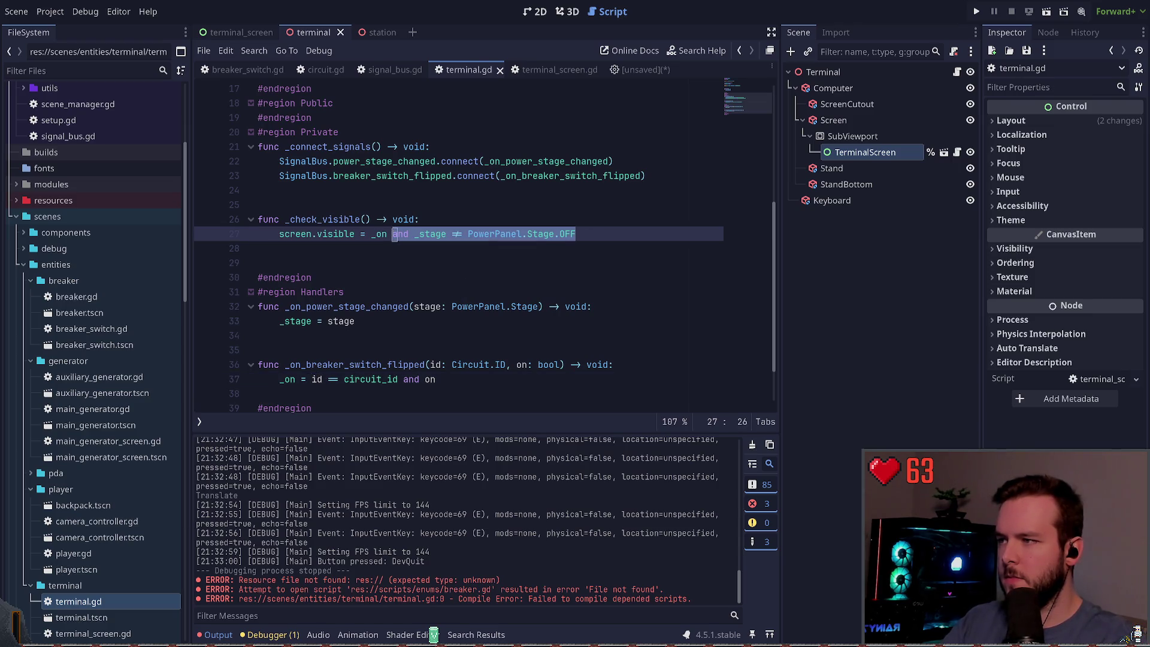
click(390, 251)
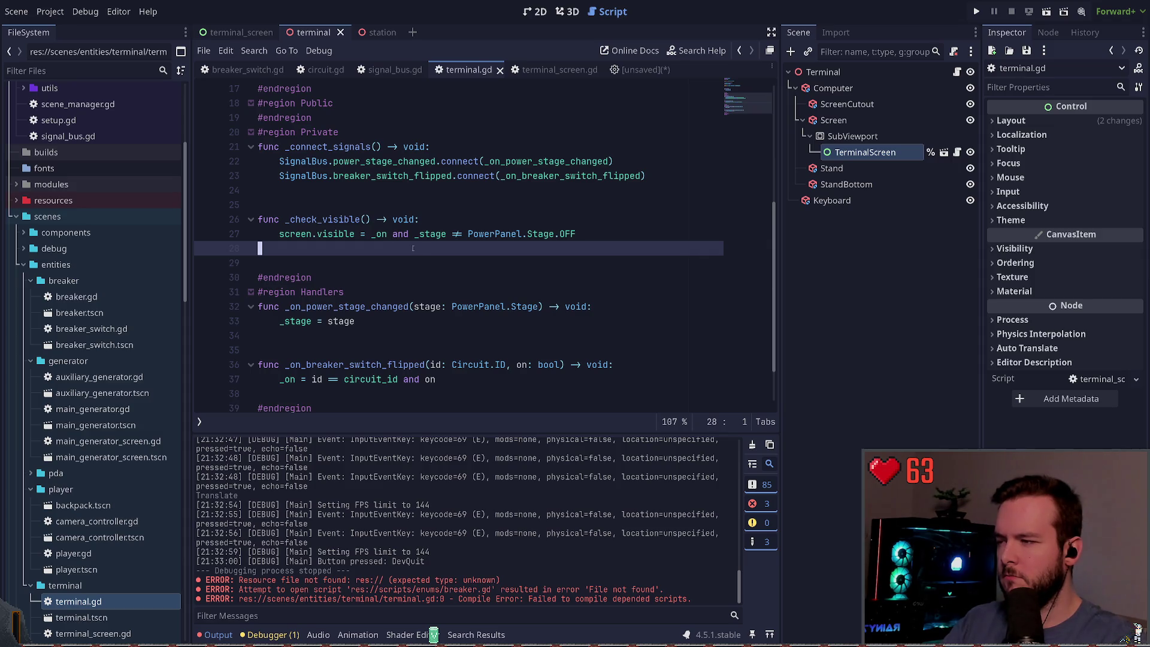
mouse_move(457, 378)
mouse_down()
mouse_move(308, 365)
mouse_move(282, 378)
mouse_up()
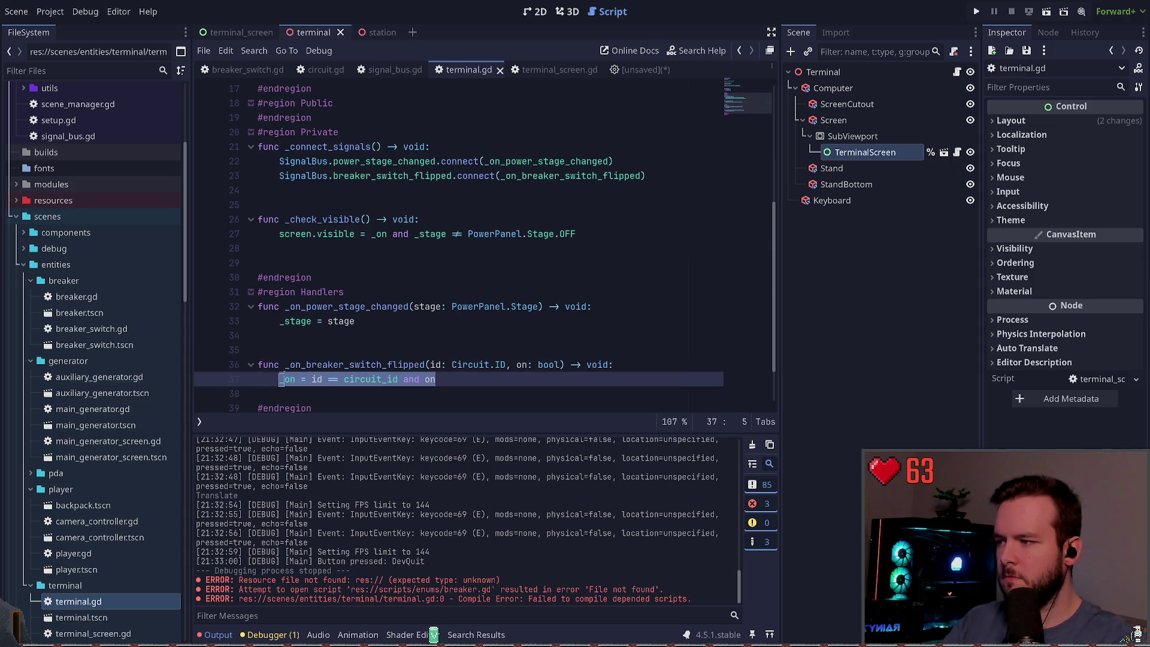
click(312, 333)
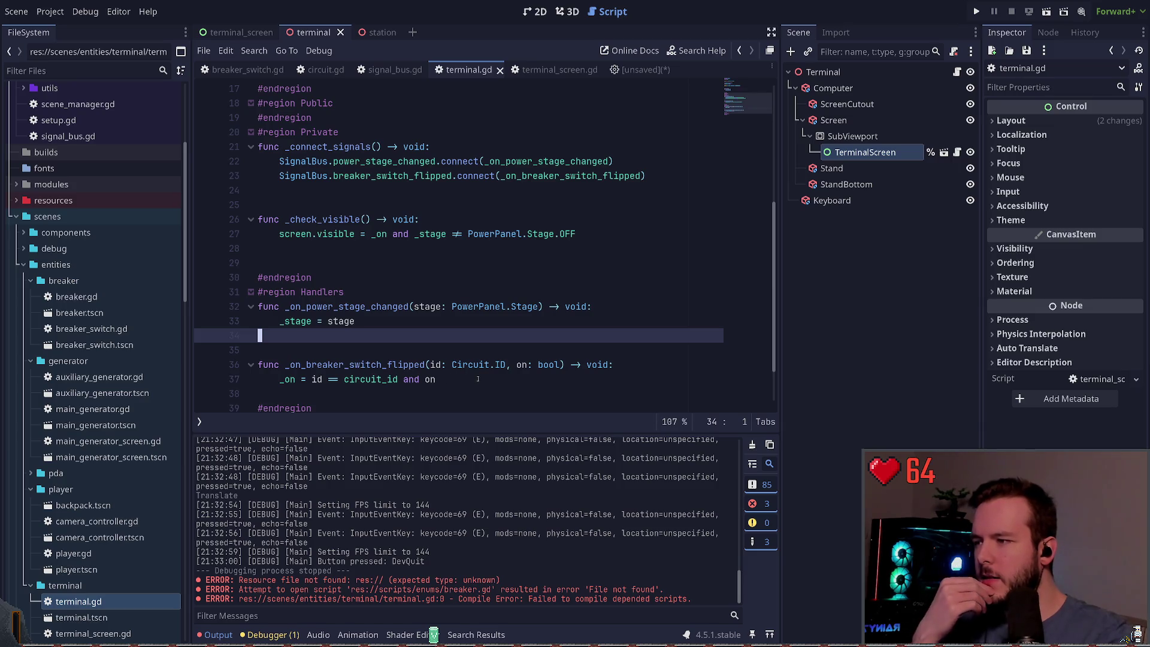
click(477, 378)
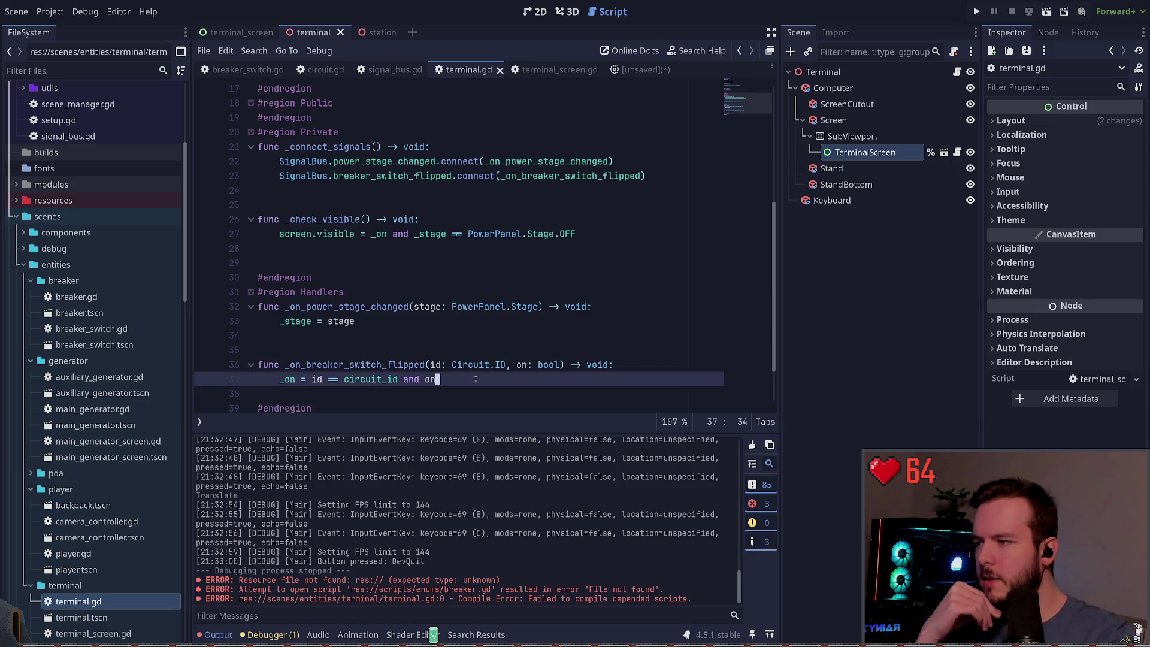
scroll(412, 338, up, 4)
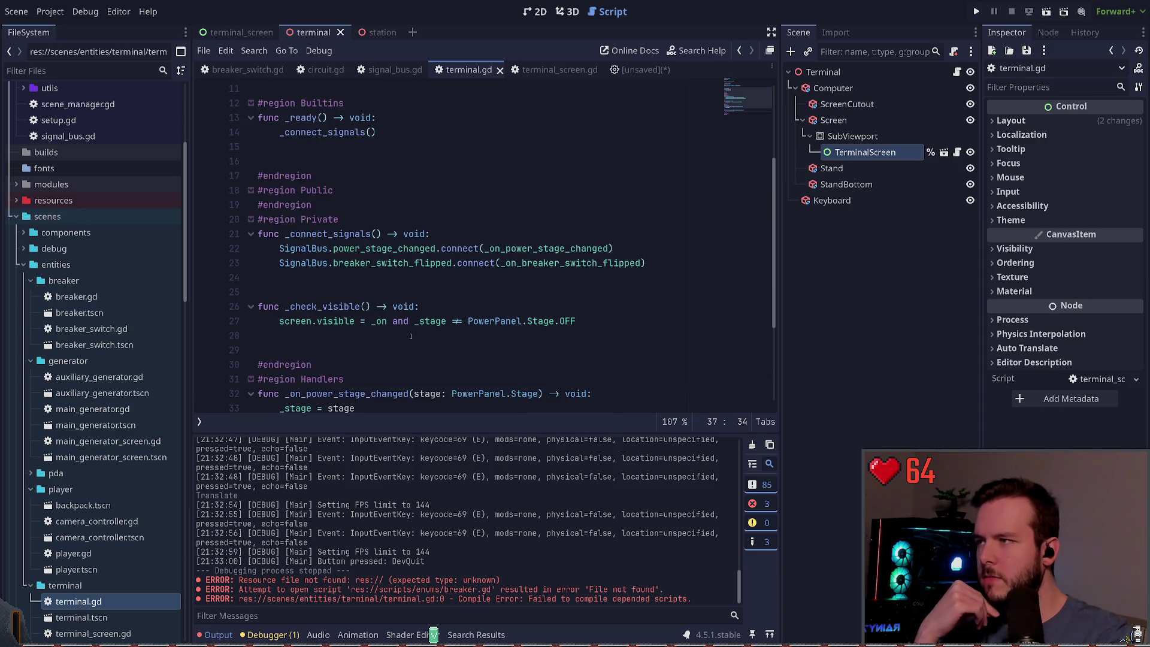
scroll(405, 321, down, 2)
scroll(405, 321, up, 3)
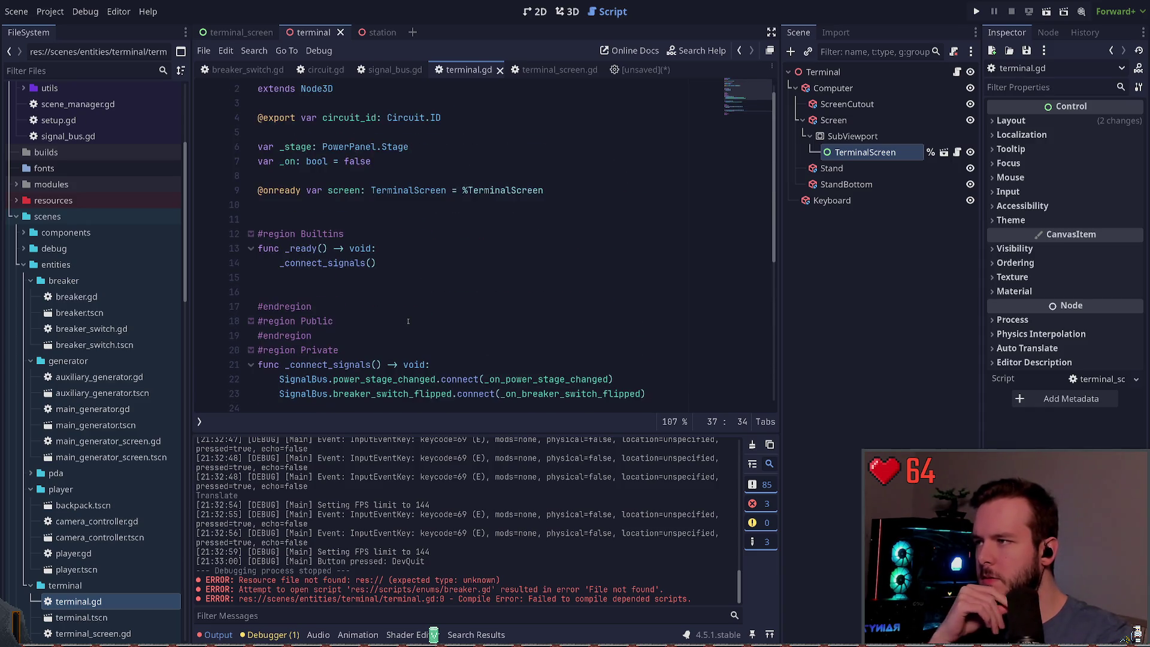
scroll(405, 321, down, 4)
scroll(404, 320, down, 2)
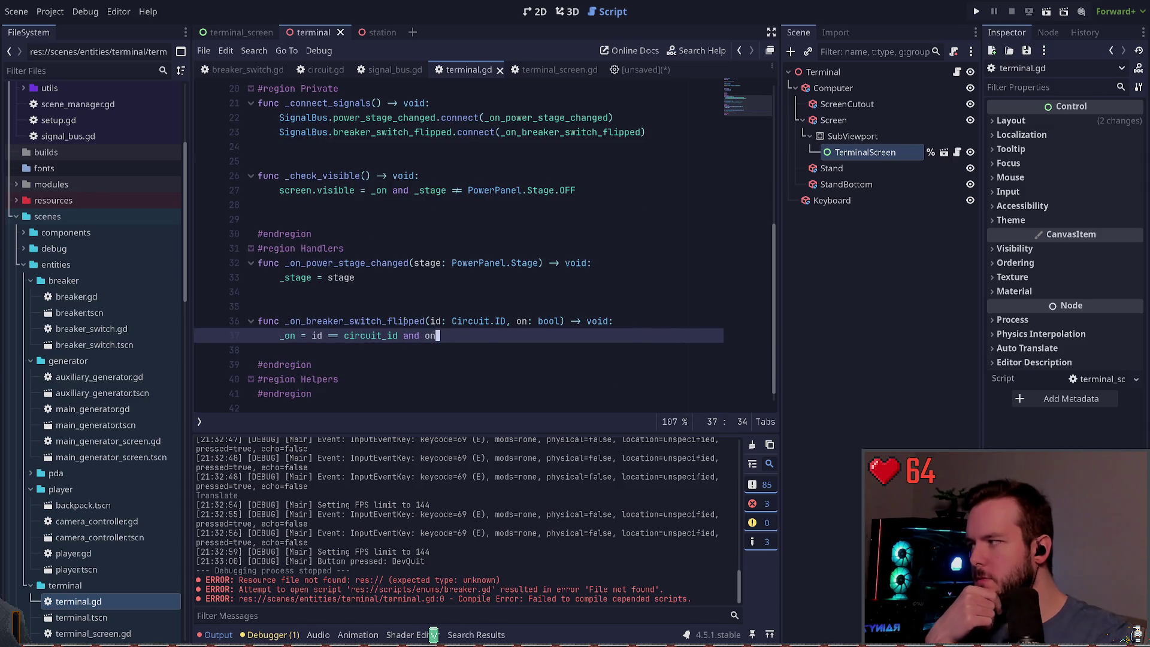
scroll(400, 321, up, 3)
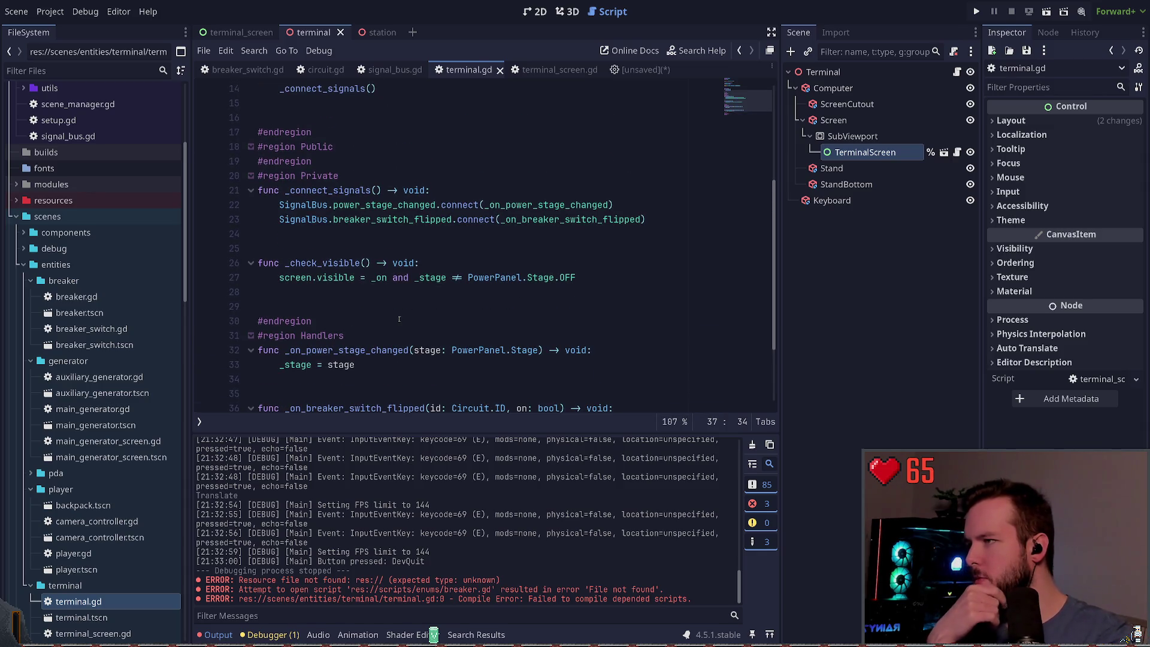
click(371, 211)
scroll(384, 222, down, 1)
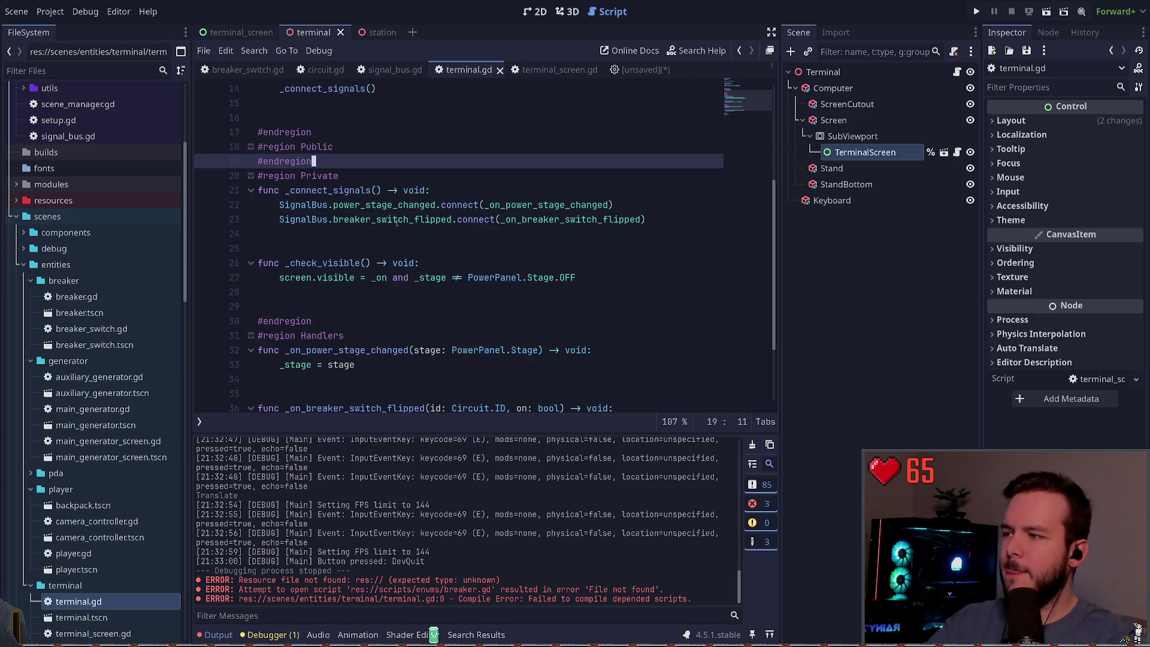
Start a helper function declared as '_power() -> void:' below the signal connections, leaving its body empty
click(405, 238)
key(Return)
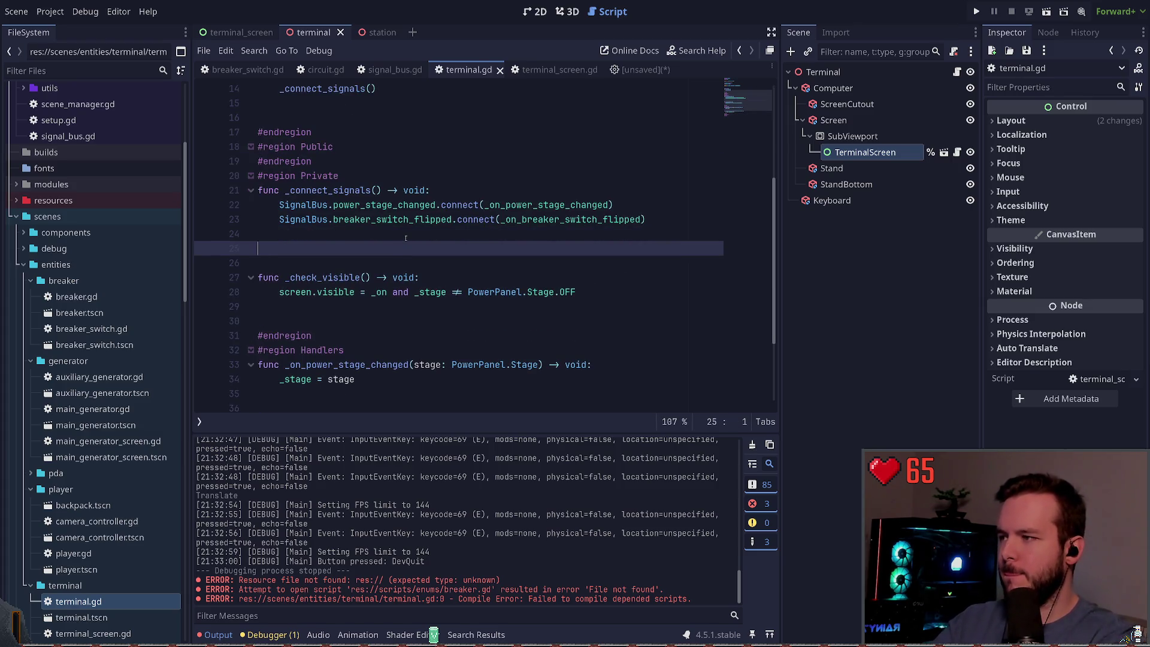
text(_power() -)
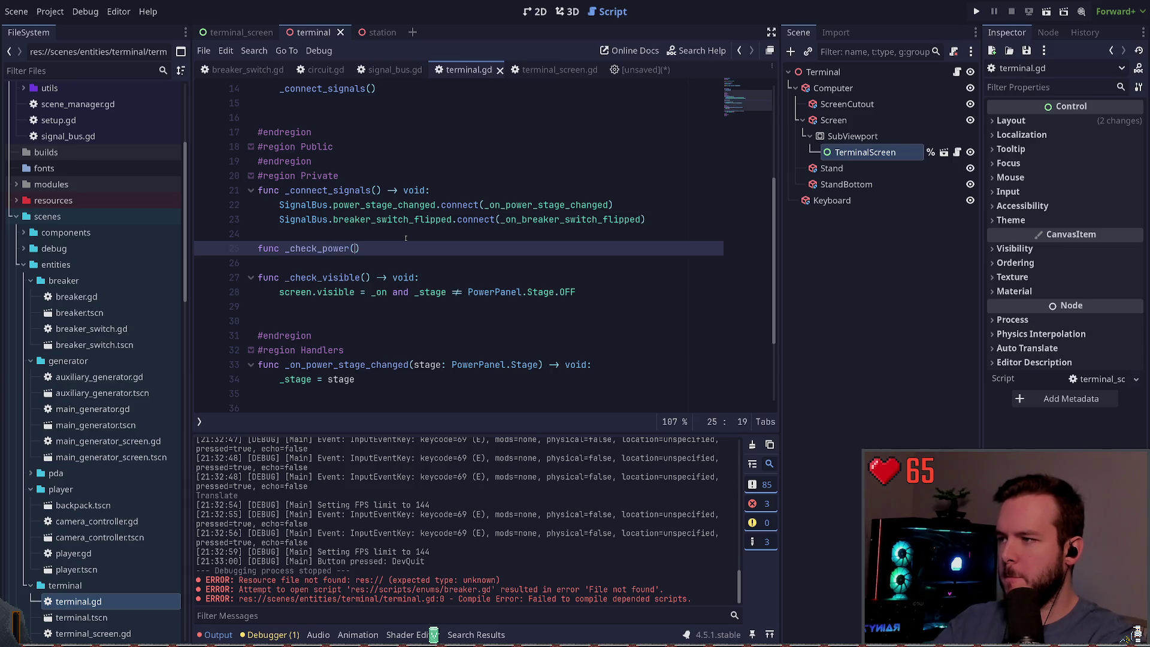
text(> void:)
key(Return)
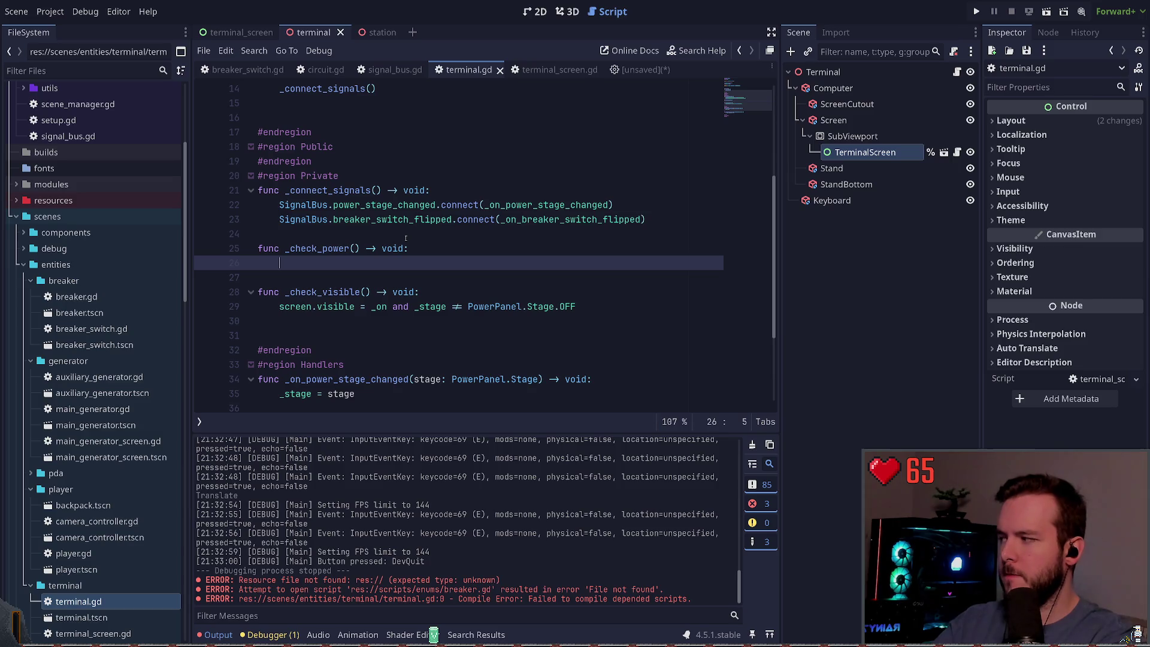
text(_on =)
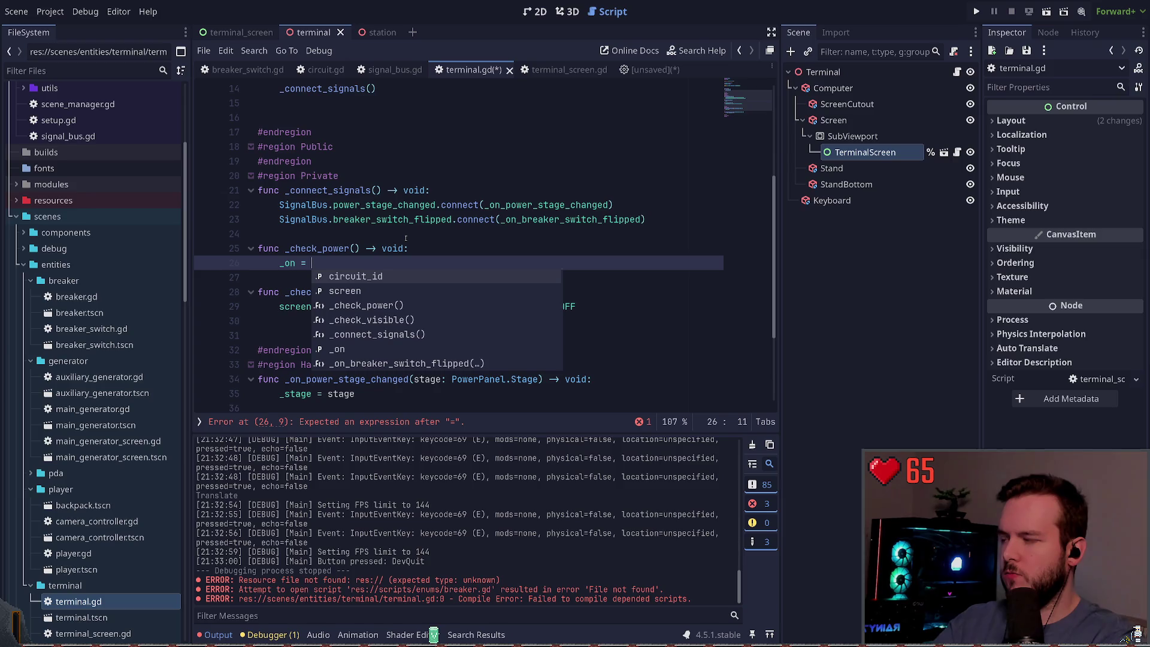
key(BackSpace)
key(BackSpace)
key(BackSpace)
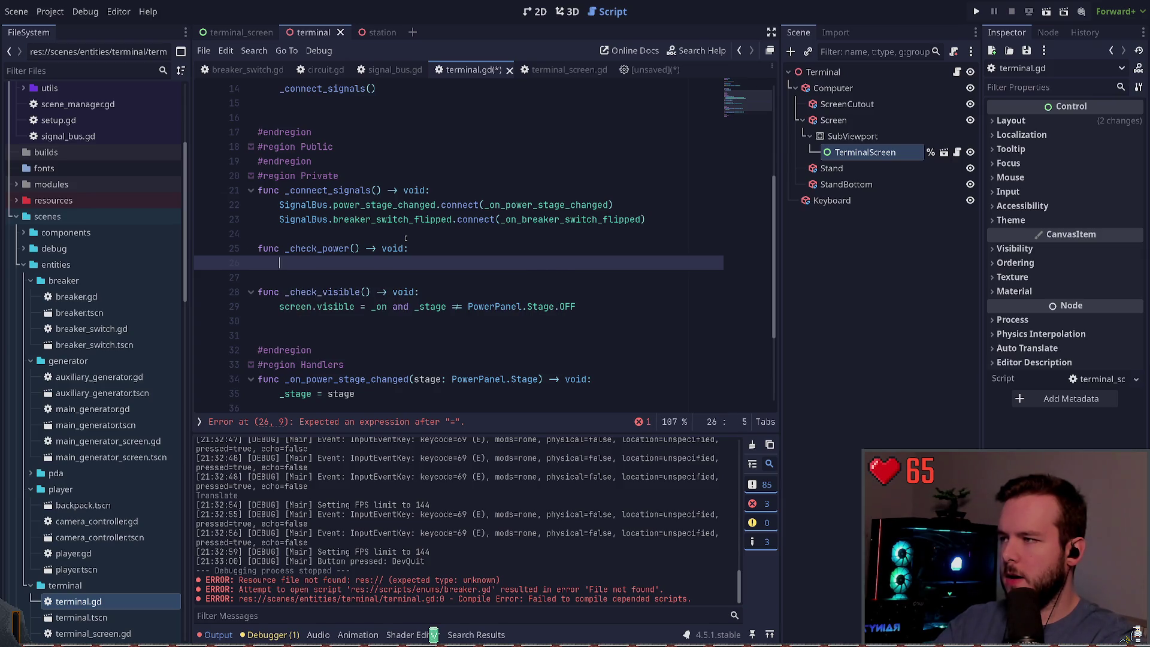
key(Up)
key(Up)
key(Up)
key(Up)
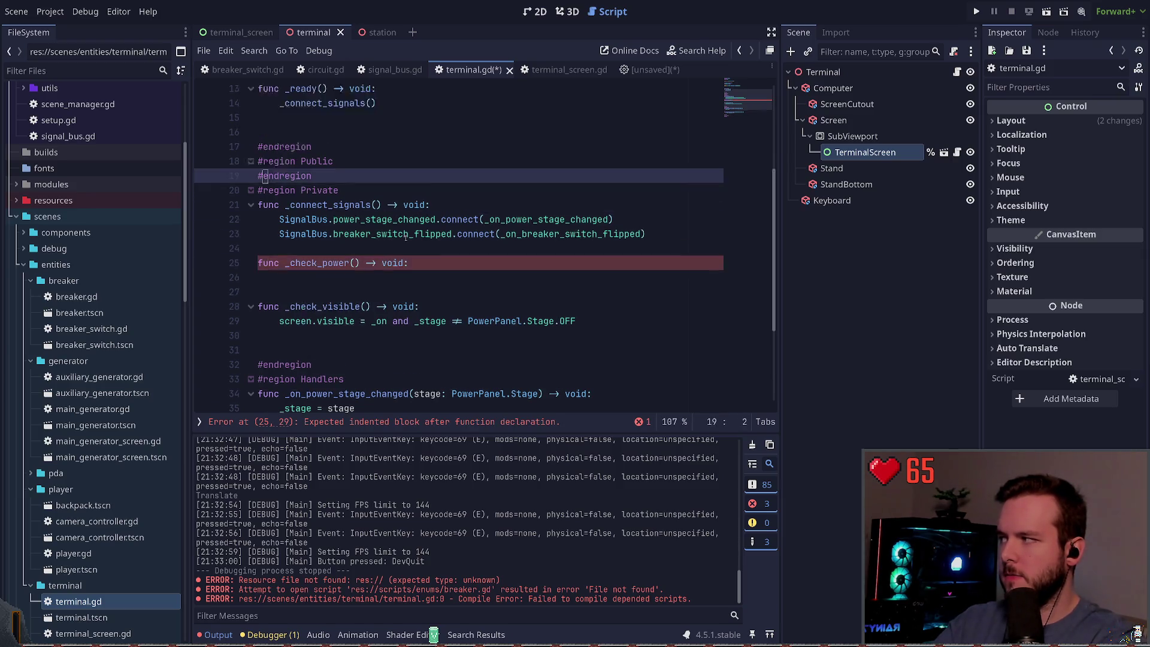
key(Up)
key(Up)
key(Up)
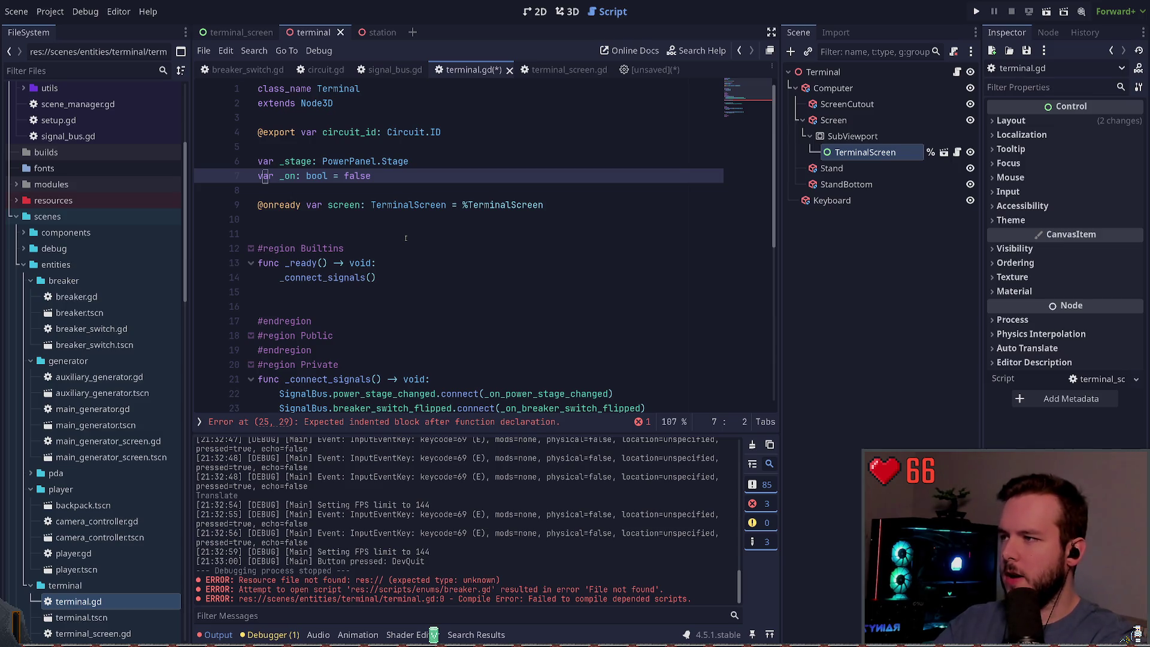
Duplicate the _on declaration as a new _circuit_powered variable and save the script
key(Left)
key(ctrl+shift+d)
key(ctrl+Right)
key(ctrl+Right)
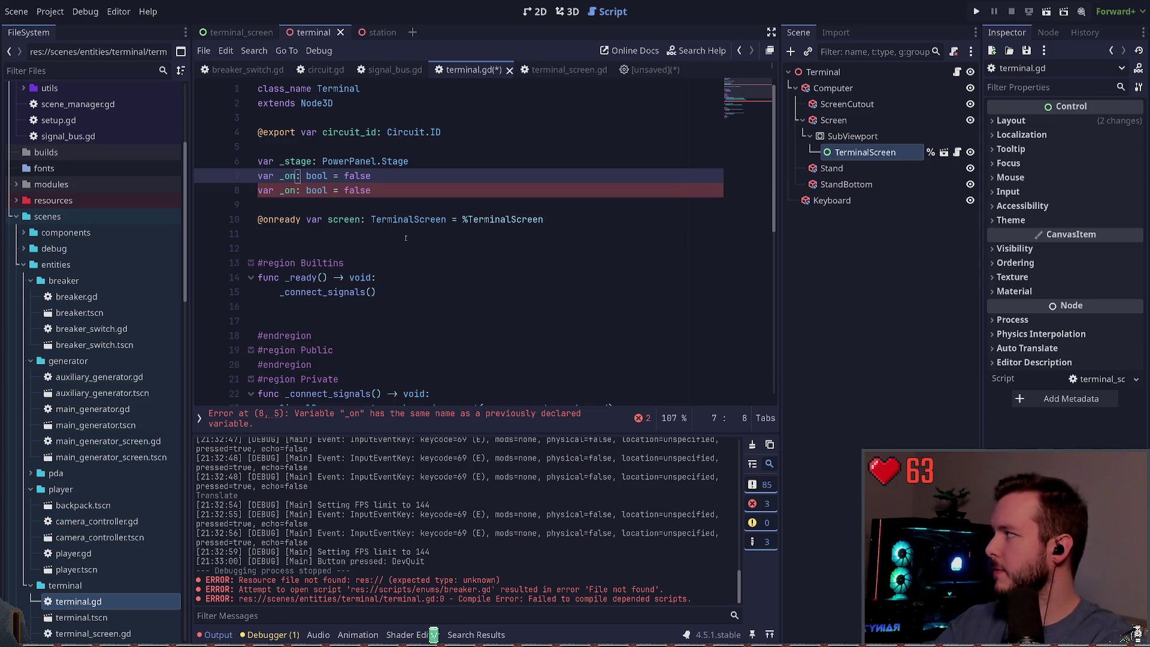
key(BackSpace)
key(BackSpace)
text(circui)
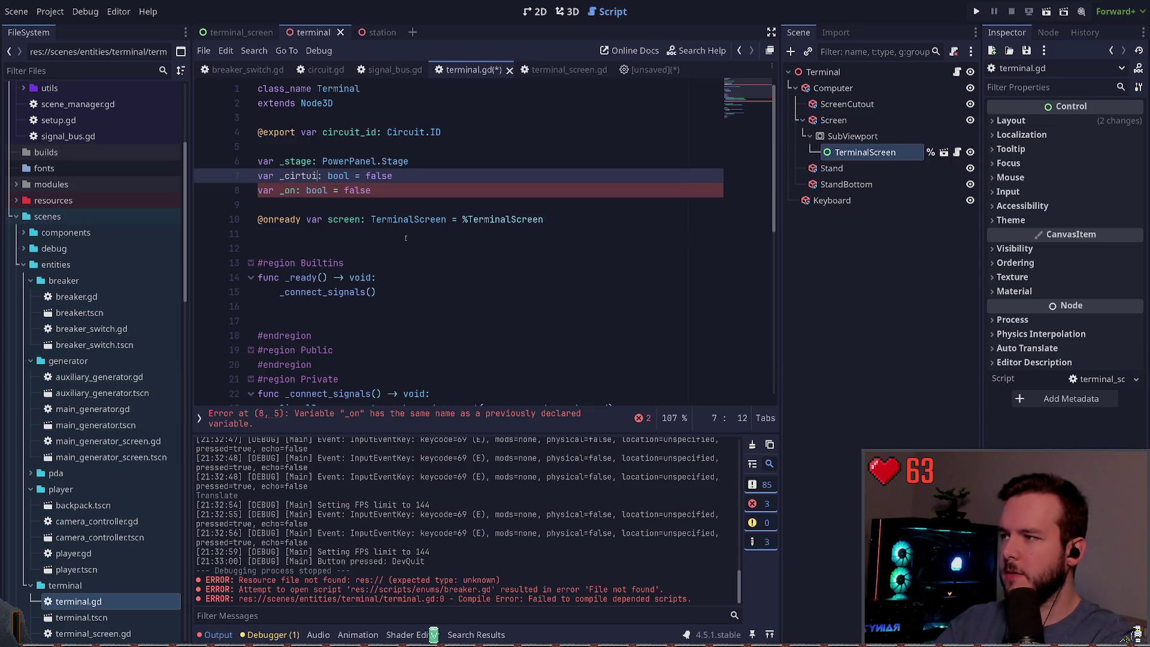
text(t_powered)
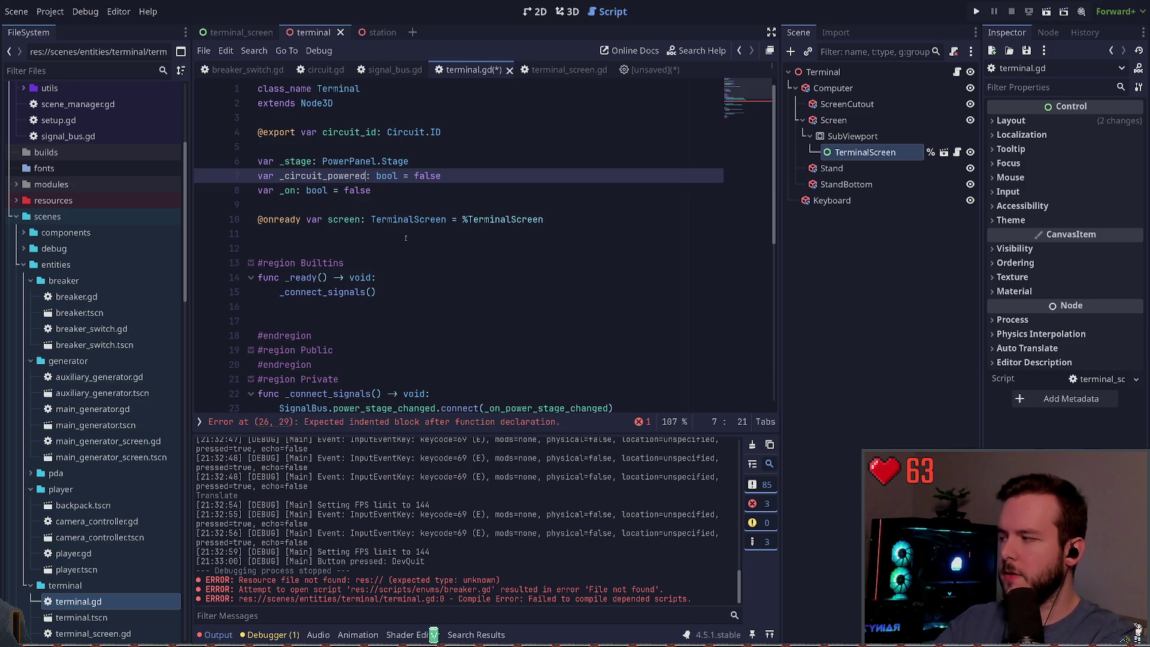
key(ctrl+s)
Rename the _circuit_powered flag on line 7 to _powered
click(313, 175)
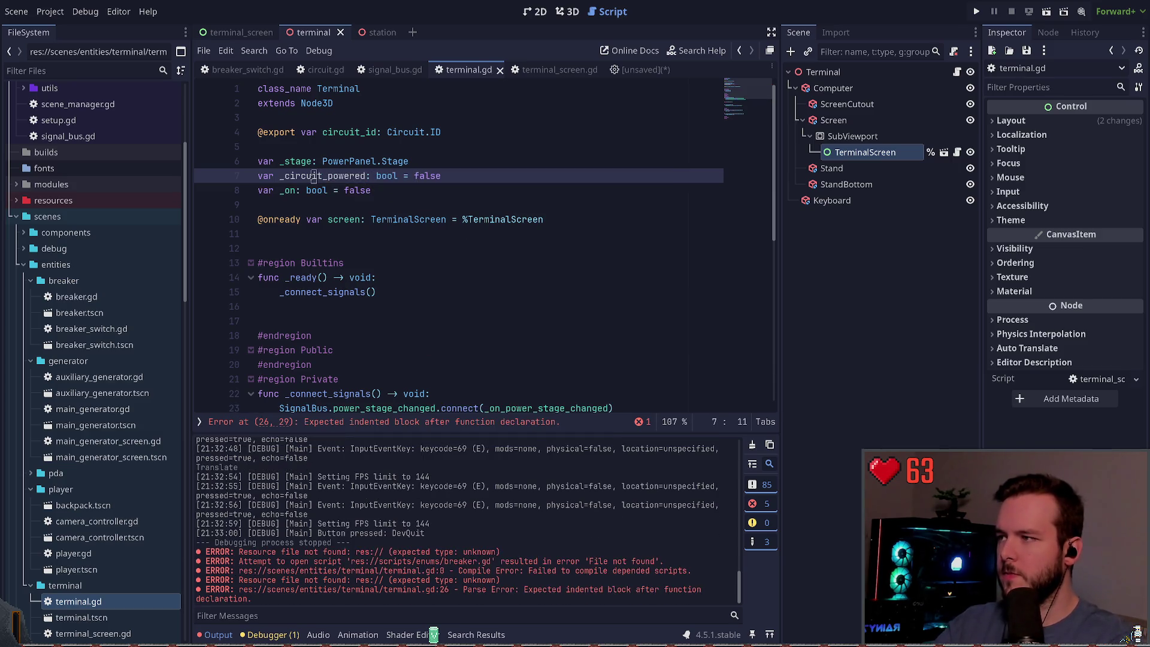
key(ctrl+d)
scroll(383, 245, down, 5)
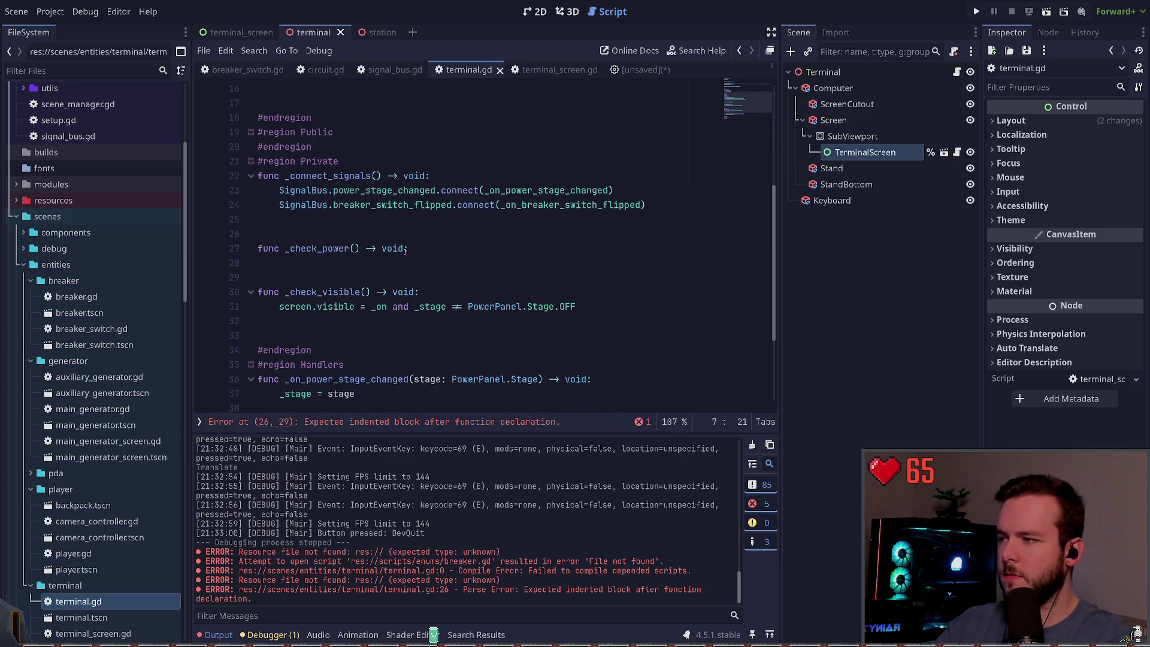
scroll(400, 253, up, 4)
key(Down)
key(Up)
scroll(316, 133, up, 3)
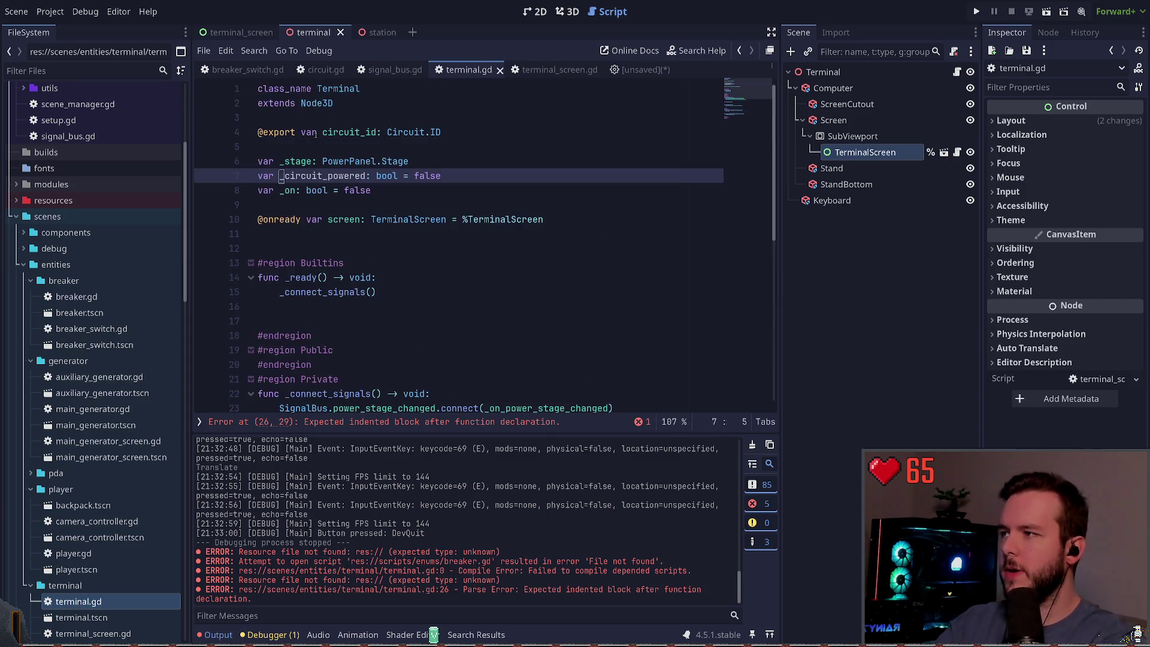
key(ctrl+Left)
key(Right)
key(ctrl+Delete)
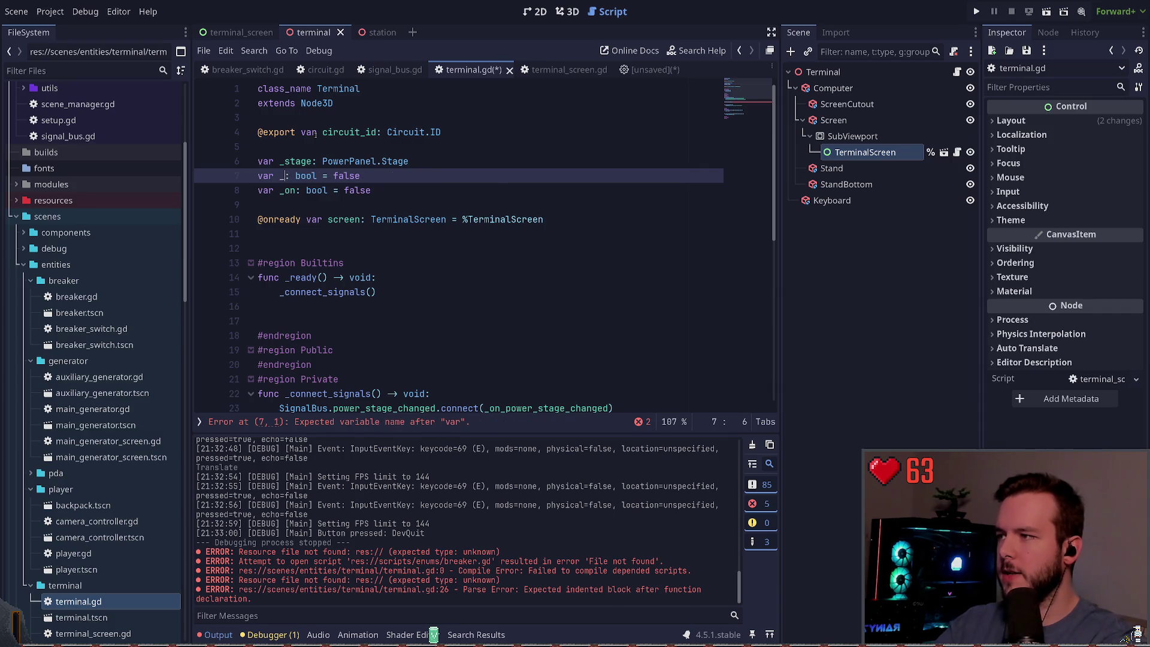
text(powered)
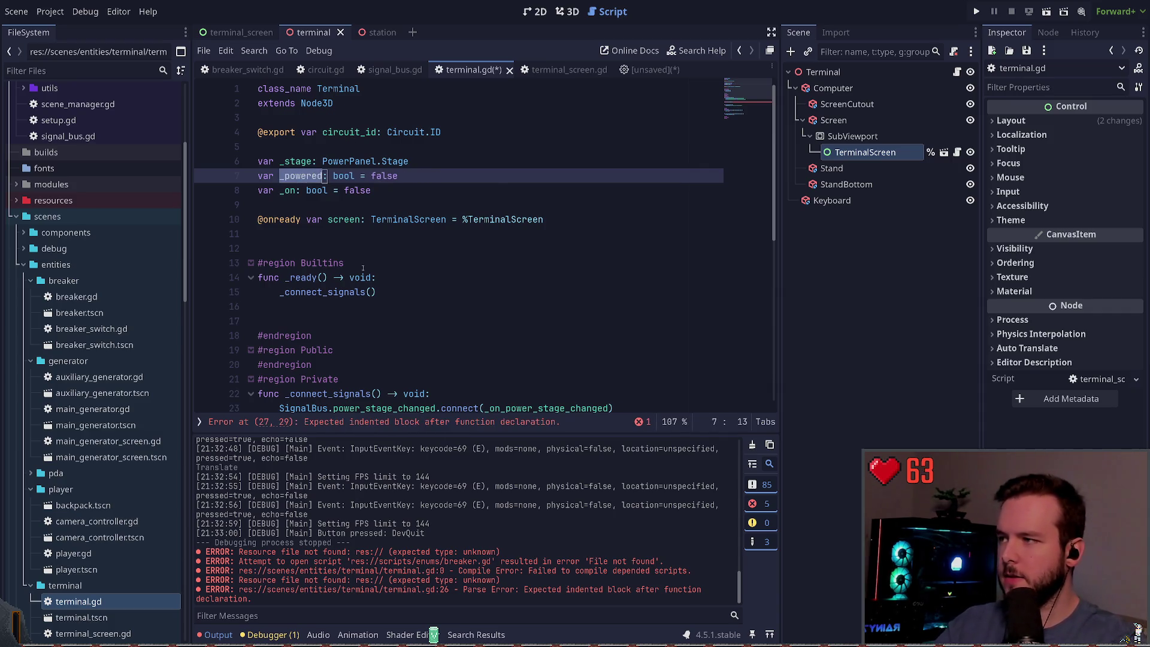
scroll(399, 256, down, 8)
scroll(331, 143, up, 1)
Replace _on with _powered in the breaker-switch handler's assignment and save
click(354, 132)
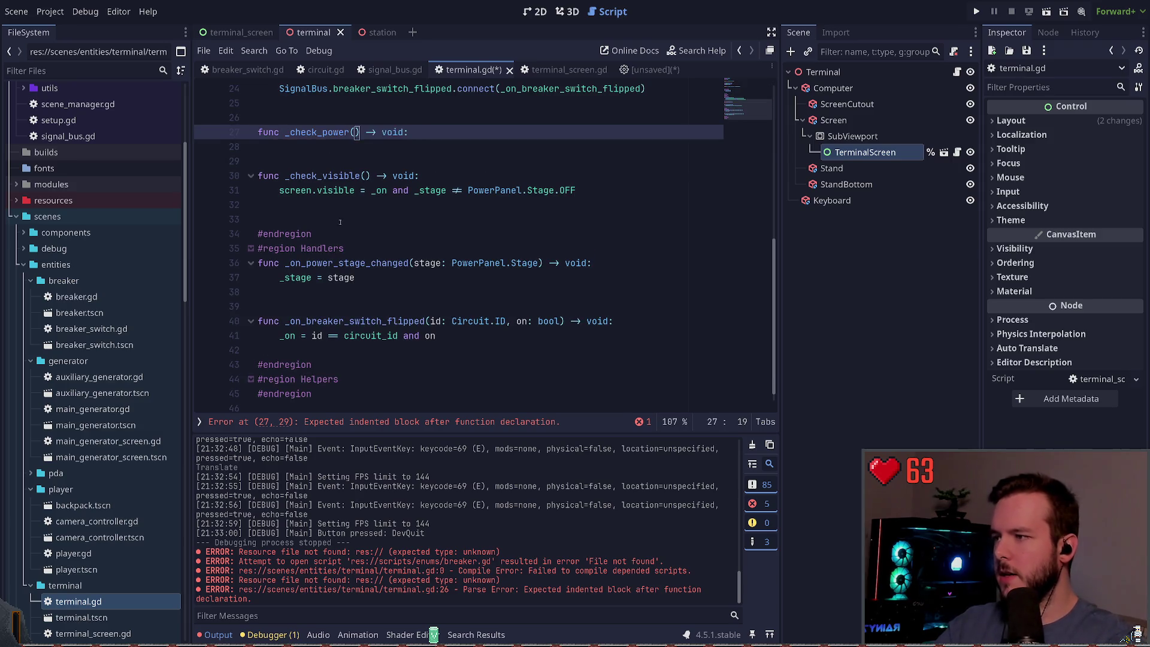
scroll(399, 262, down, 1)
scroll(287, 323, up, 1)
double_click(288, 335)
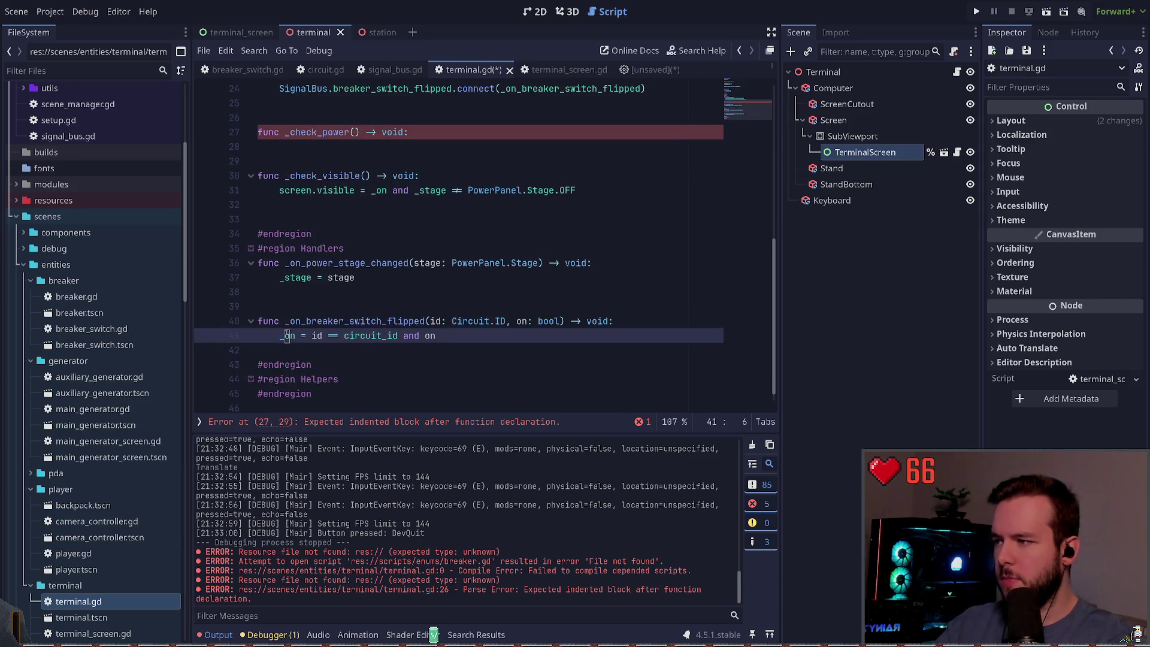
text(_powered)
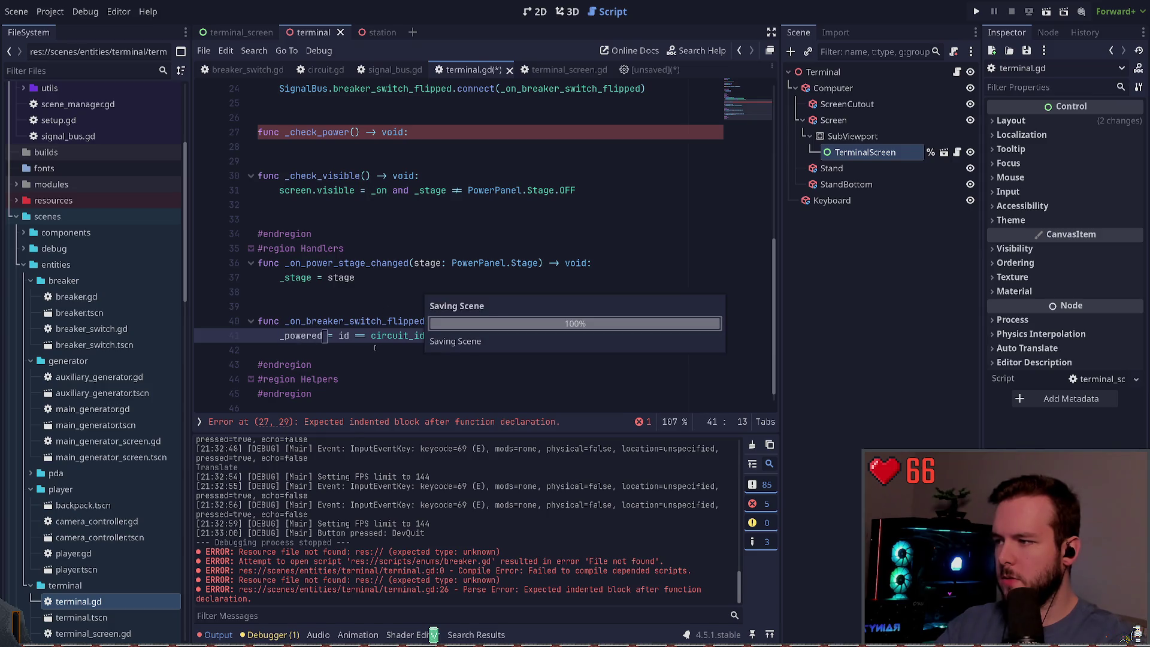
key(ctrl+s)
Delete the empty _check_power function line that is causing the error
click(365, 349)
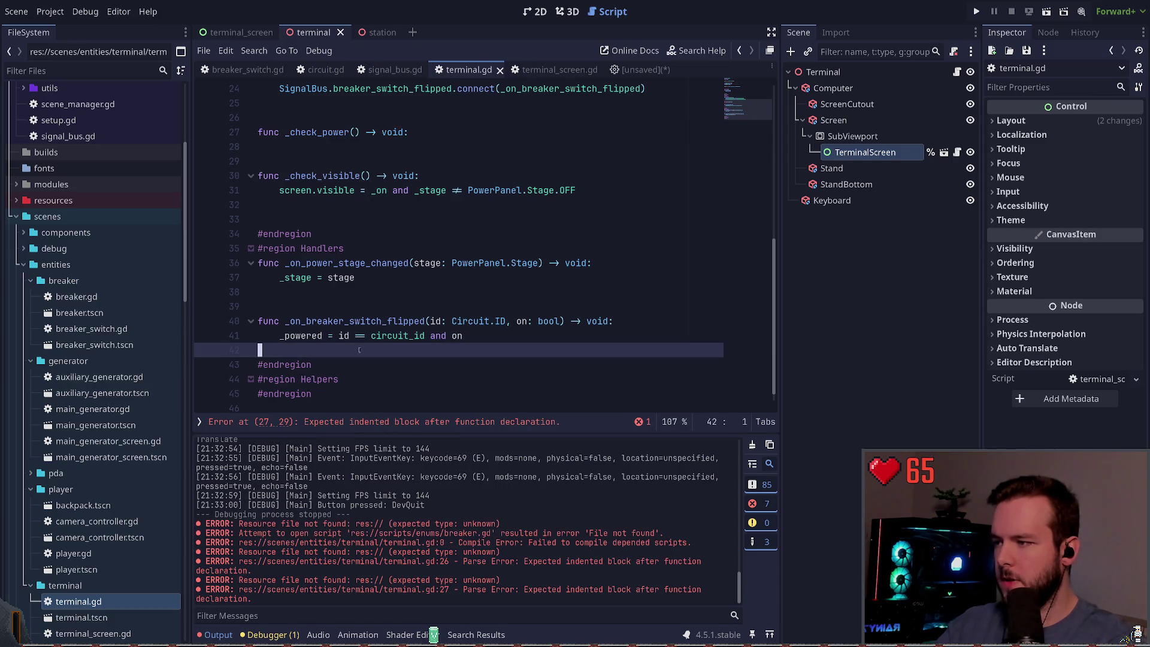
scroll(339, 281, up, 5)
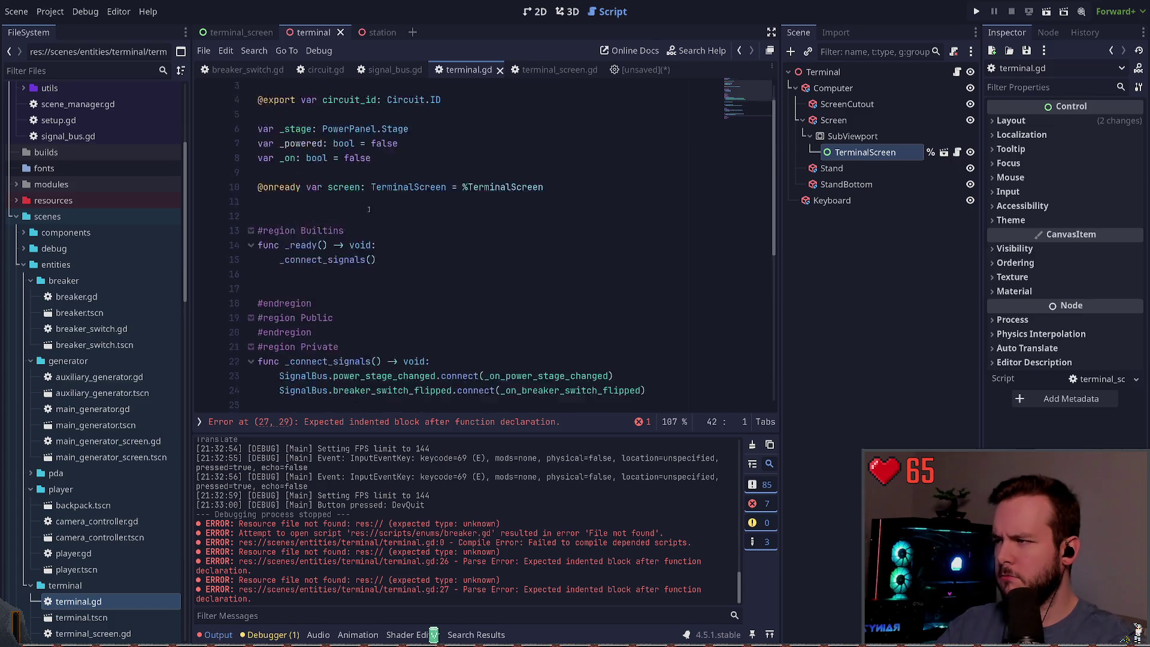
scroll(365, 239, down, 5)
click(352, 422)
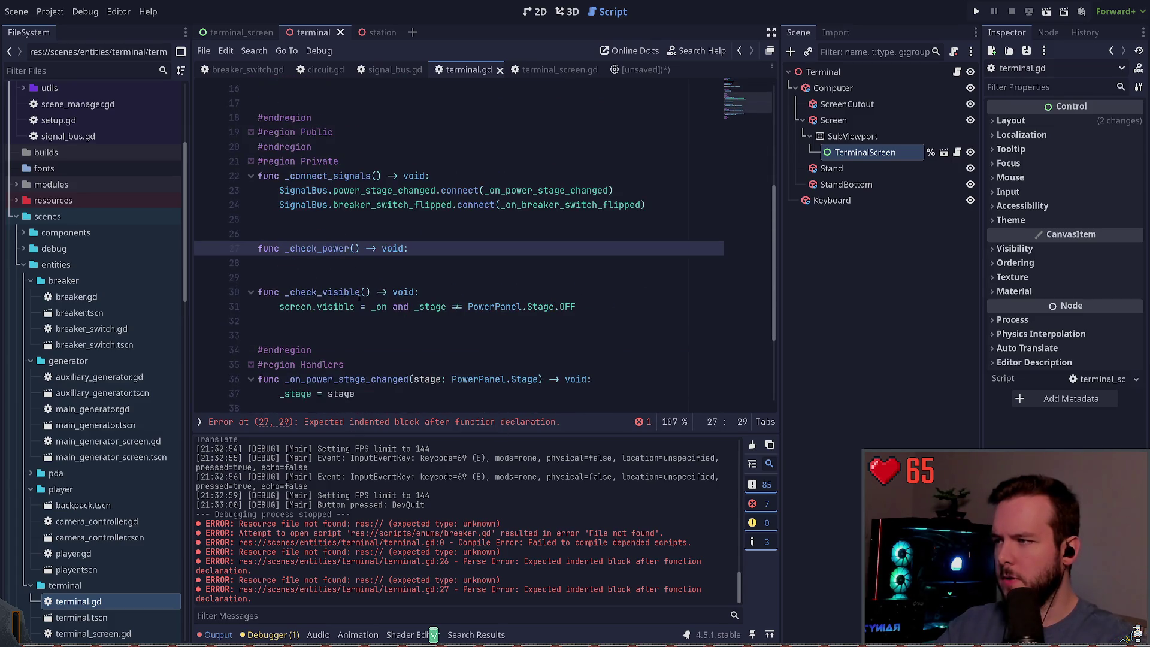
key(ctrl+shift+k)
key(ctrl+shift+k)
key(ctrl+shift+k)
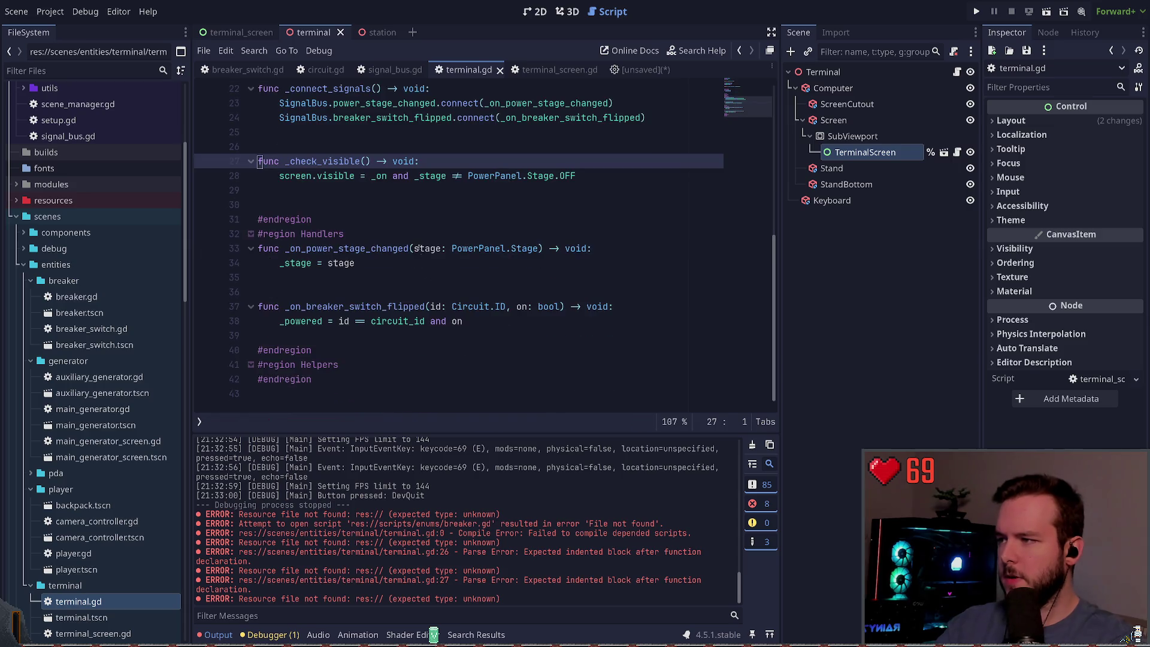
Add a _check_power() call after the _powered assignment and after _stage = stage
scroll(391, 238, up, 1)
click(404, 274)
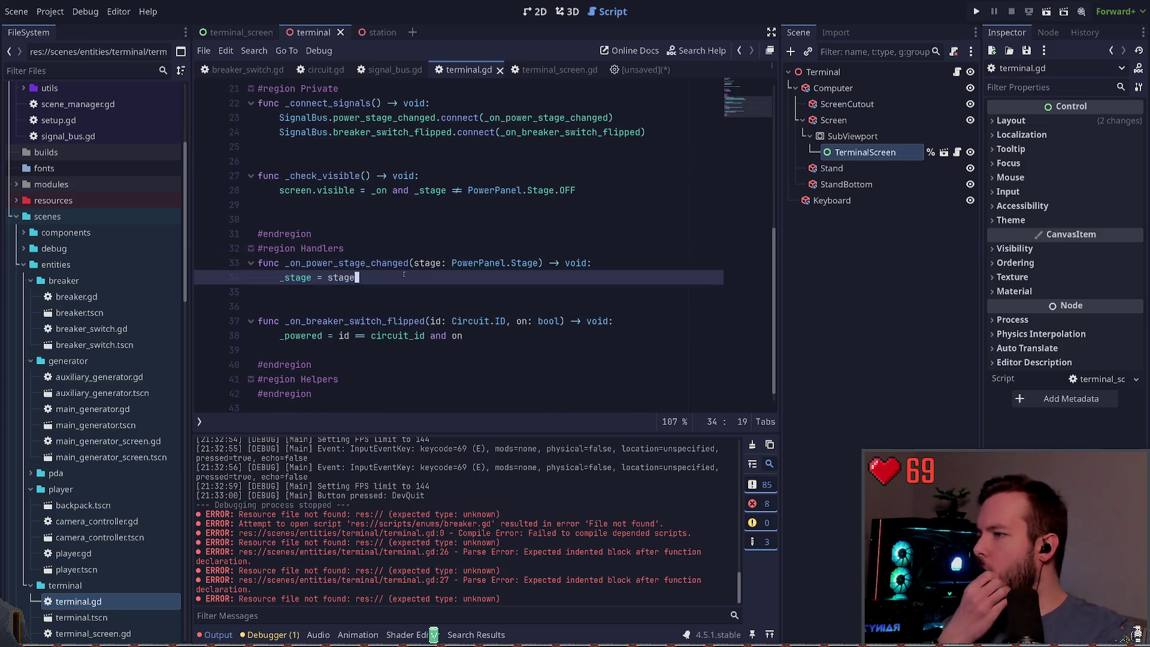
scroll(372, 275, up, 3)
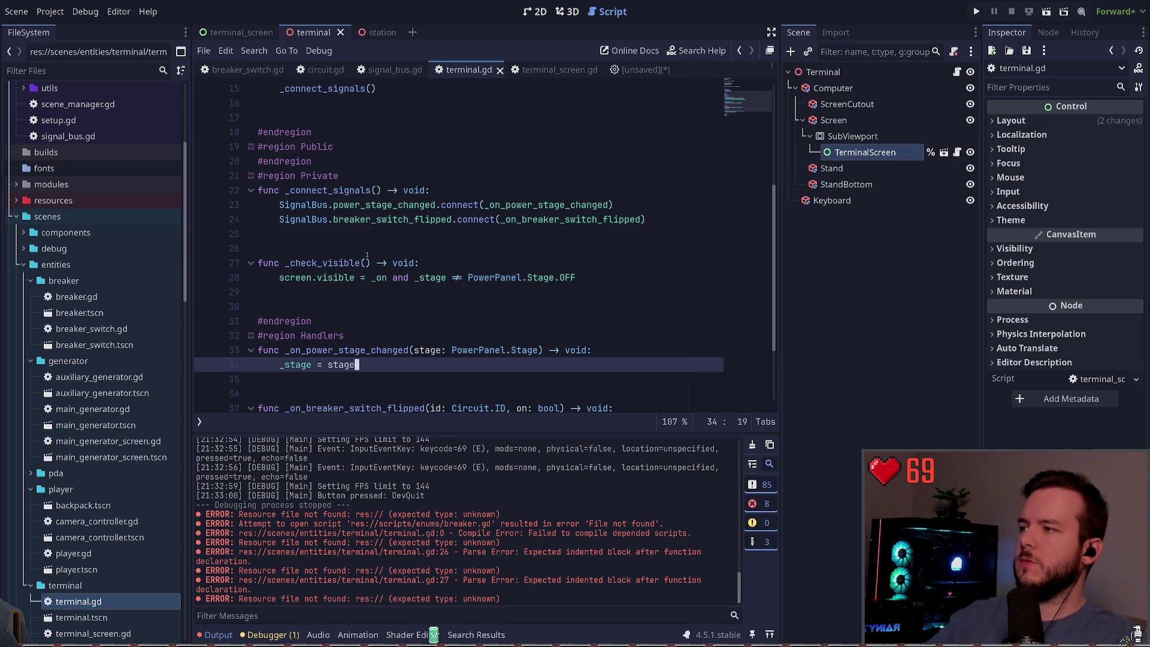
scroll(367, 276, down, 2)
scroll(377, 270, up, 3)
scroll(389, 259, down, 4)
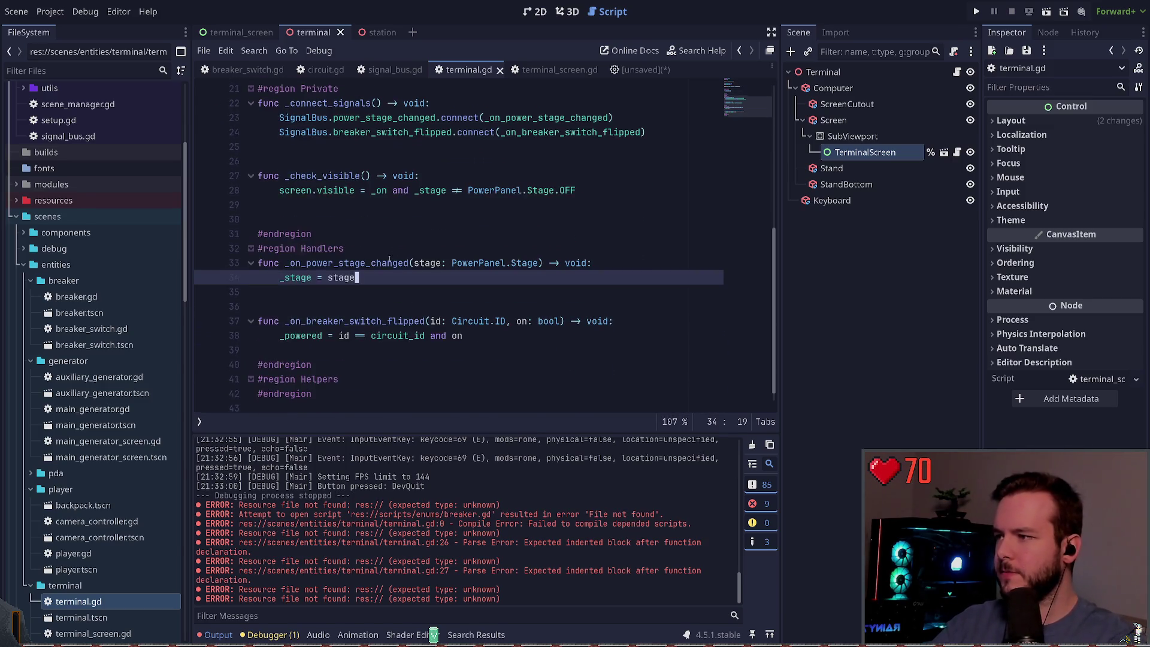
click(492, 336)
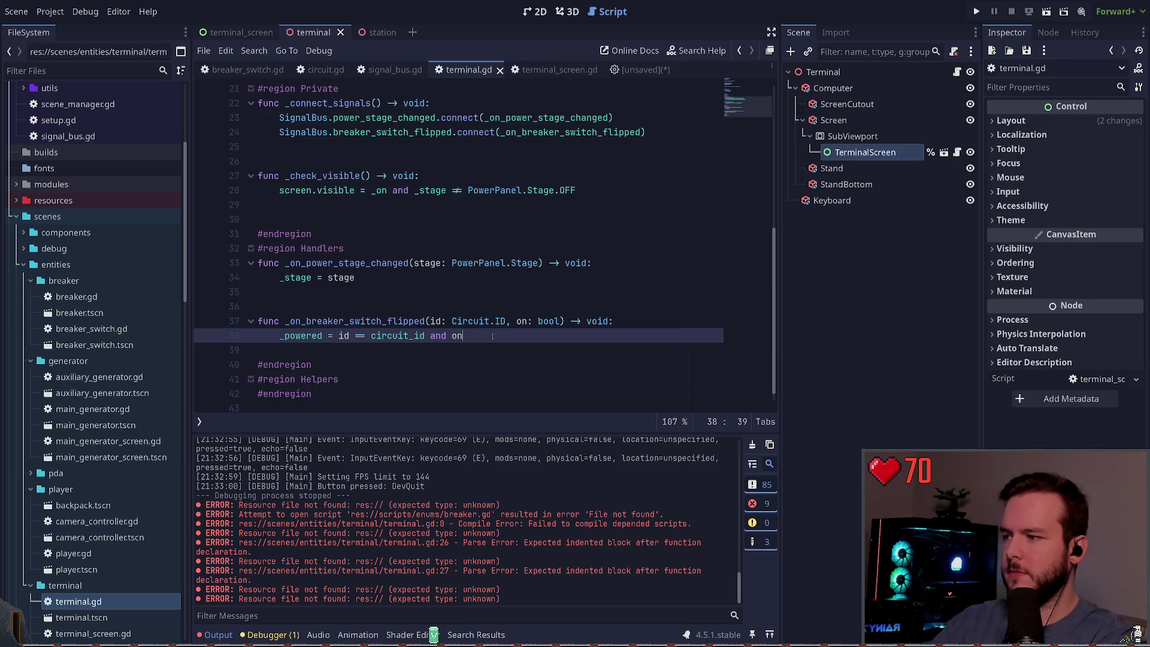
key(Return)
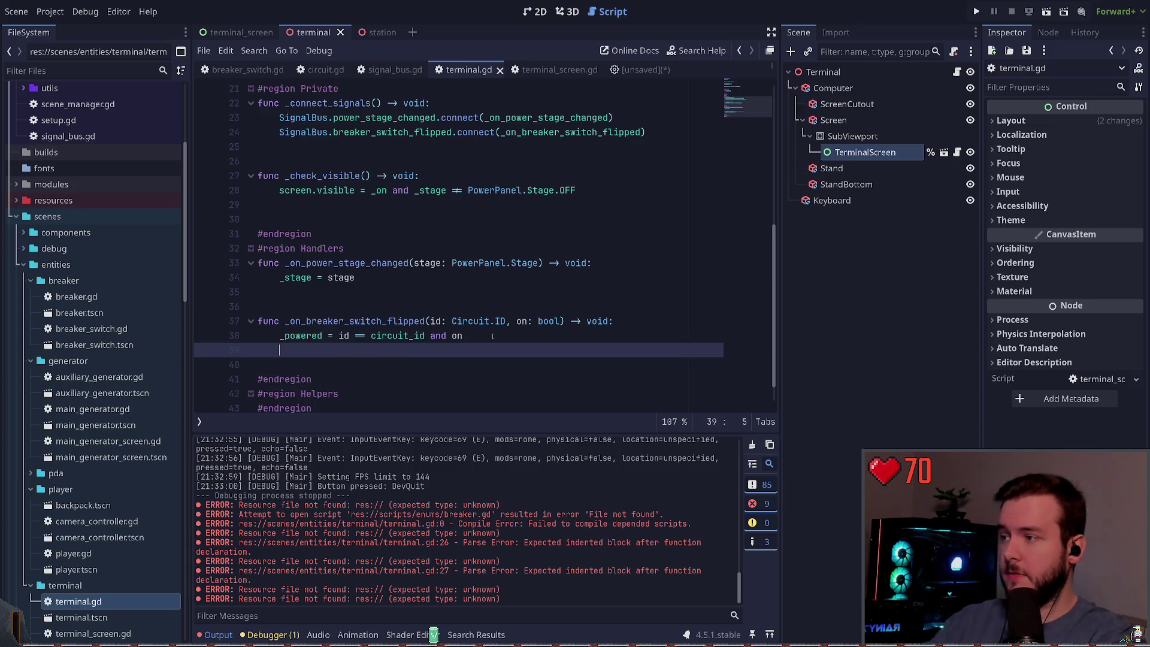
text(_check_)
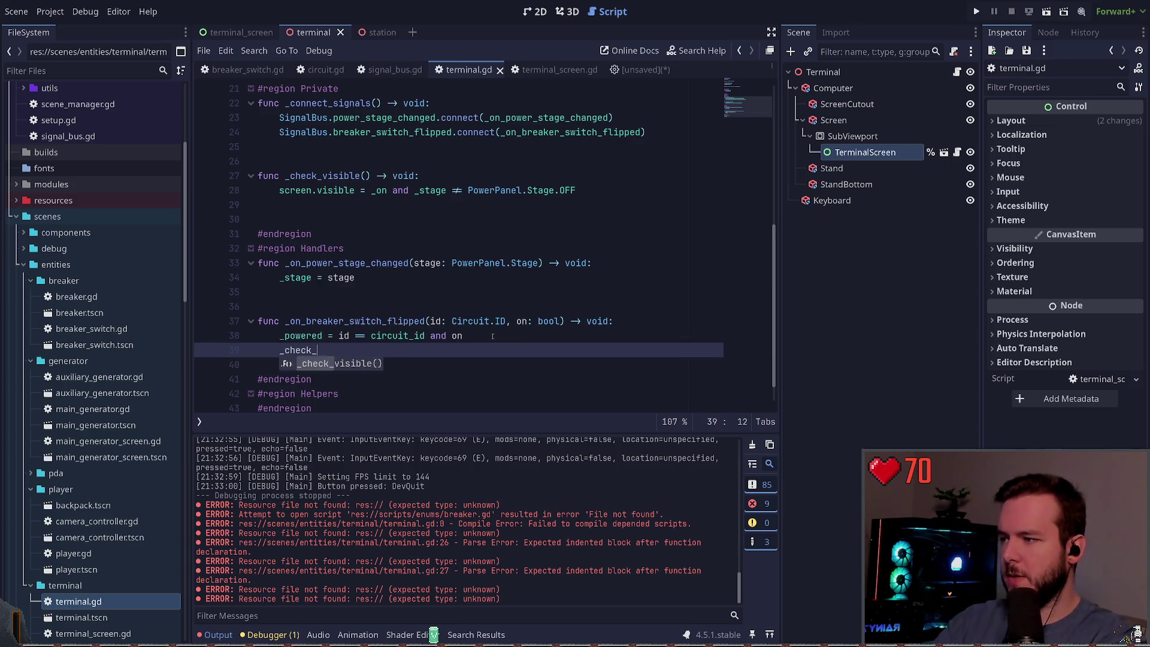
key(Return)
key(ctrl+c)
key(Up)
key(Up)
key(Up)
key(ctrl+v)
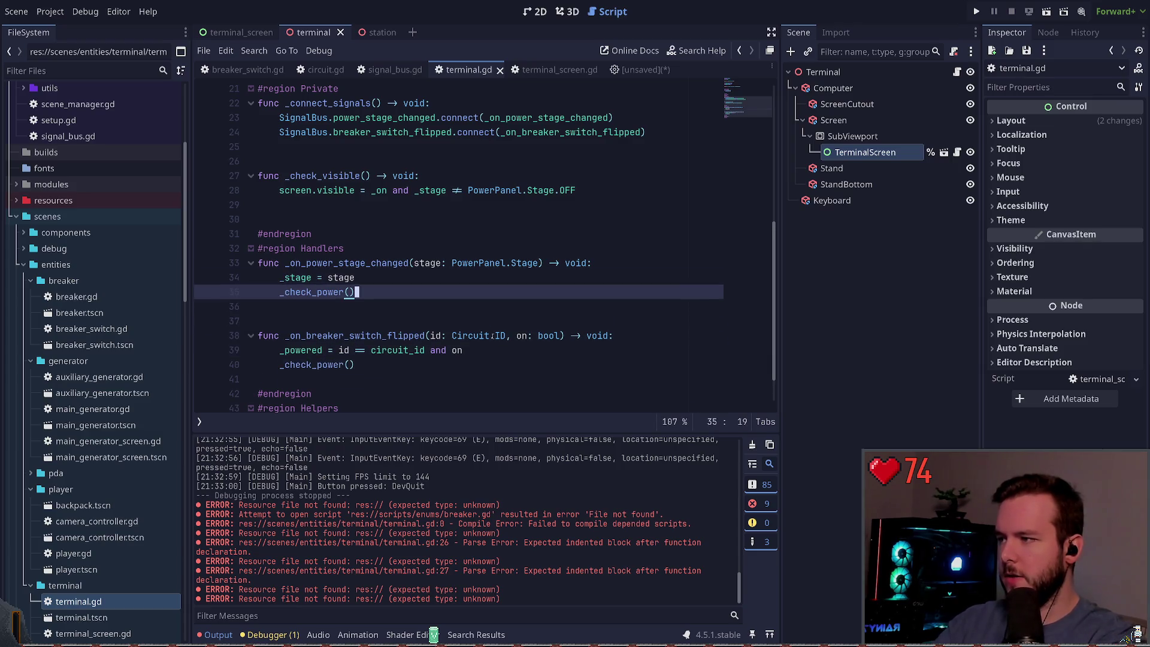
Declare a func _check_power() above _check_visible and begin its body
key(Up)
key(Up)
key(Up)
scroll(493, 336, up, 3)
key(Up)
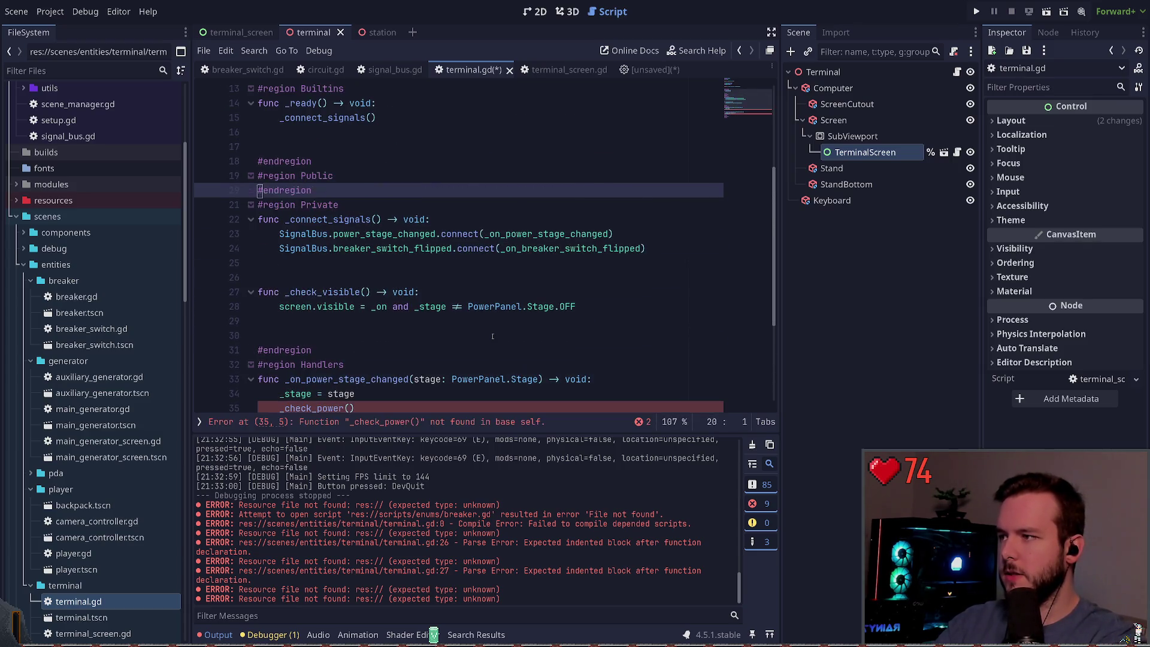
key(Return)
text(func)
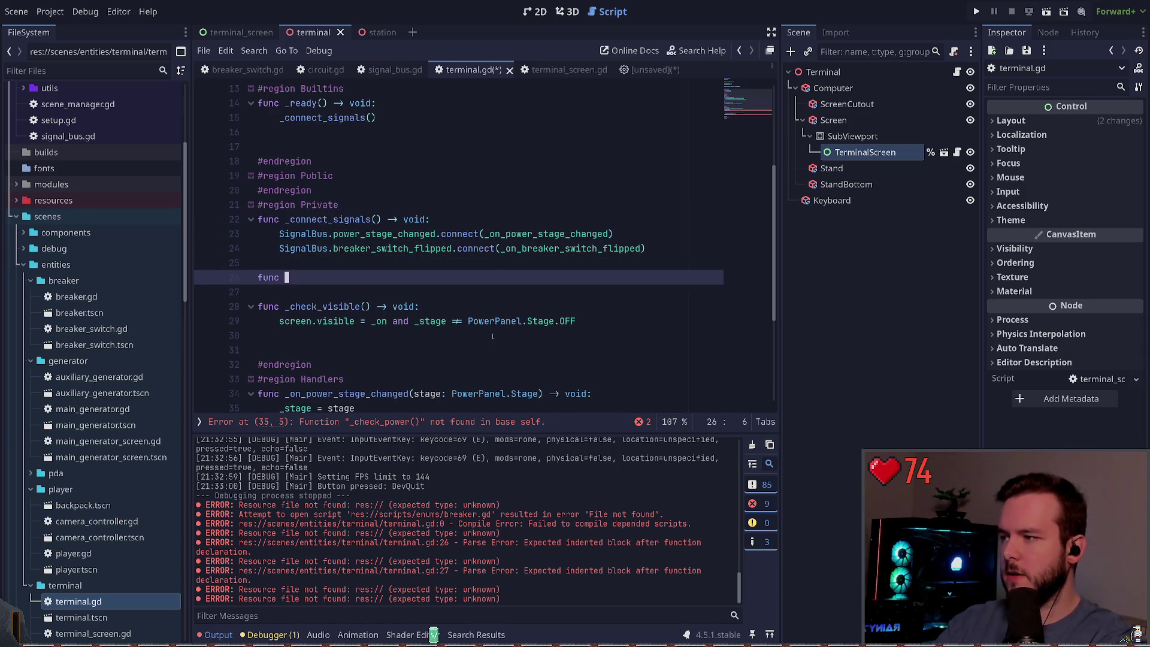
key(ctrl+v)
key(Delete)
key(End)
text(-)
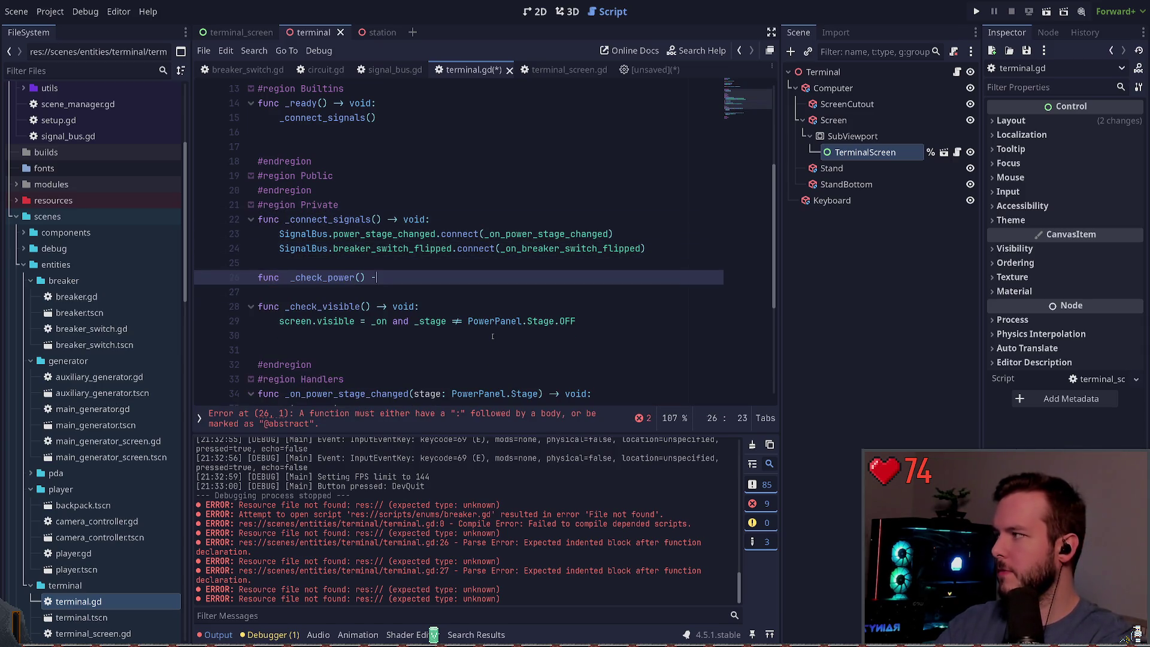
text(:)
key(Return)
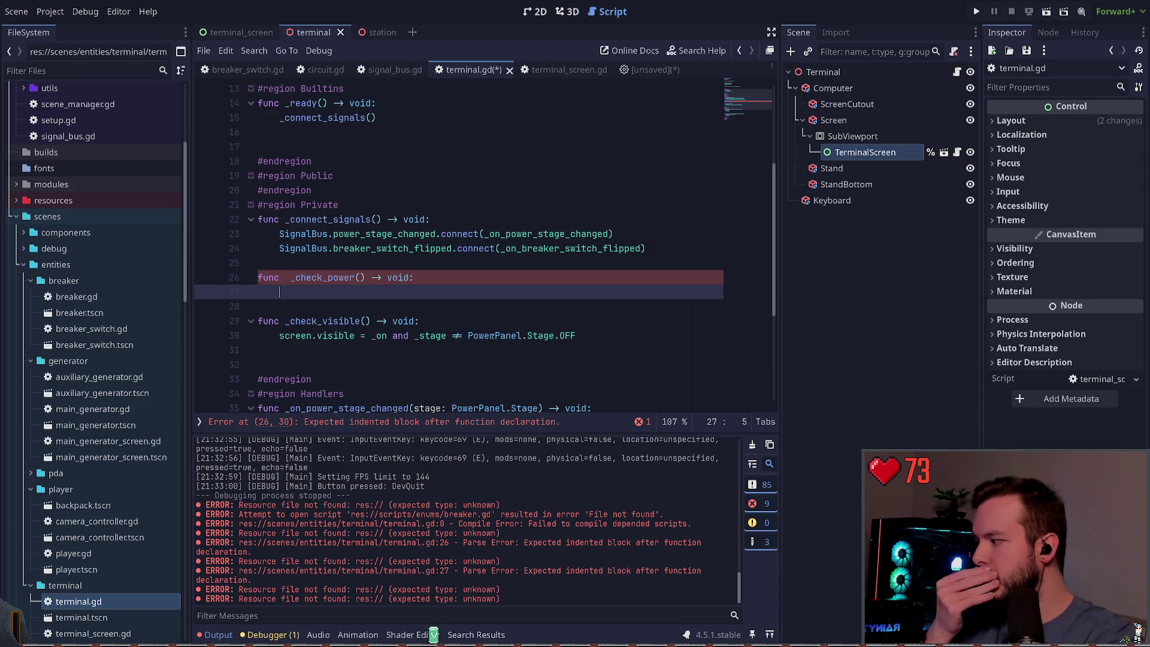
Rename the flag on line 7 from _powered to _is_powered and save
key(Up)
key(Up)
key(Up)
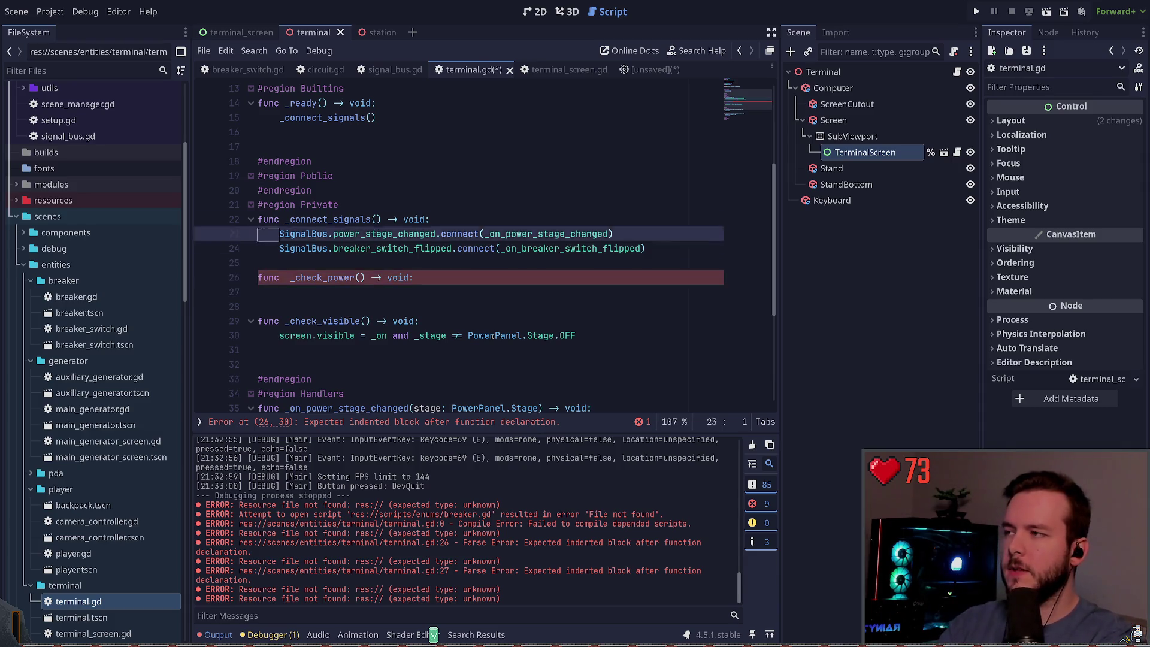
key(Right)
key(Right)
key(Right)
text(is_)
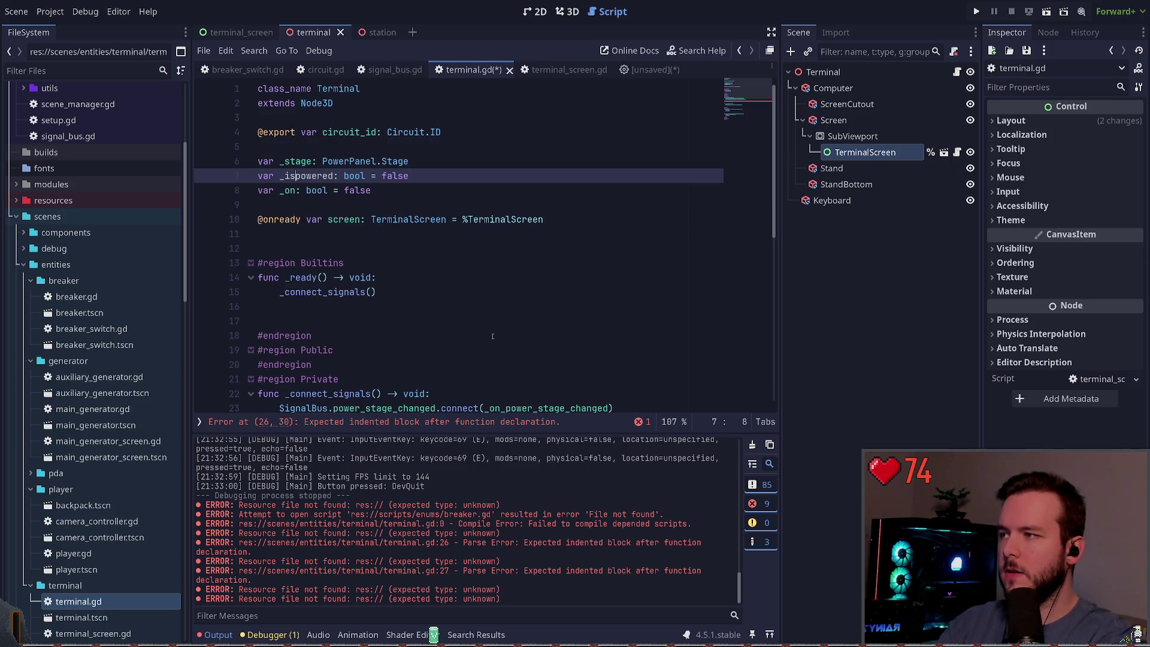
key(Down)
key(Down)
key(Down)
key(Down)
key(ctrl+s)
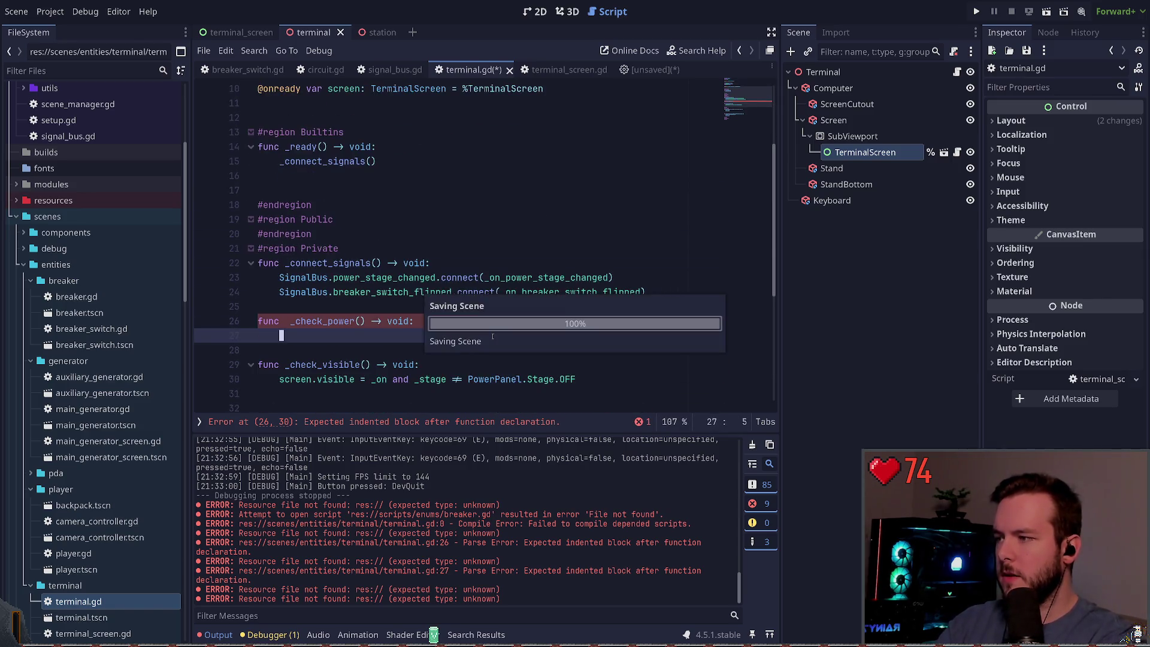
Delete the empty _check_power function and save the script
key(End)
key(Return)
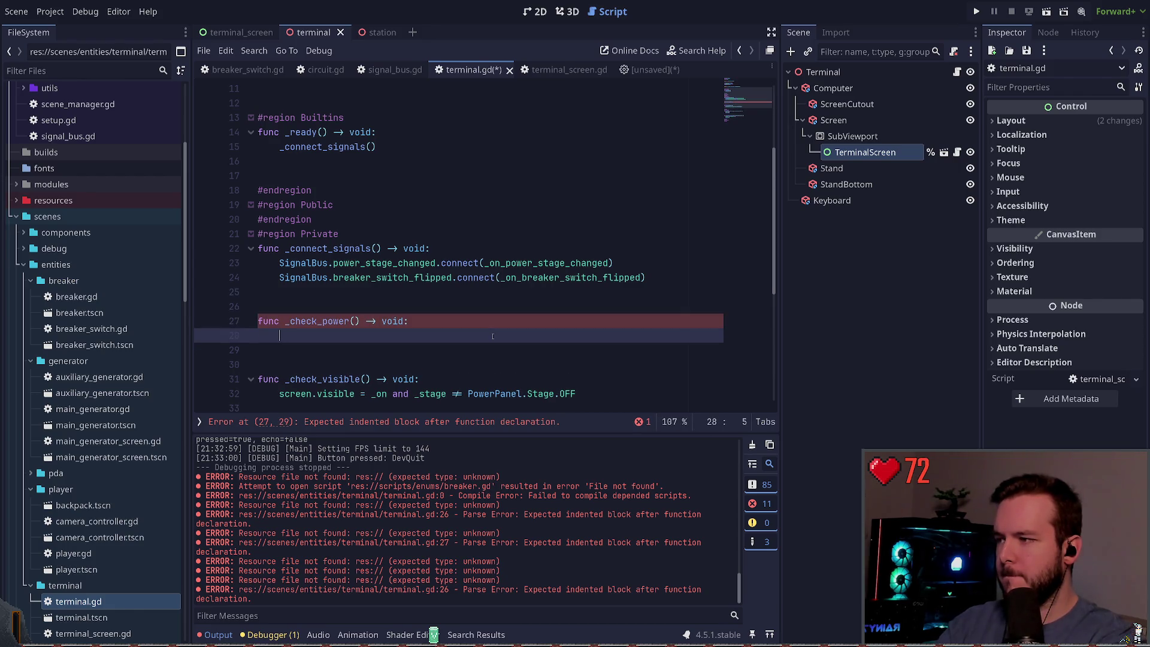
key(BackSpace)
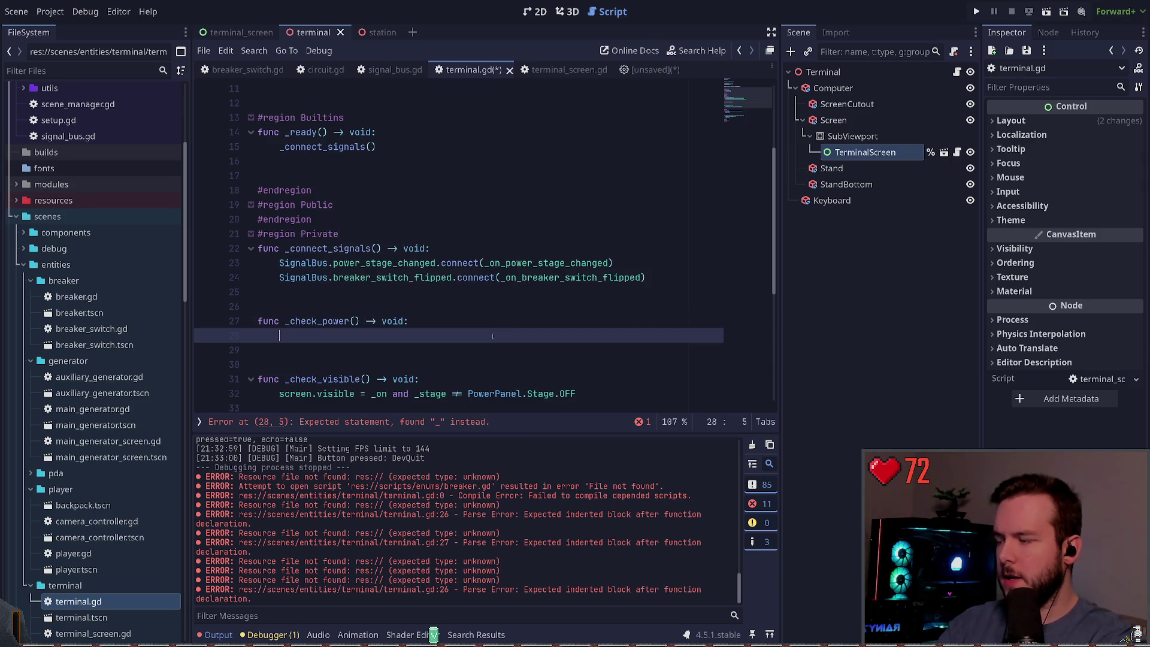
key(ctrl+shift+k)
key(ctrl+shift+k)
key(ctrl+shift+k)
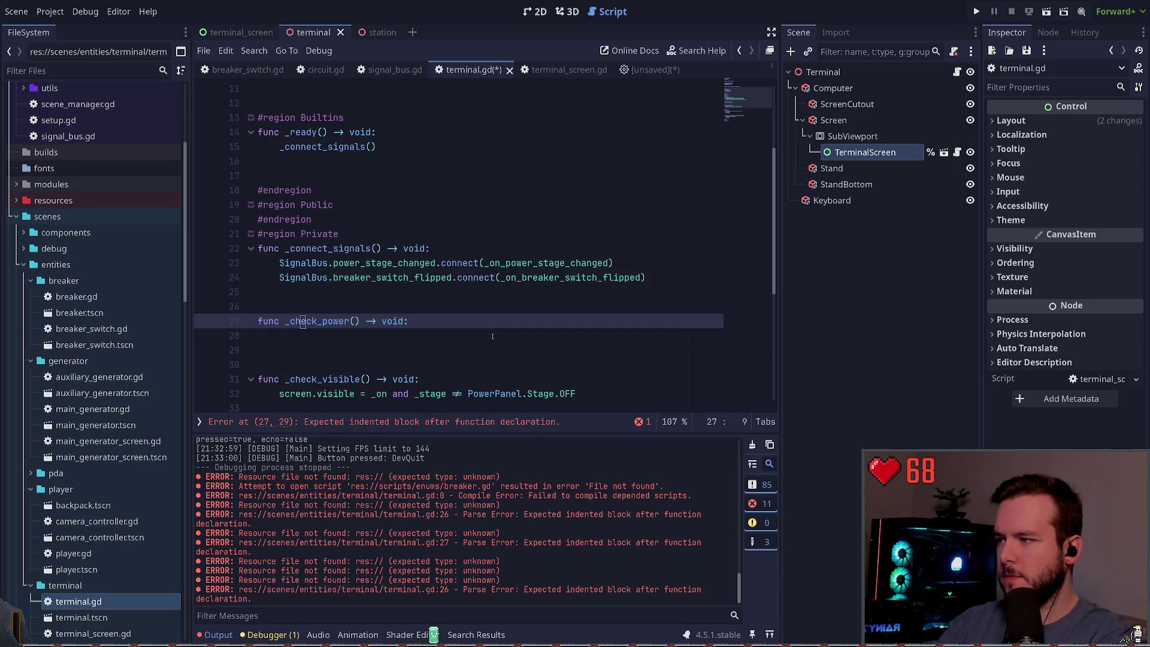
key(ctrl+s)
Remove the _check_power() calls from the stage handler and the breaker handler
scroll(492, 337, down, 3)
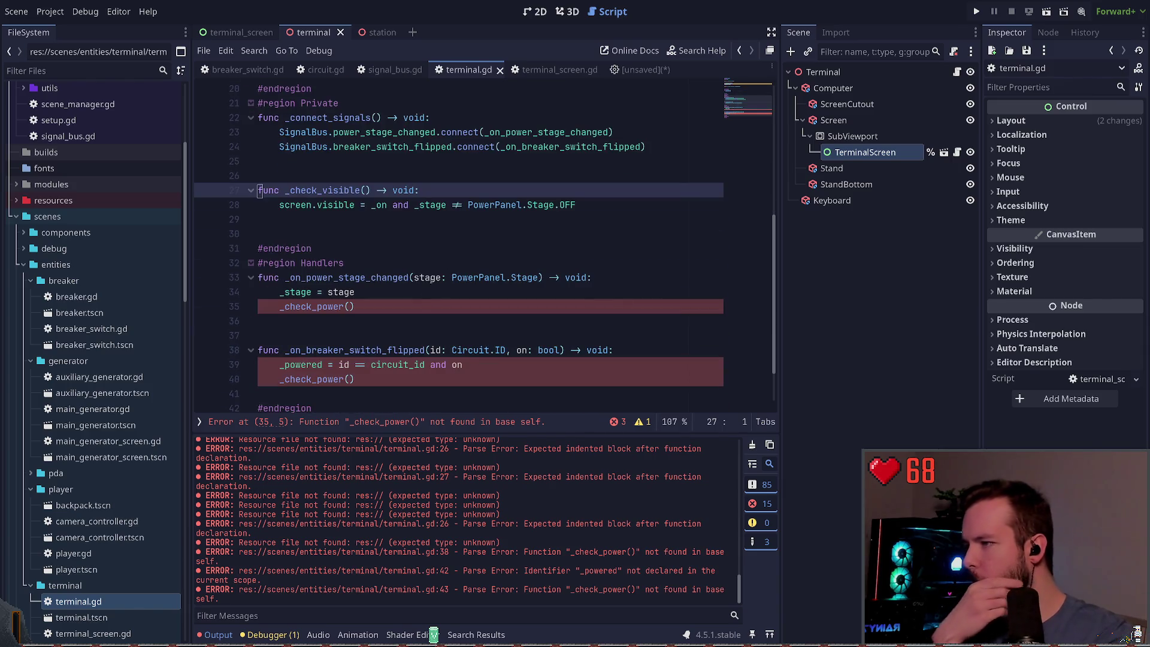
click(458, 305)
key(ctrl+shift+k)
key(Down)
key(Down)
key(Down)
key(ctrl+shift+k)
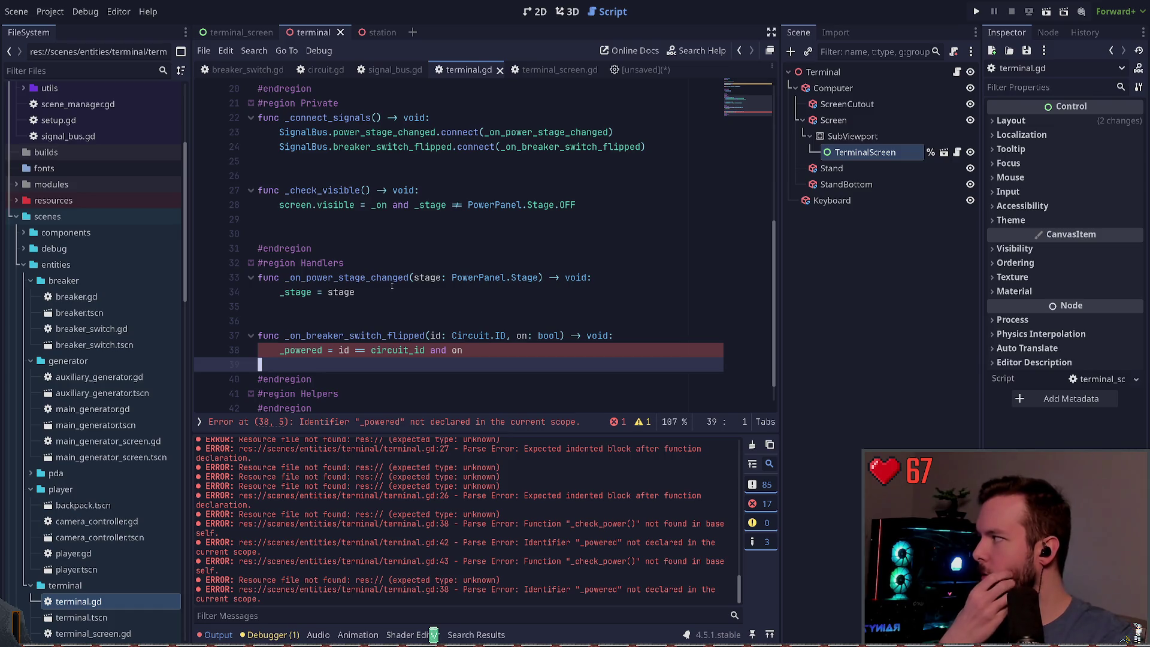
scroll(394, 289, down, 1)
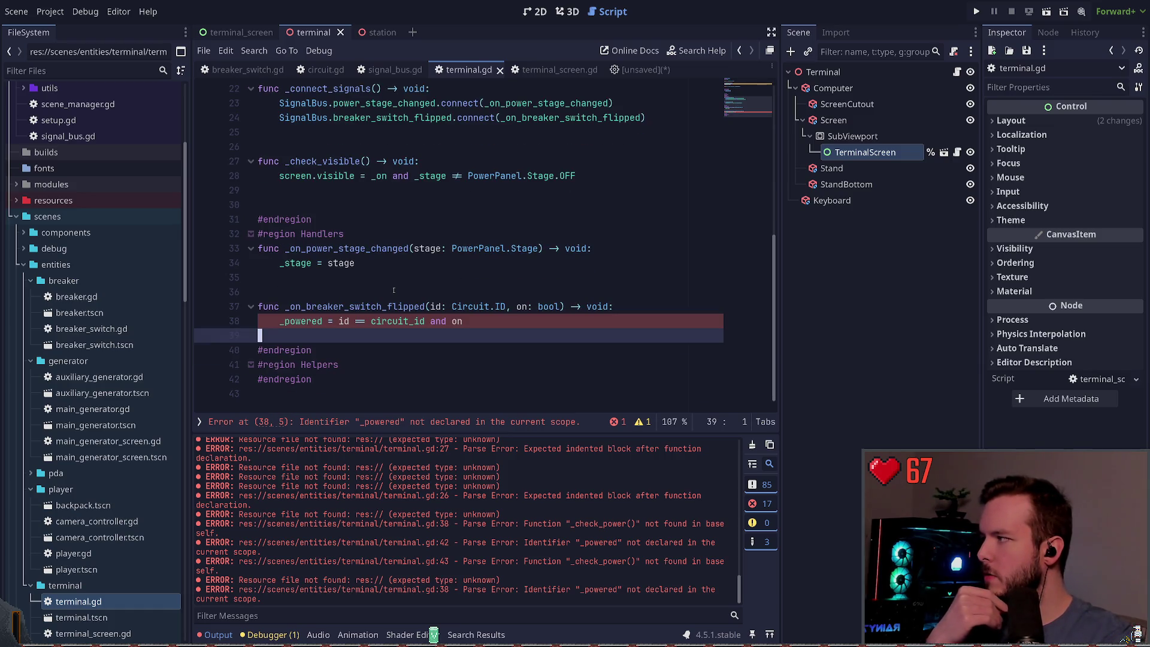
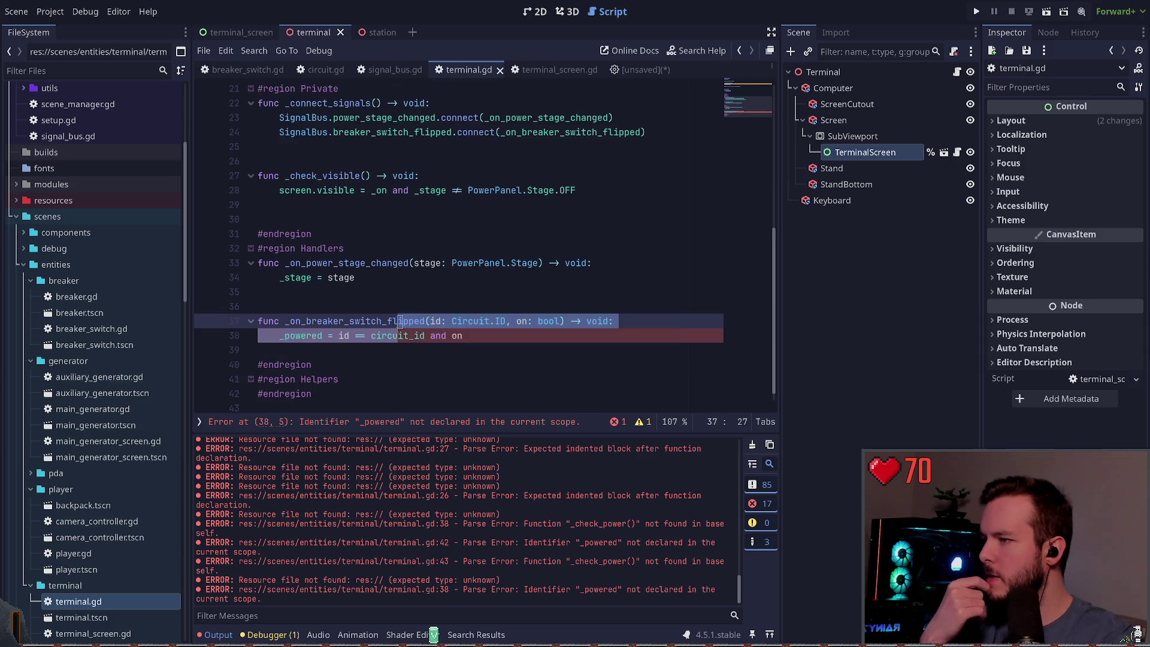
Add a _check_power() call on the empty line in _on_power_stage_changed
scroll(383, 293, up, 1)
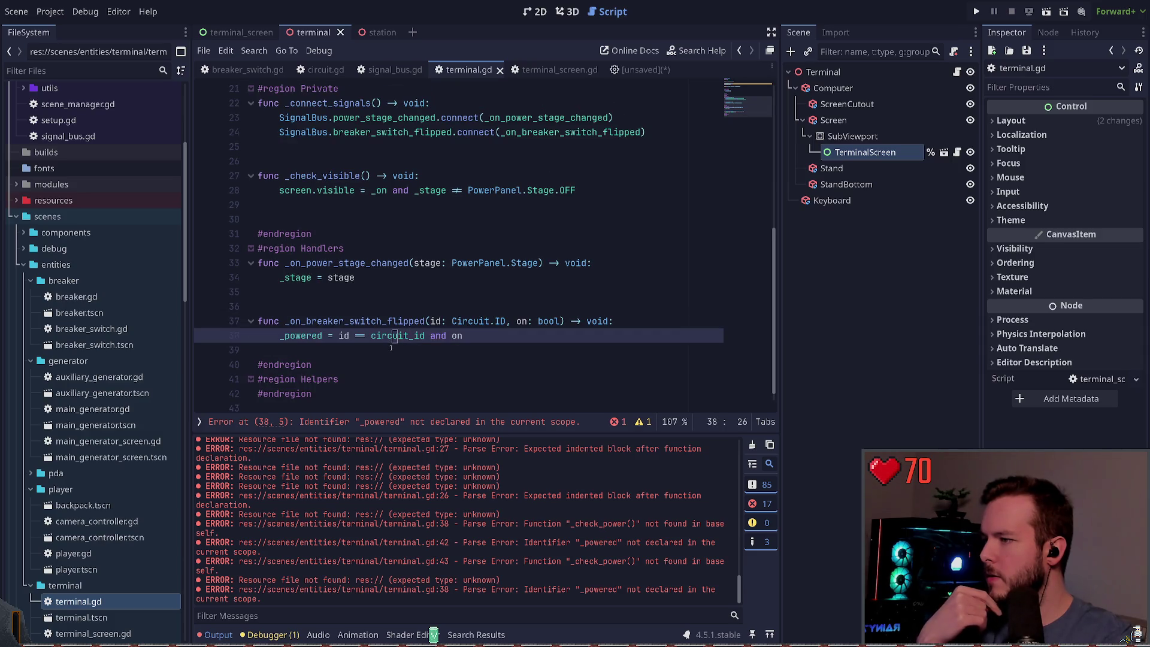
click(374, 292)
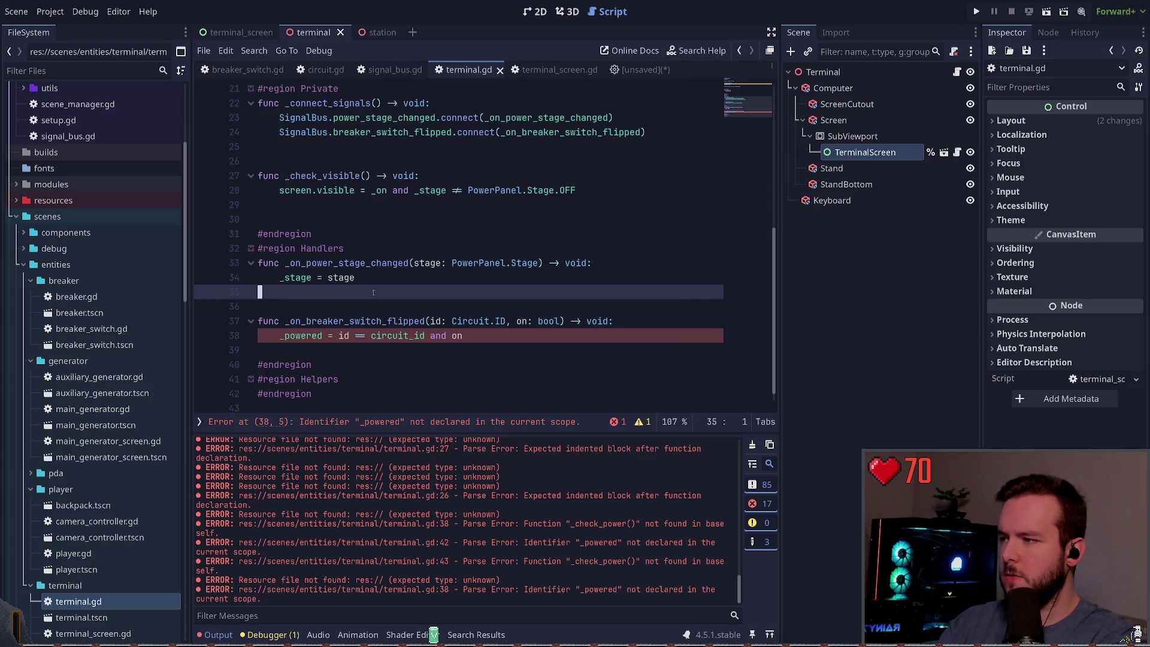
text(_check_power())
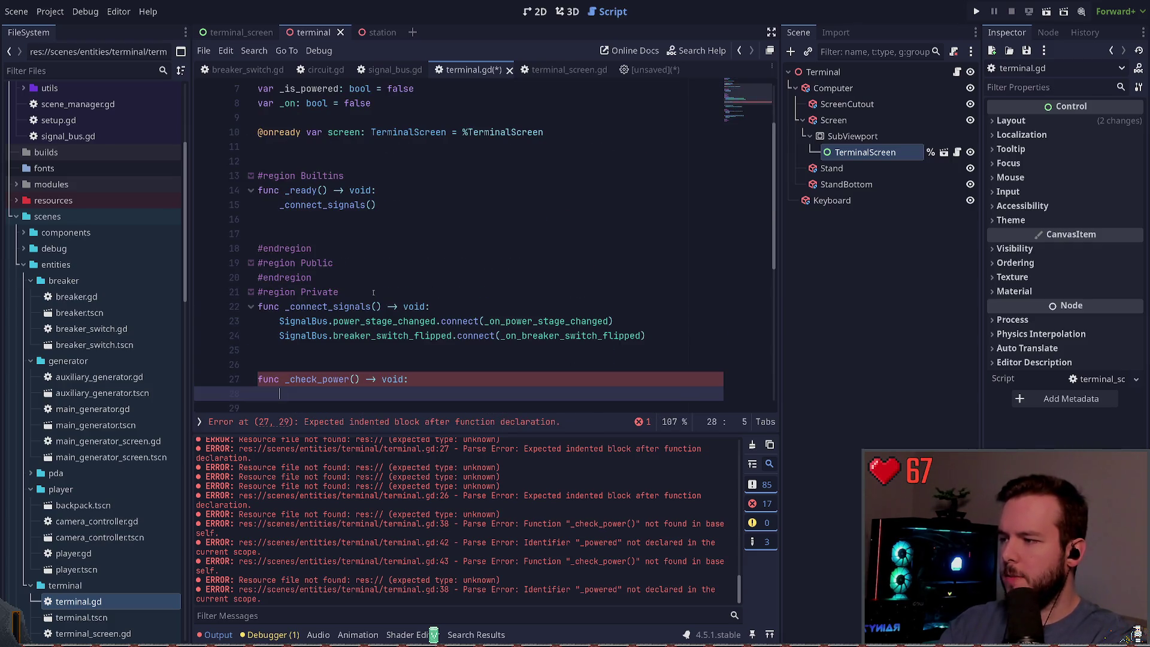
Write the condition 'if _on and not _is_powered or stage == PowerPanel.Stage.OFF:' in _check_power
key(Down)
key(Up)
text(if _on)
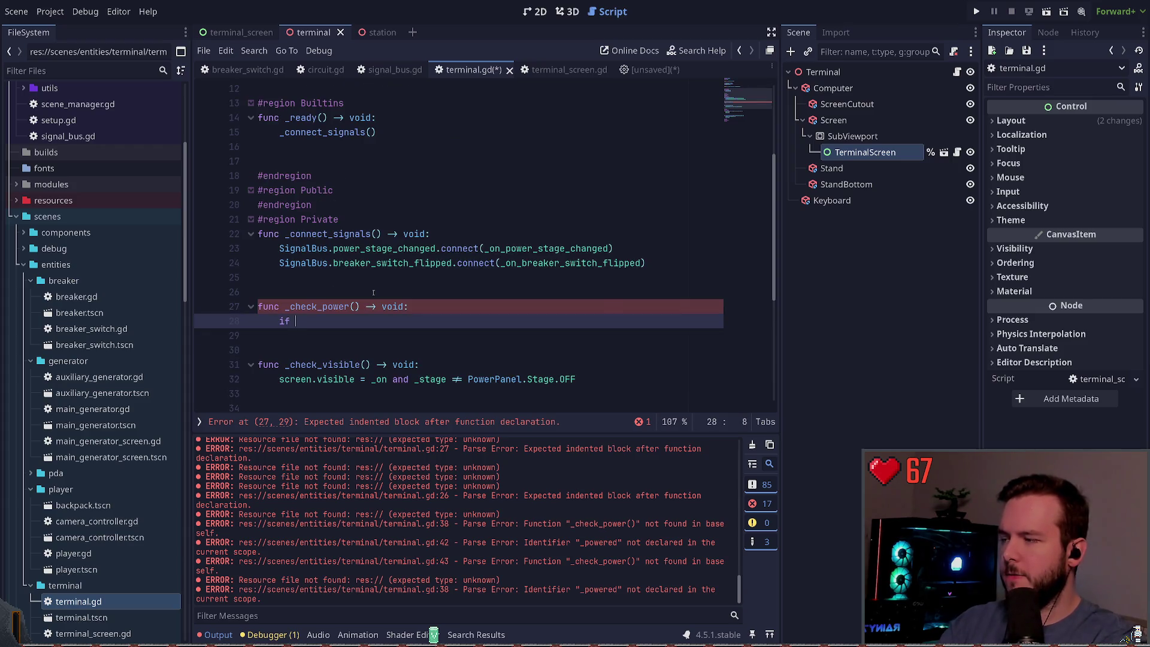
text( and )
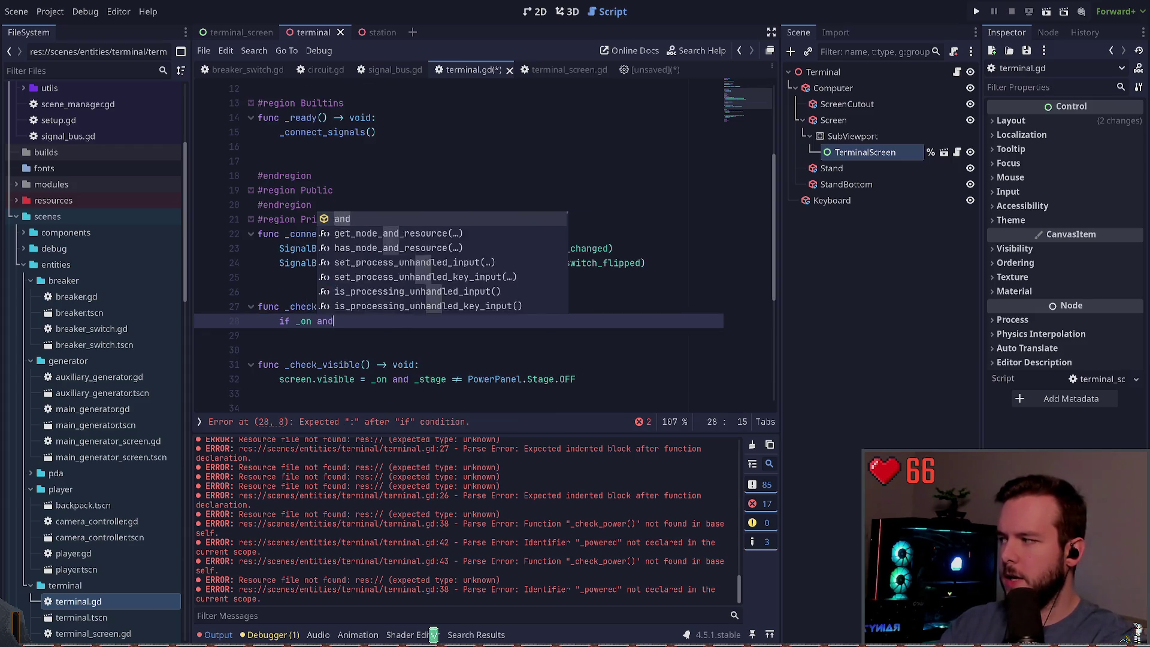
text(not is)
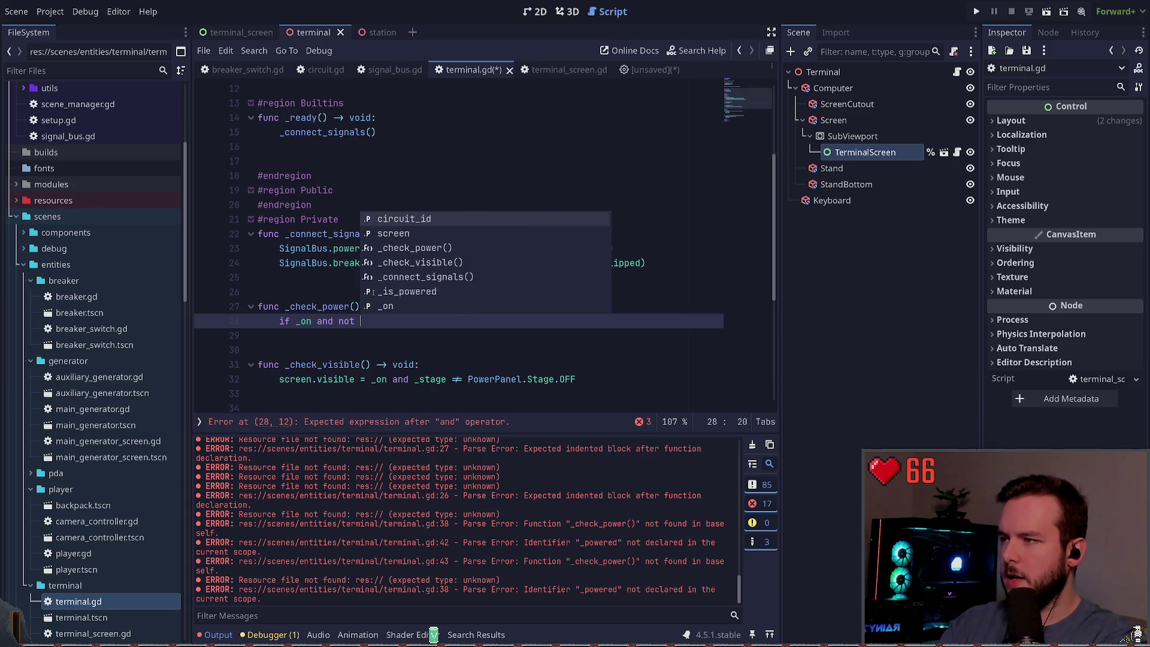
key(BackSpace)
key(BackSpace)
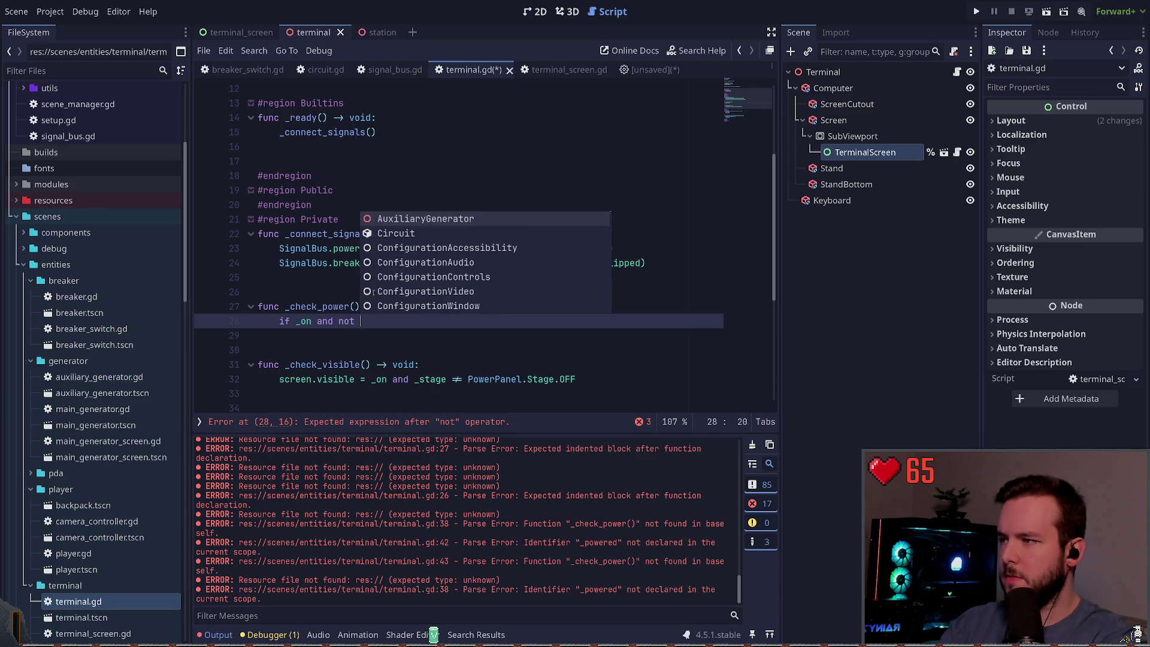
text(_is)
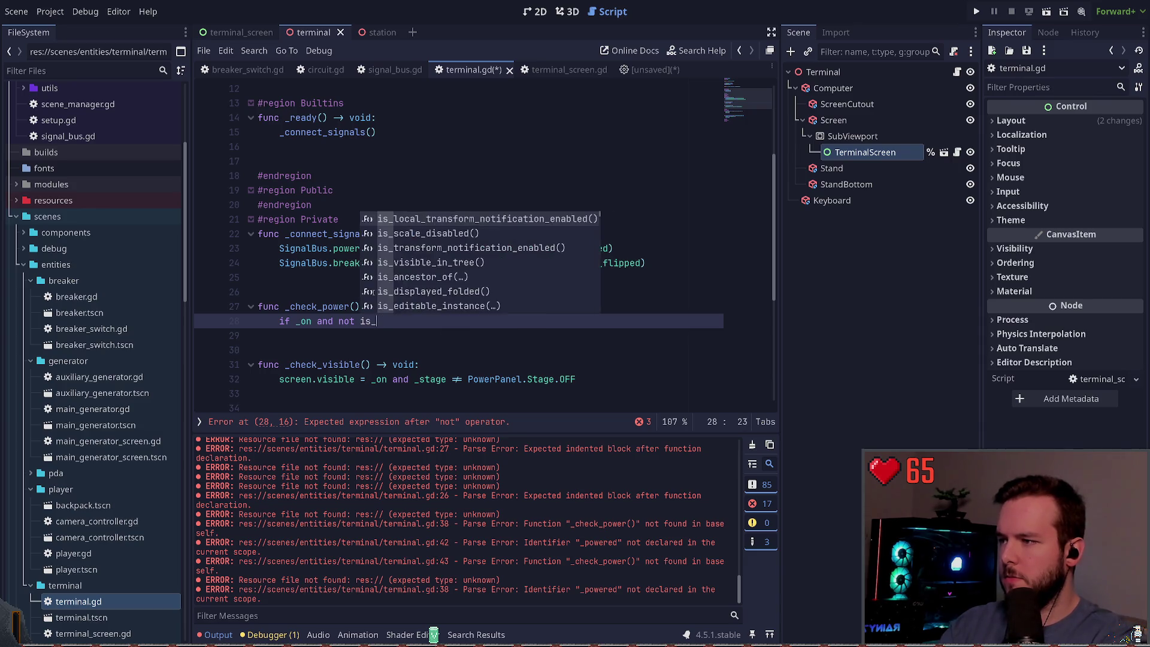
key(Return)
text(or )
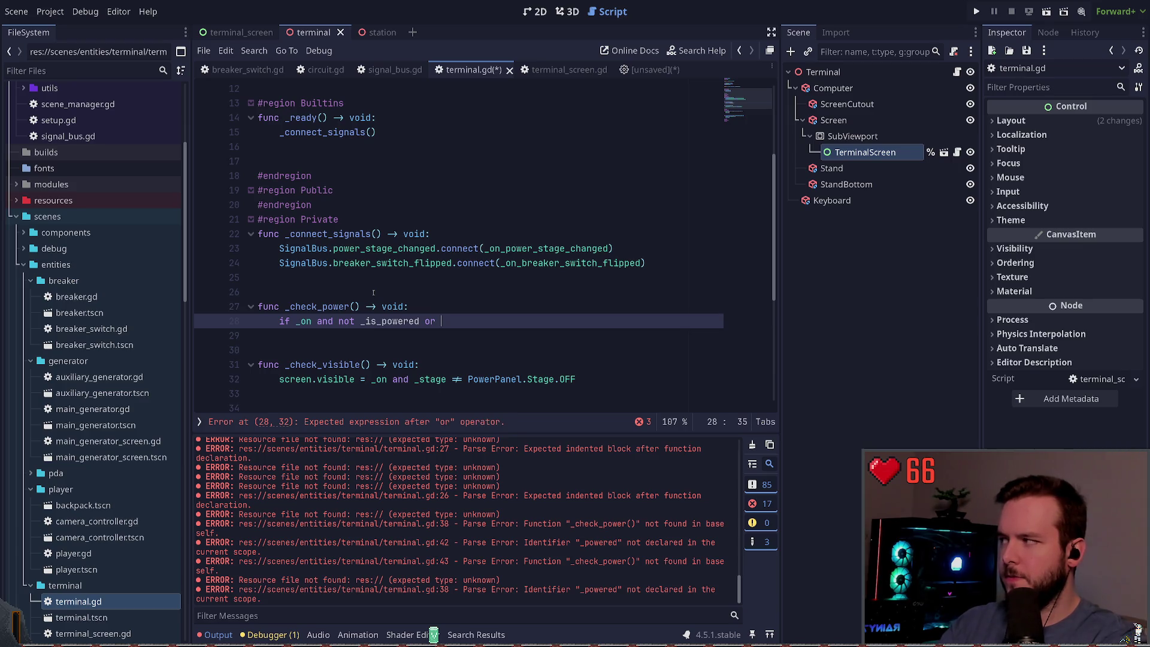
text(stage == Power)
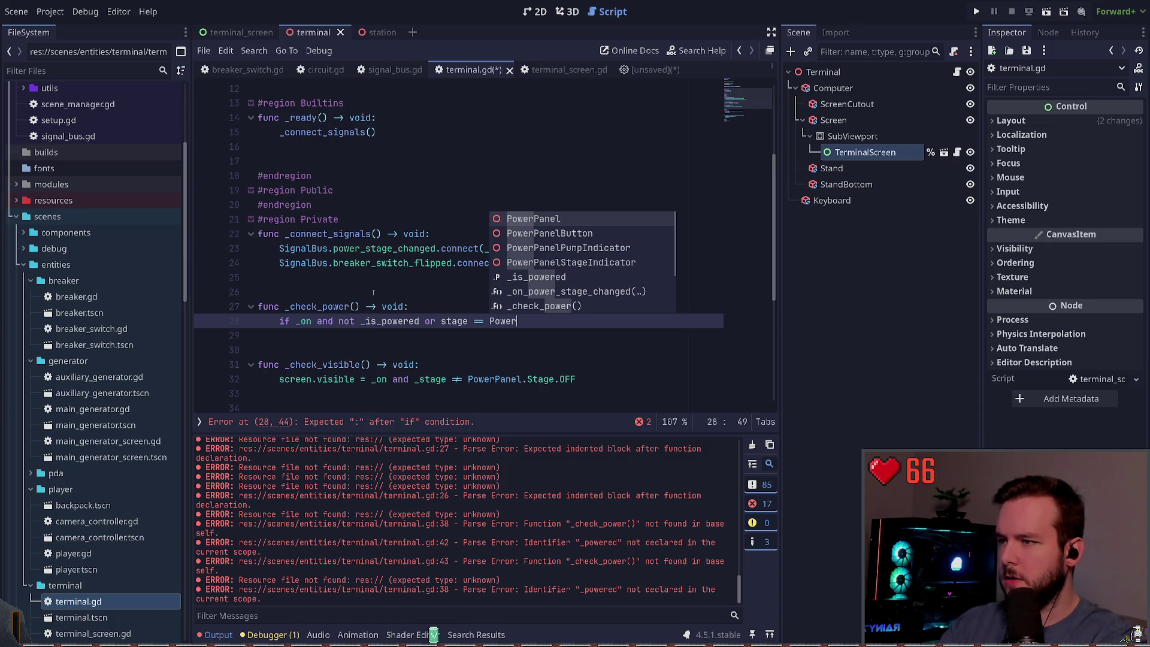
text(Panel.STa)
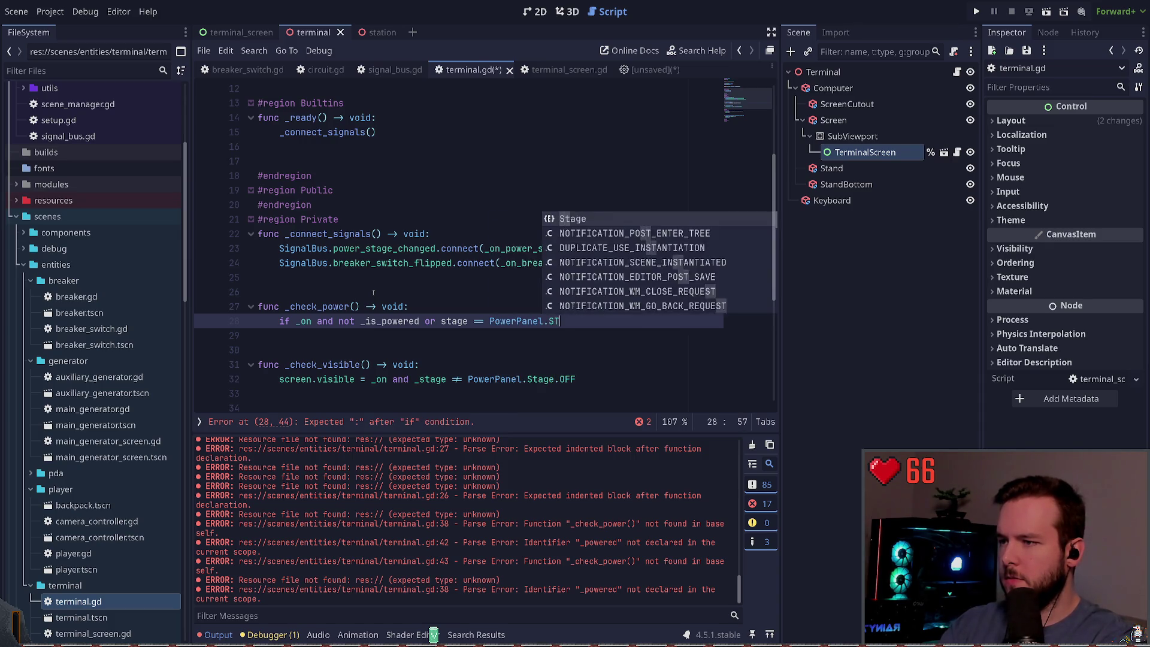
key(Return)
text(.Off)
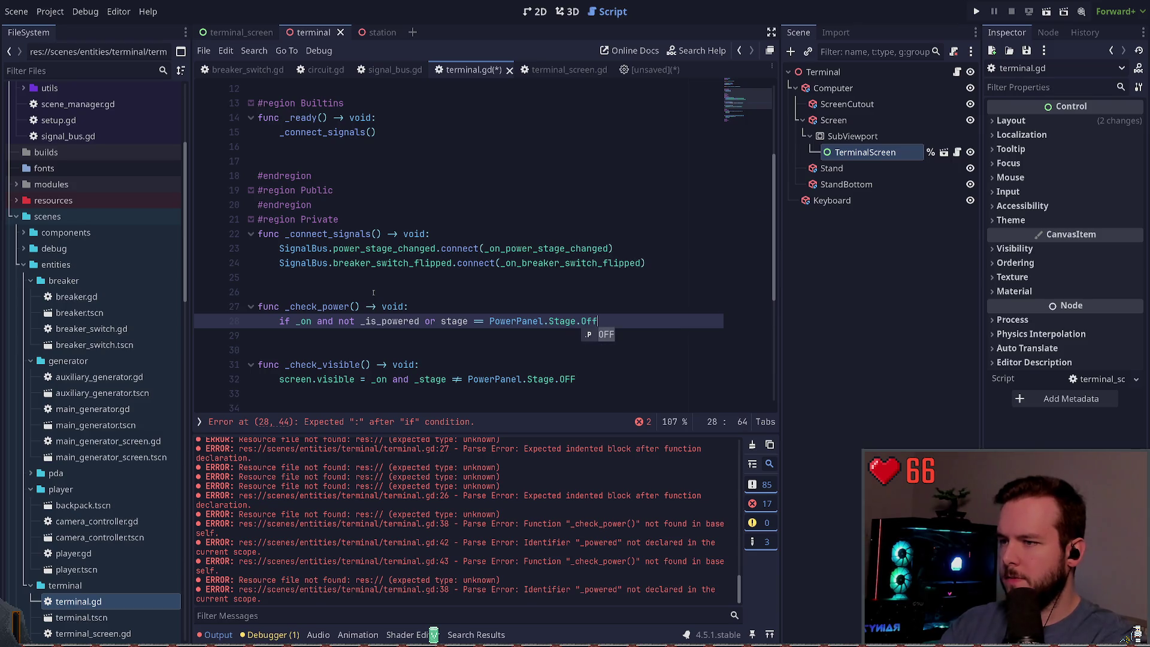
key(Return)
text(:)
Add '_on = false' inside the if block, correct stage to _stage, and save terminal.gd
key(Return)
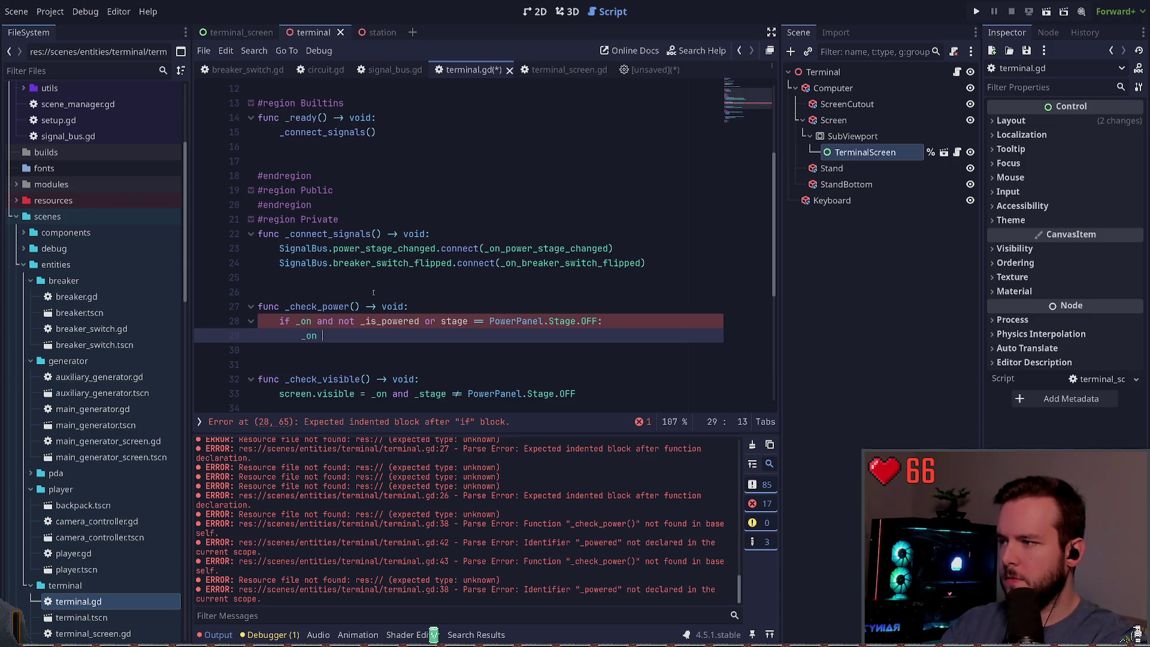
text(e)
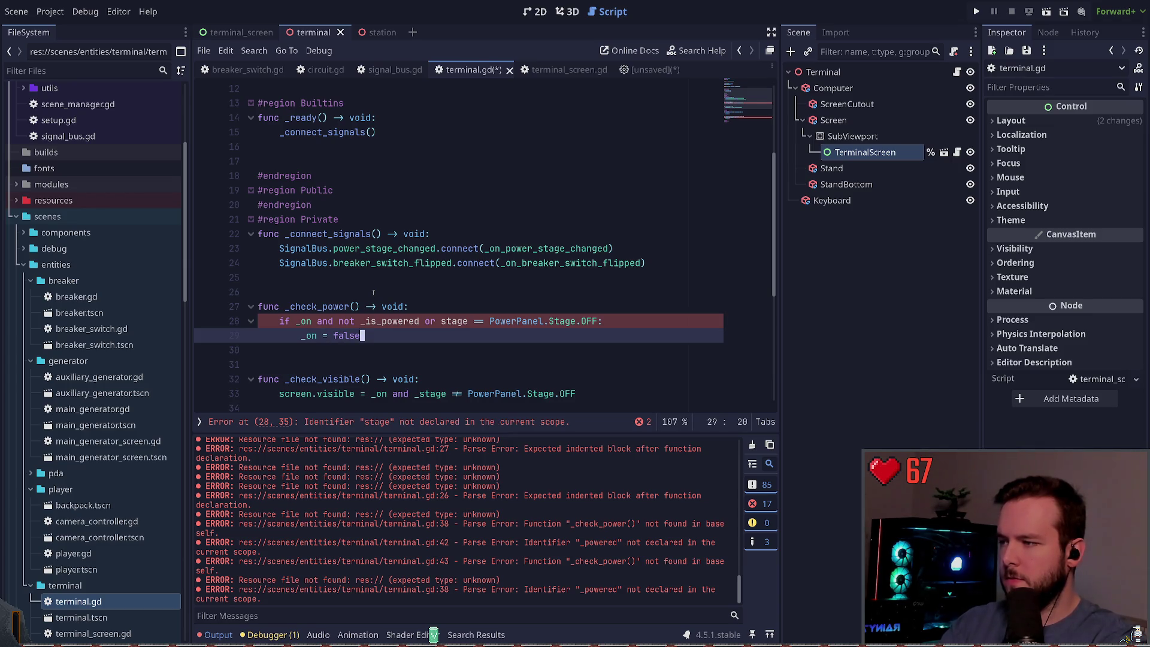
scroll(373, 292, down, 3)
key(Down)
key(Down)
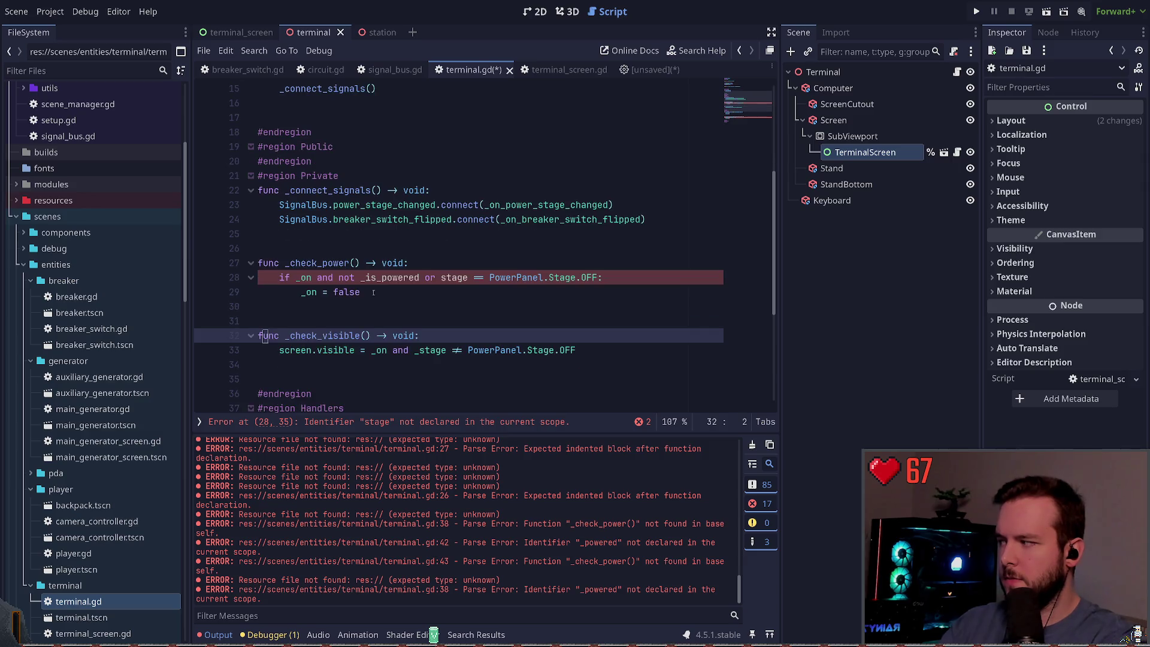
key(Up)
key(Up)
key(Up)
key(Down)
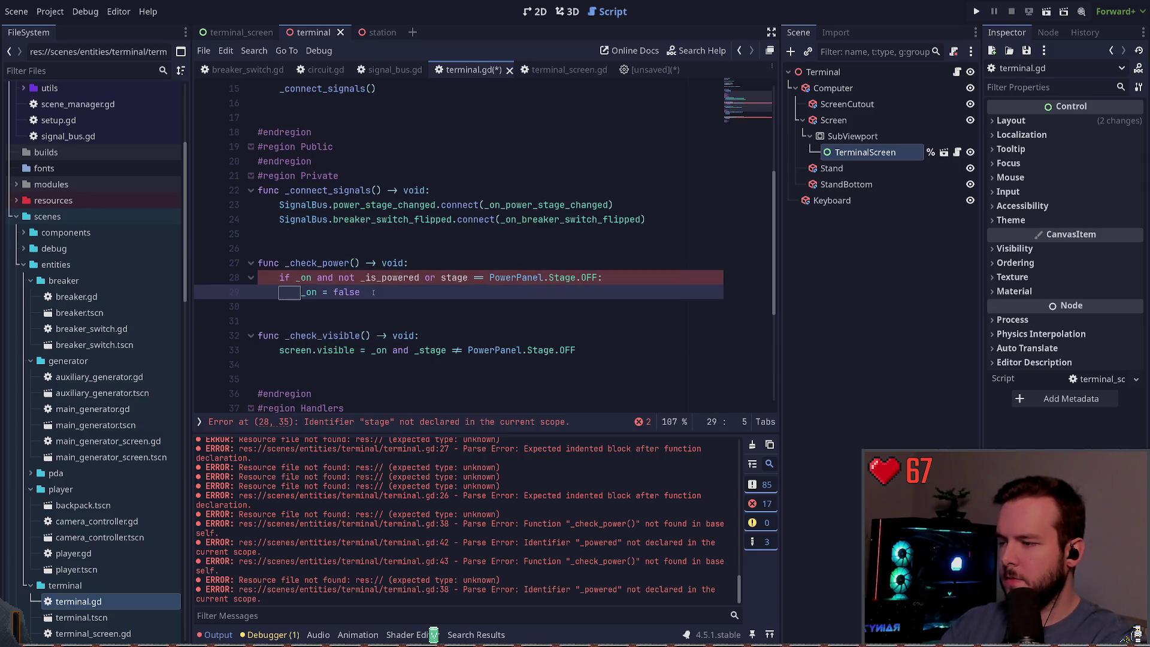
key(Right)
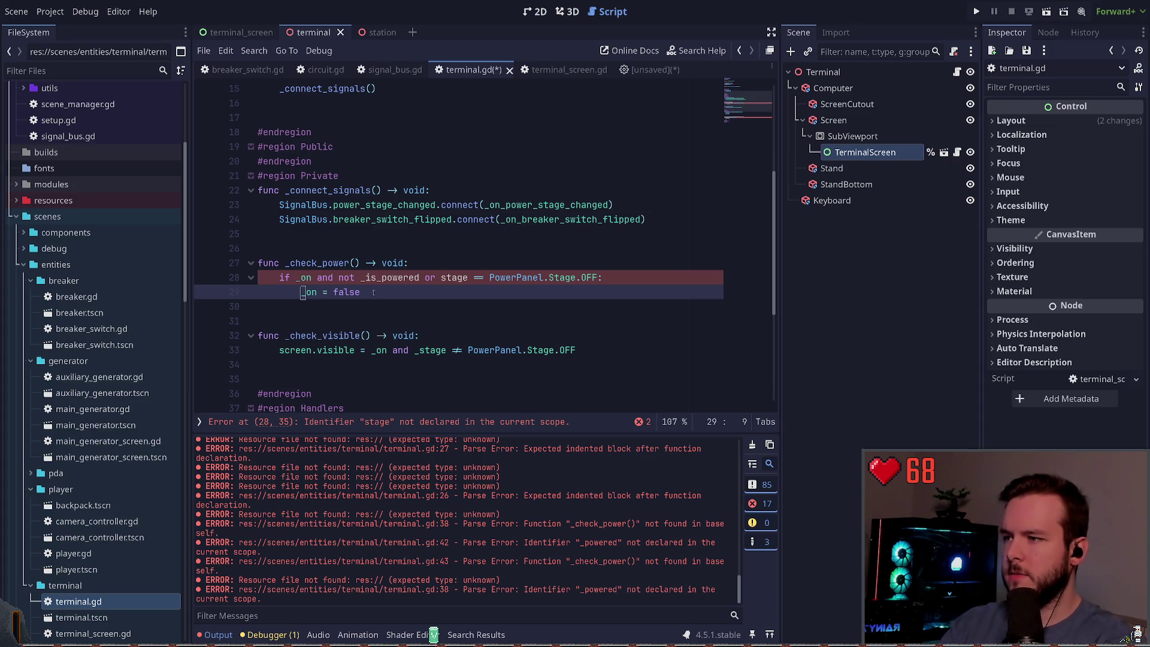
key(Up)
key(ctrl+Right)
key(ctrl+Right)
key(ctrl+Right)
key(Right)
text(_)
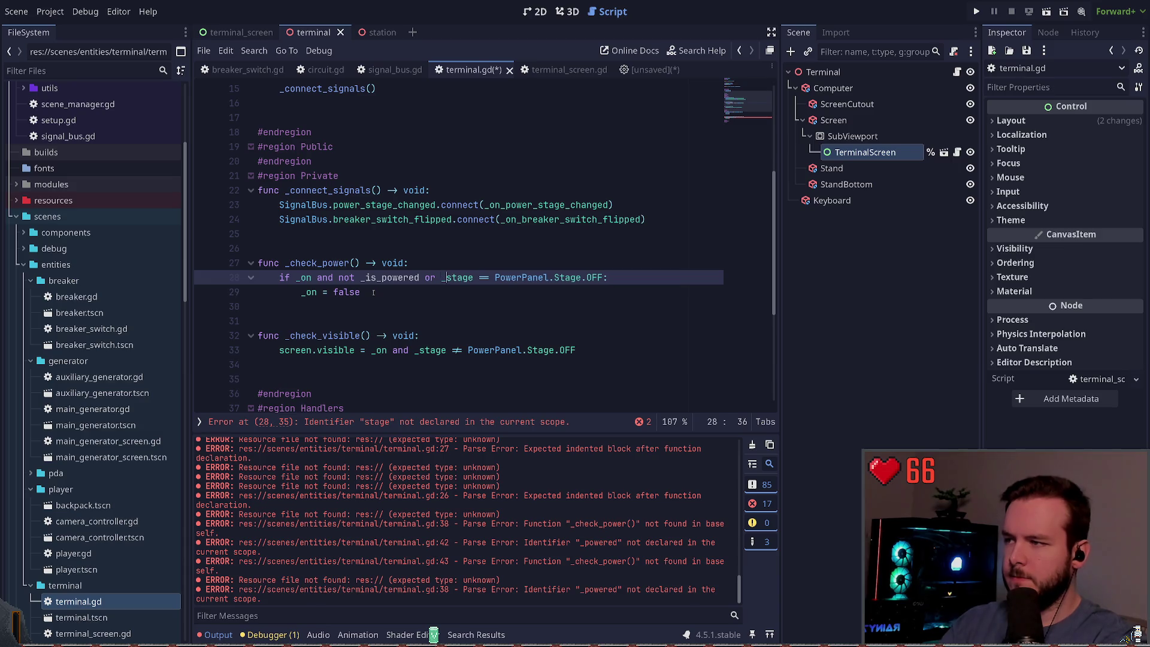
key(ctrl+Left)
key(ctrl+Left)
key(ctrl+Left)
key(ctrl+s)
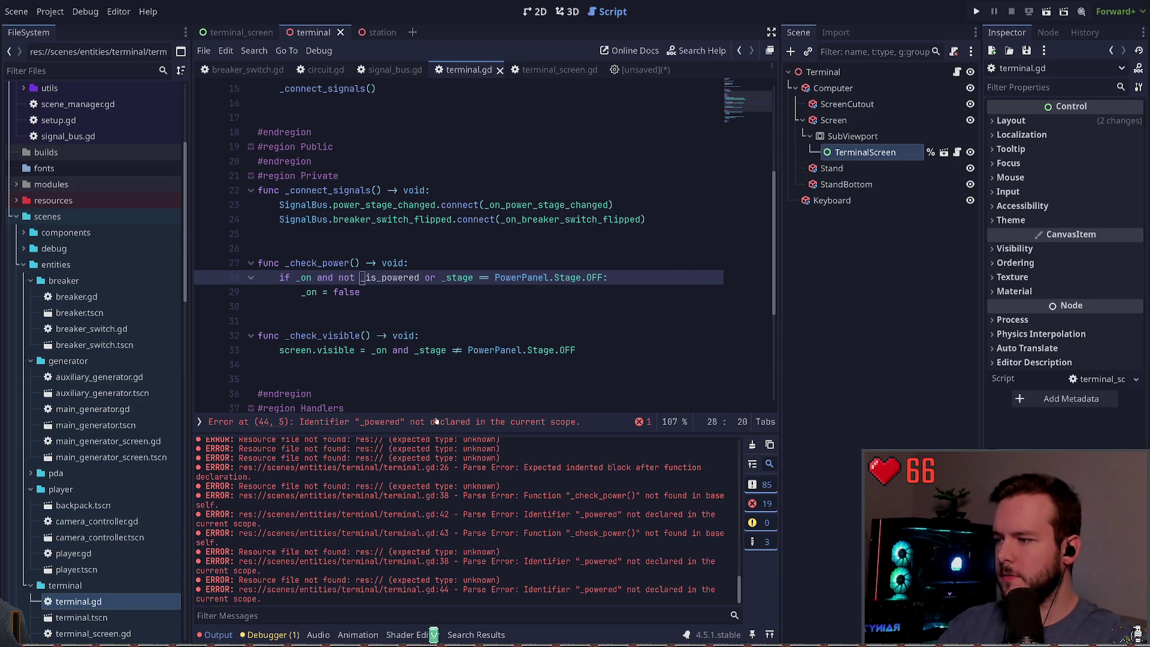
click(436, 422)
Rename _powered to _is_powered on line 44 of the breaker handler and save
shift+click(286, 305)
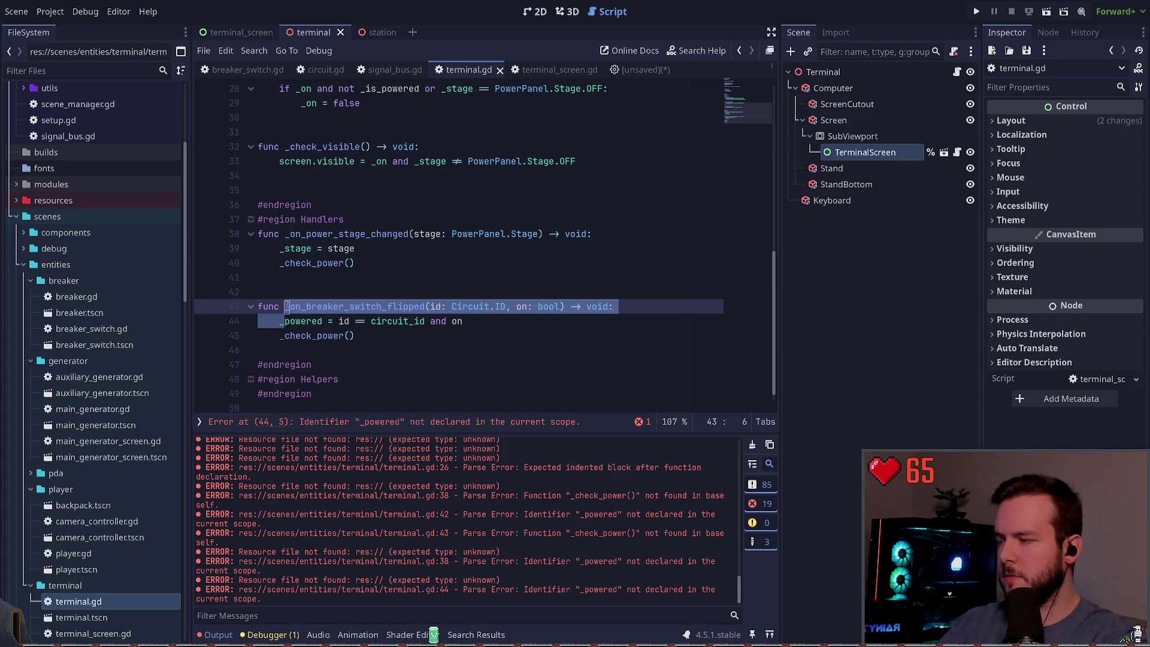
key(Down)
key(Right)
key(Right)
key(Right)
key(Right)
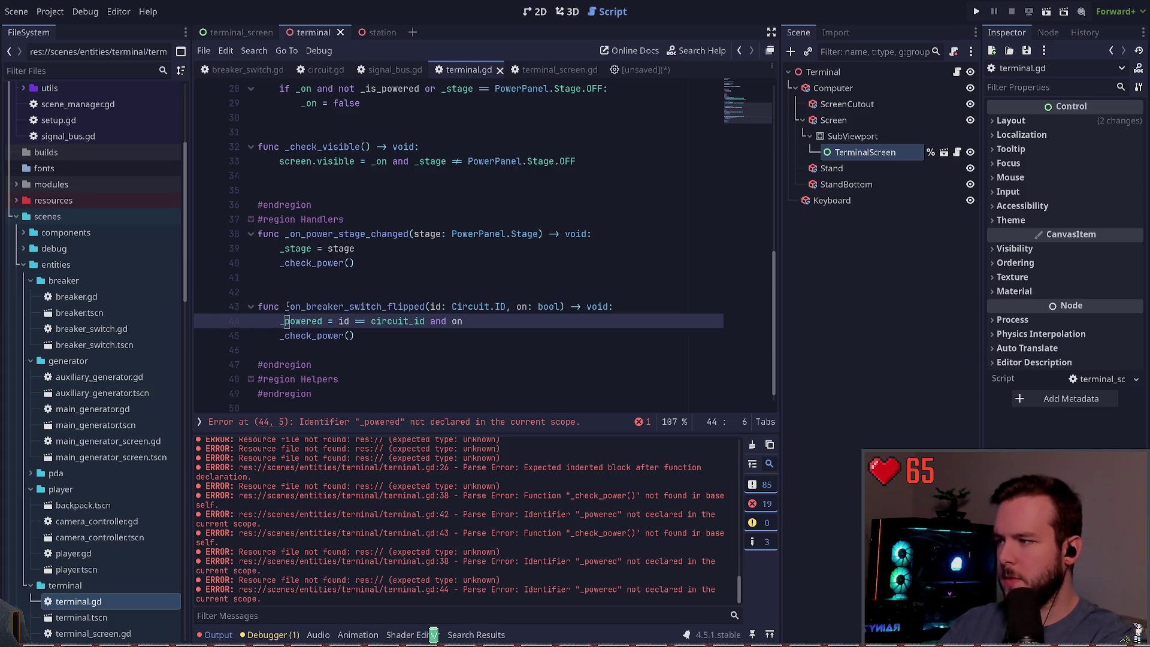
text(is_)
key(ctrl+s)
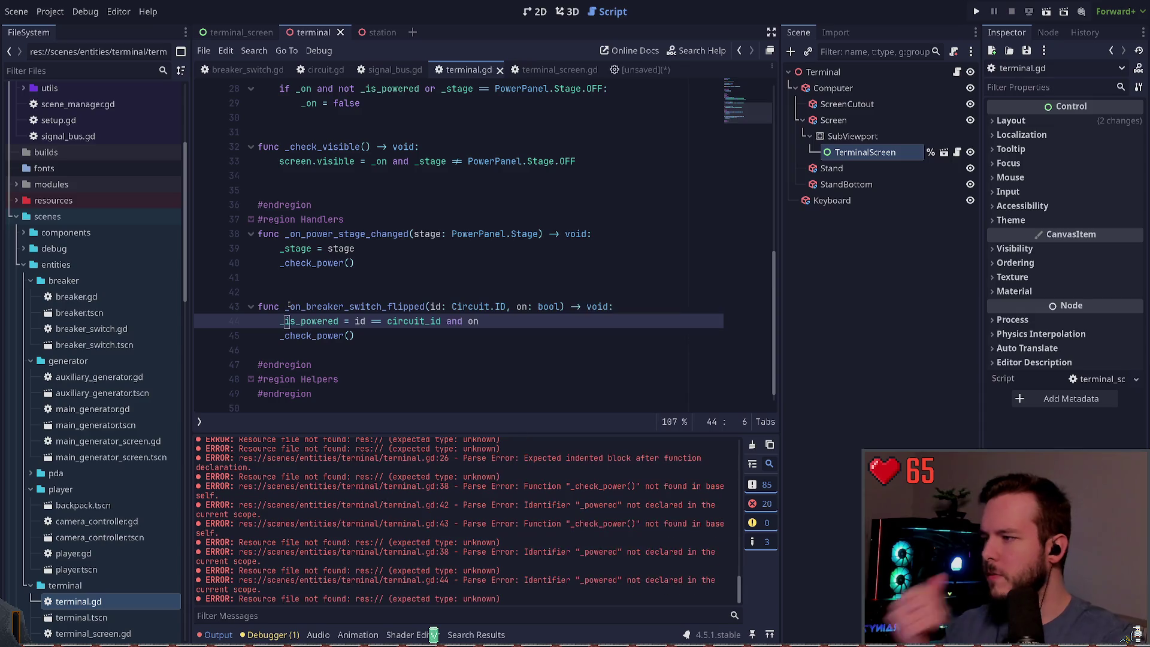
key(Left)
key(Left)
key(Left)
scroll(436, 328, up, 9)
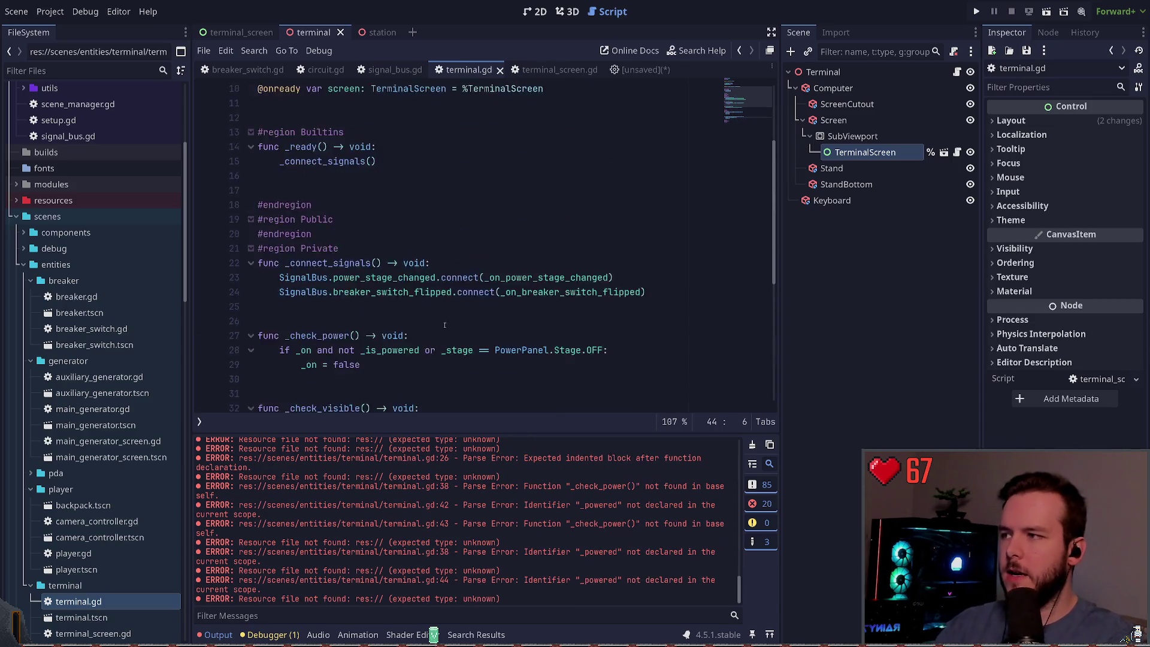
Strip the stage check so _check_visible's body is just 'screen.visible = _on'
click(598, 321)
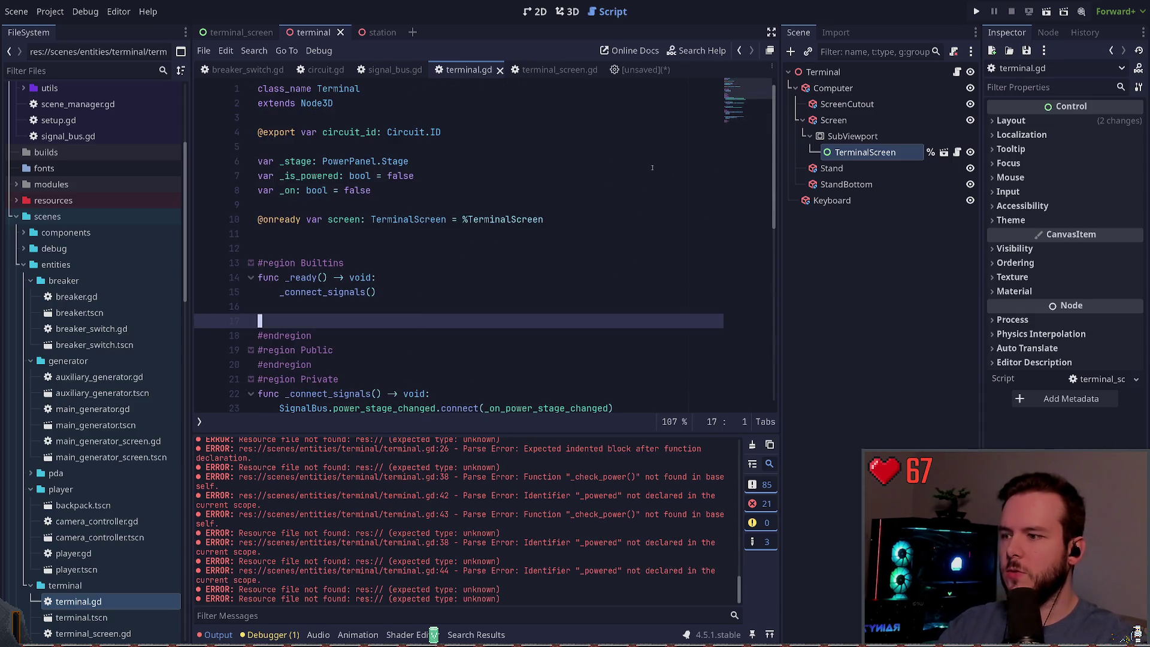
scroll(404, 260, down, 7)
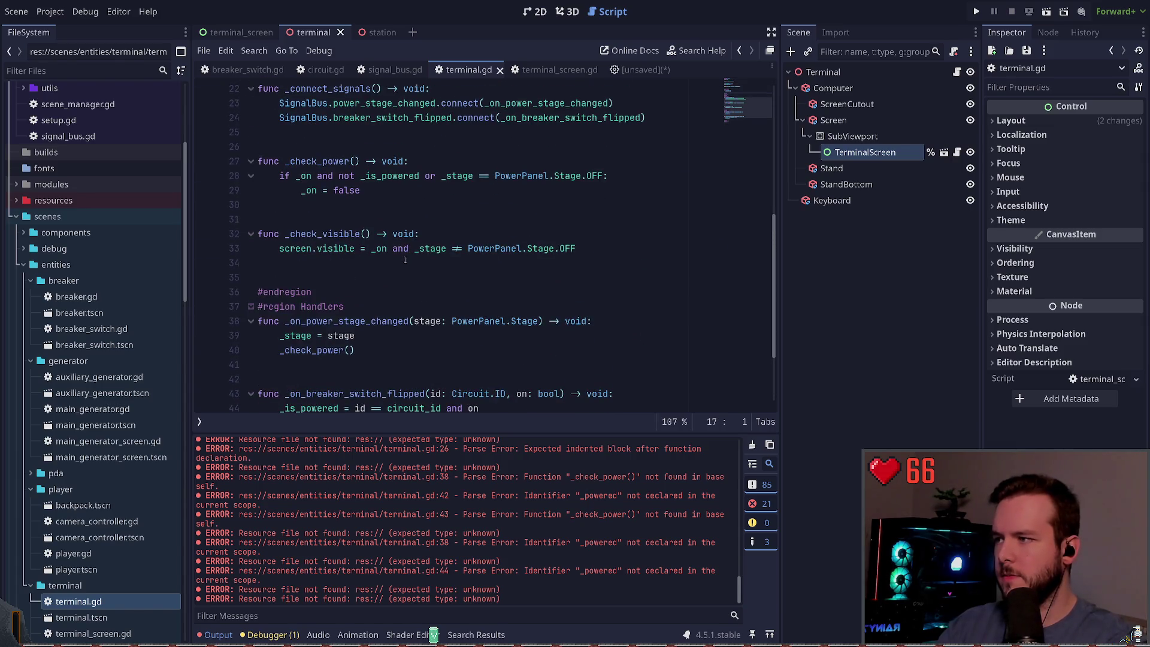
click(404, 260)
scroll(432, 292, up, 1)
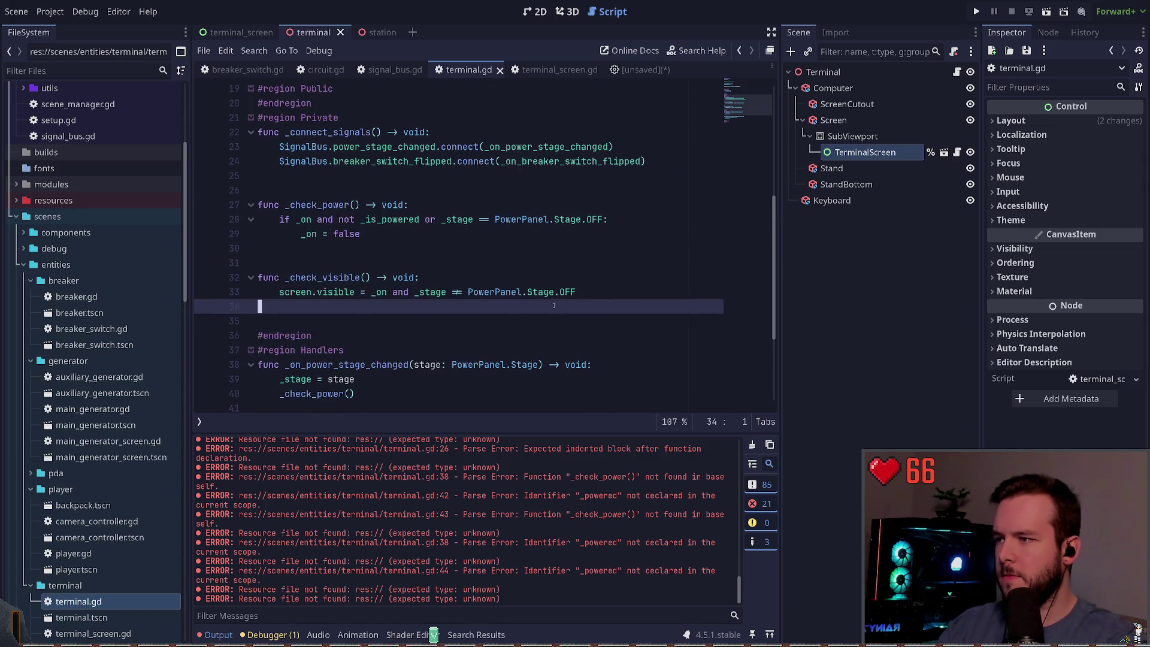
click(385, 293)
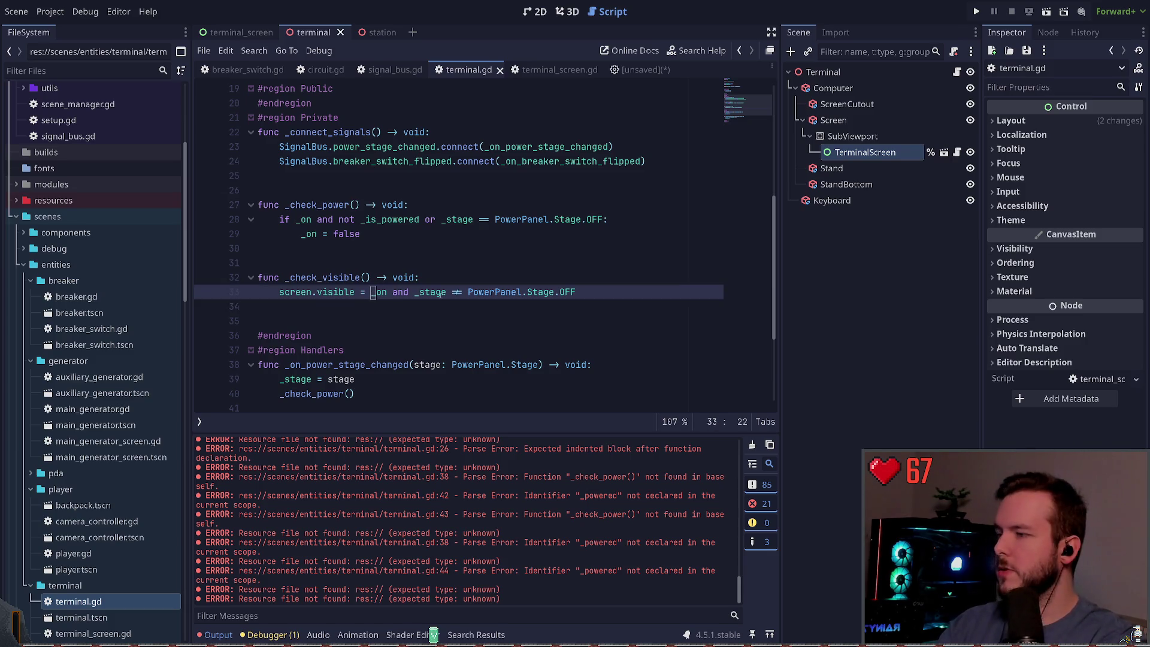
key(shift+End)
key(Delete)
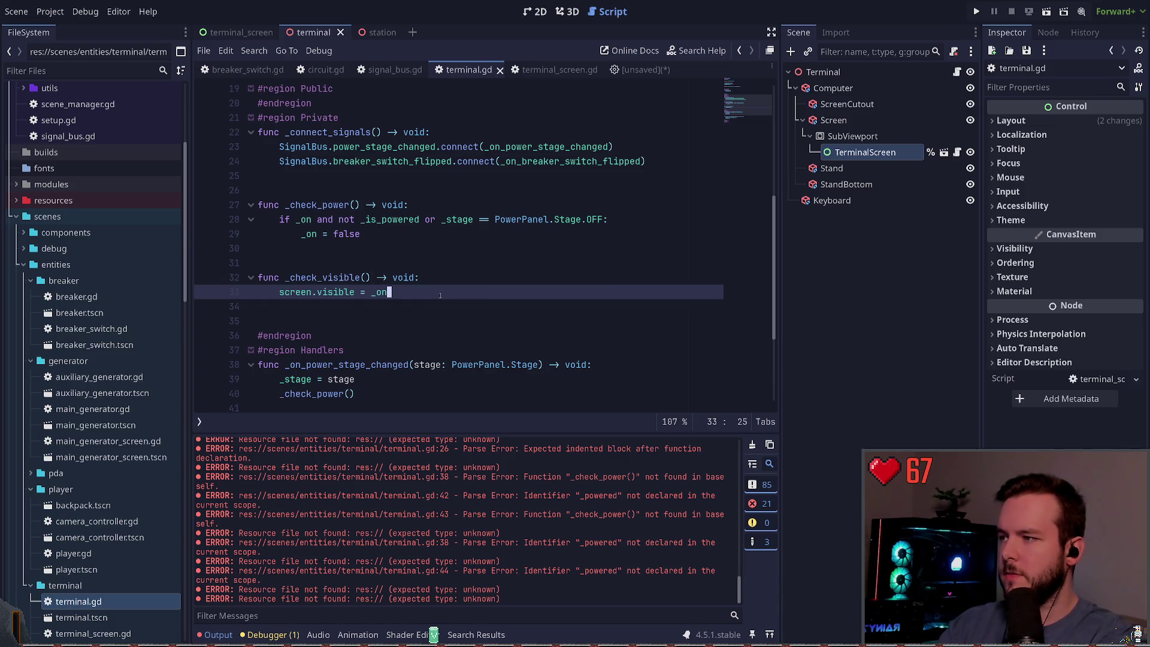
scroll(389, 225, down, 2)
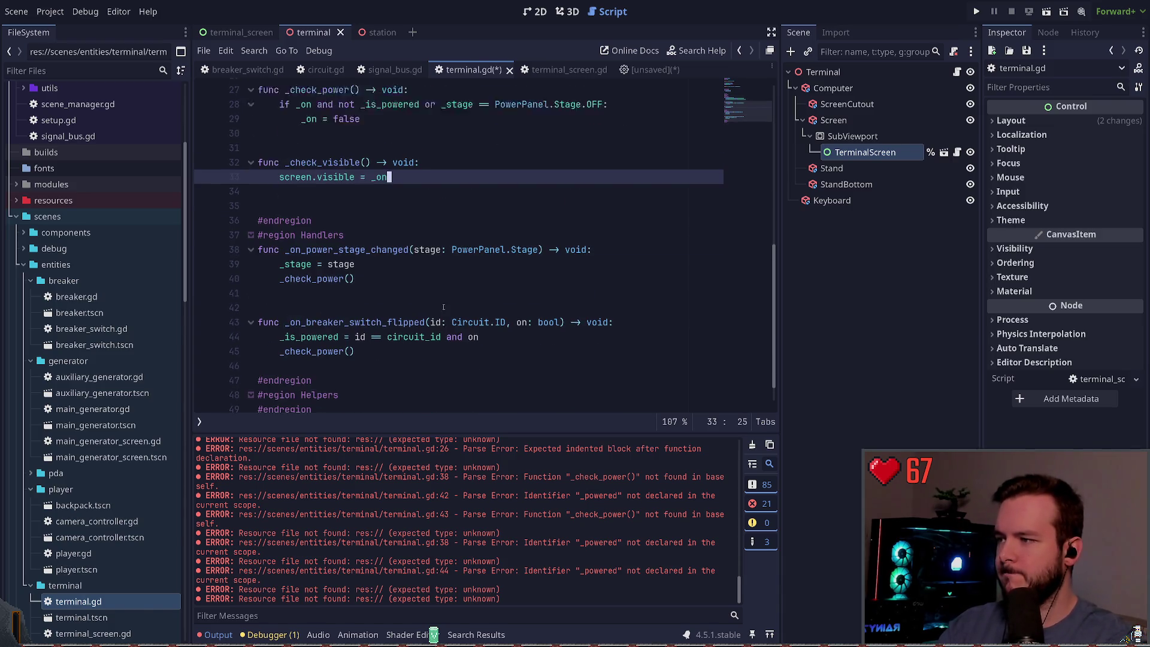
scroll(389, 225, up, 3)
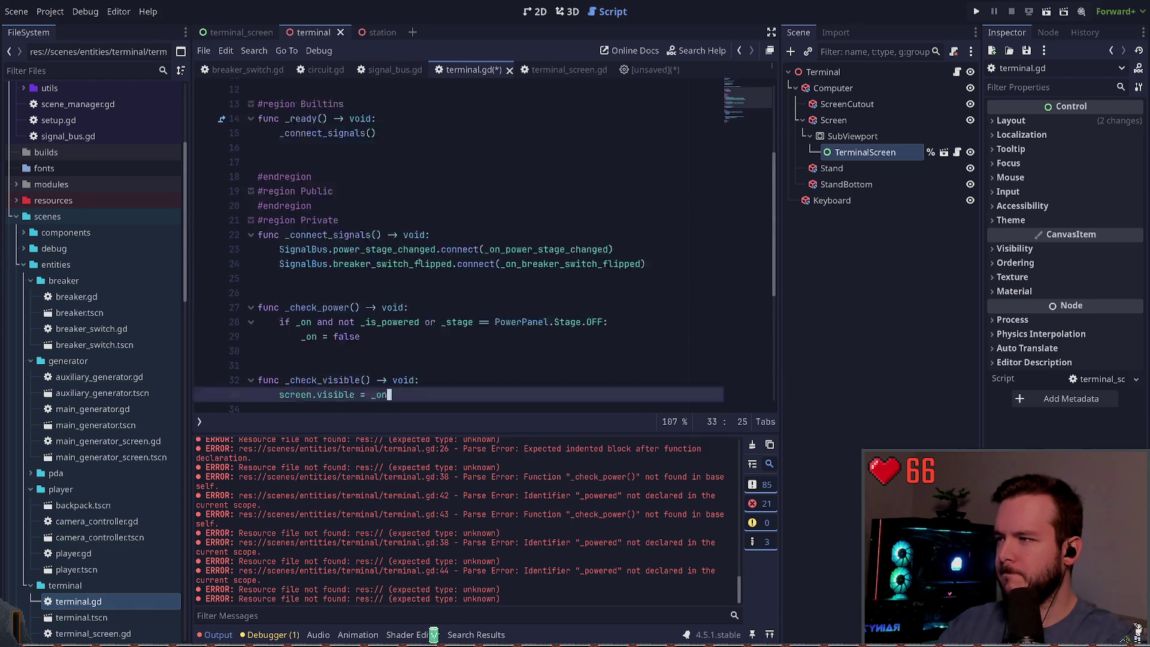
scroll(418, 265, up, 4)
click(401, 158)
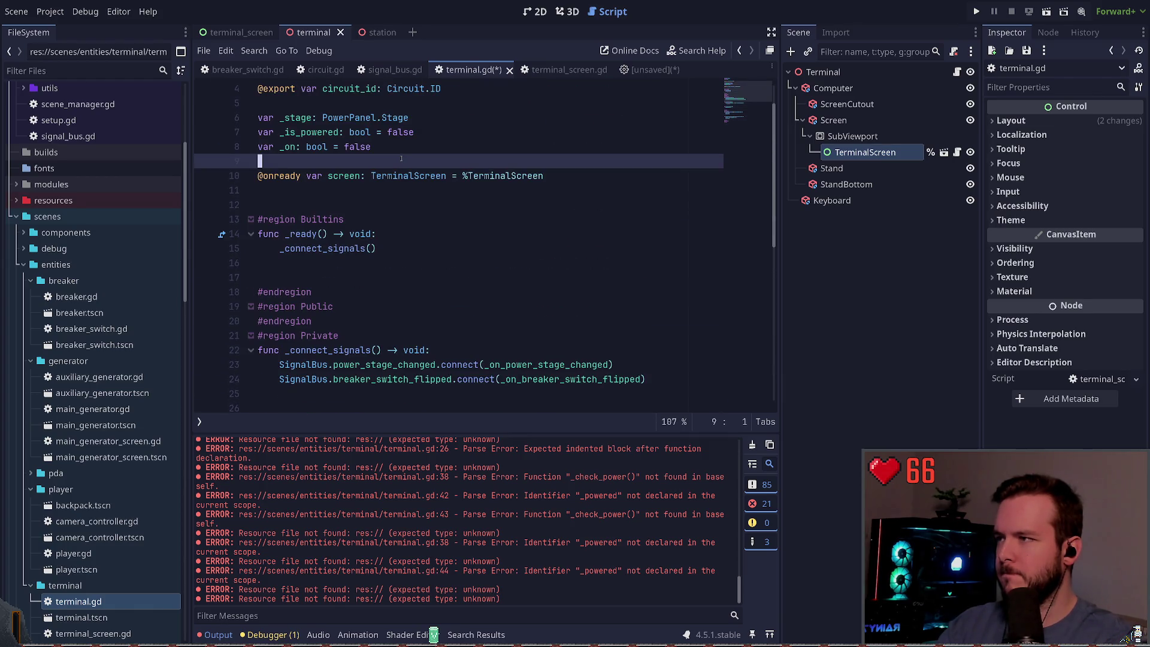
Try a set() setter on var _on, discard it, and save terminal.gd without the declaration
scroll(401, 158, up, 1)
key(BackSpace)
text(:)
key(Return)
text(set())
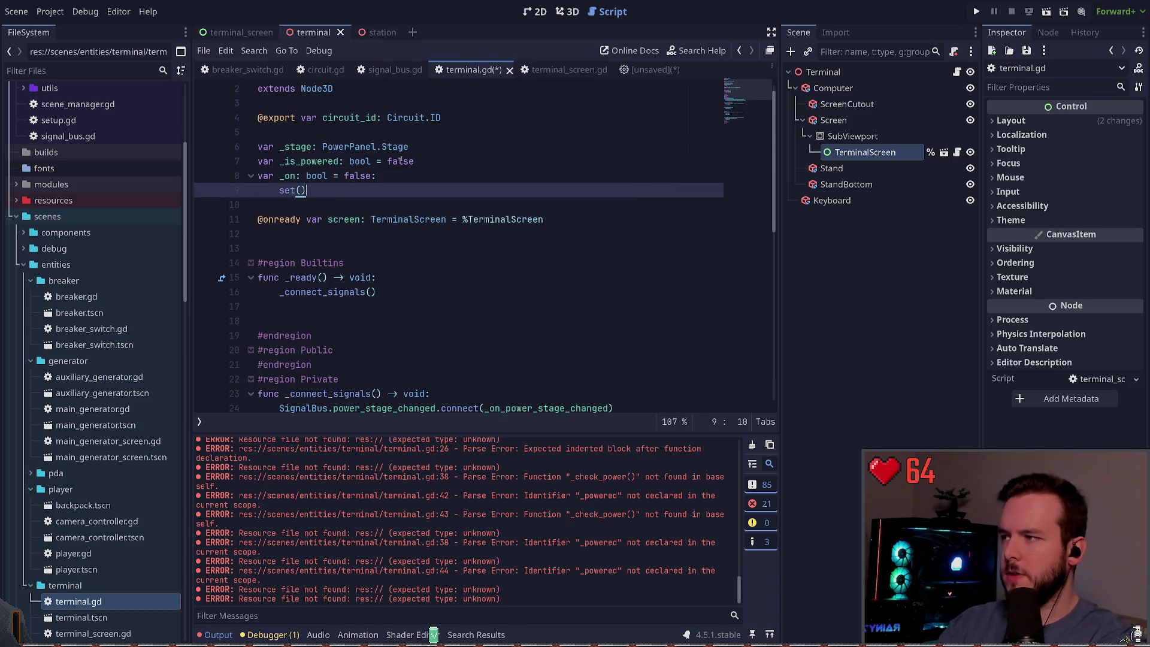
key(BackSpace)
key(BackSpace)
key(BackSpace)
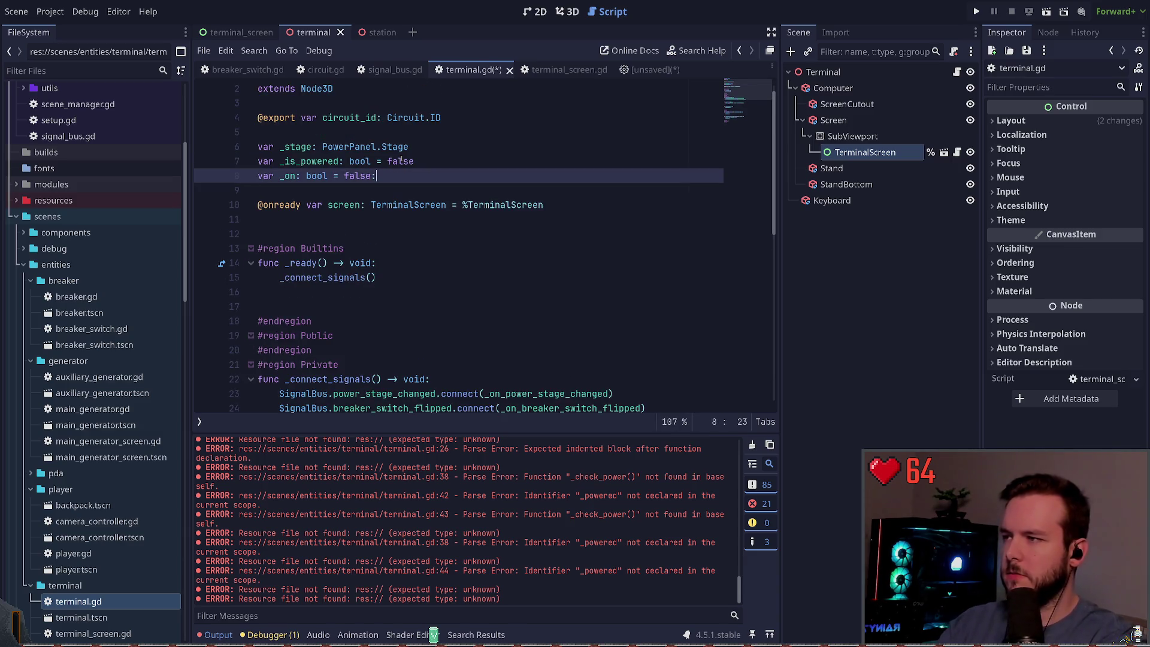
scroll(464, 225, down, 7)
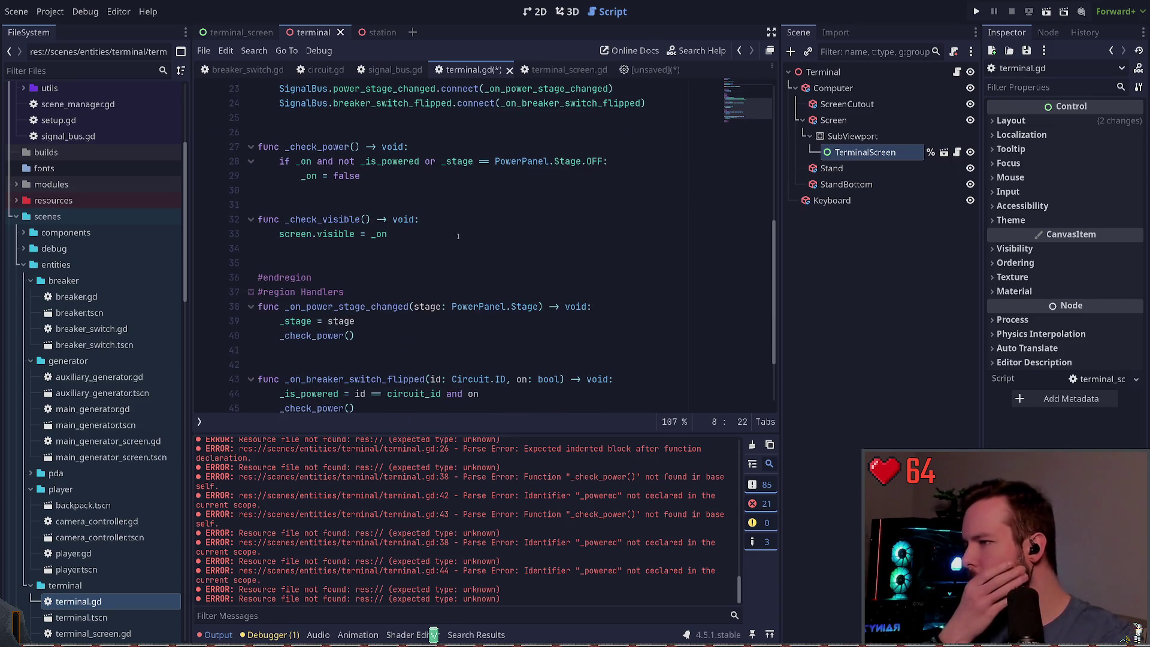
scroll(469, 270, down, 2)
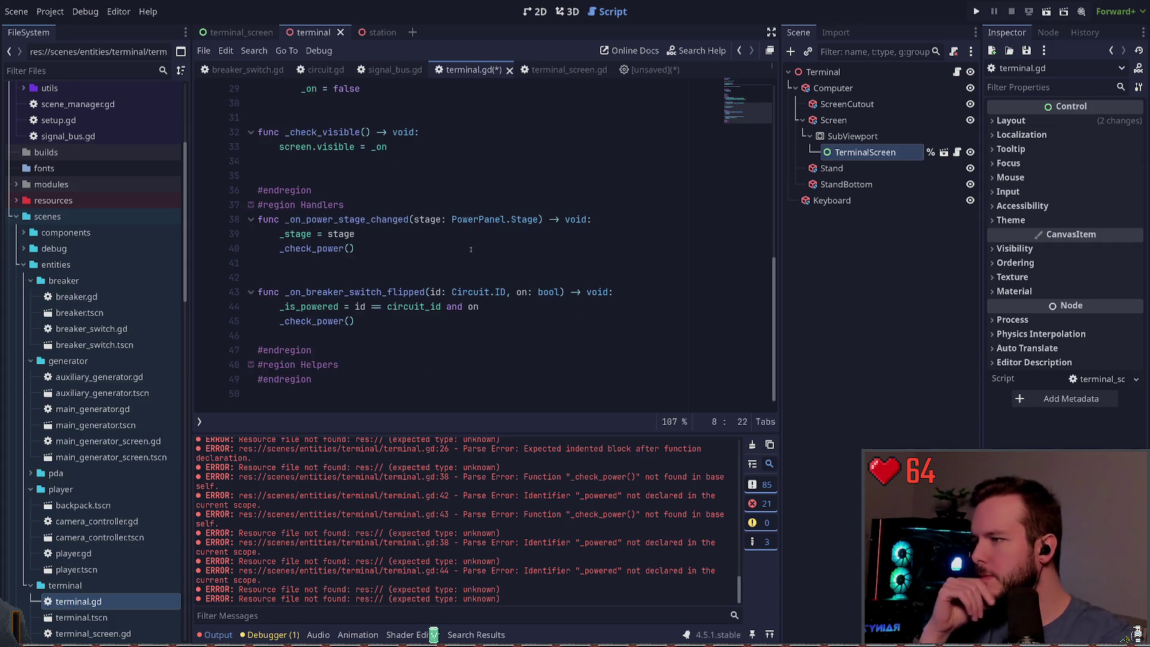
scroll(396, 256, up, 10)
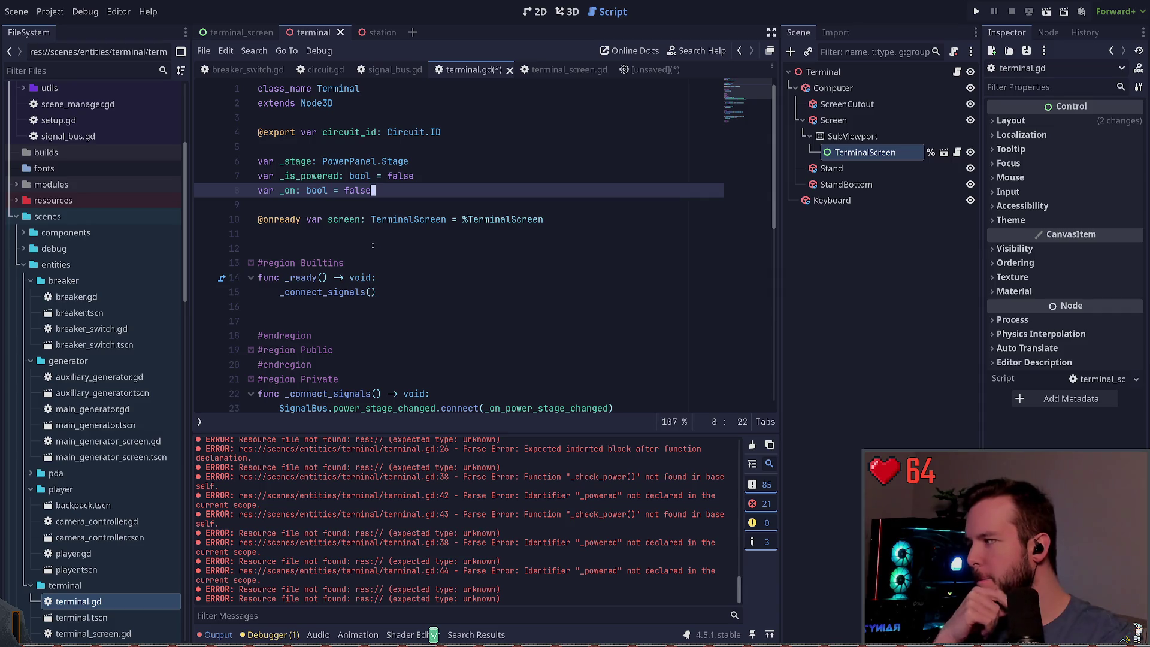
key(ctrl+s)
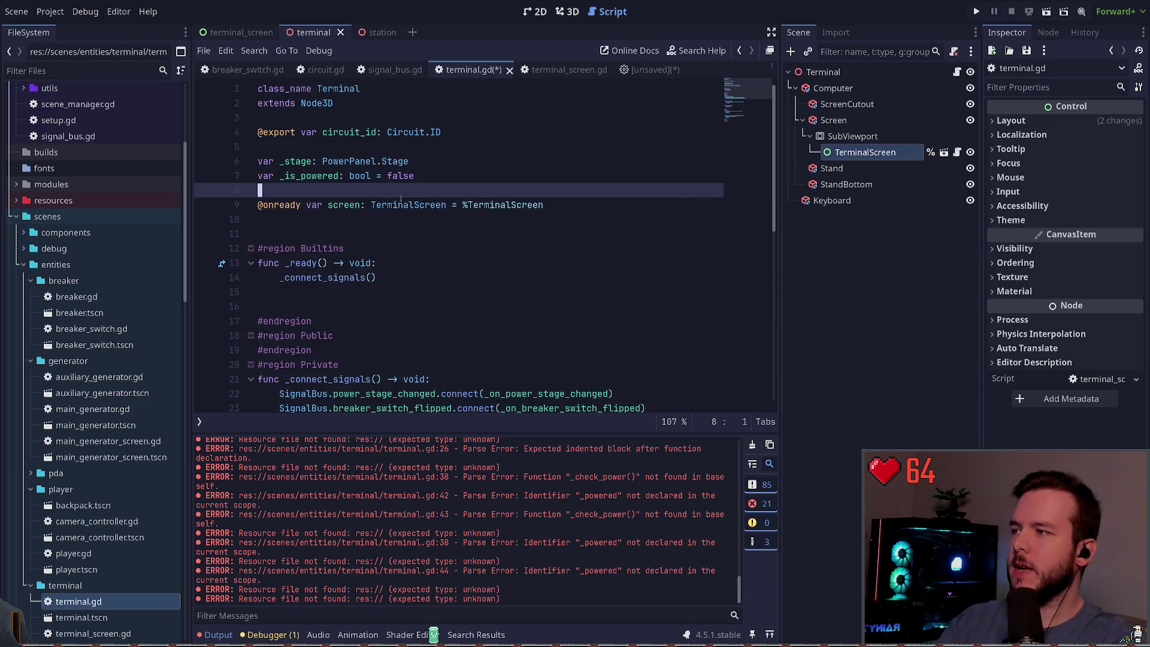
scroll(378, 203, down, 7)
click(379, 175)
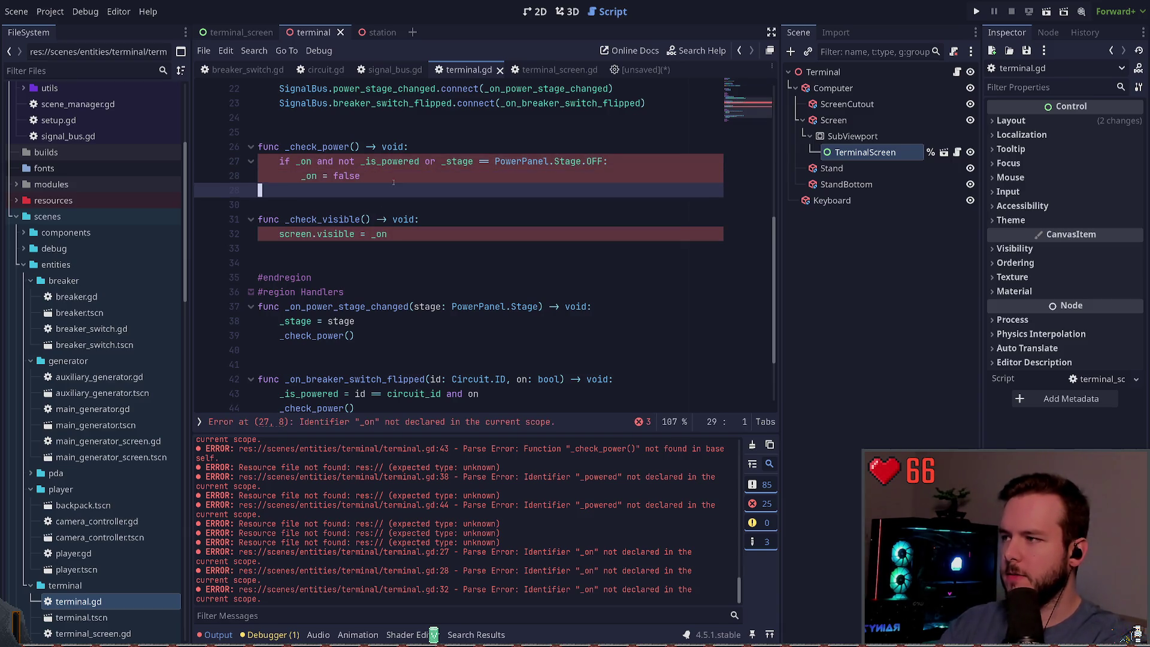
Undo the accidental edit to the screen visibility line and return to the if line
key(Down)
key(Down)
key(Down)
key(End)
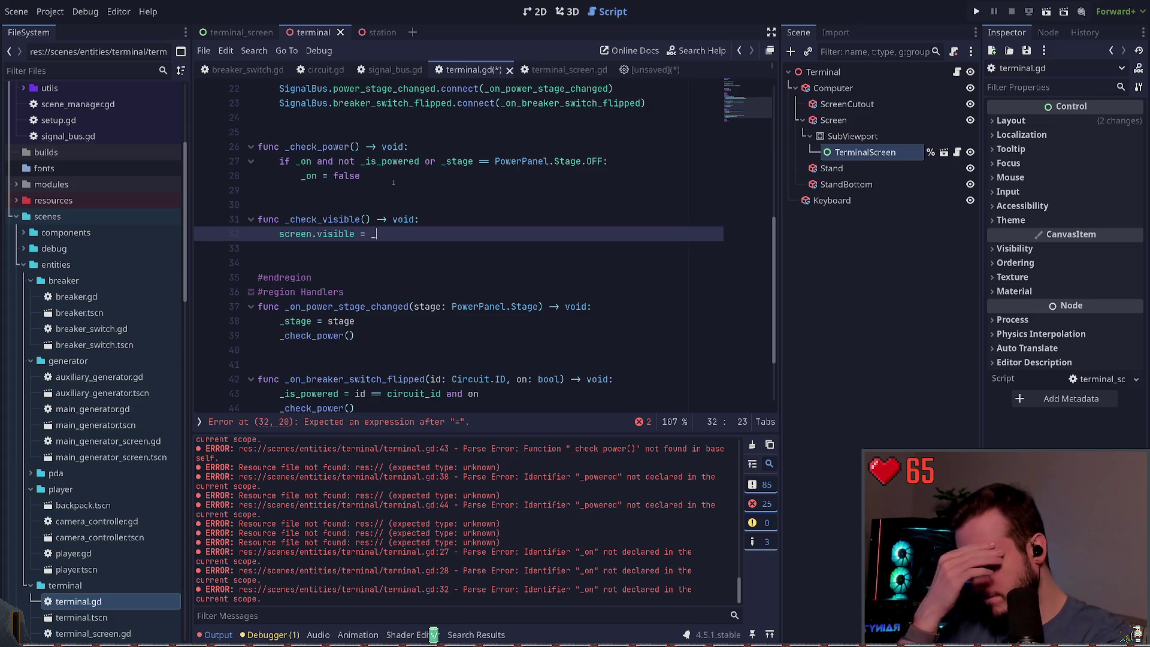
key(ctrl+z)
key(ctrl+z)
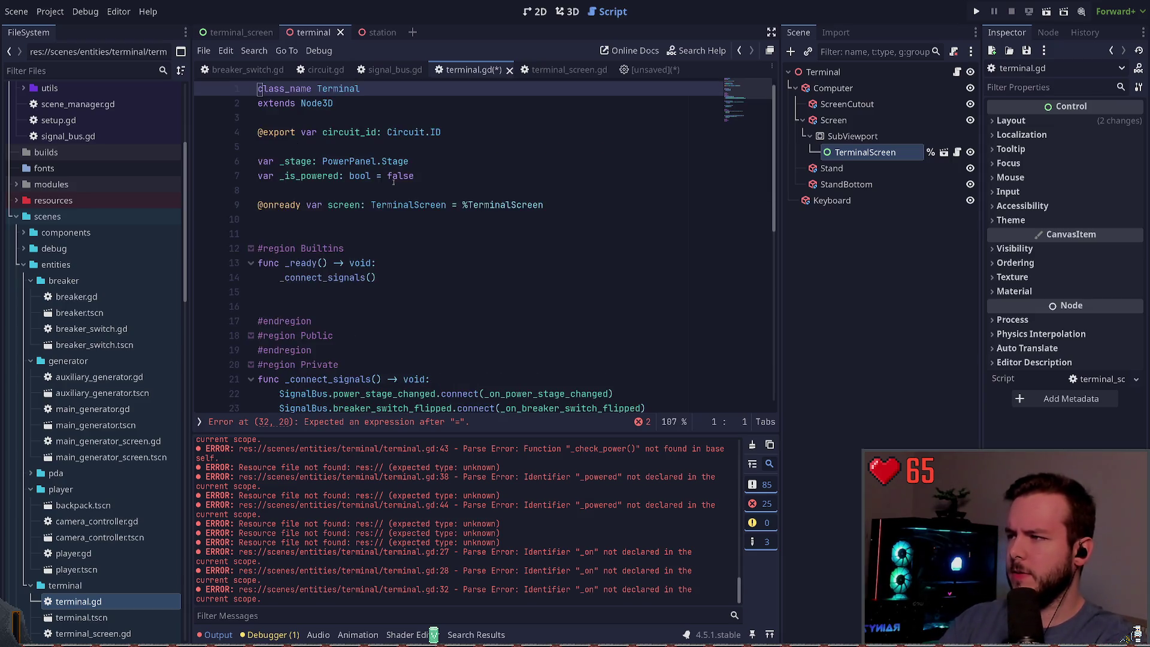
key(Down)
key(Down)
key(Down)
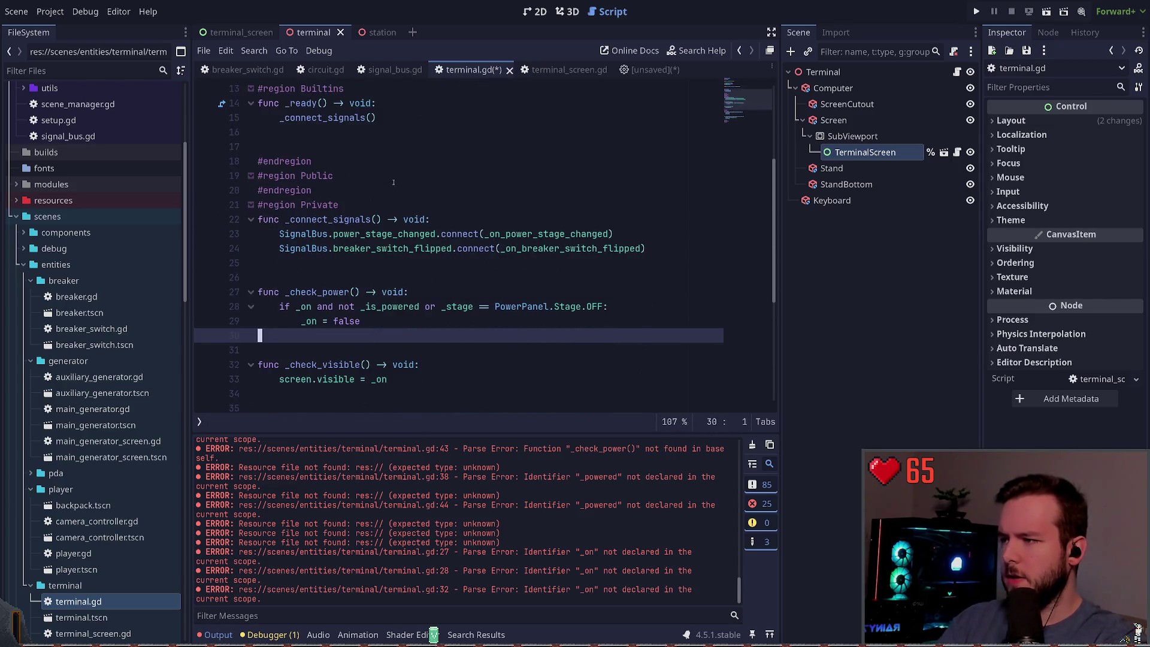
key(Up)
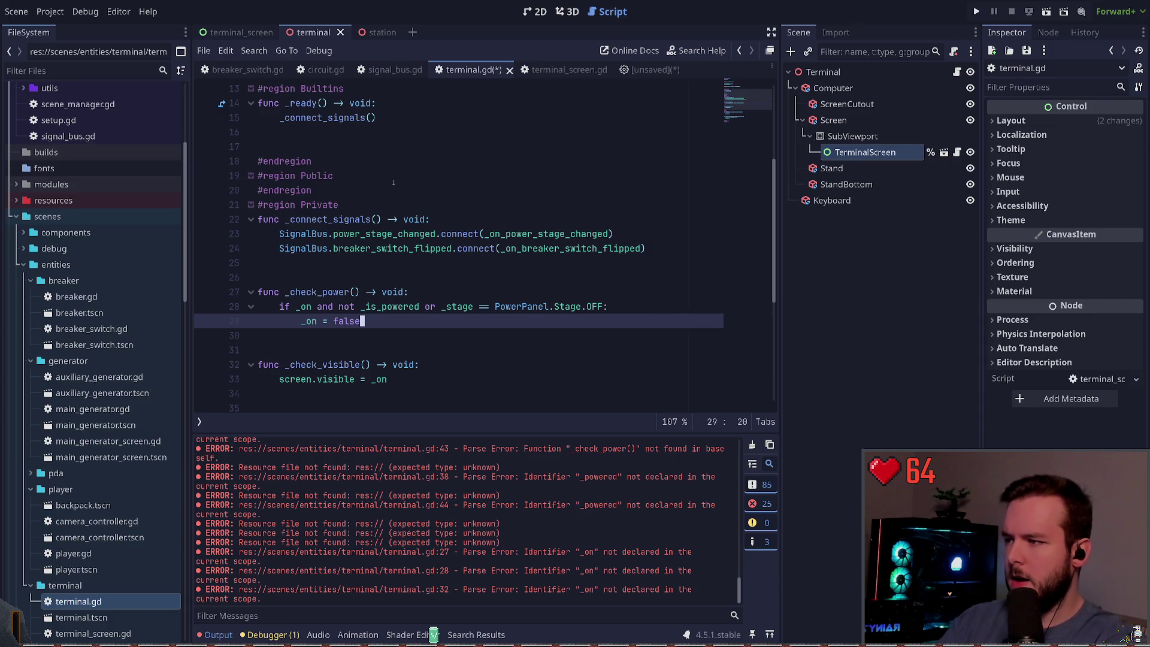
key(Up)
key(Home)
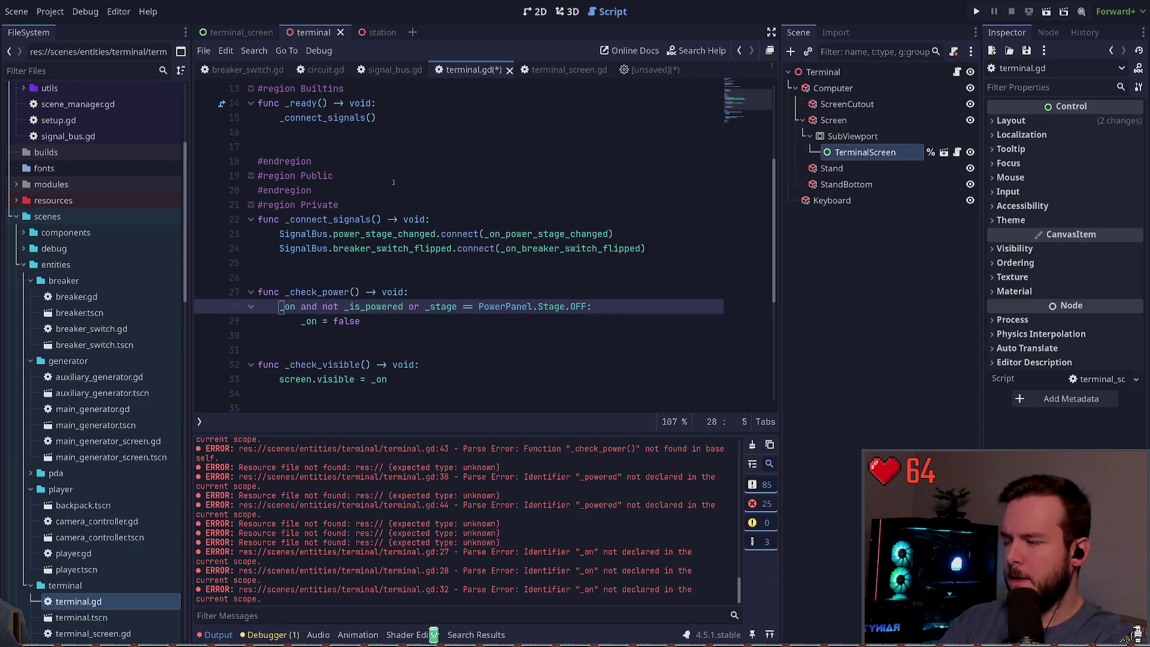
key(Right)
key(Right)
key(Right)
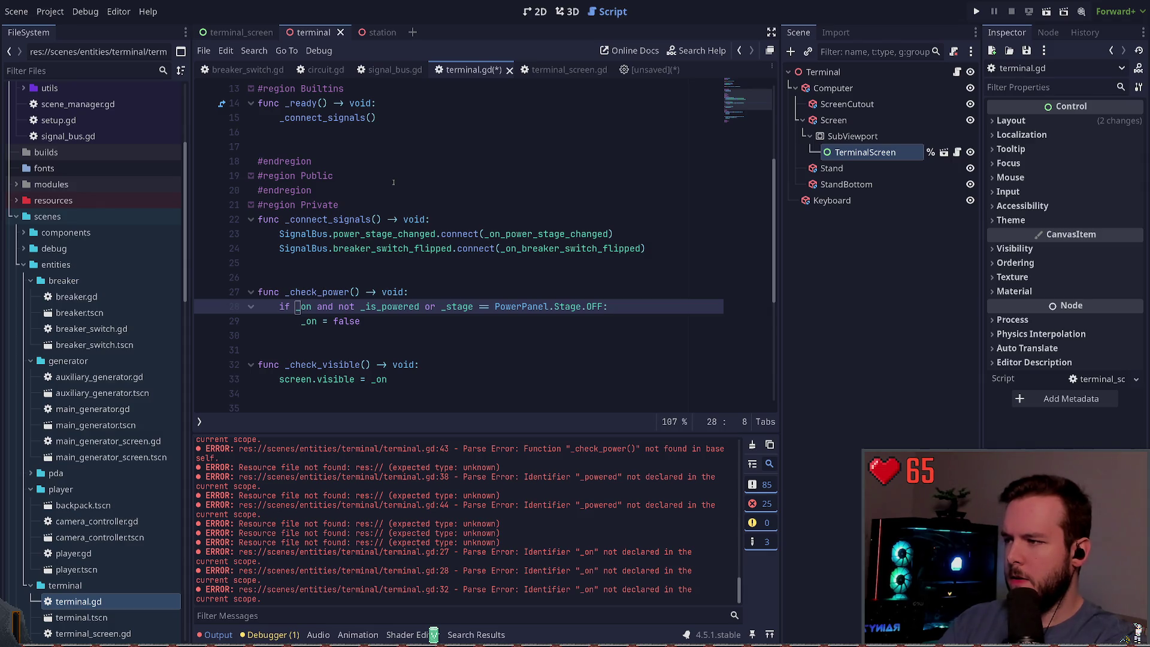
key(Home)
scroll(394, 182, down, 5)
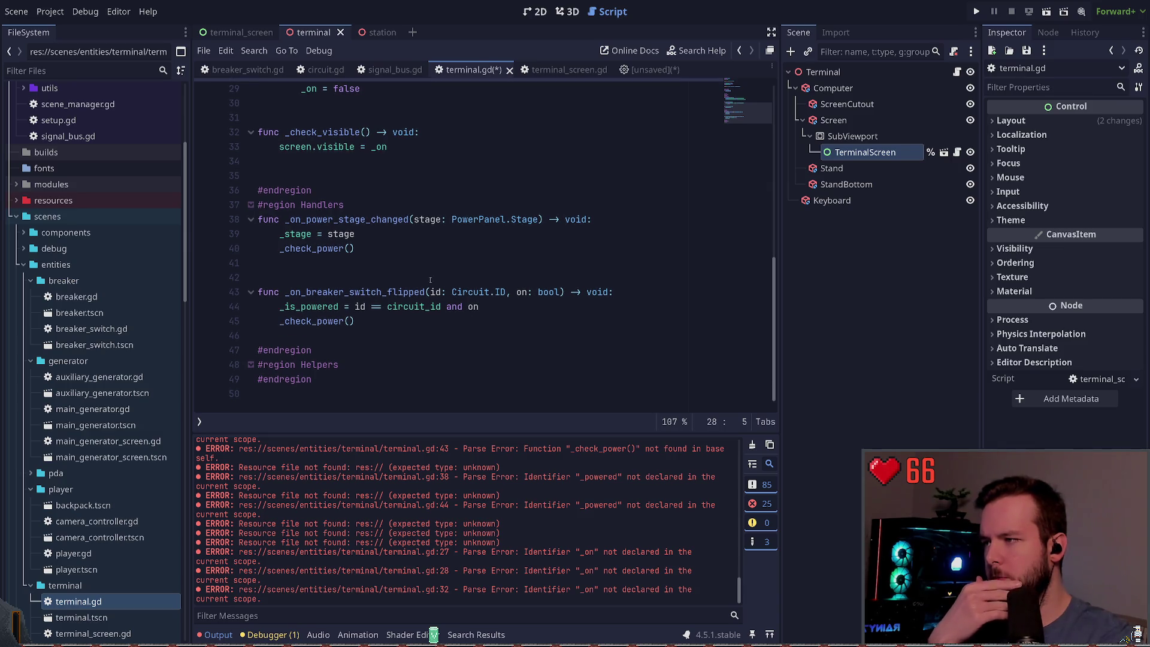
scroll(426, 278, up, 2)
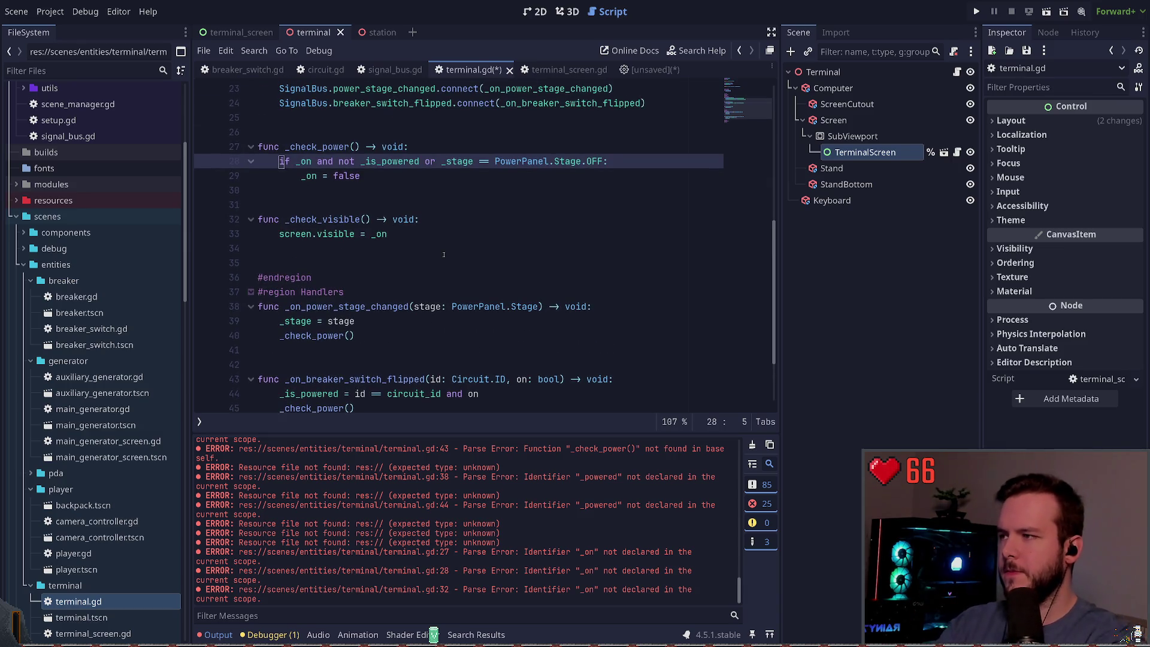
Convert the if into '_on = _is_powered and ...', dropping if, not, and replacing or with and
key(ctrl+shift+Return)
scroll(443, 255, up, 1)
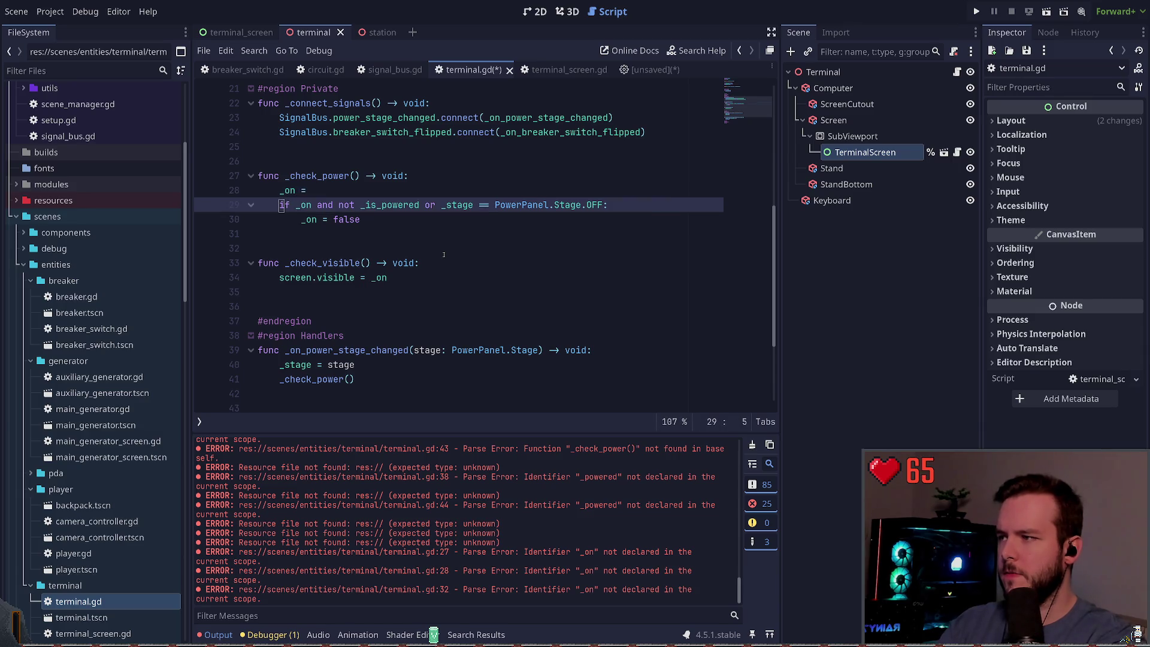
key(Delete)
key(ctrl+Left)
key(ctrl+Left)
key(ctrl+Left)
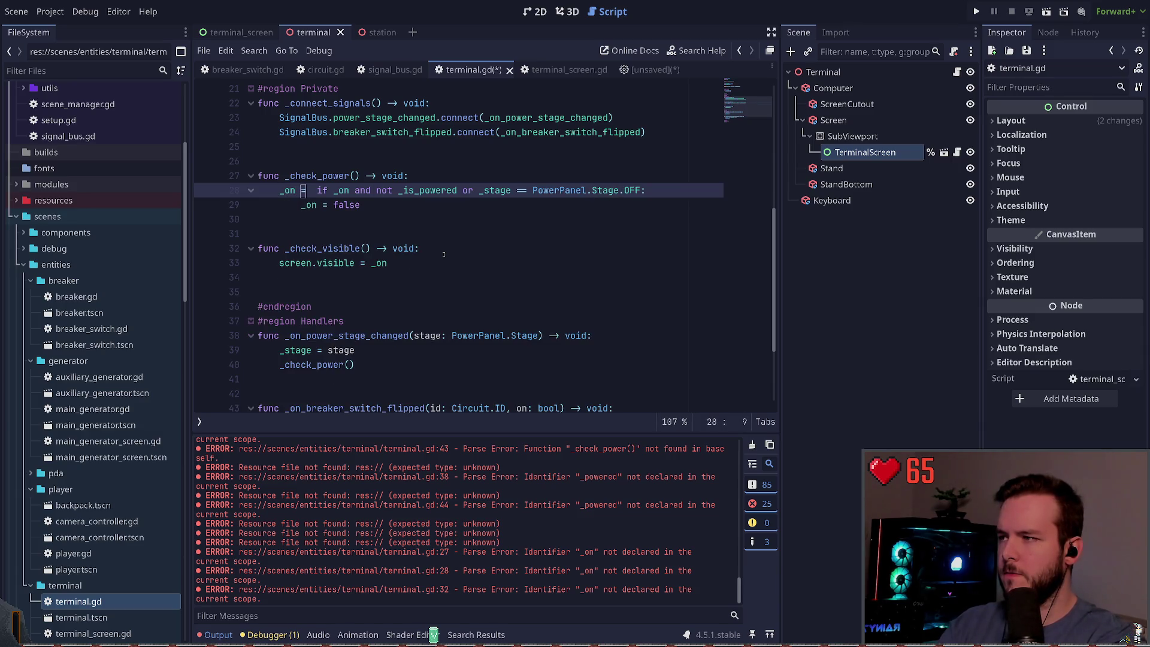
key(ctrl+Delete)
key(ctrl+Delete)
key(ctrl+Delete)
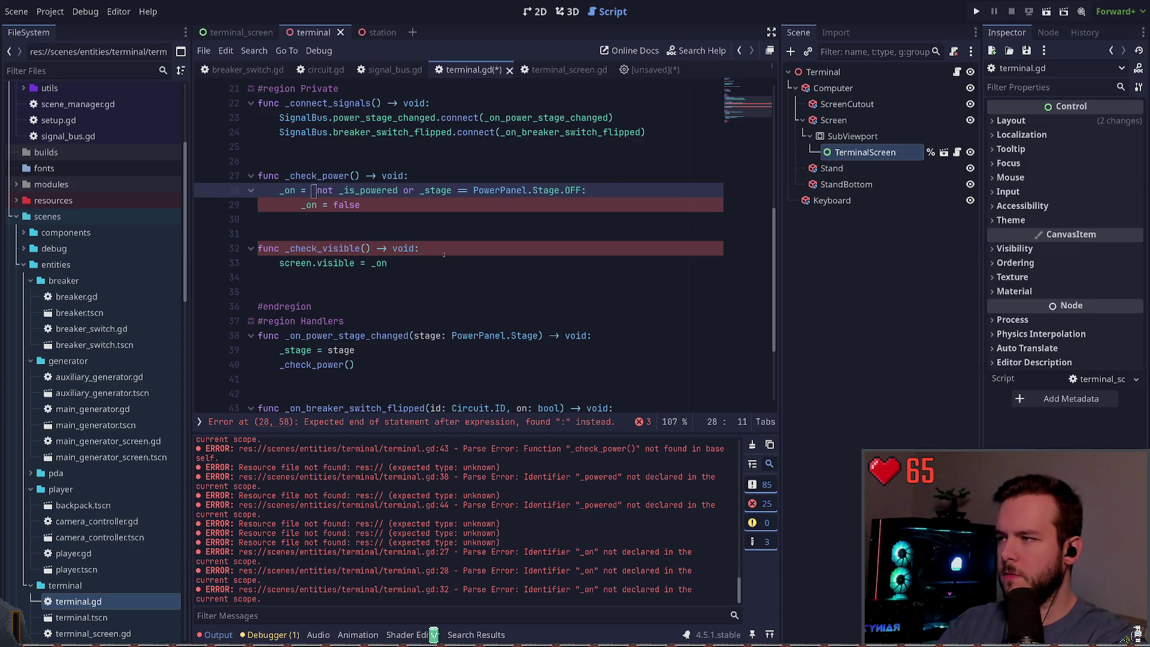
key(ctrl+Delete)
key(ctrl+Right)
key(ctrl+Right)
key(ctrl+BackSpace)
text(and)
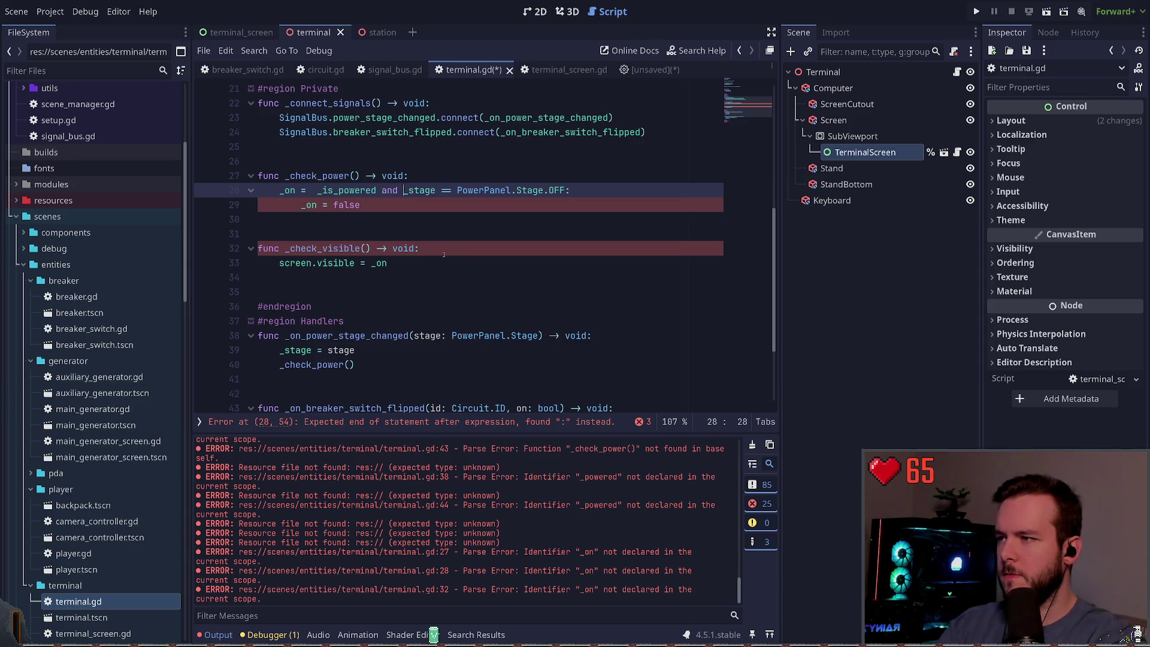
Make the stage test '!= PowerPanel.Stage.OFF', remove the '_on = false' line and colon, and save
key(Down)
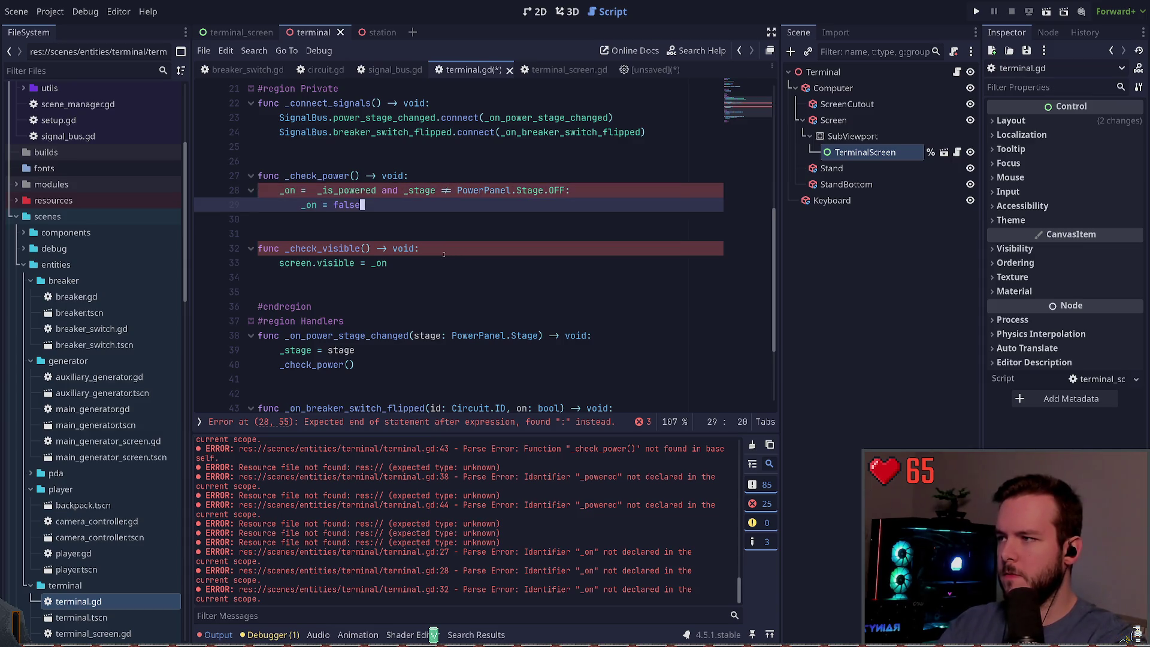
key(ctrl+shift+k)
key(Up)
key(Home)
key(ctrl+Right)
key(ctrl+Right)
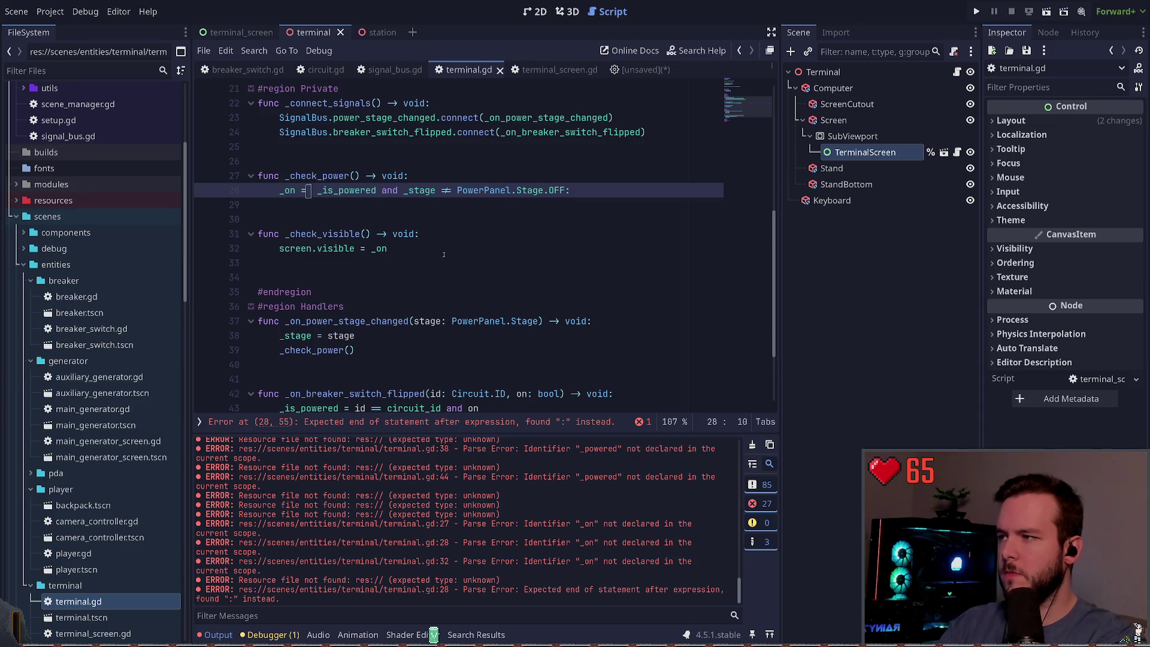
key(Delete)
key(Down)
key(Up)
key(End)
key(BackSpace)
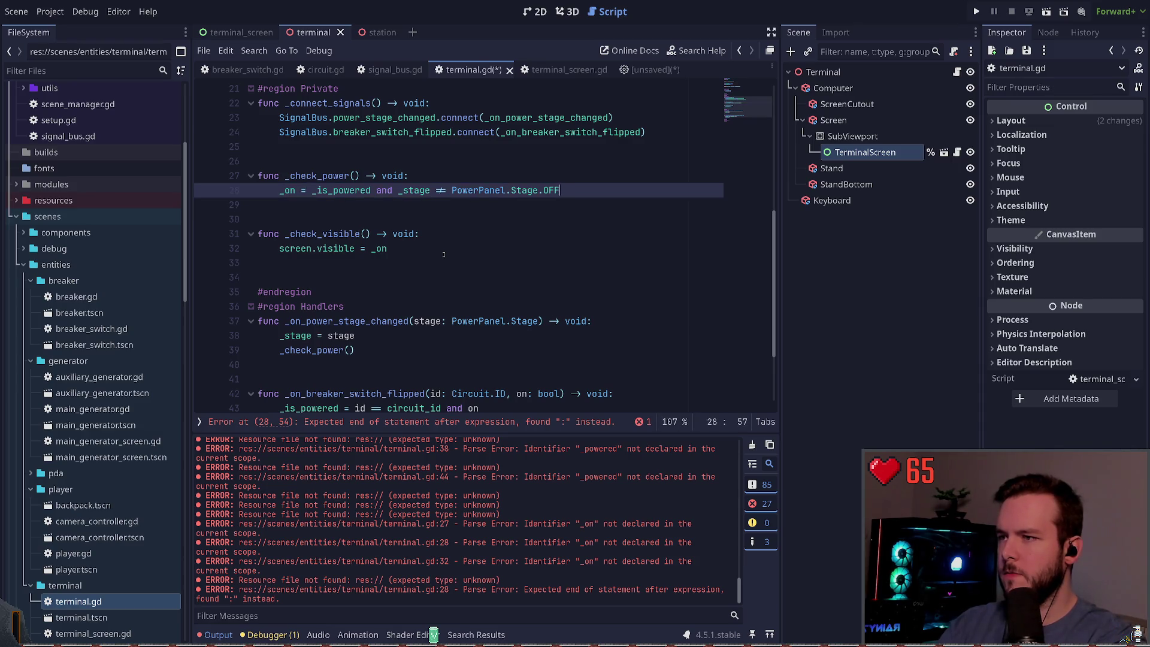
key(ctrl+s)
click(436, 226)
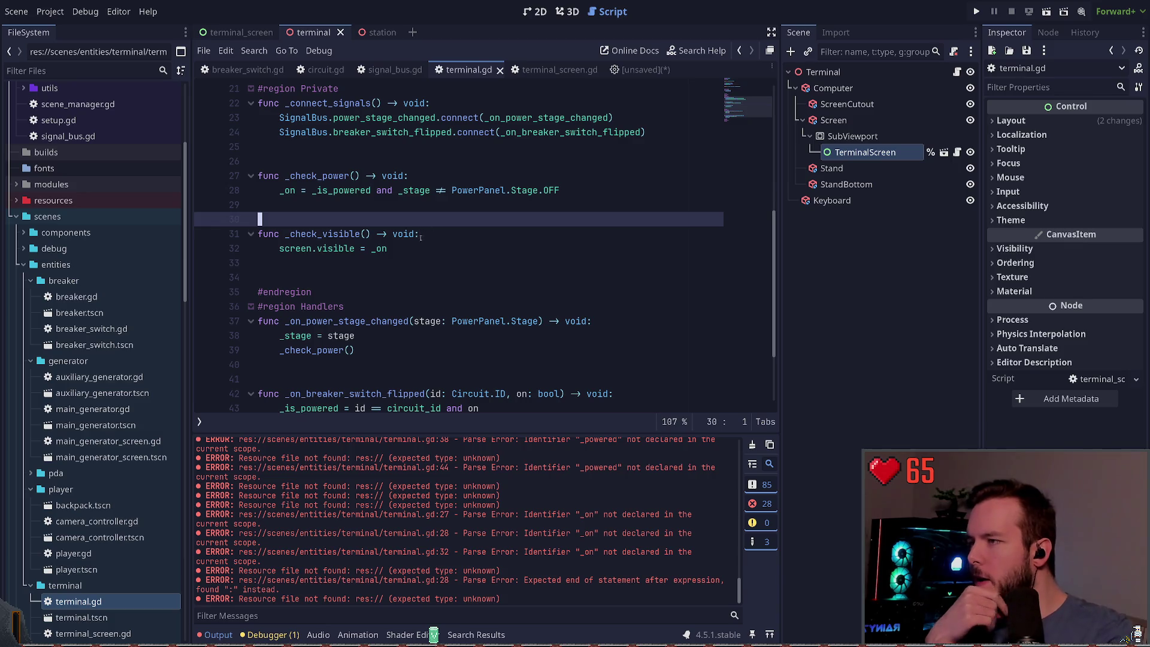
Restore the var _on declaration at the top of terminal.gd
scroll(437, 226, down, 2)
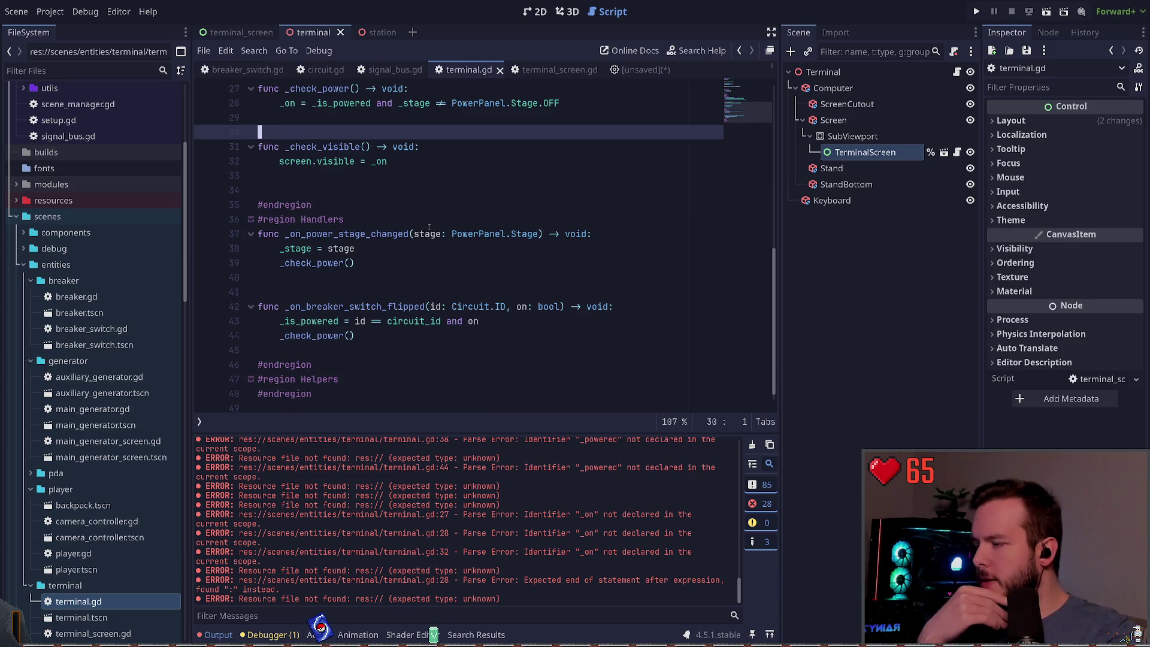
scroll(434, 207, up, 1)
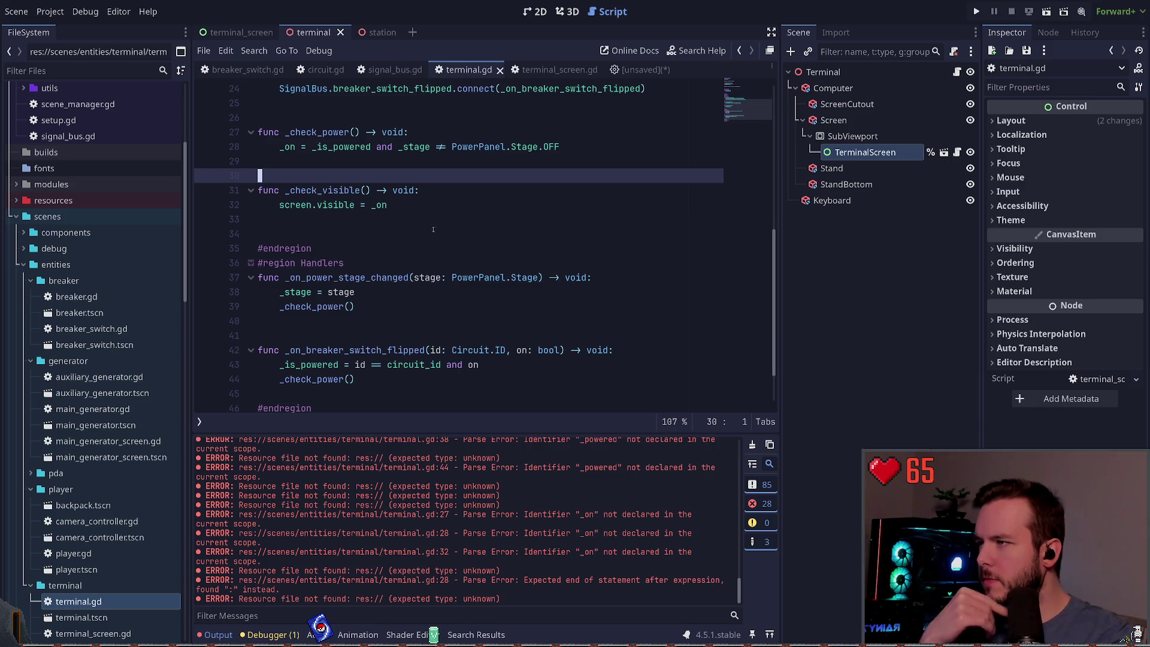
scroll(422, 243, up, 2)
double_click(288, 234)
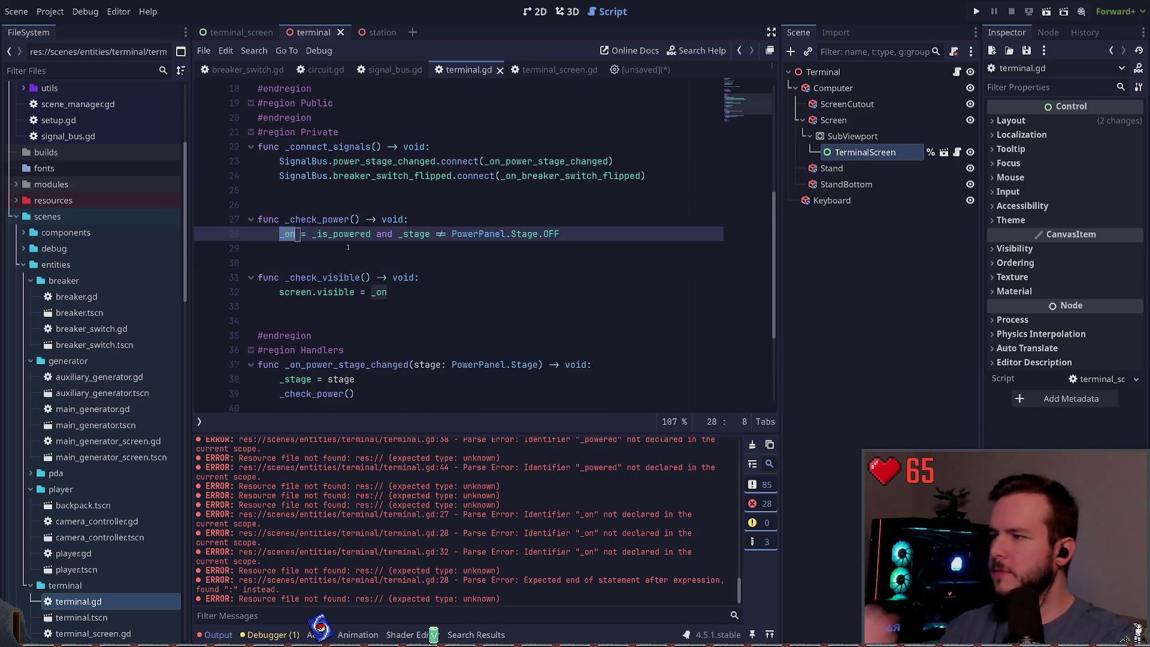
scroll(367, 199, up, 4)
click(371, 118)
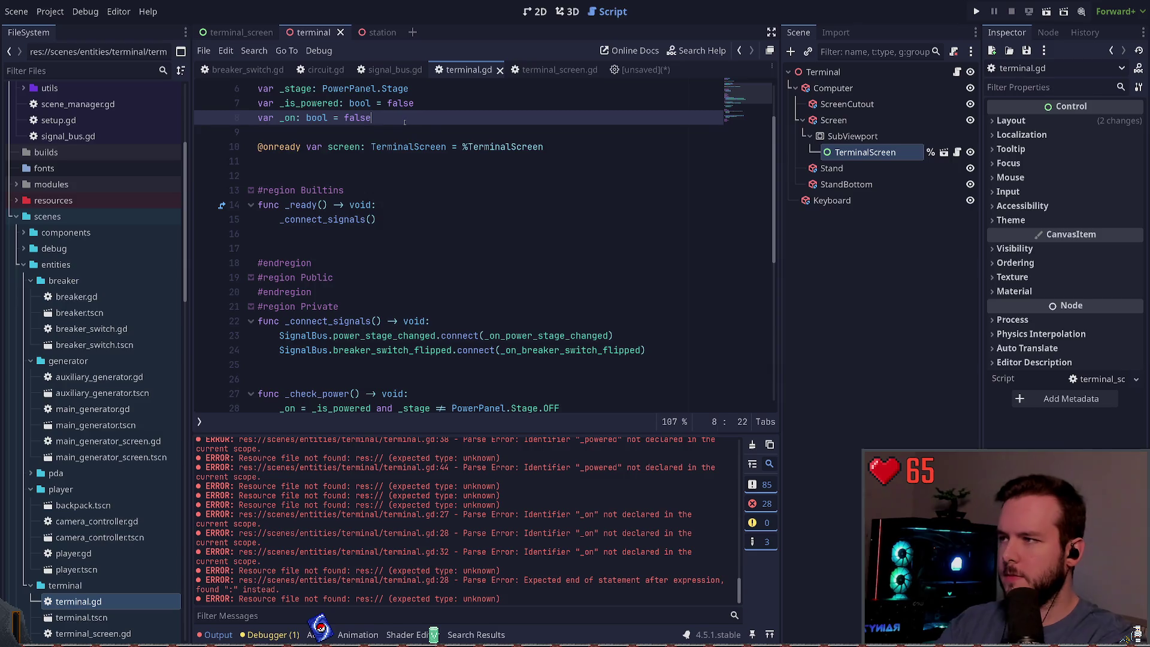
scroll(402, 132, up, 1)
key(Down)
key(Down)
key(Down)
key(Down)
key(Down)
key(Down)
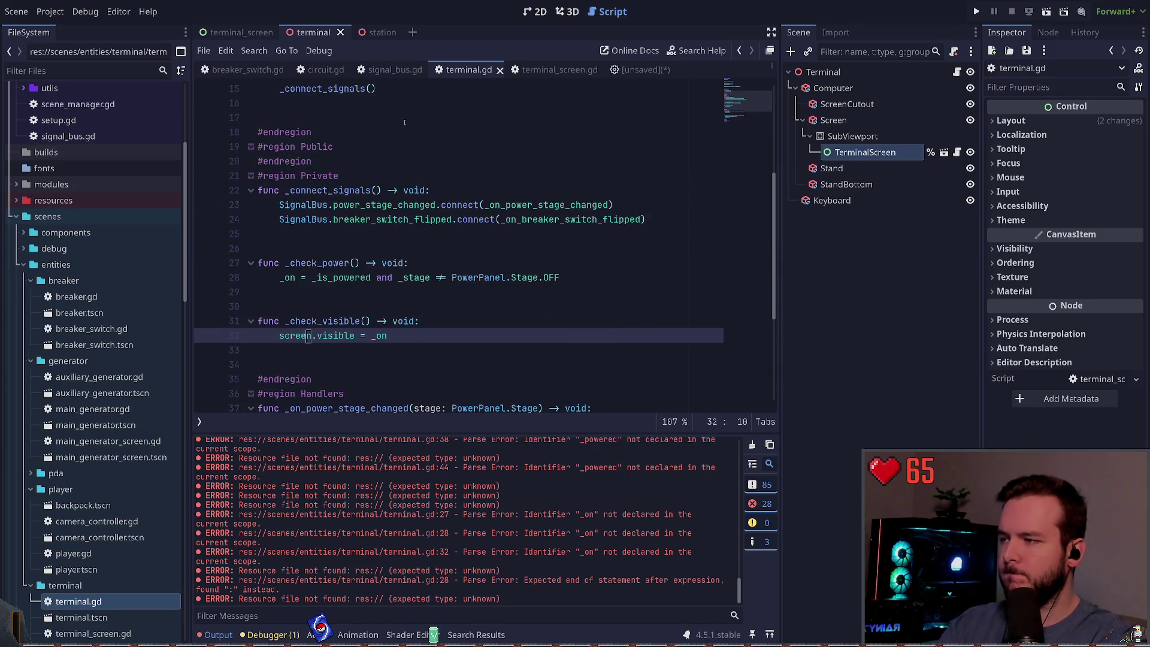
Add a _check_visible() call after _check_power() in the power-stage handler
key(Down)
key(Down)
key(Down)
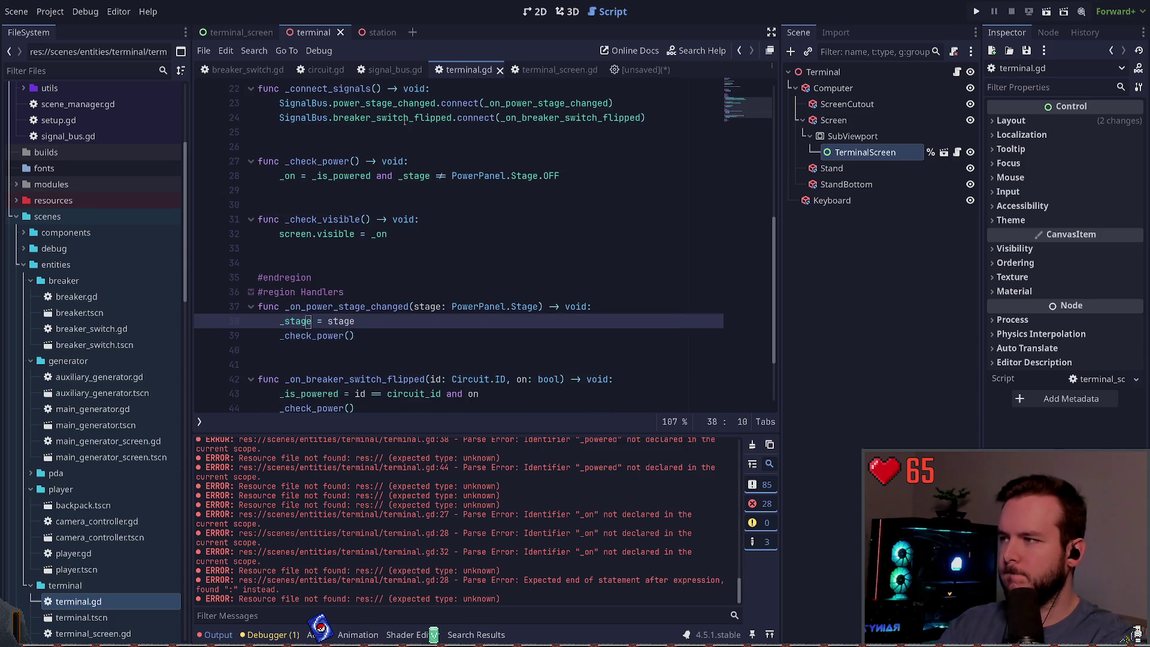
key(Up)
key(Up)
key(Up)
key(Down)
key(Down)
key(Down)
key(Down)
key(End)
text(_)
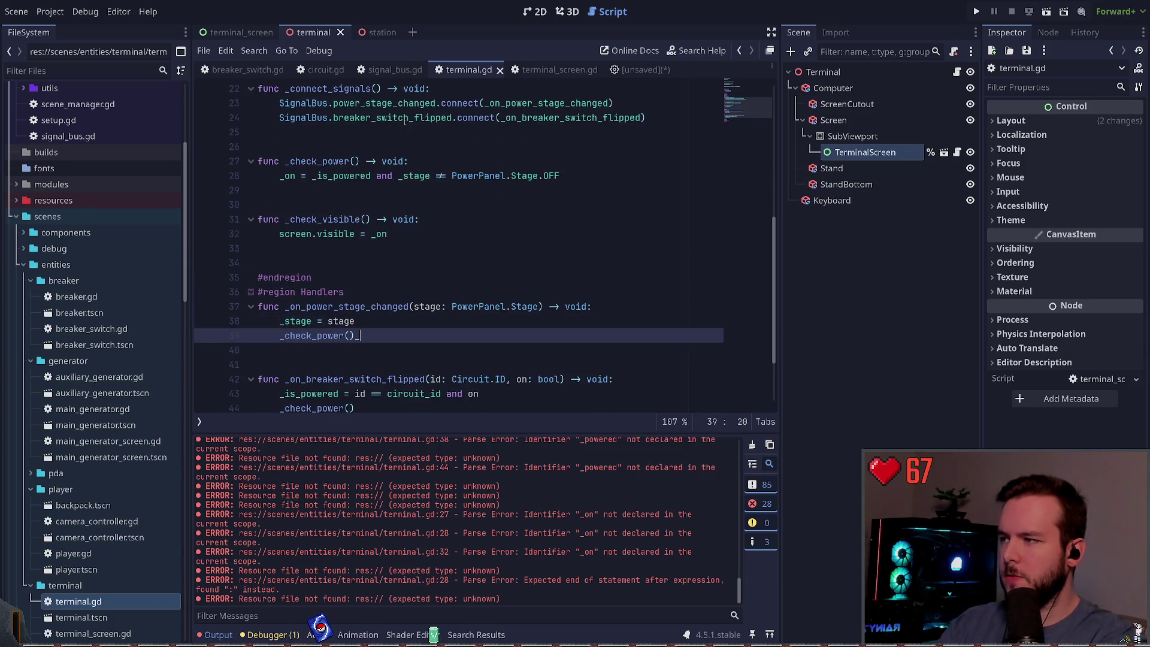
key(BackSpace)
key(Return)
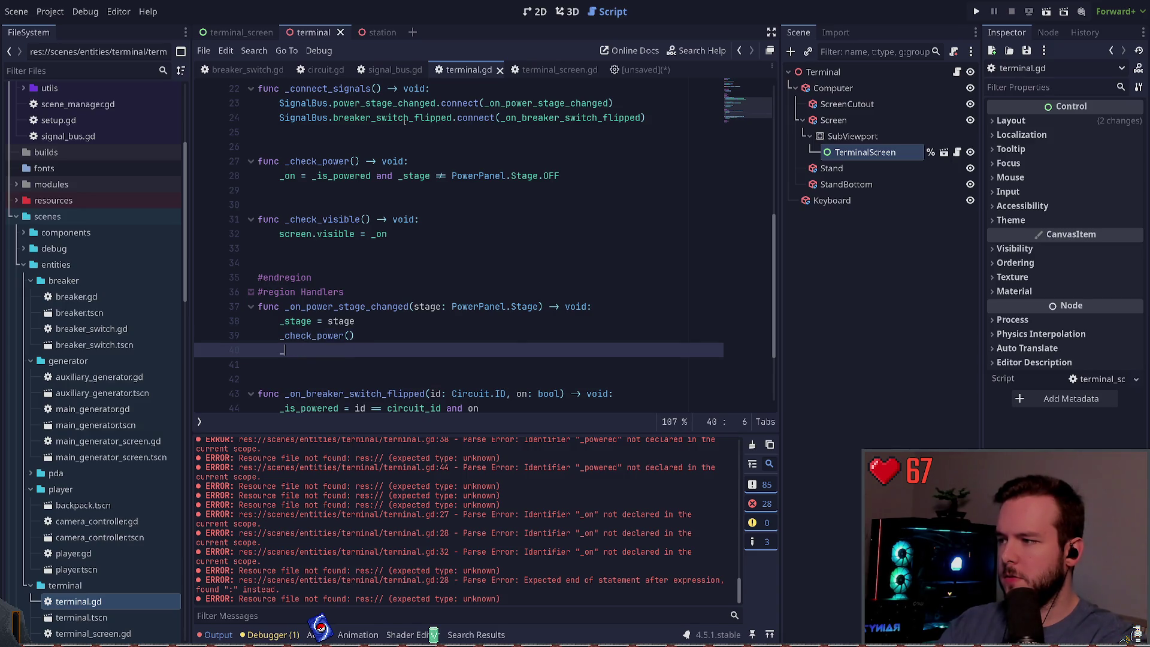
key(ctrl+shift+k)
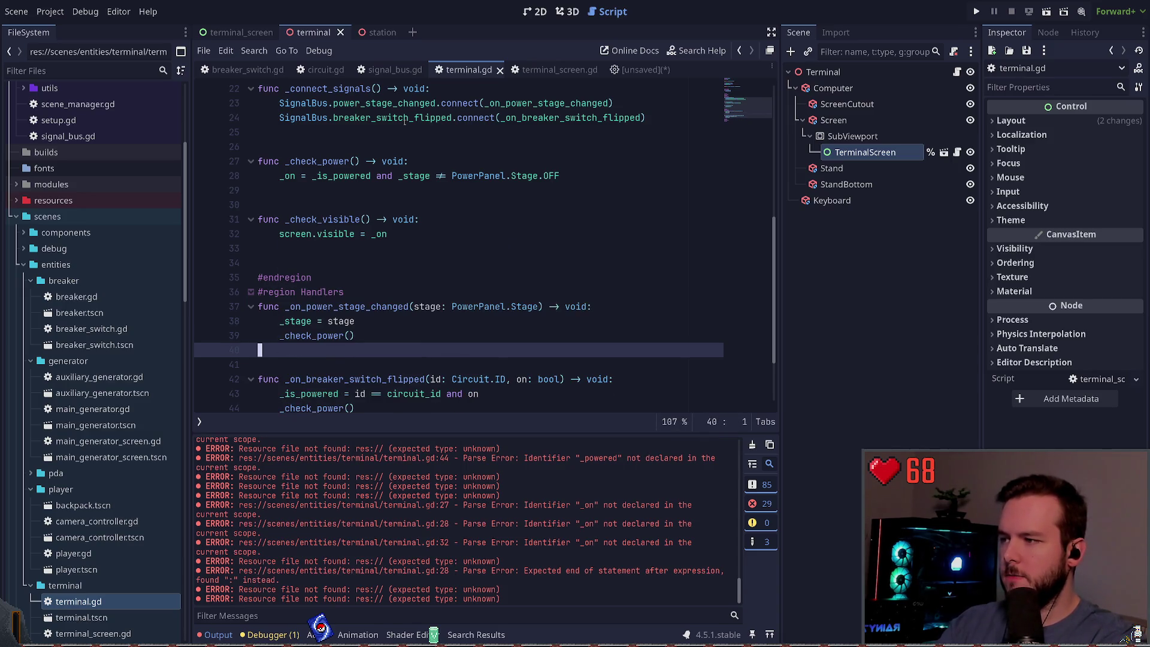
key(ctrl+z)
key(BackSpace)
text(_check_)
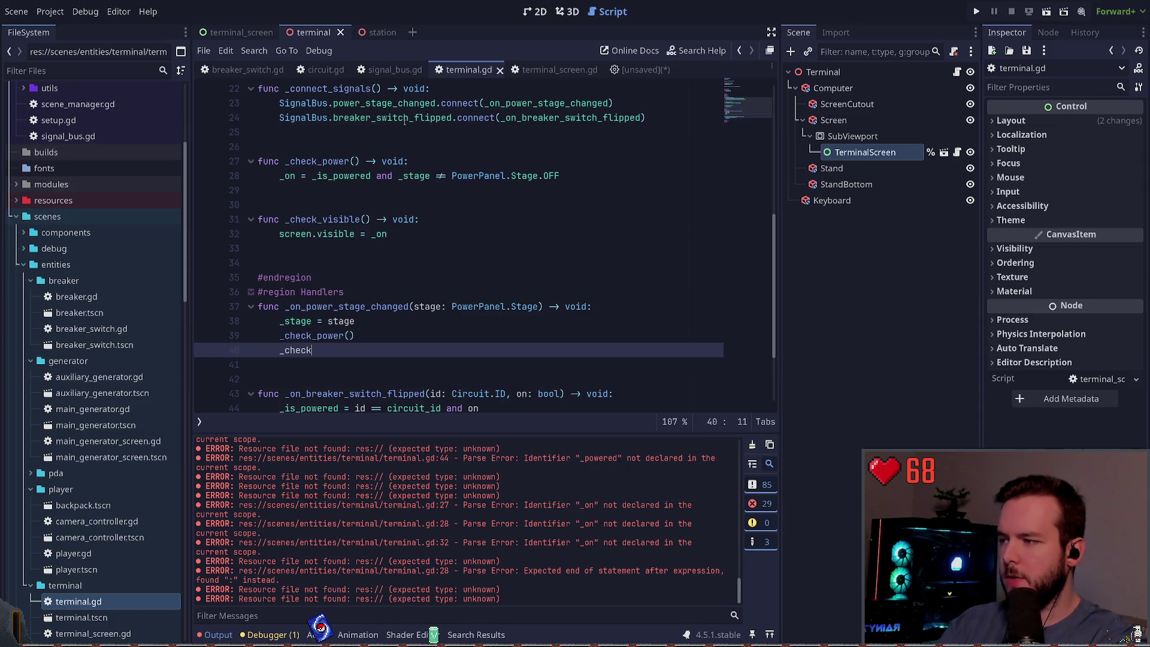
key(Return)
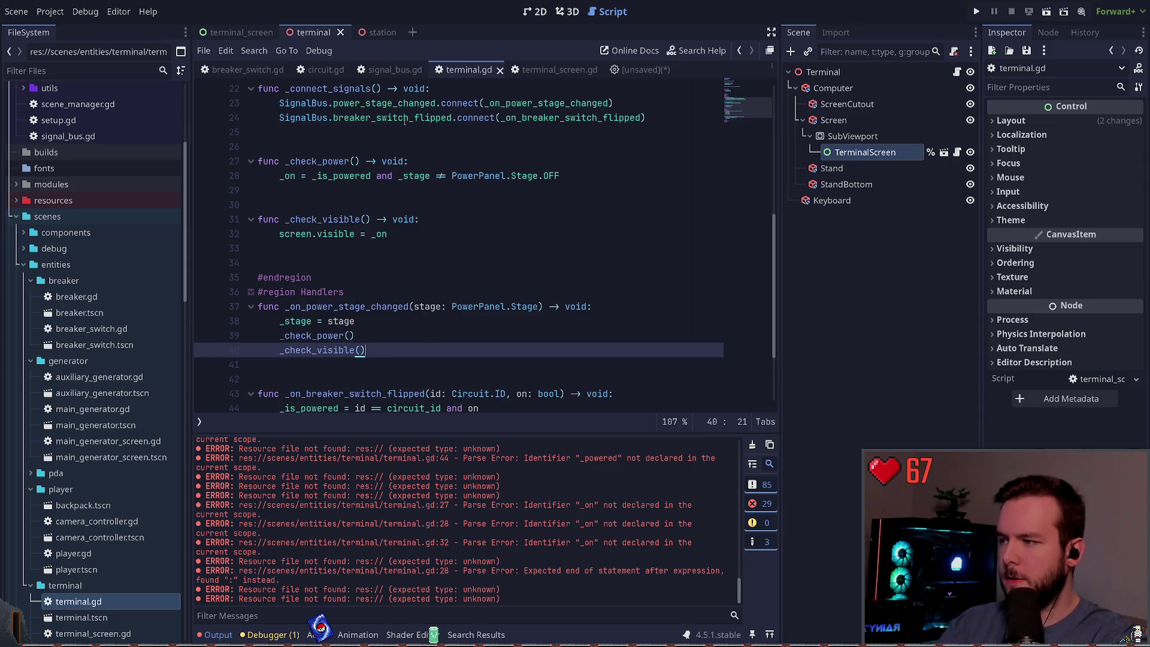
Add _check_visible() after _check_power() in the breaker handler too, save, and switch to 3D view
text(_check_power())
key(End)
key(Return)
text(_check_v)
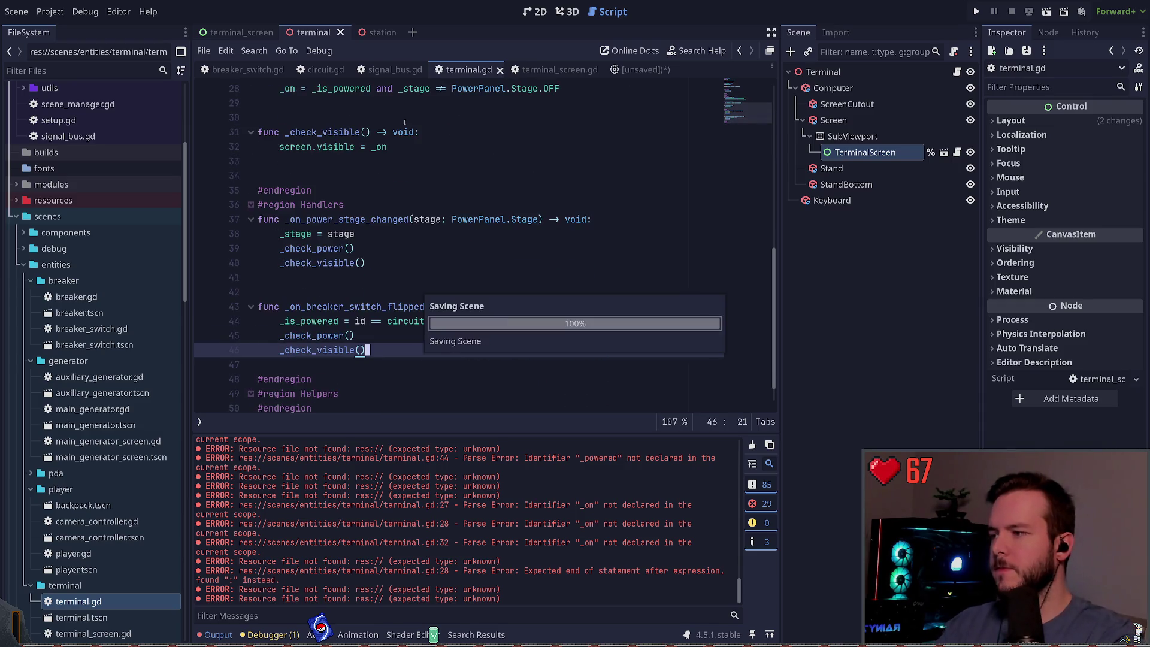
key(Return)
scroll(393, 295, up, 3)
scroll(393, 295, up, 2)
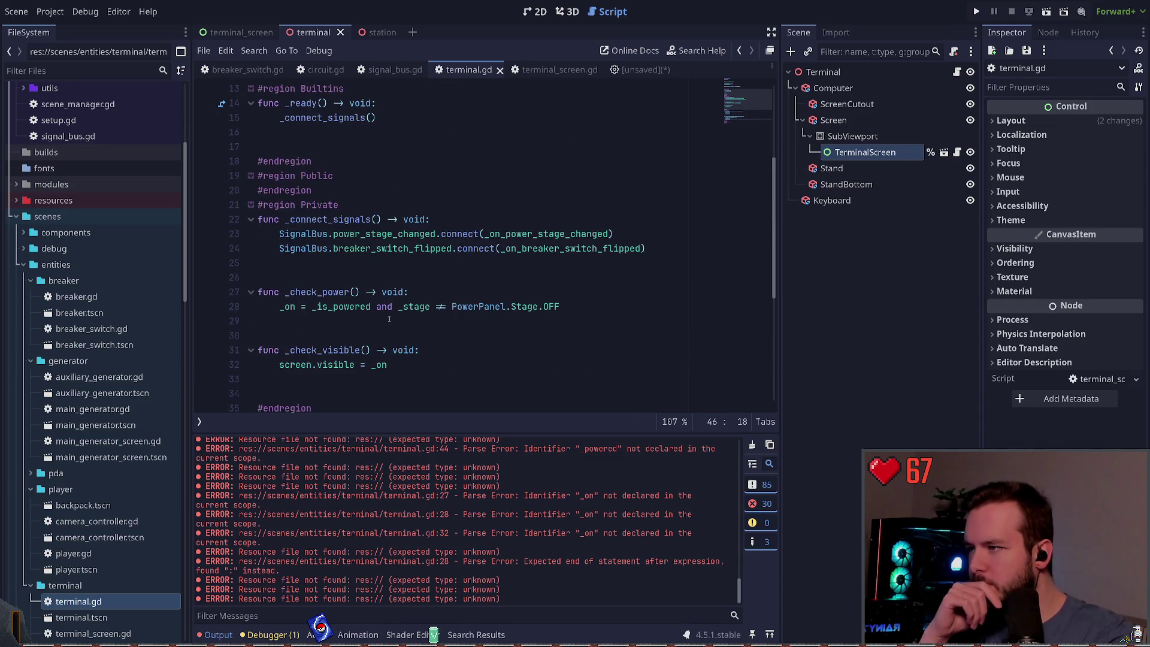
scroll(359, 281, up, 3)
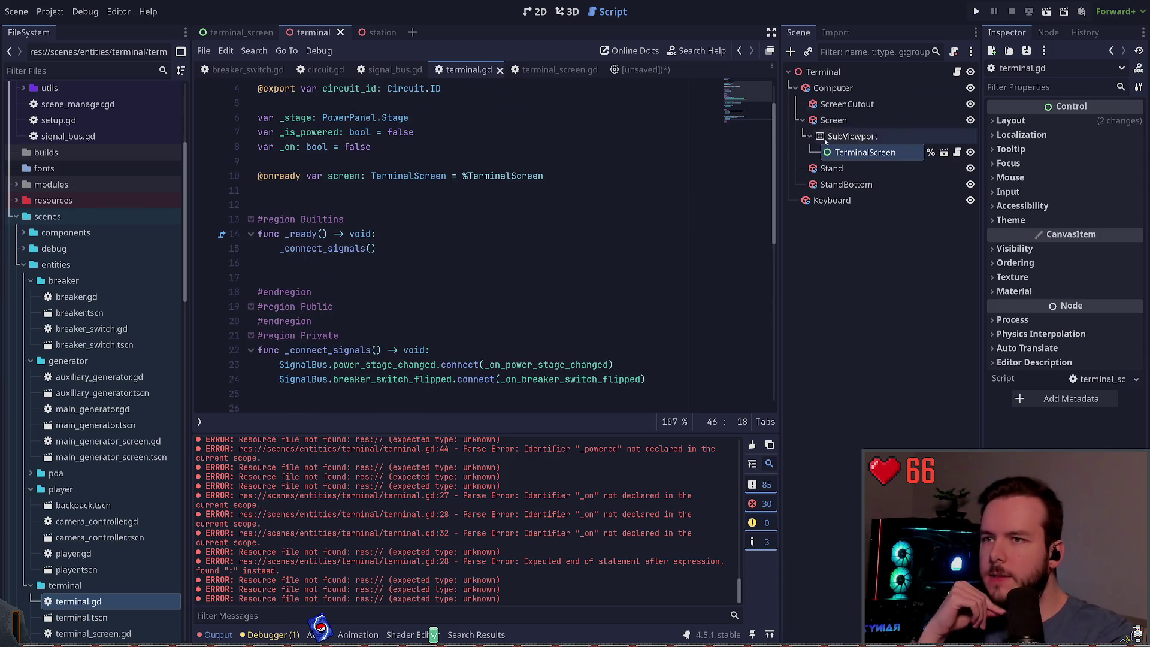
key(ctrl+F2)
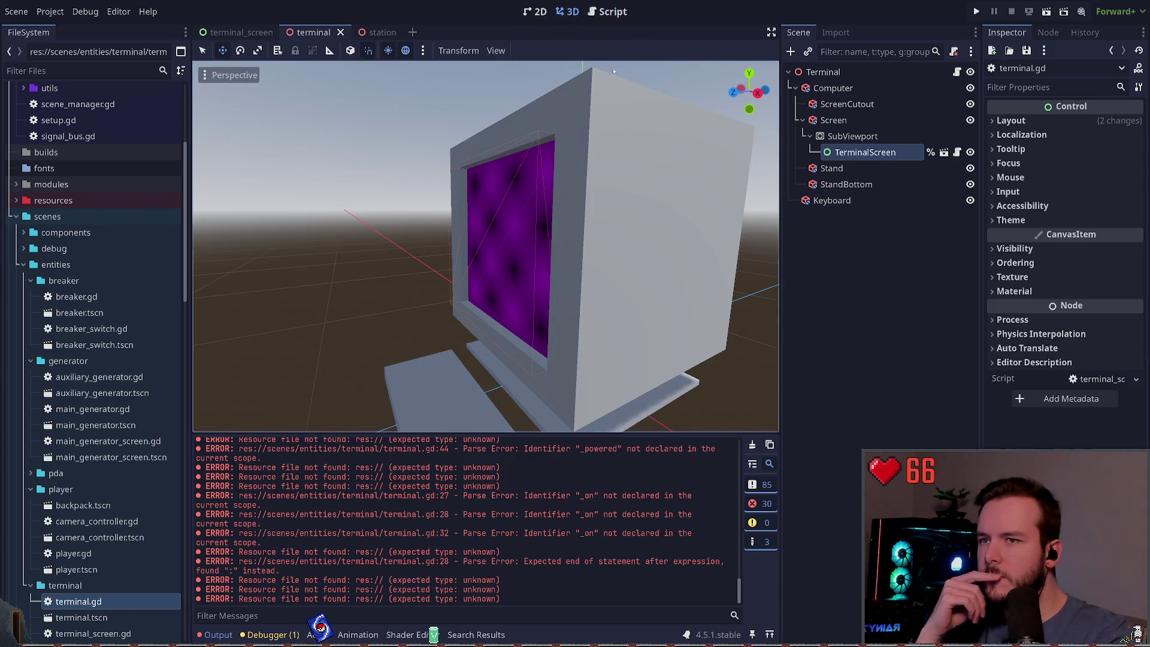
Switch from the station scene to terminal_screen and inspect its Label and TerminalScreen root nodes
click(372, 33)
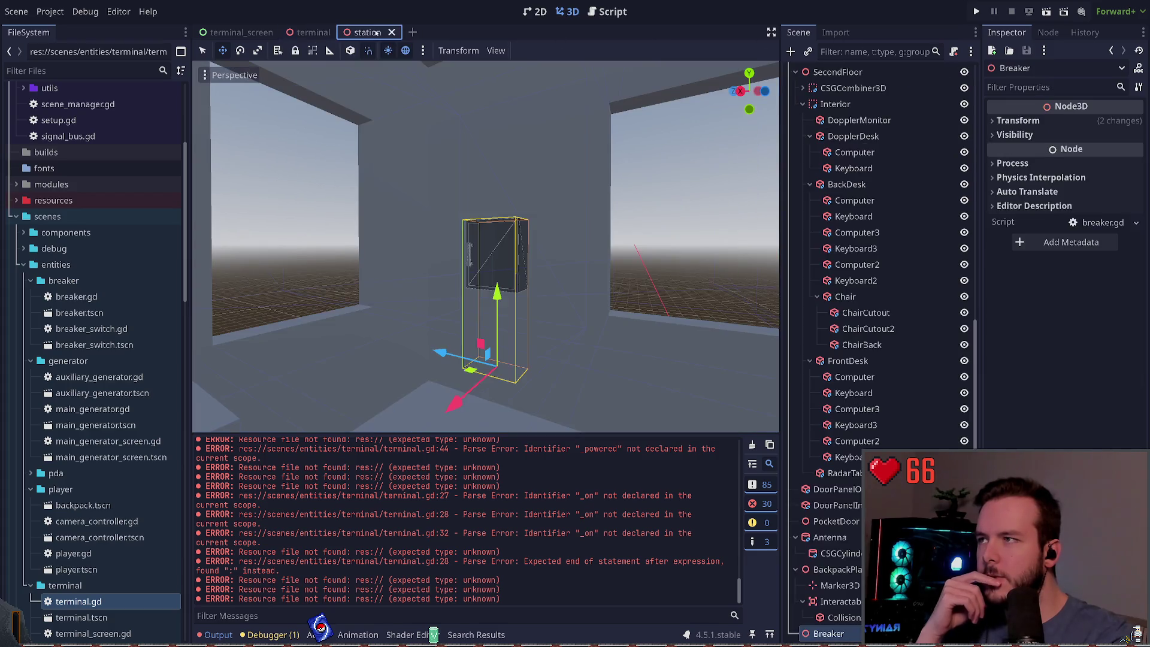
click(251, 32)
click(845, 157)
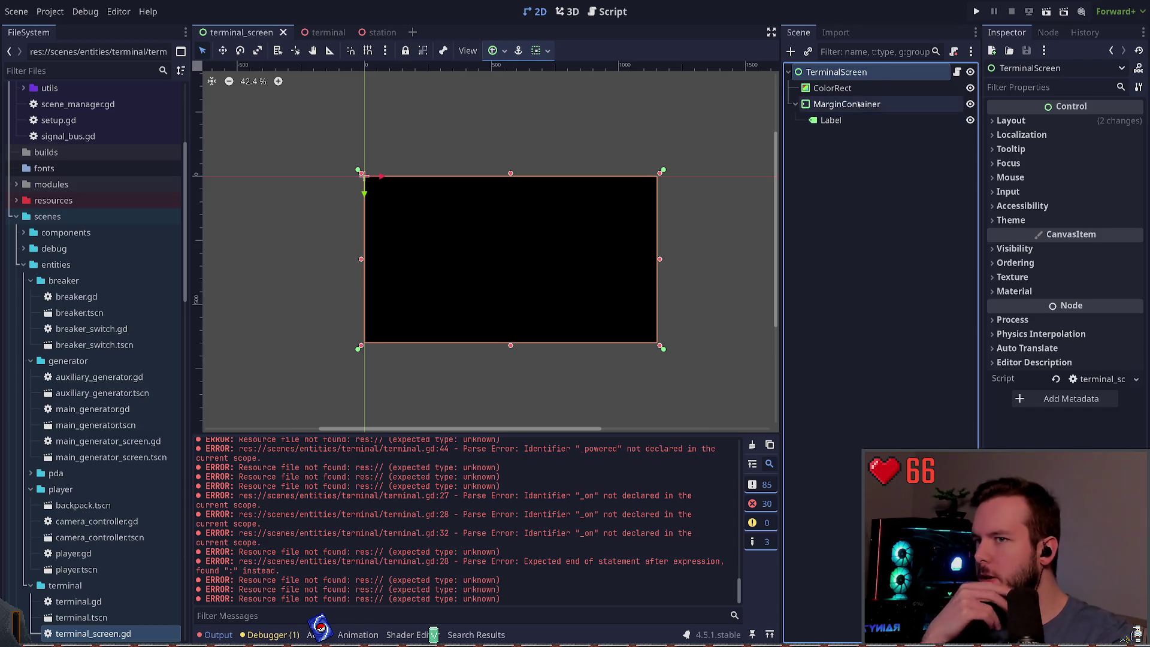
click(852, 121)
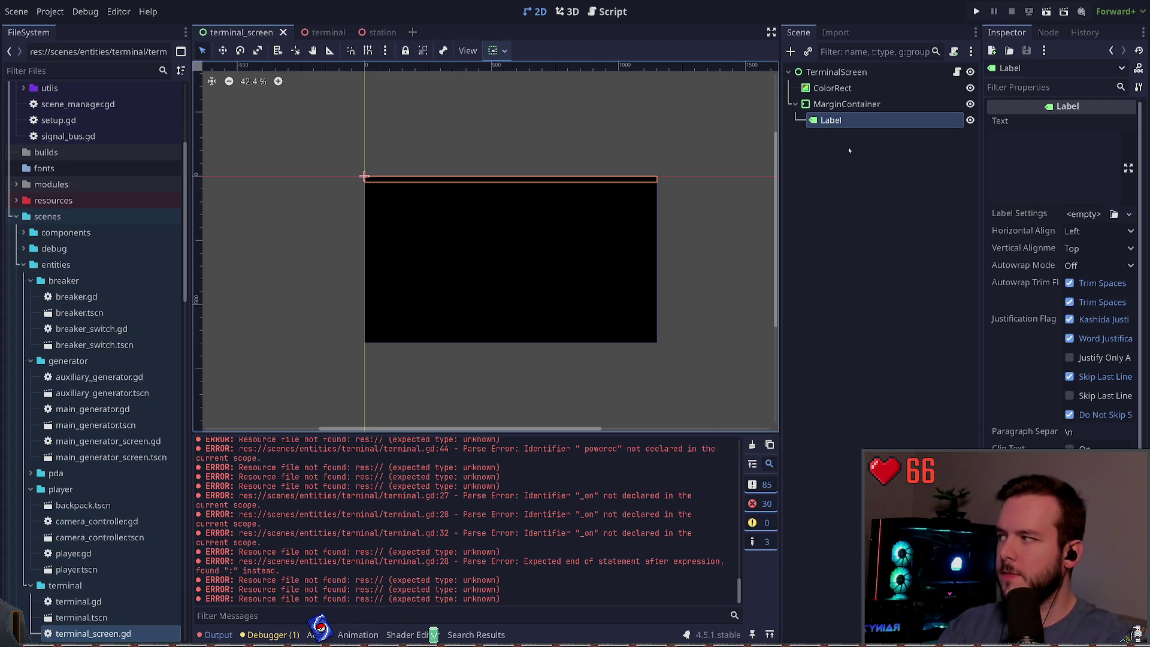
click(853, 73)
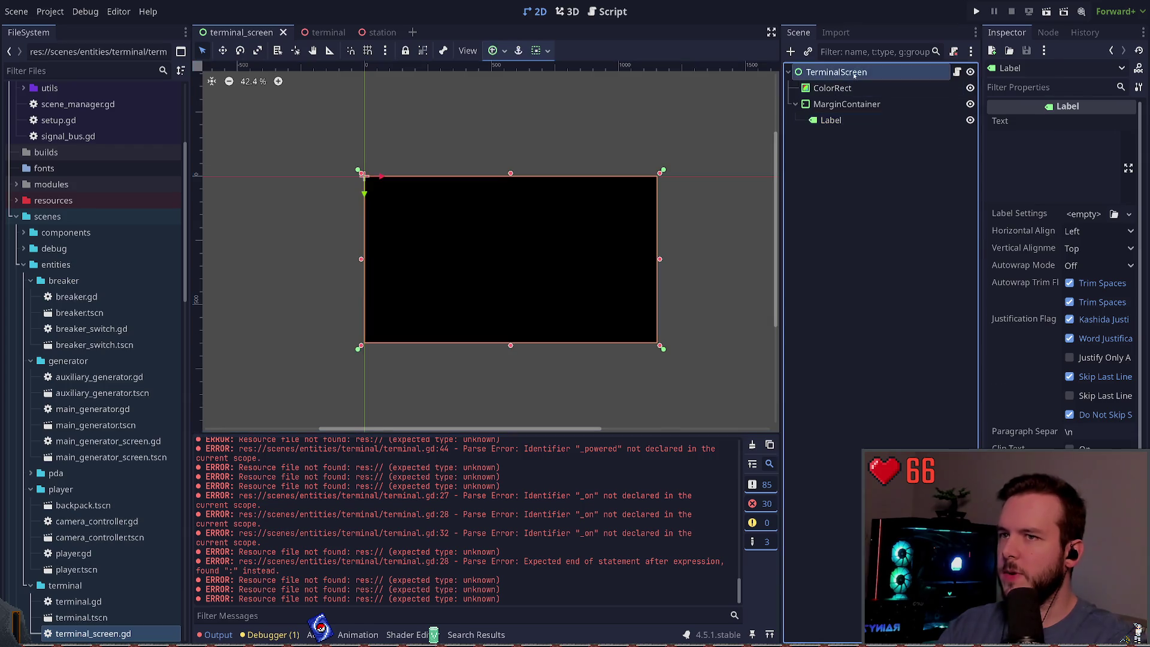
Add a TextureRect under TerminalScreen, centre it, give it the icon.svg texture, and save
key(ctrl+a)
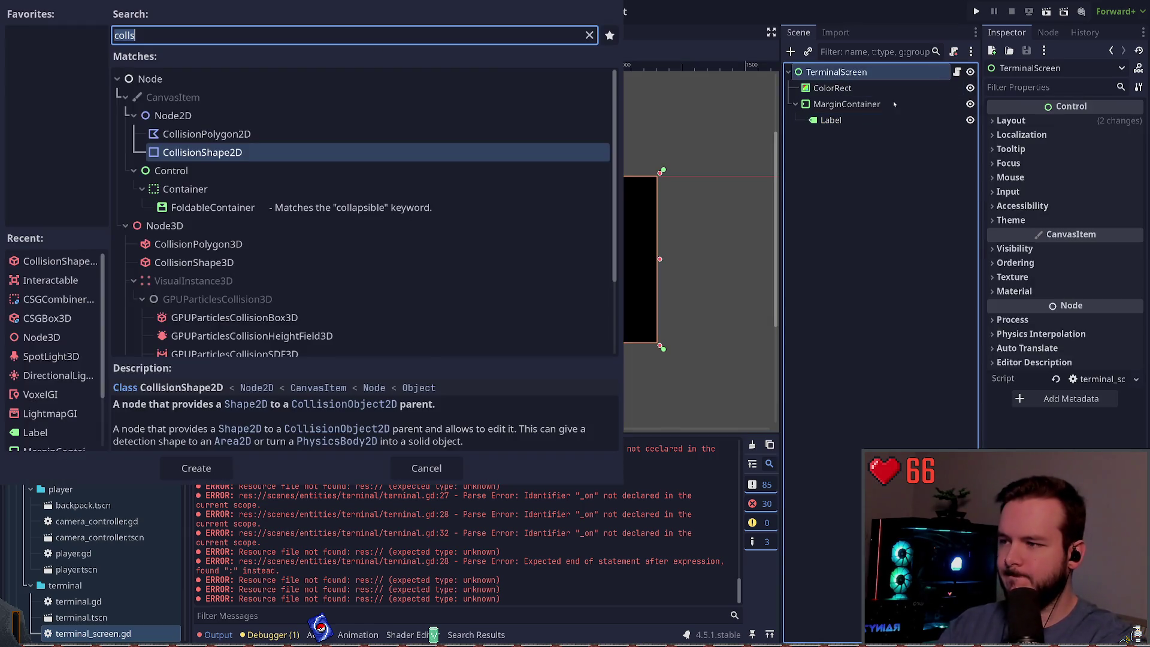
text(texture)
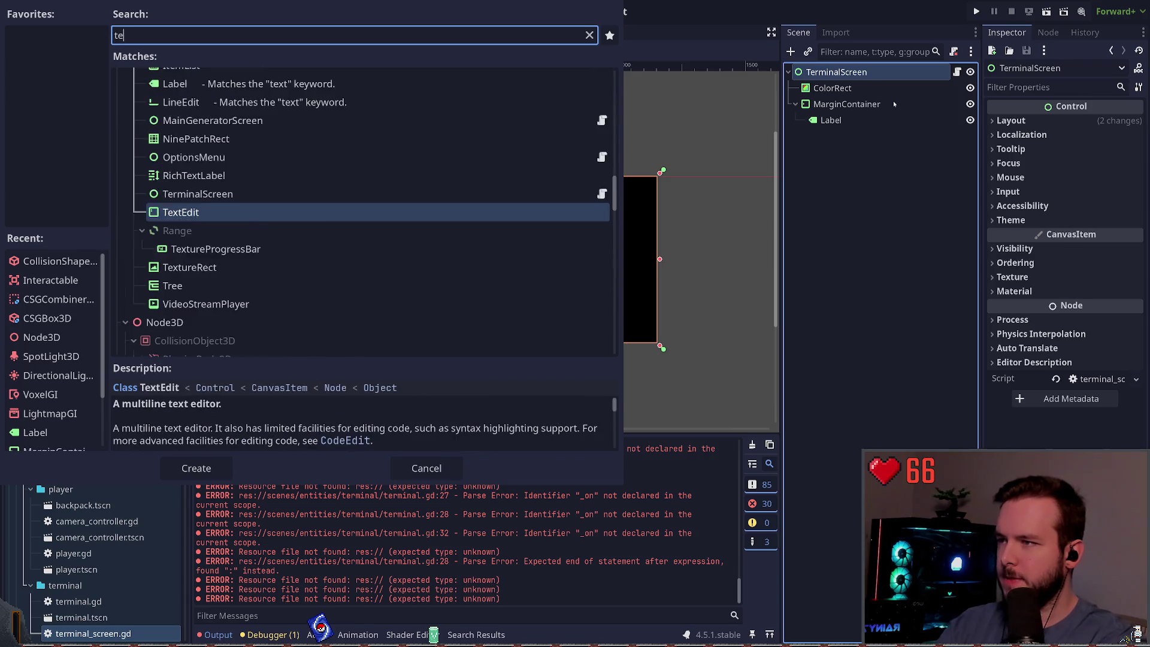
key(Return)
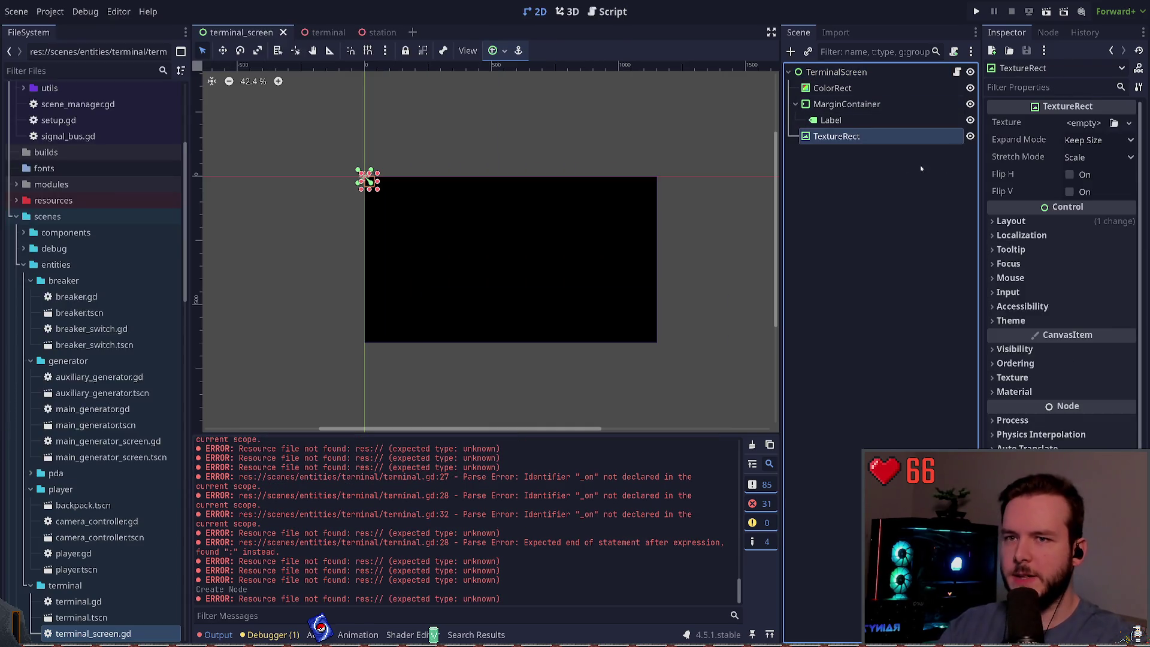
click(504, 50)
click(503, 105)
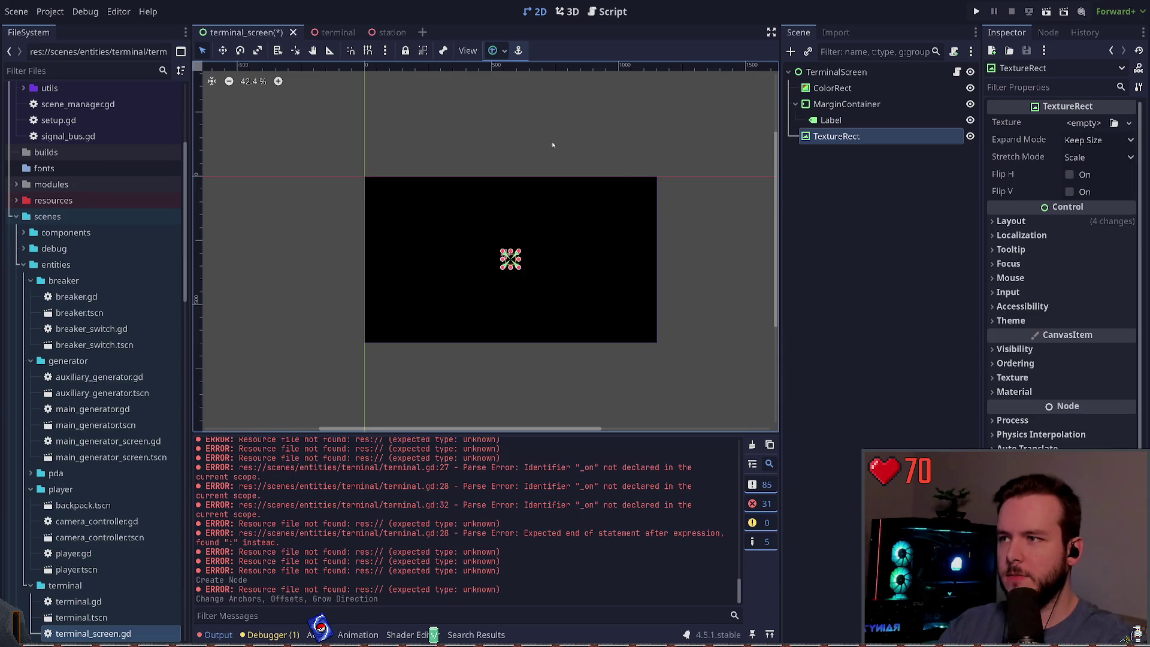
key(ctrl+s)
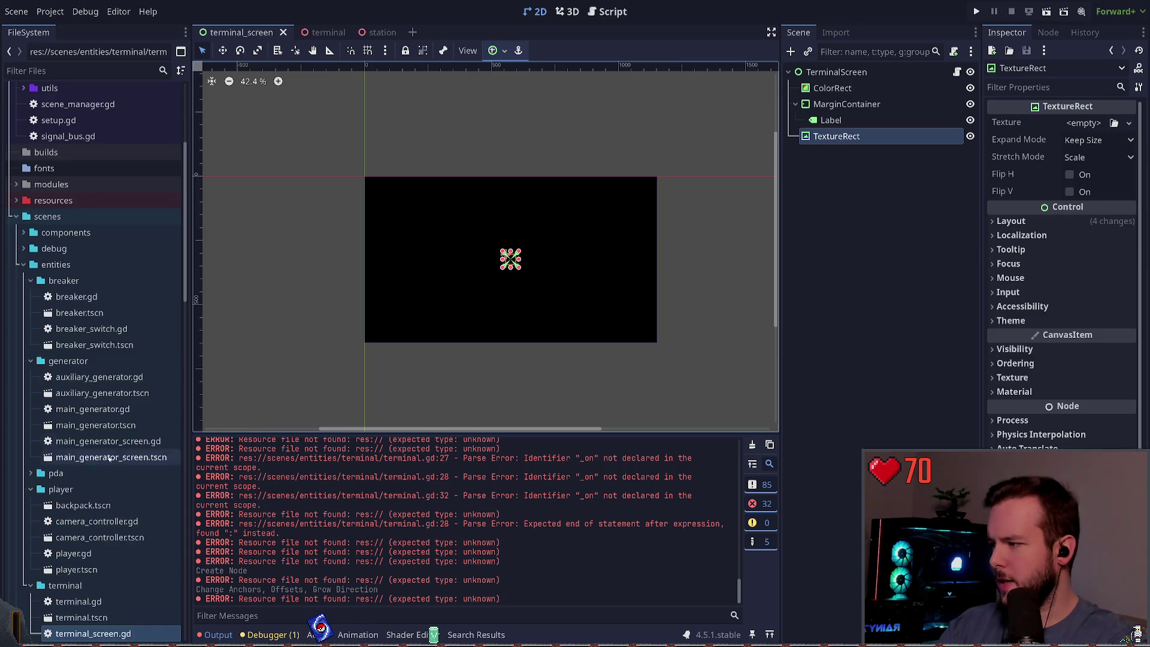
scroll(68, 575, down, 15)
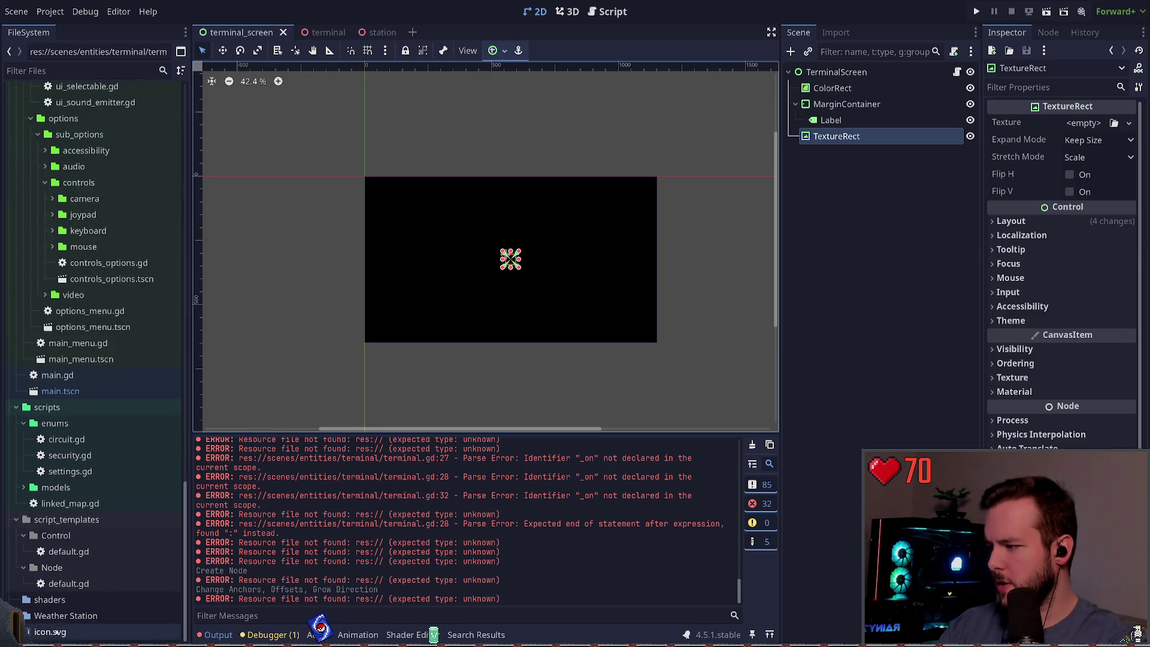
mouse_move(50, 631)
mouse_down()
mouse_move(911, 234)
mouse_move(1115, 125)
mouse_move(1105, 126)
mouse_up()
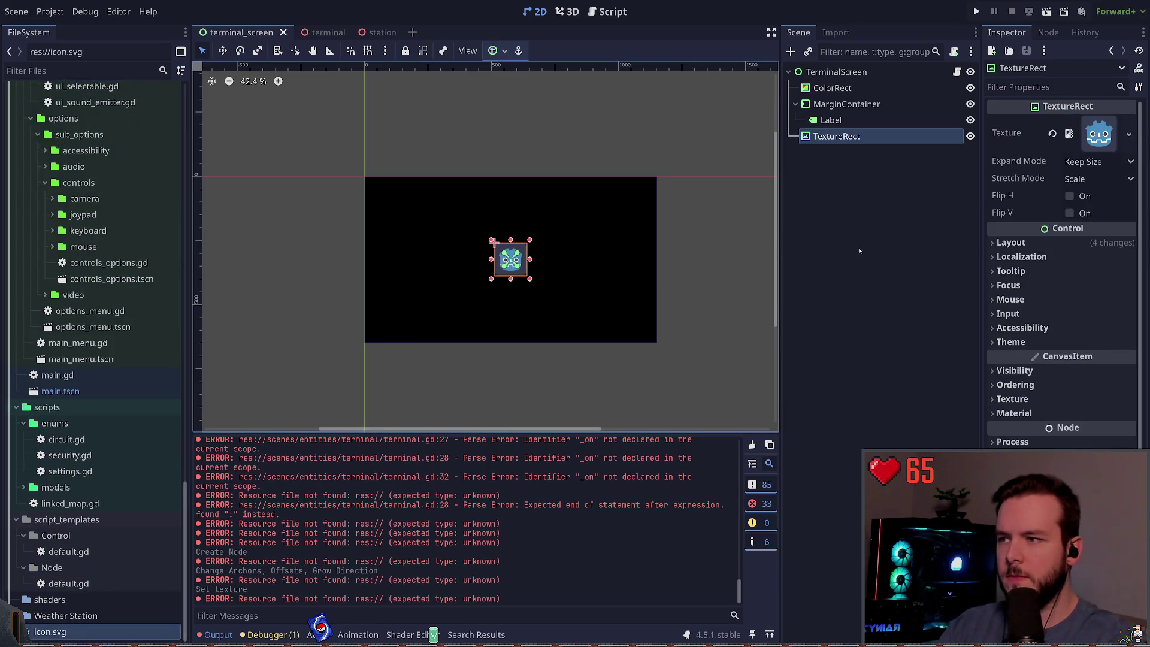
key(ctrl+s)
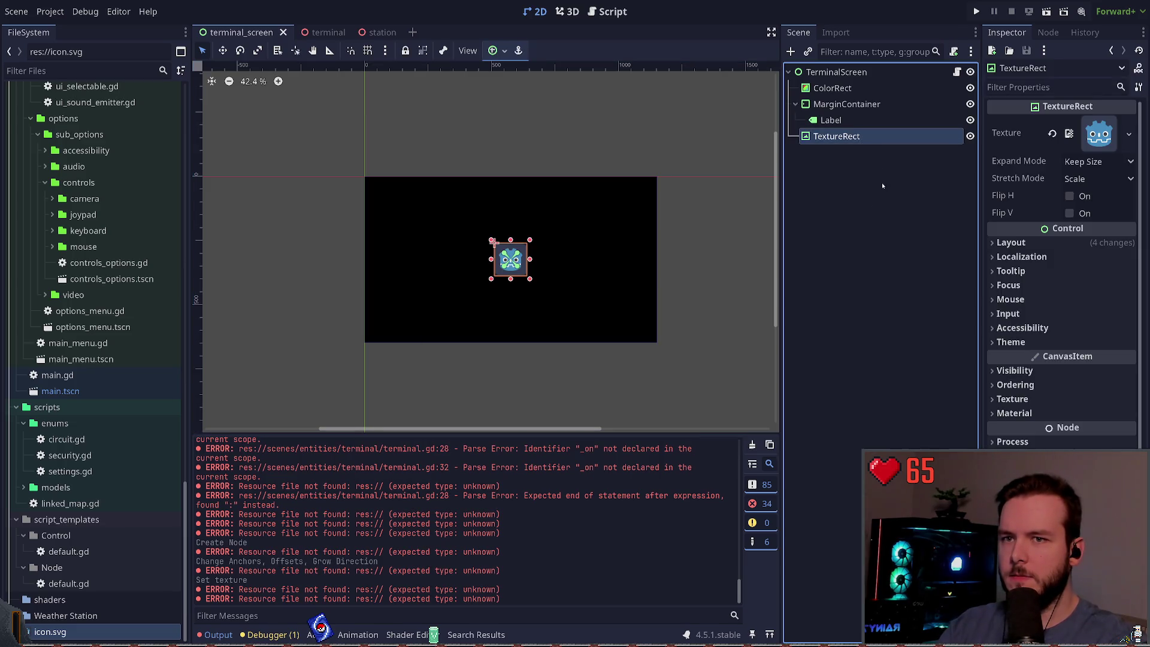
Open terminal_screen.gd and tidy the blank lines around line 4
click(900, 157)
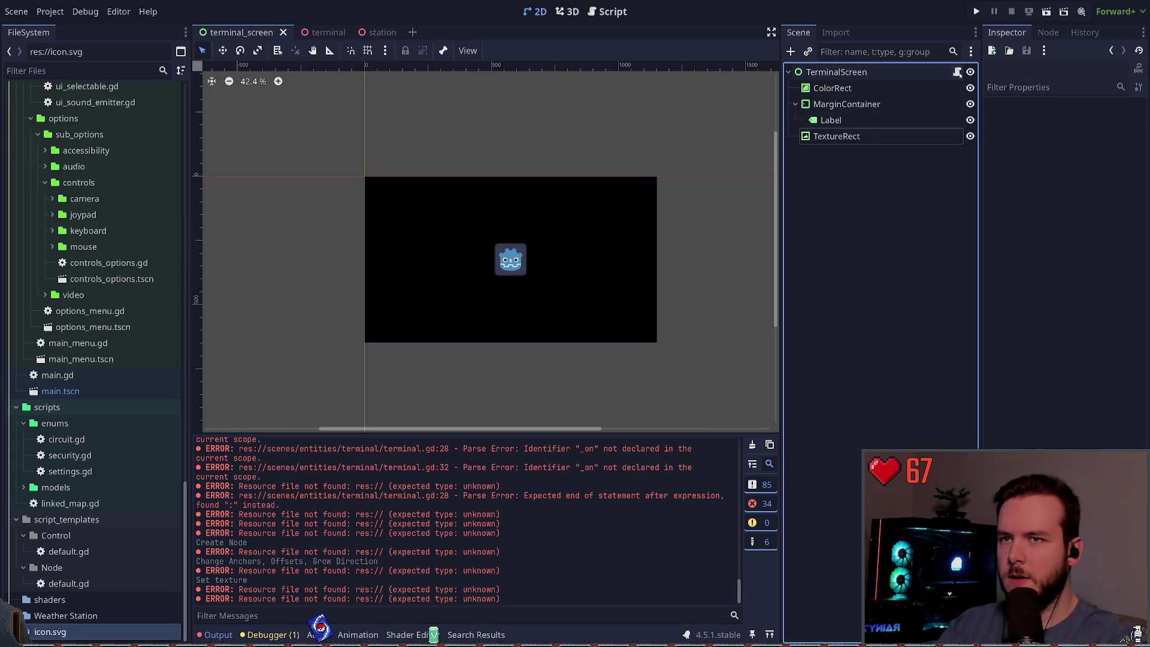
click(898, 136)
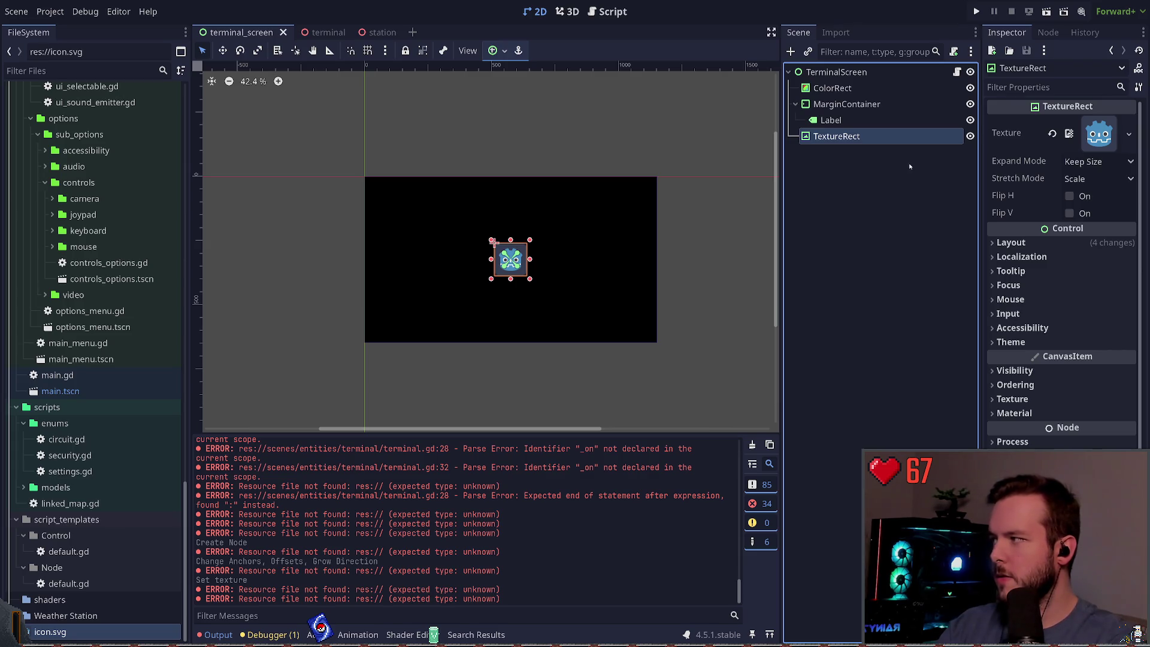
key(ctrl+F3)
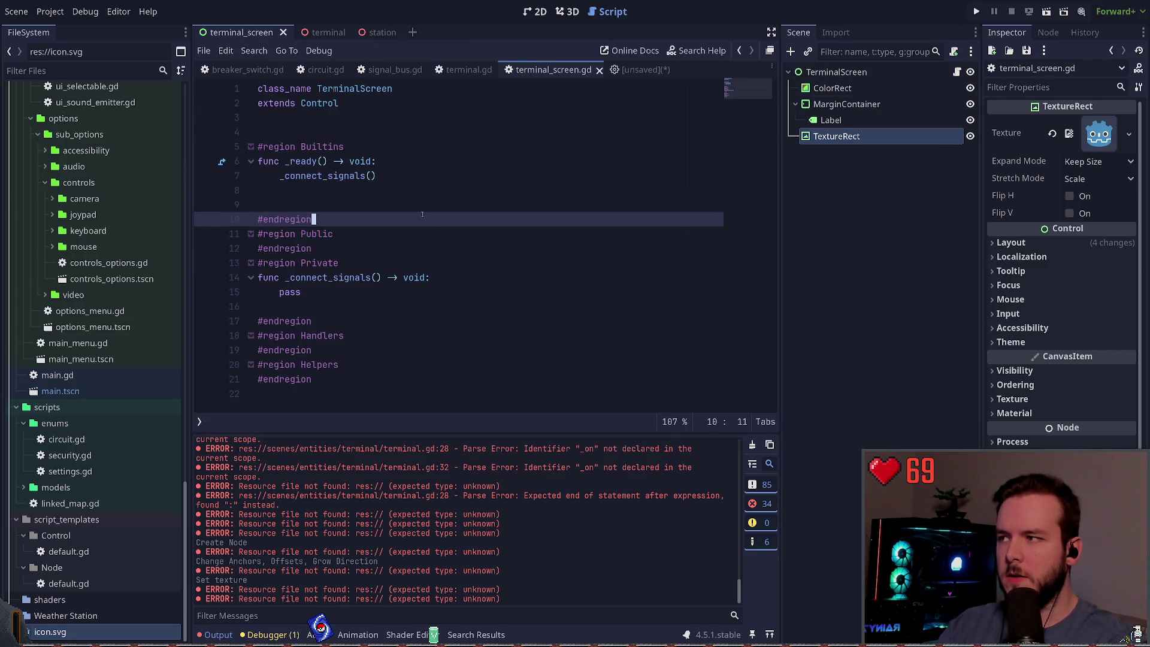
click(458, 210)
click(398, 133)
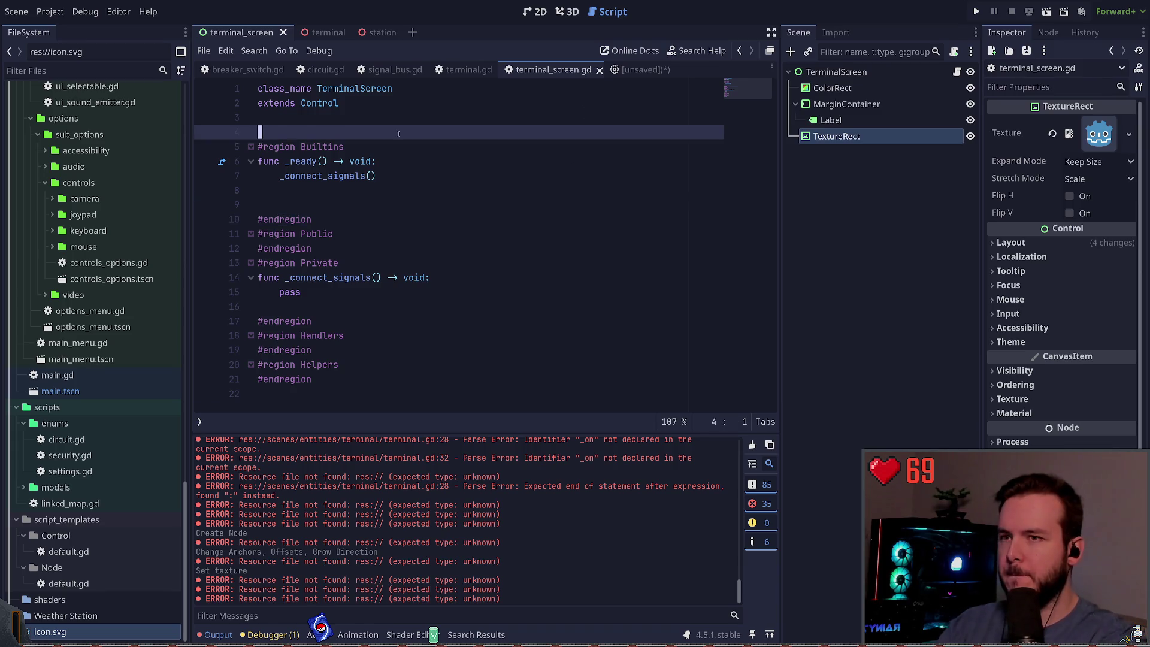
key(Return)
key(Up)
key(BackSpace)
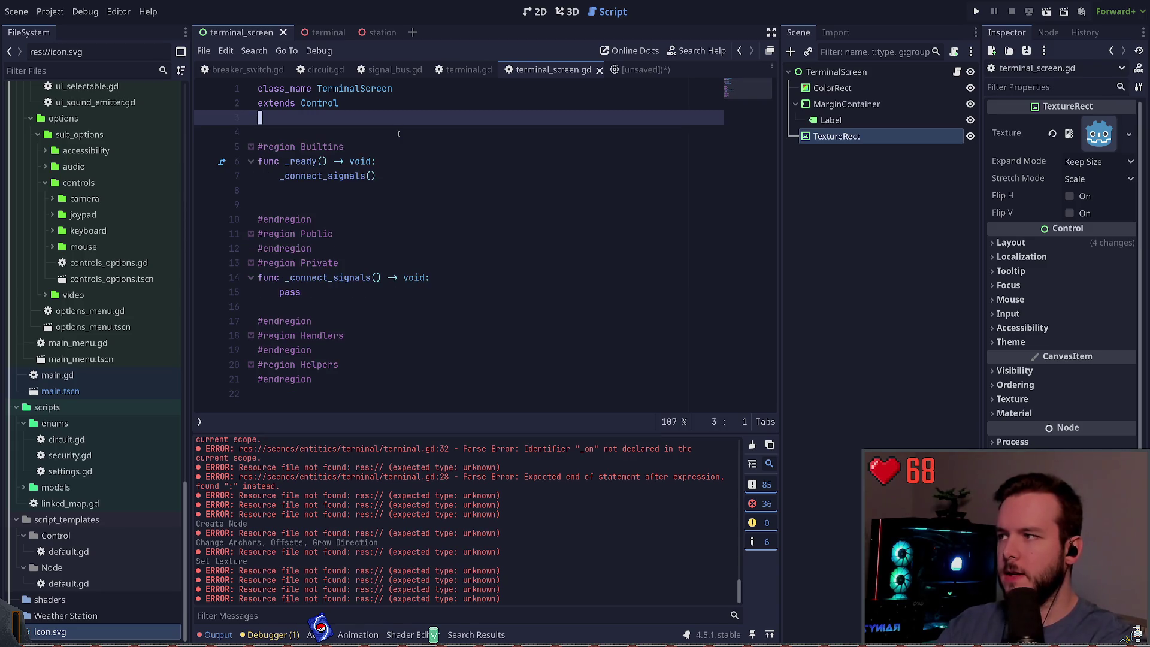
click(469, 69)
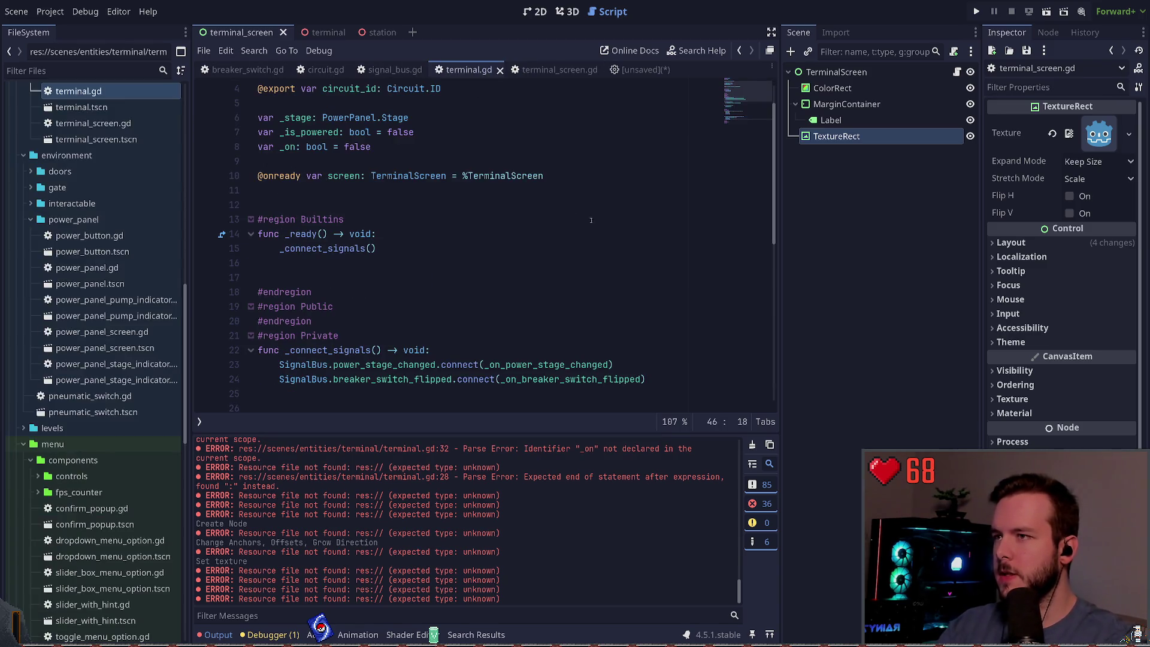
click(646, 70)
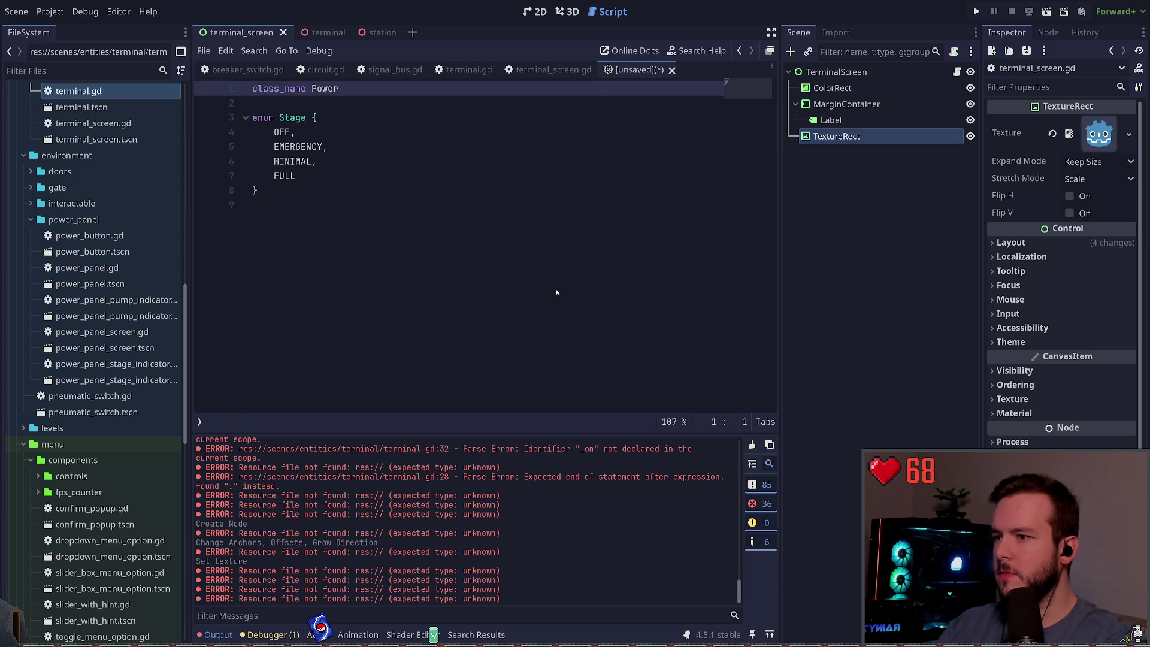
key(ctrl+w)
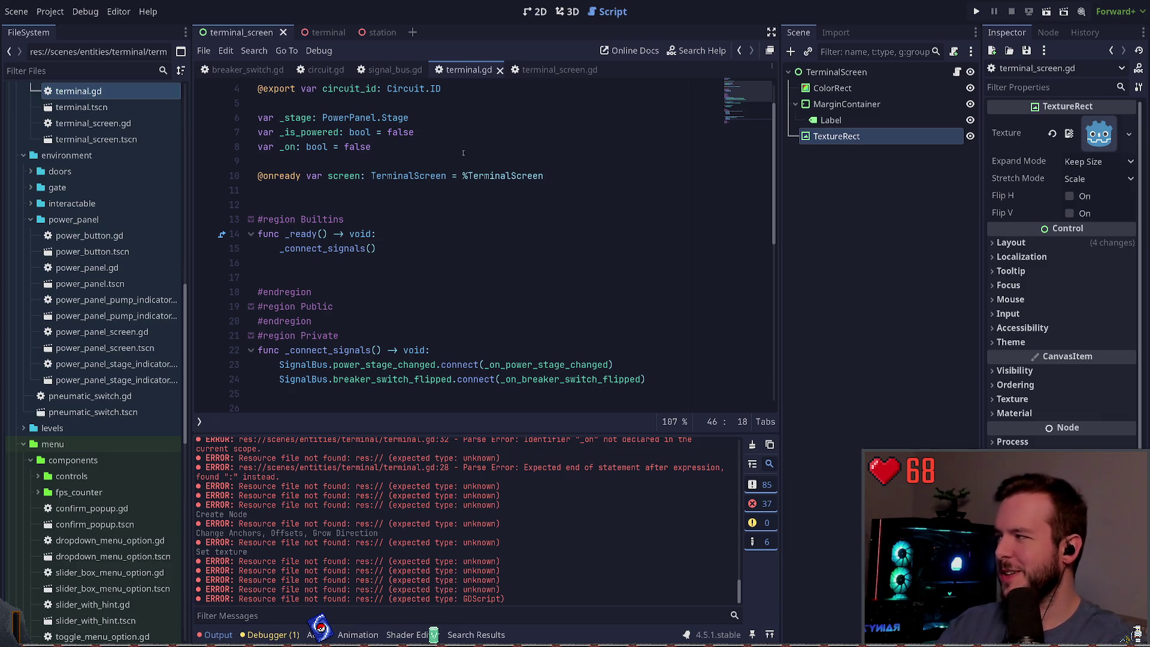
click(395, 70)
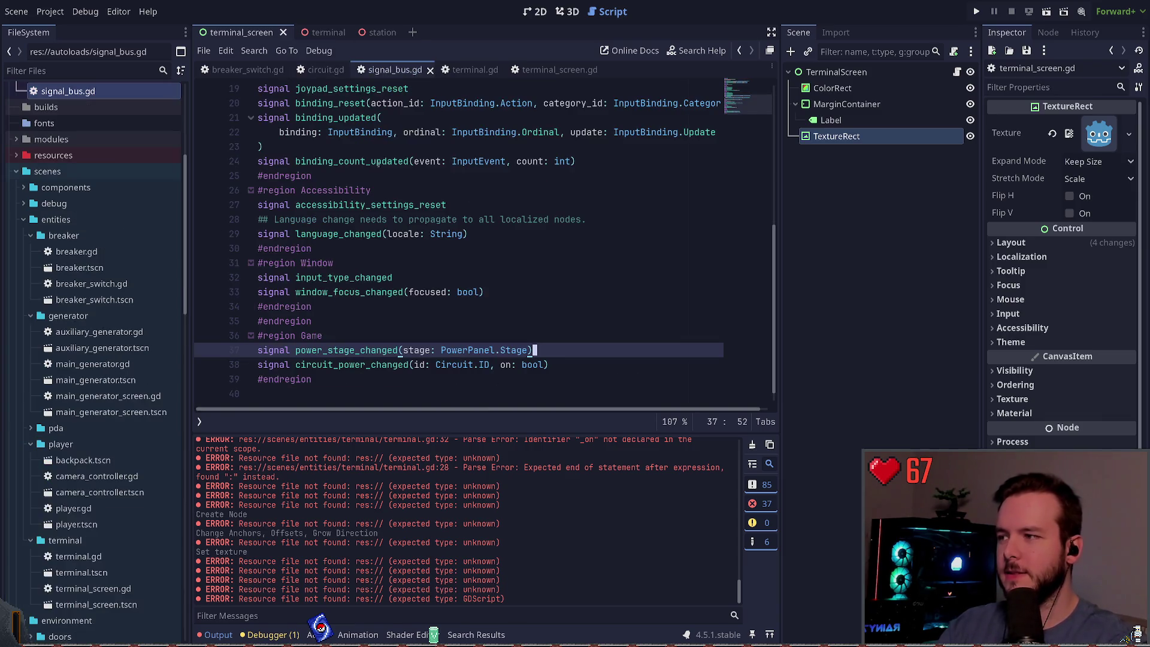
key(ctrl+shift+Tab)
key(ctrl+shift+Tab)
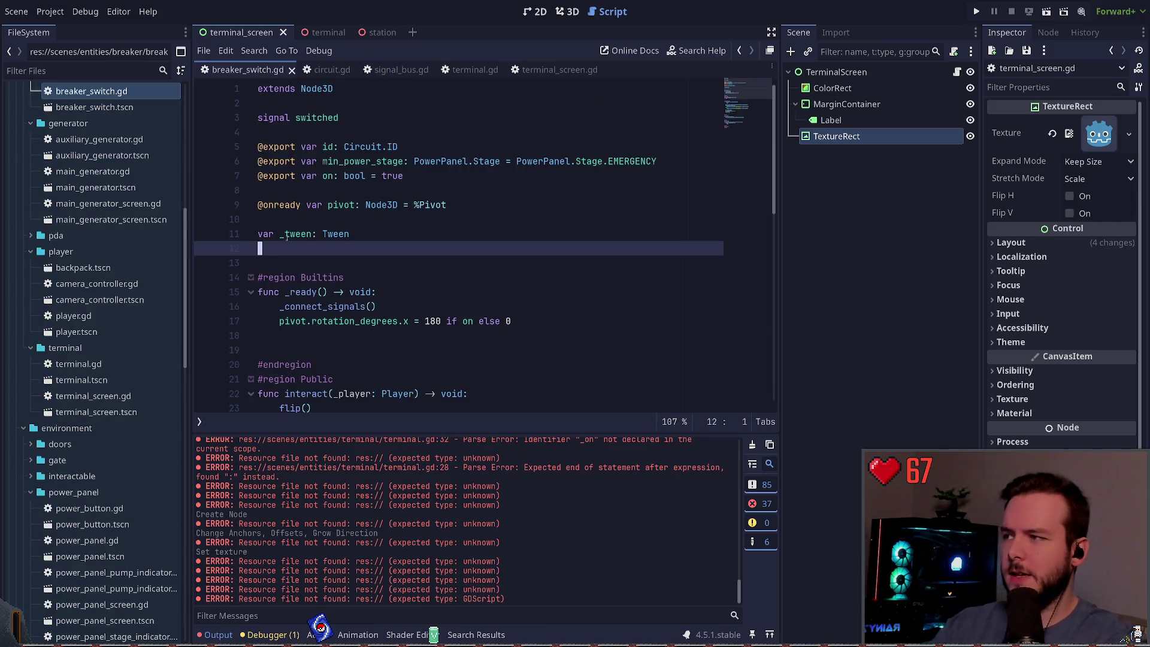
scroll(352, 234, down, 3)
scroll(352, 234, down, 8)
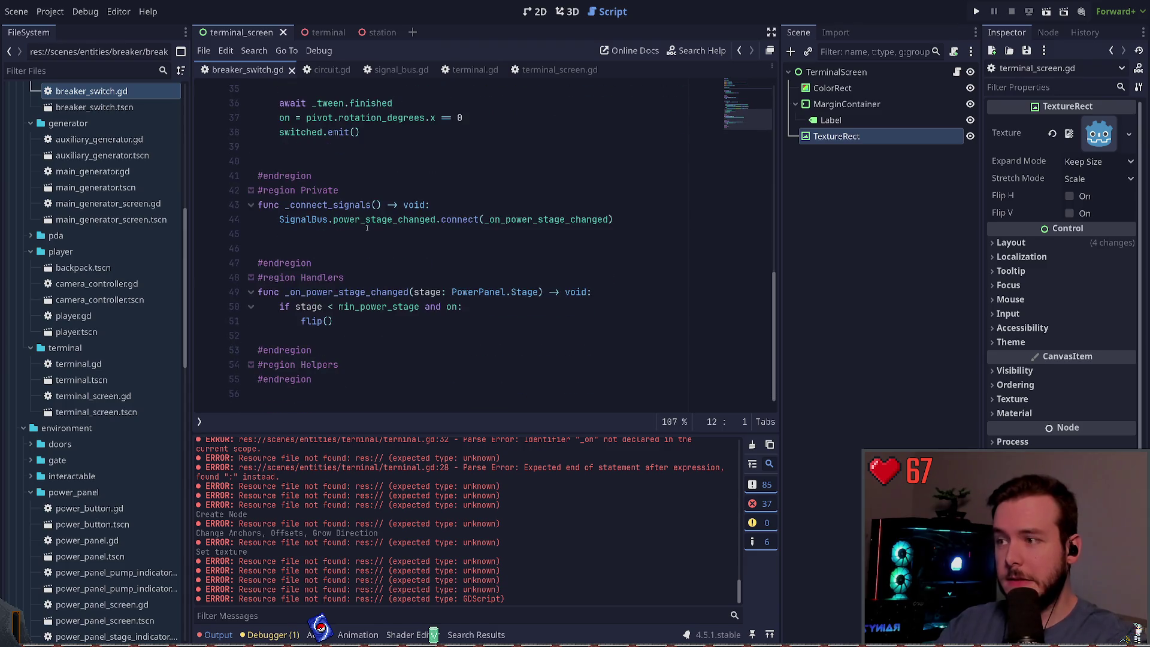
click(468, 70)
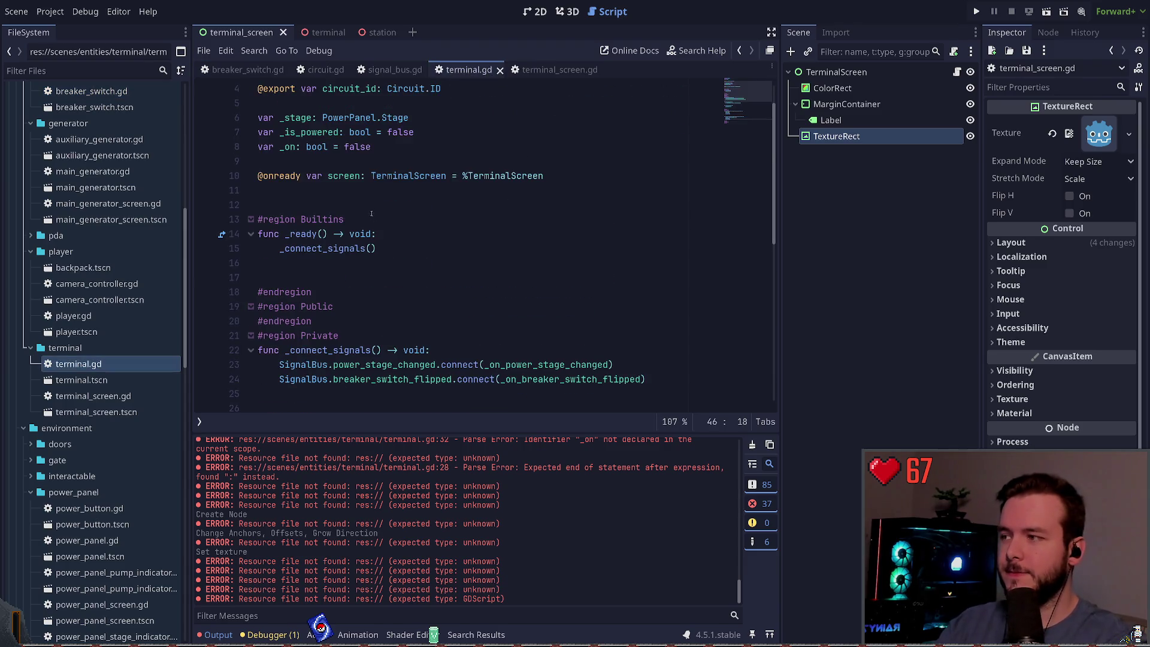
scroll(393, 204, down, 3)
scroll(393, 204, down, 2)
click(392, 232)
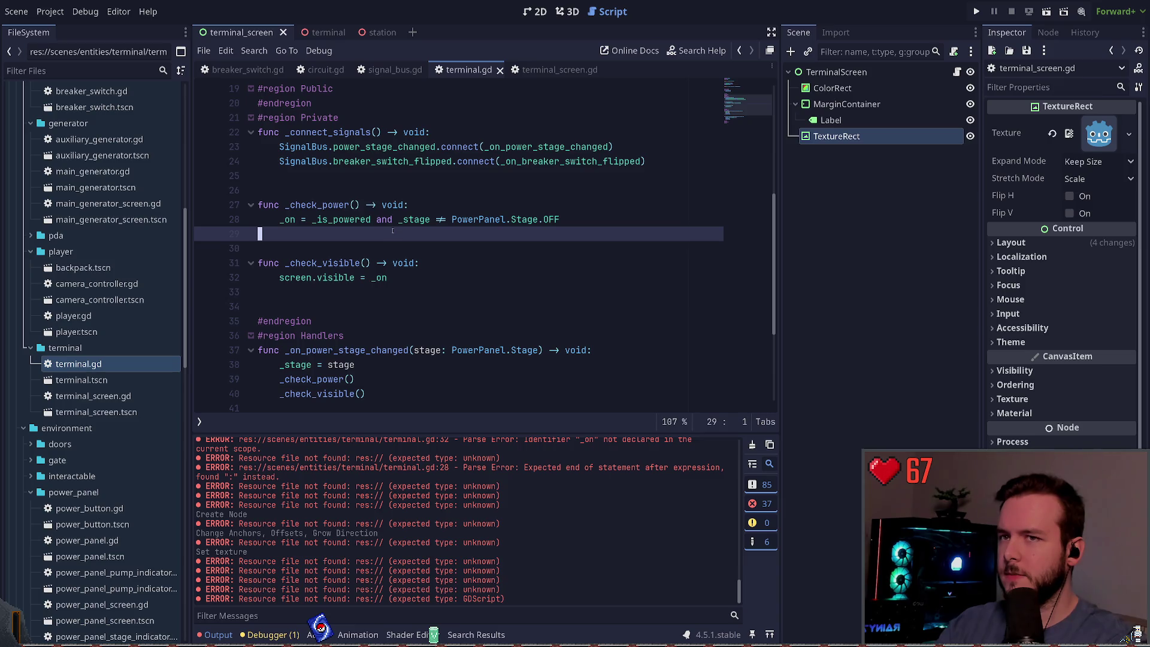
scroll(392, 230, up, 5)
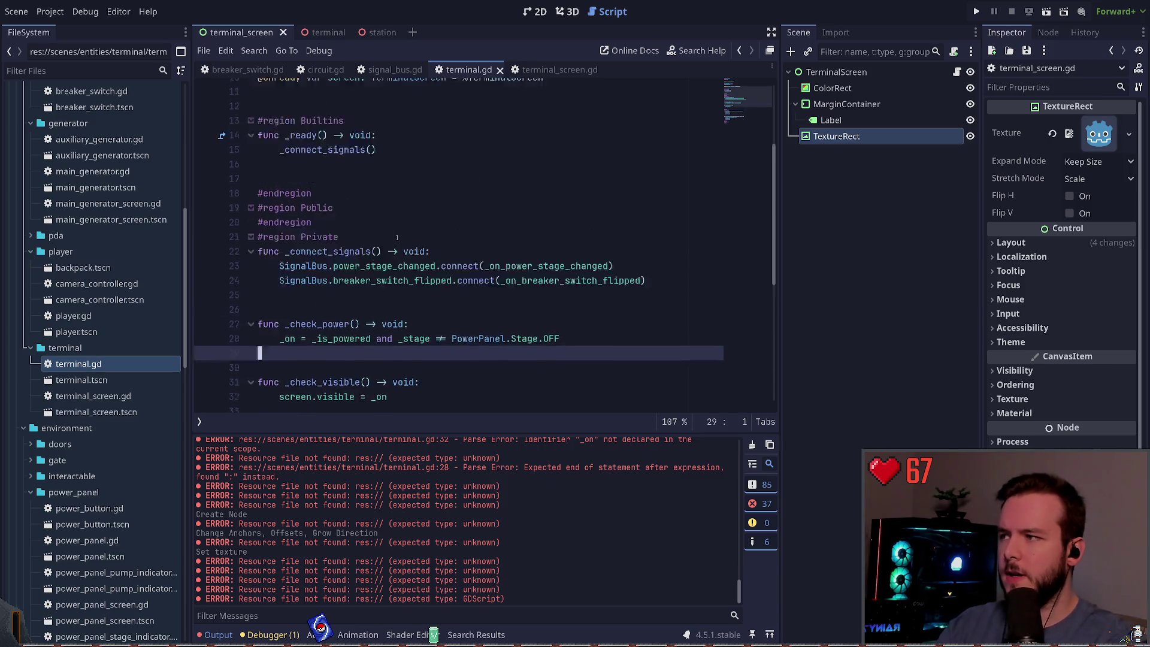
click(401, 293)
click(402, 302)
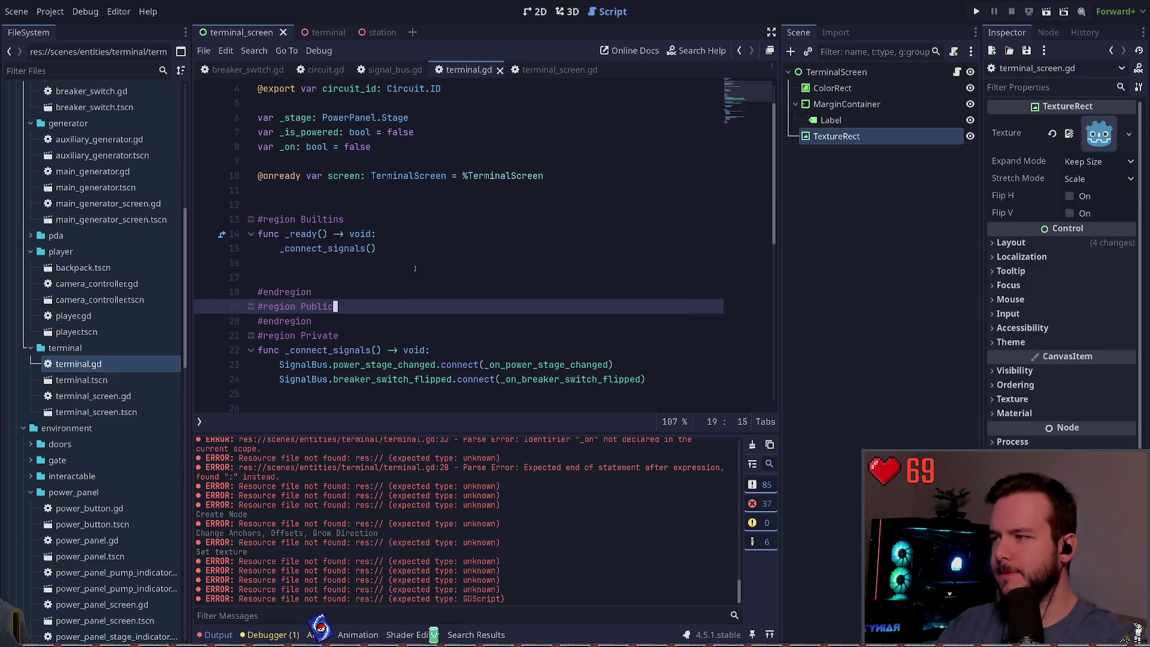
scroll(321, 276, down, 8)
click(446, 238)
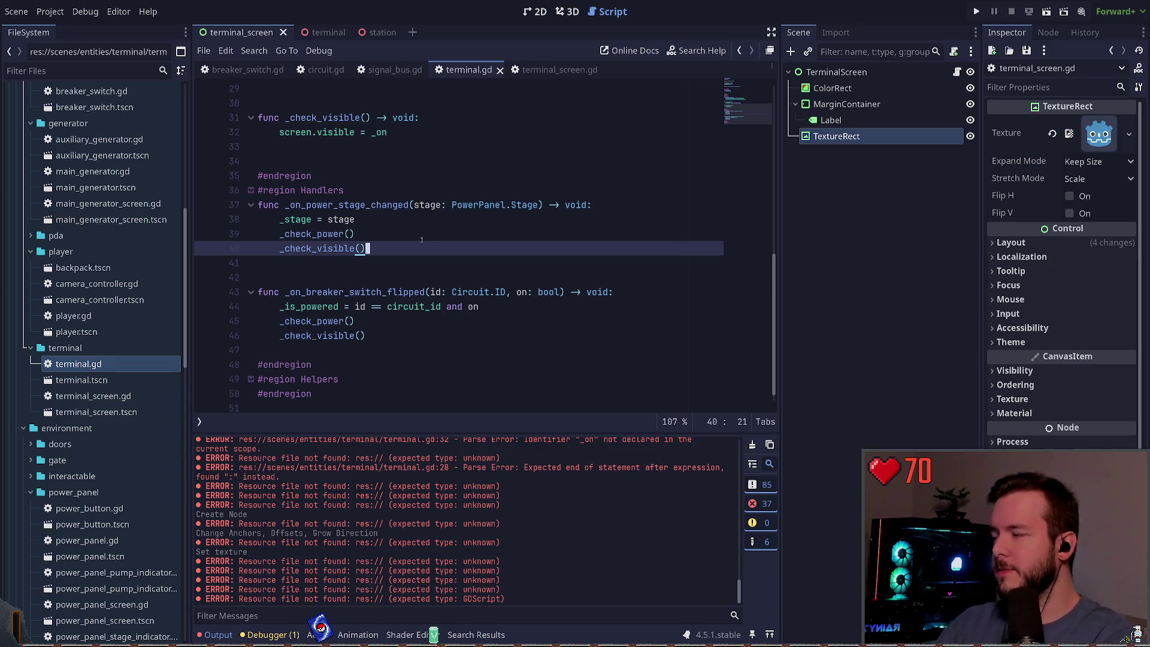
scroll(421, 240, up, 3)
click(573, 220)
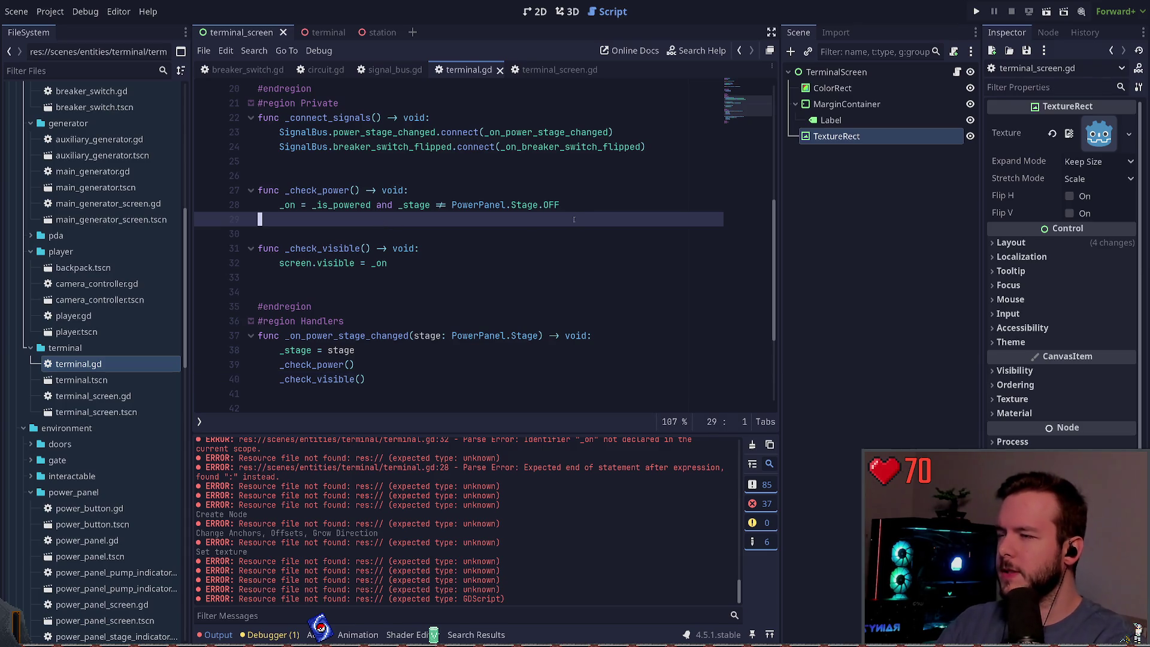
key(Up)
key(ctrl+shift+Return)
text(if not)
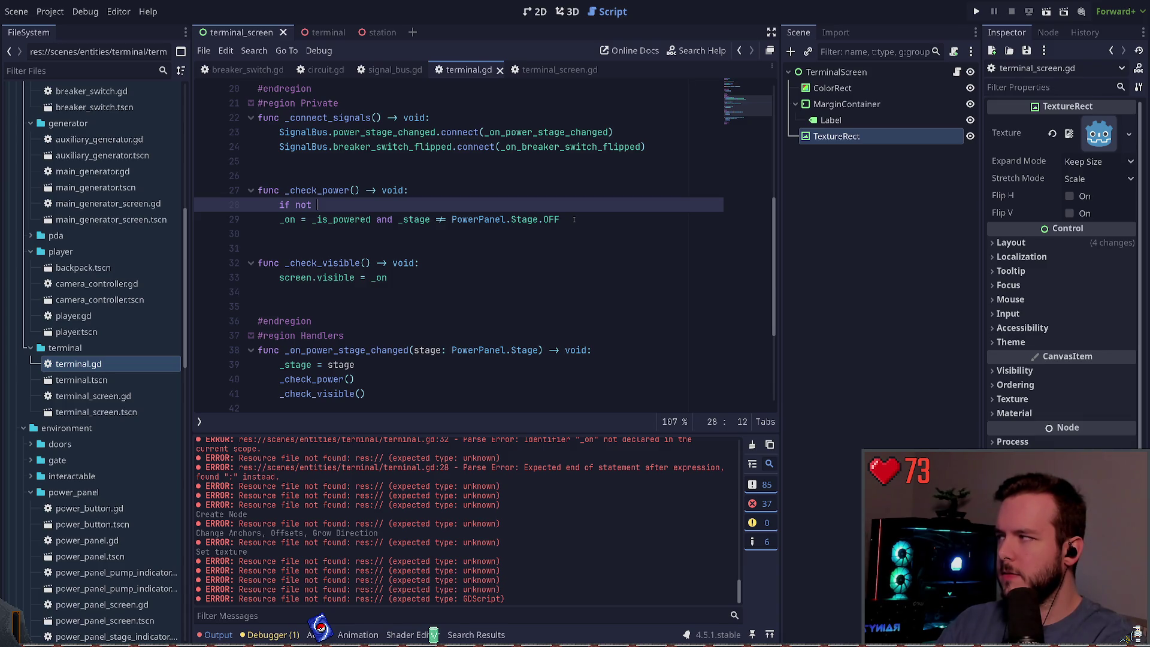
key(ctrl+z)
key(ctrl+s)
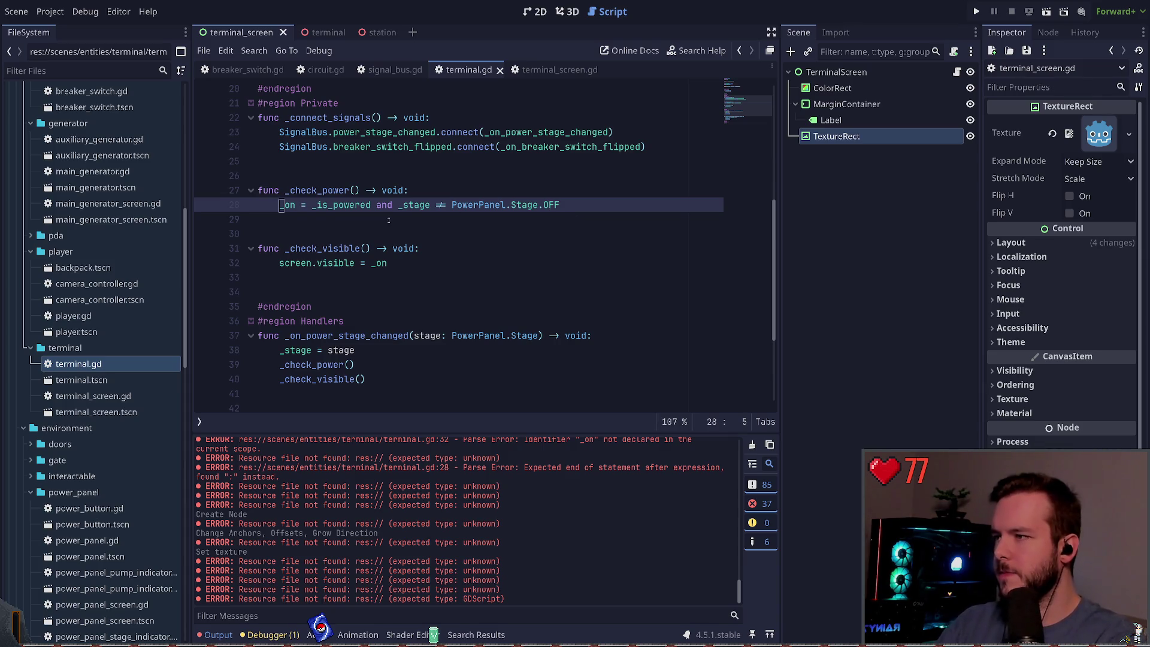
scroll(424, 198, up, 6)
click(424, 196)
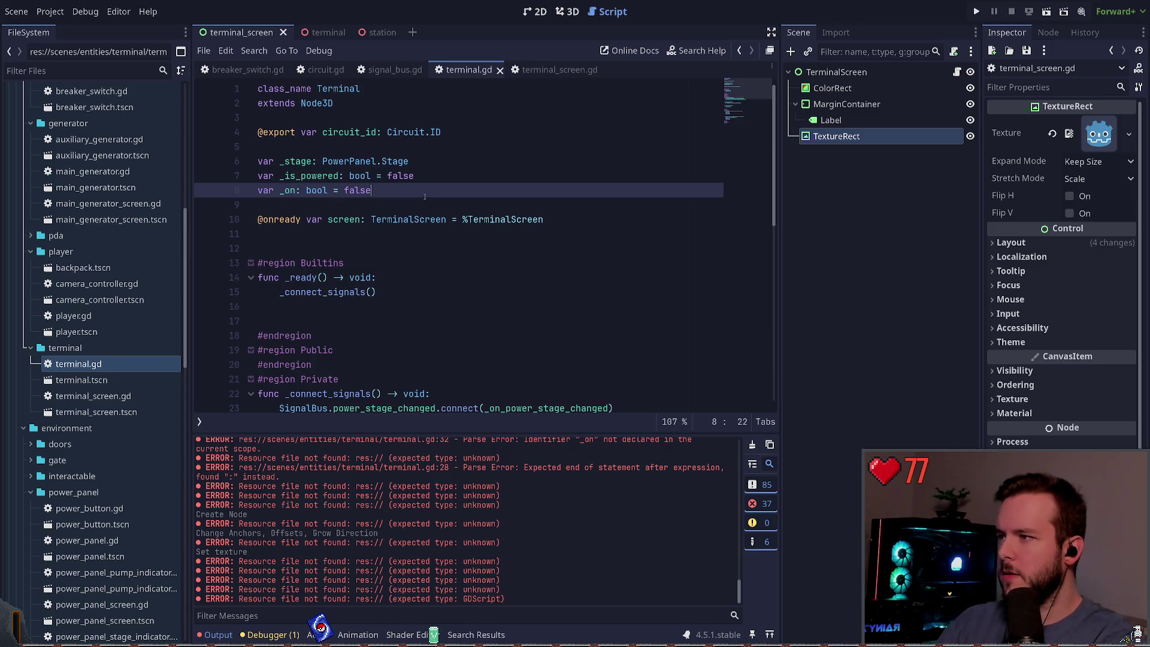
text(:)
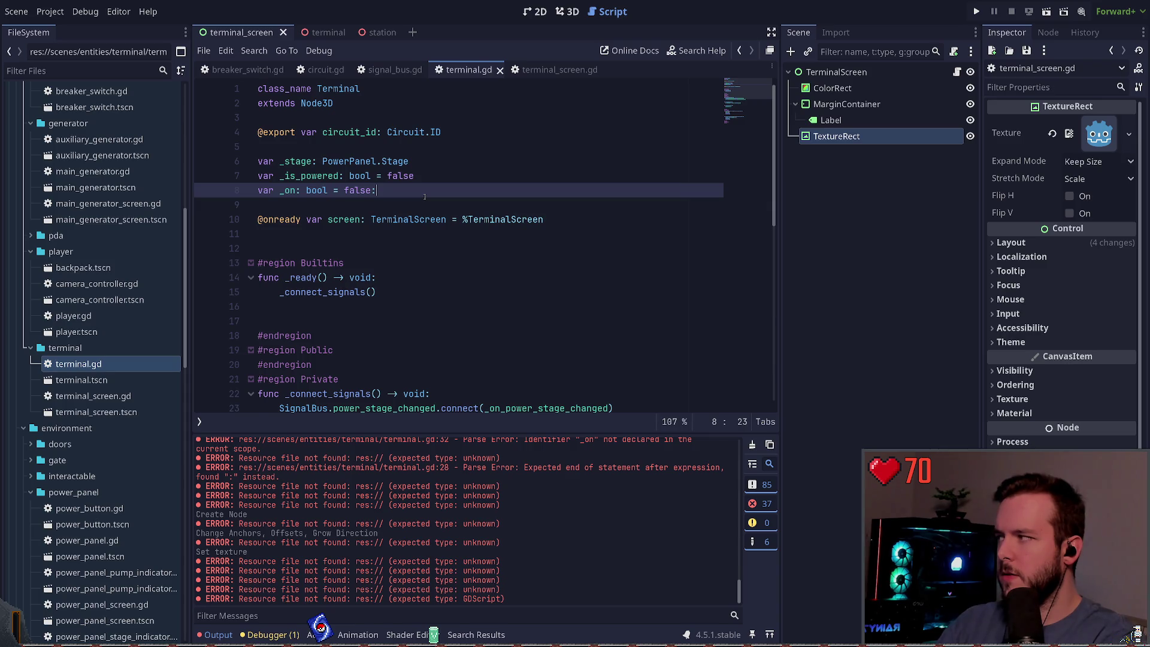
key(BackSpace)
key(Down)
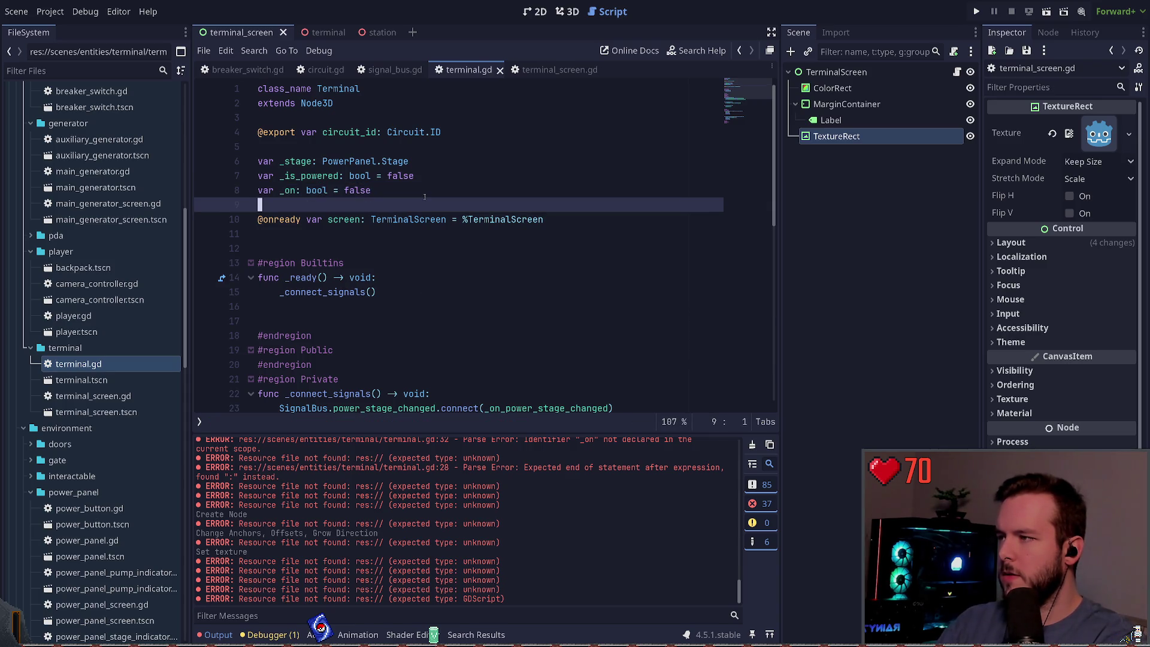
key(Down)
key(Down)
key(Down)
key(Up)
key(Up)
key(Up)
key(Up)
key(Down)
key(Down)
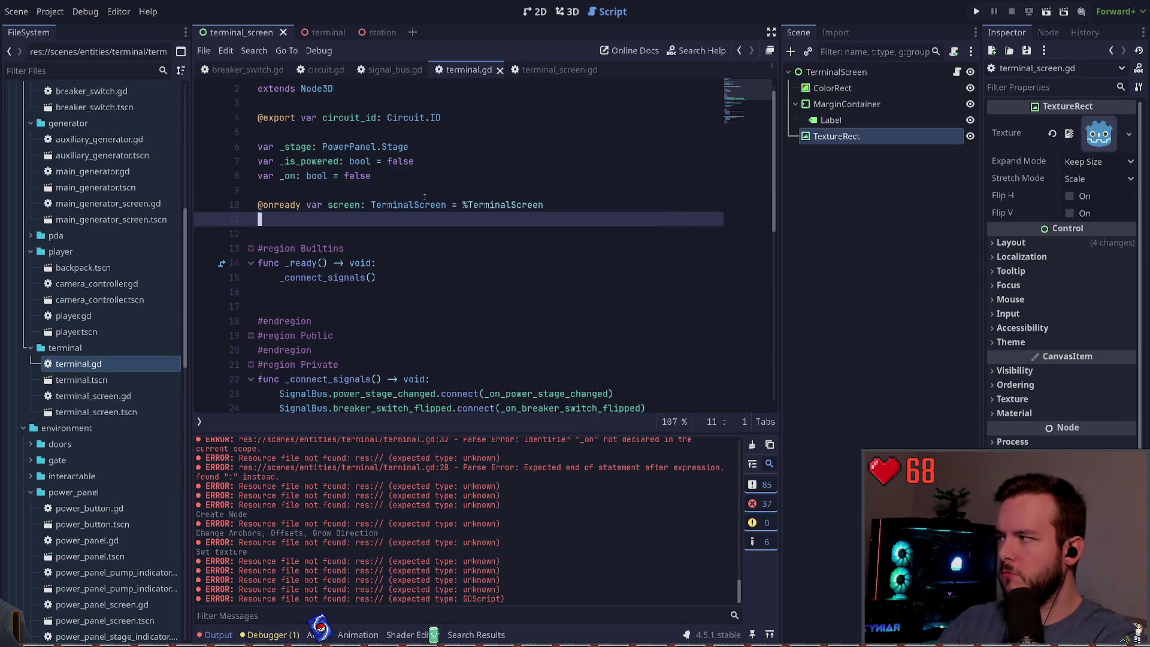
key(Down)
key(Down)
key(Down)
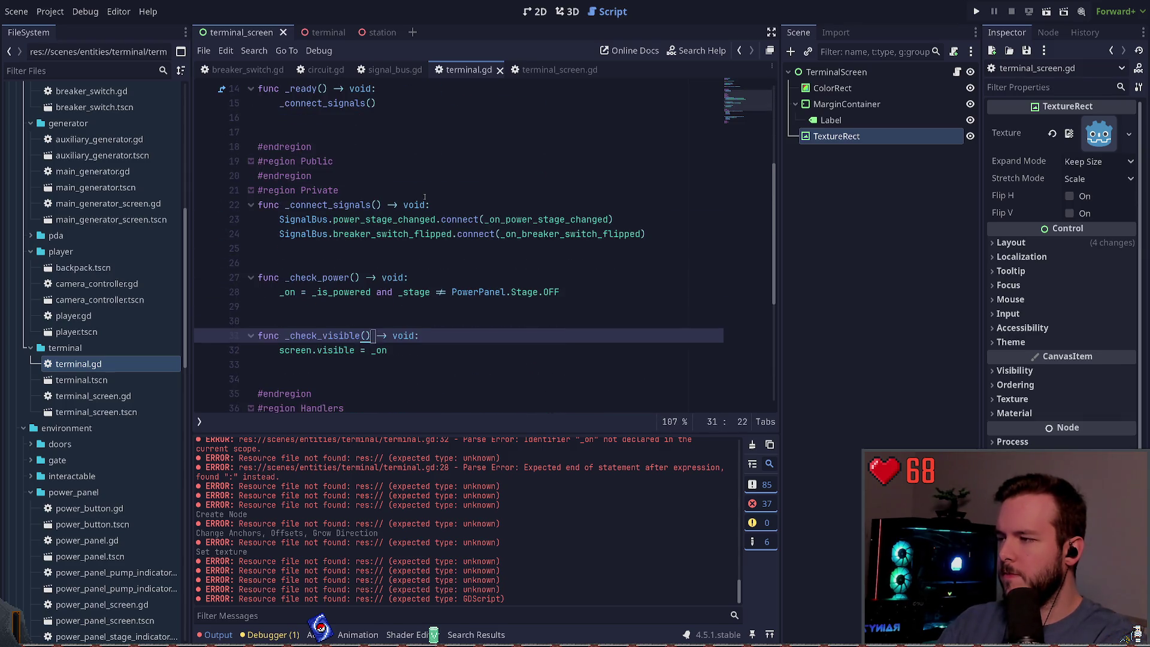
key(Up)
key(Up)
key(Up)
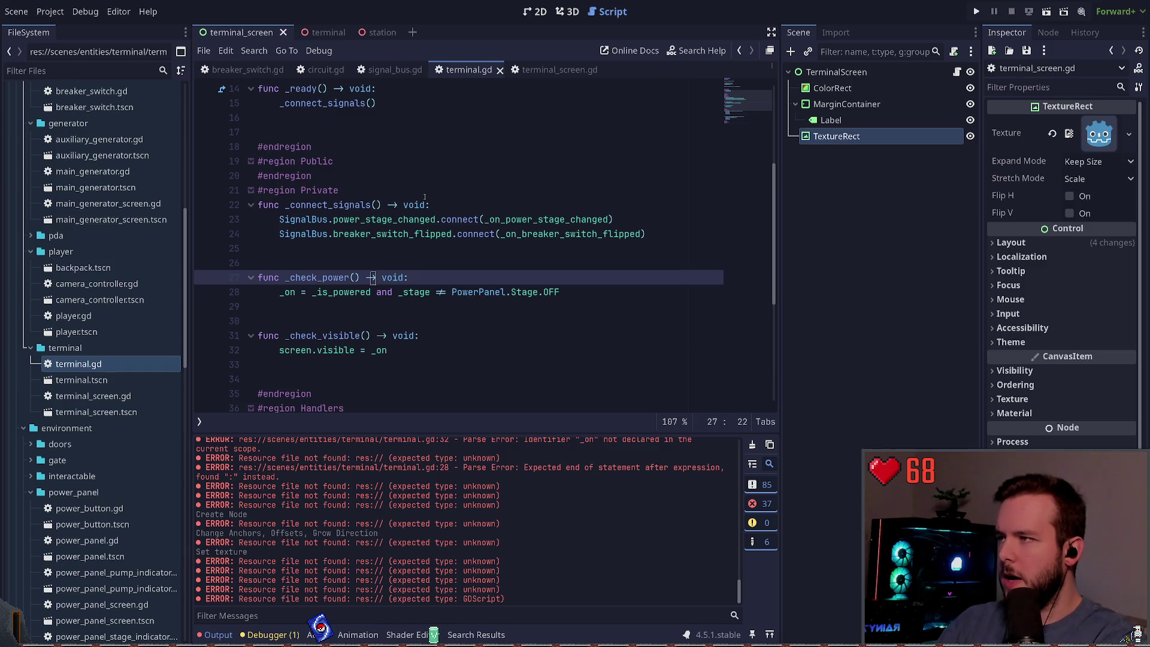
key(Up)
key(Up)
Declare a public func boot() -> void under #region Public with a pass placeholder, and save
key(Return)
text(func _b)
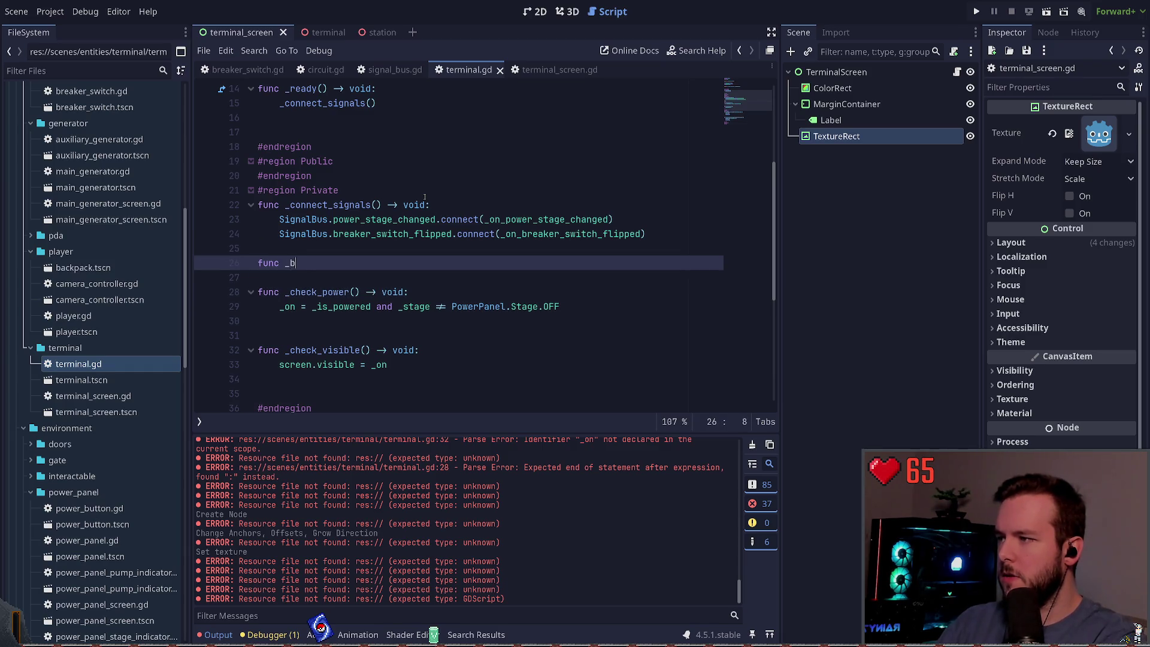
text(oot() -> void)
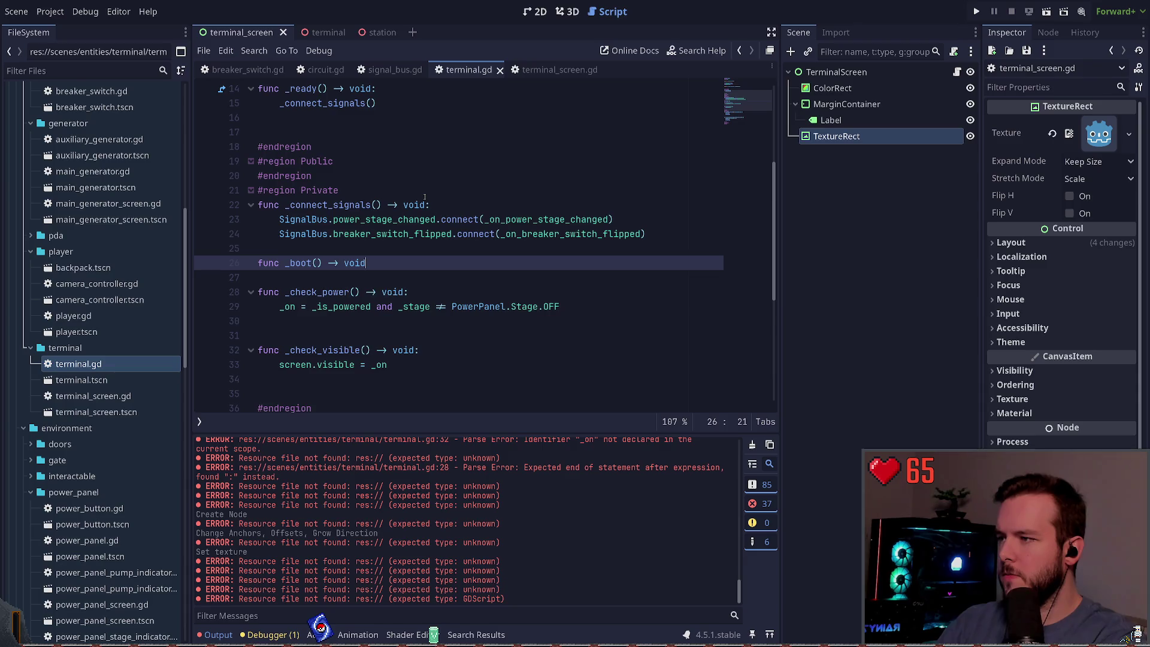
text(:)
key(ctrl+z)
key(ctrl+z)
key(ctrl+z)
key(Up)
key(Up)
key(Up)
key(End)
key(Return)
text(func _boot() -> void:)
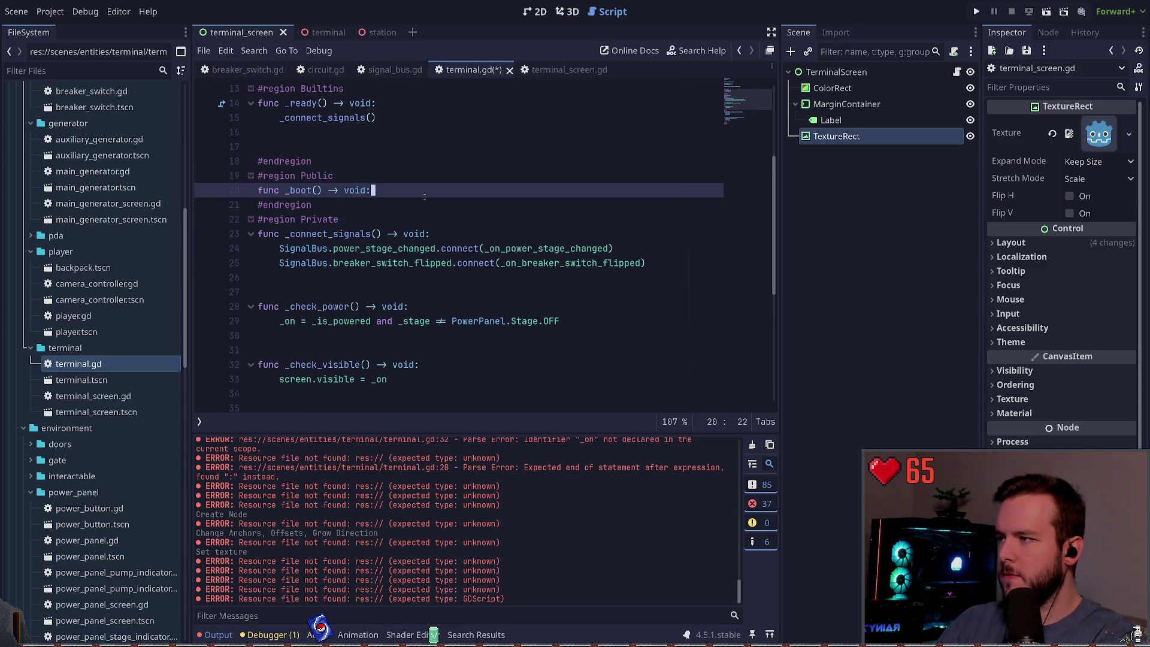
key(ctrl+Left)
key(ctrl+Left)
key(ctrl+Left)
key(Delete)
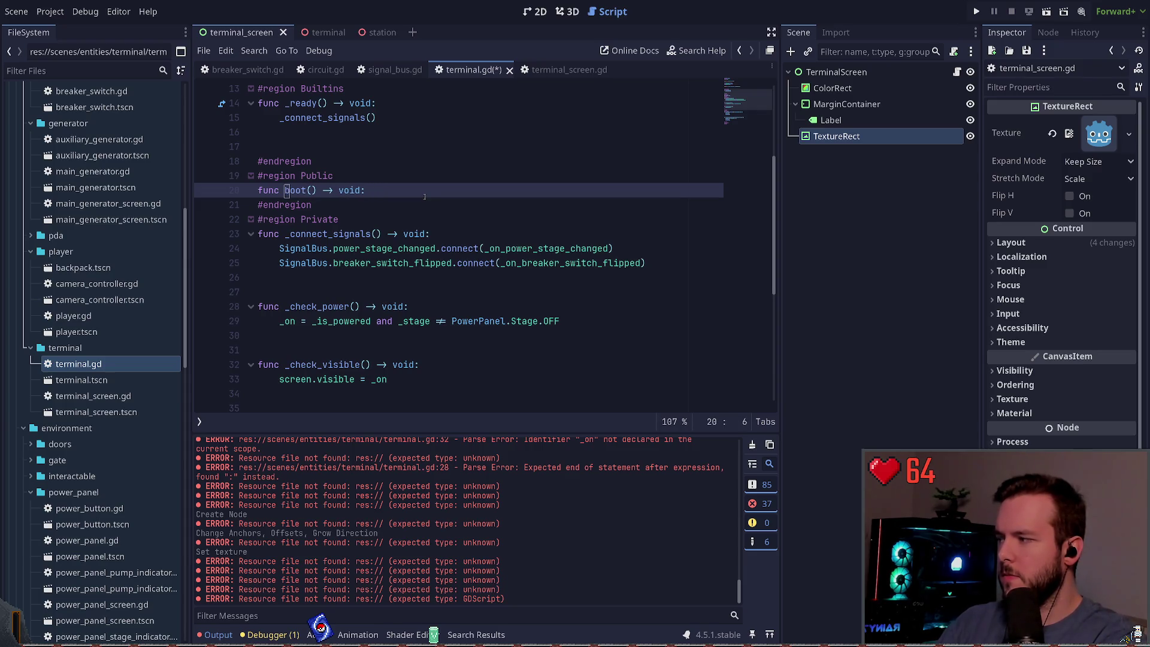
key(End)
key(Return)
text(p)
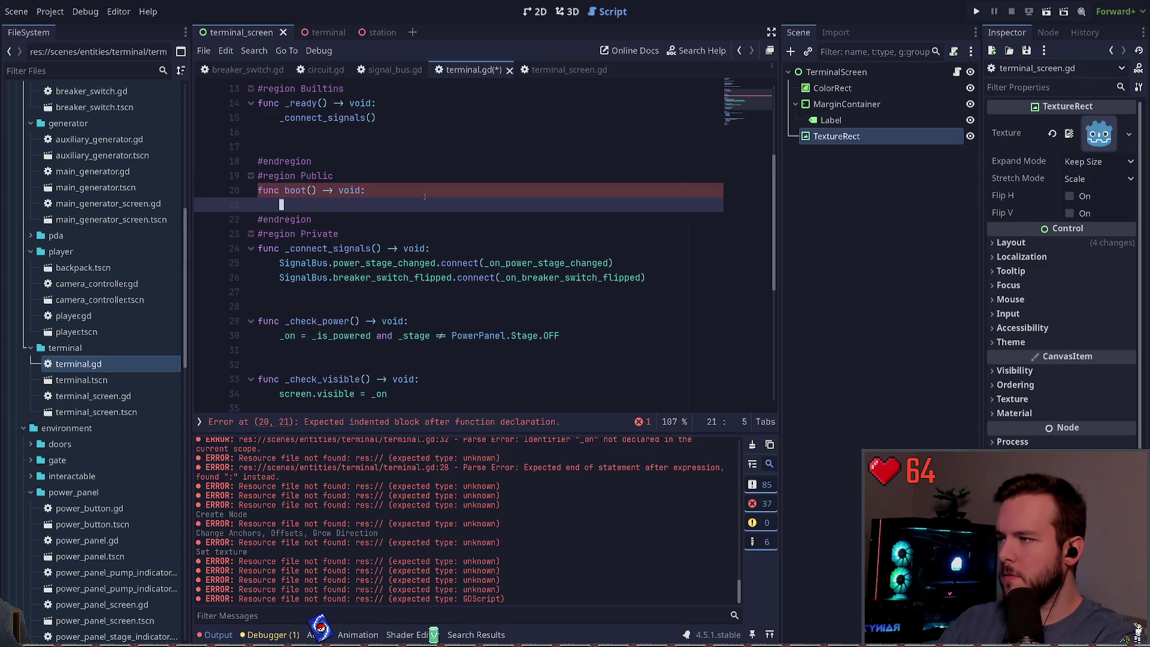
key(Return)
key(ctrl+s)
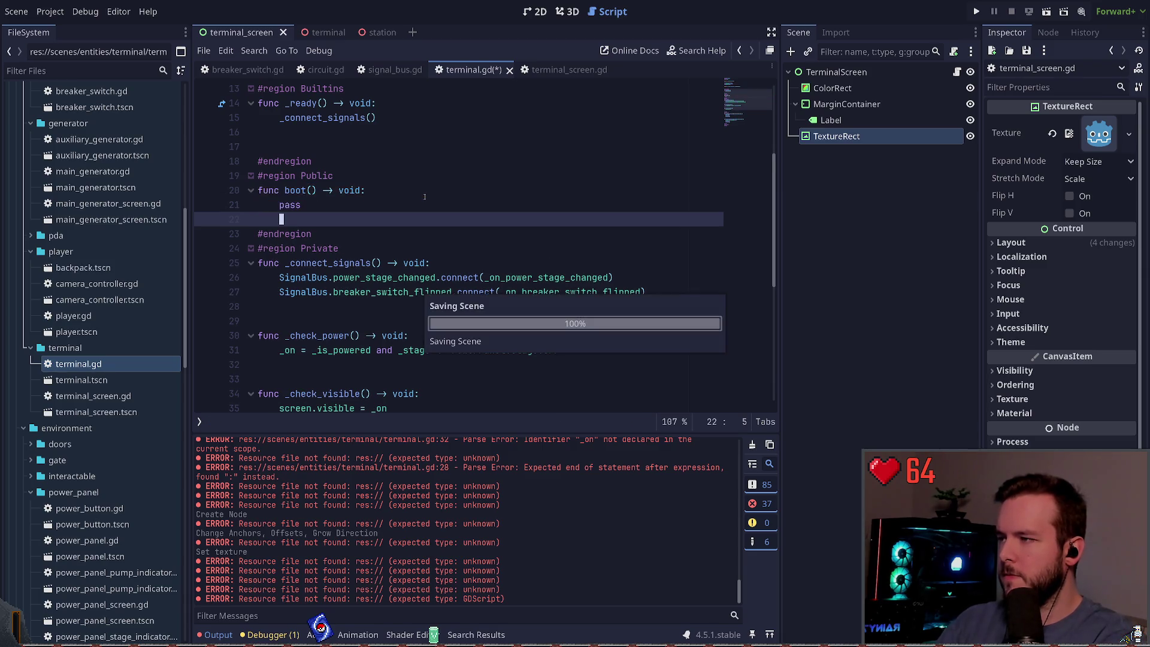
key(Return)
key(Down)
key(Down)
key(Down)
key(Down)
key(Down)
key(Down)
Replace boot()'s pass placeholder with screen.show_boot_logo() and save terminal.gd
key(Up)
key(Up)
key(Up)
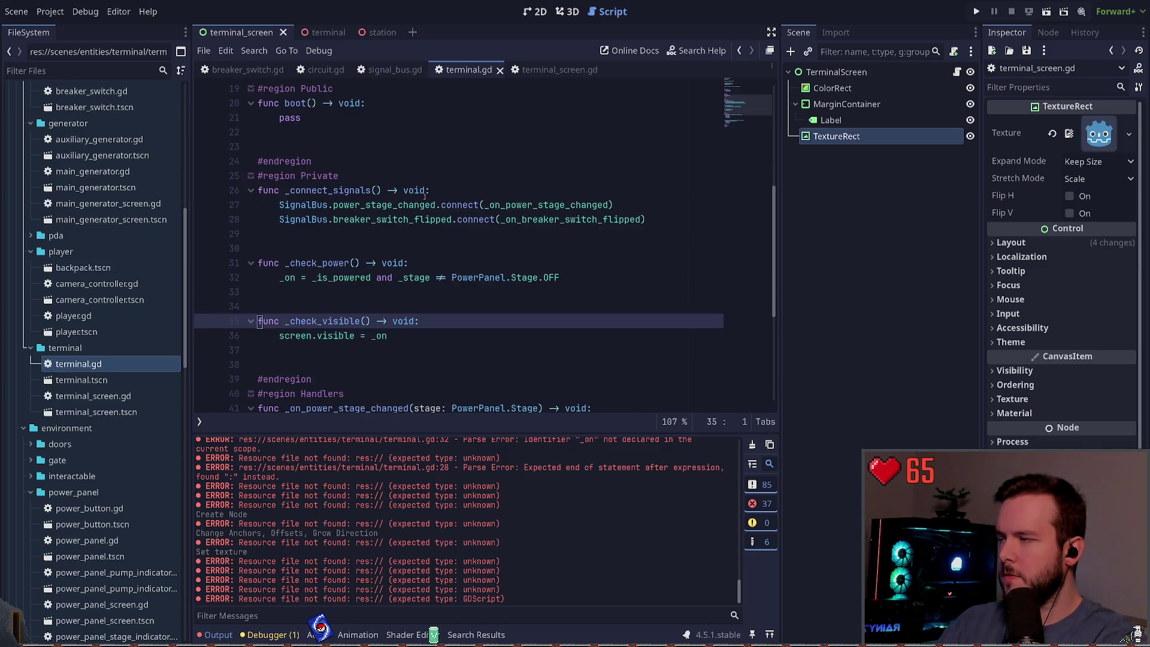
key(BackSpace)
text(screen.show)
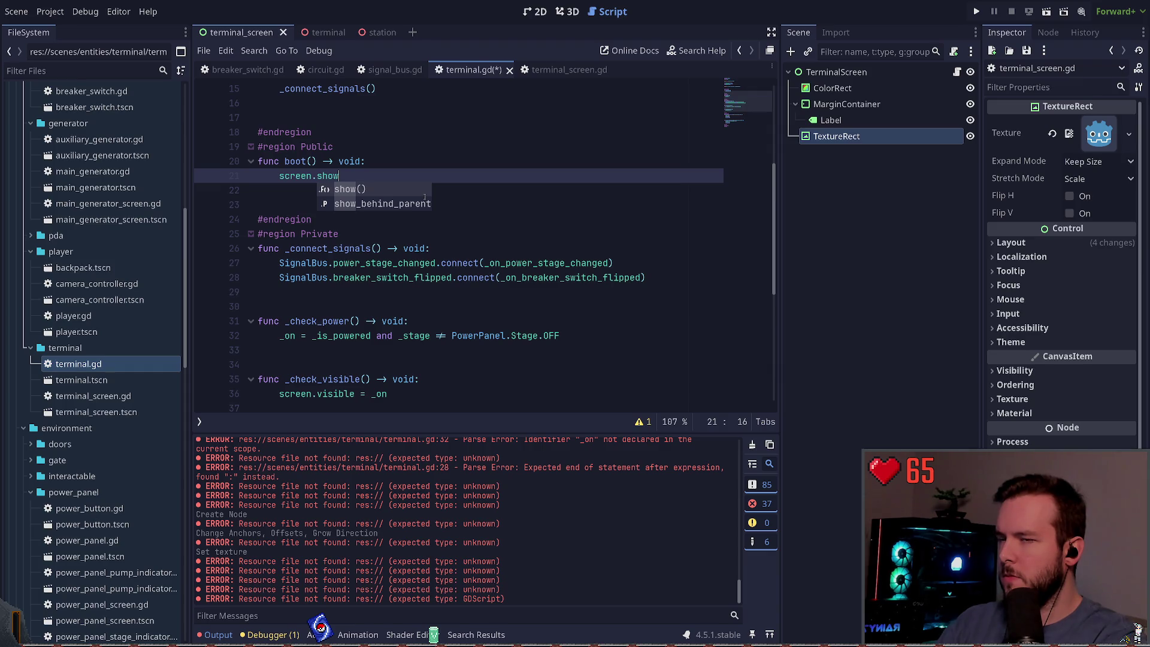
key(BackSpace)
key(BackSpace)
key(BackSpace)
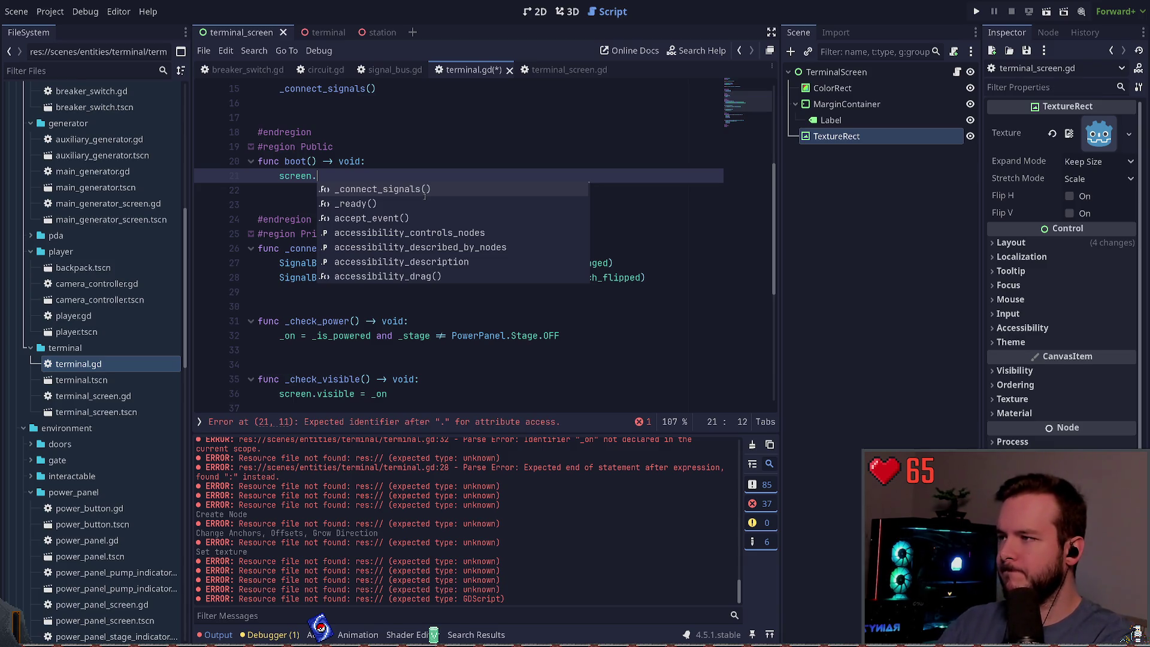
text(b)
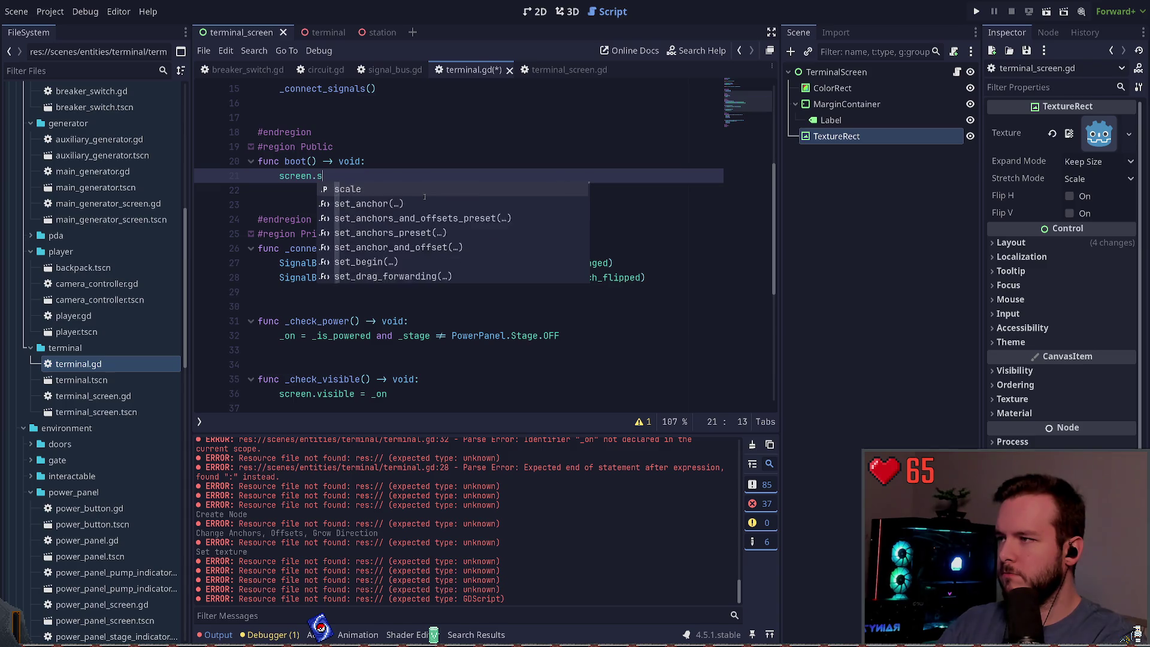
key(BackSpace)
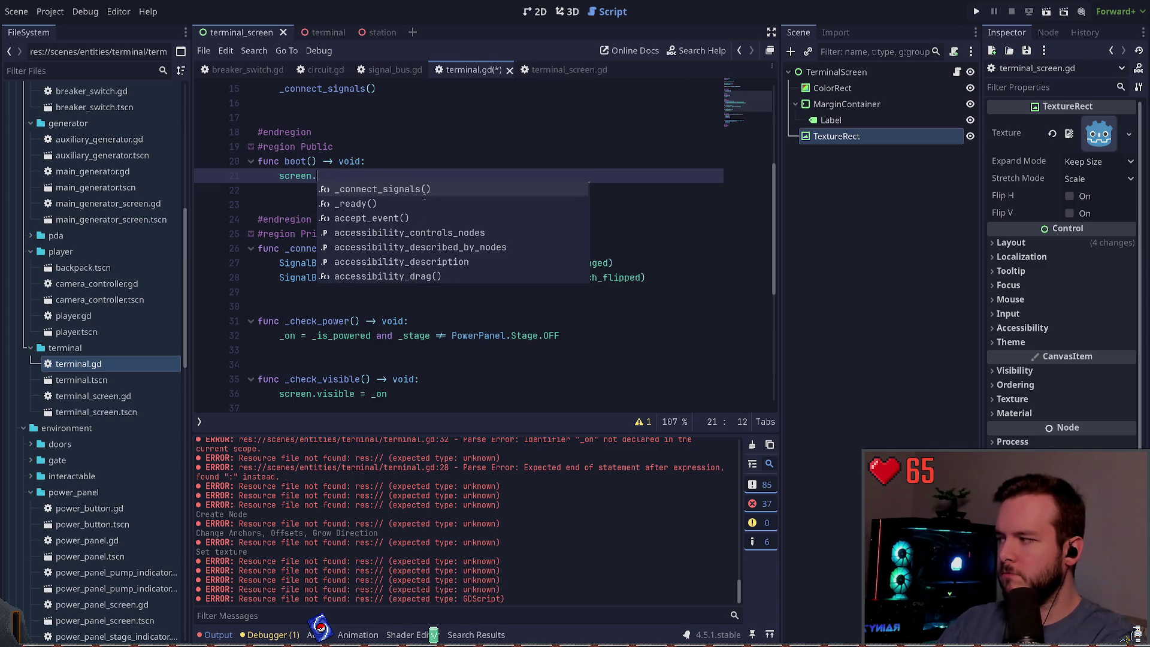
text(show_)
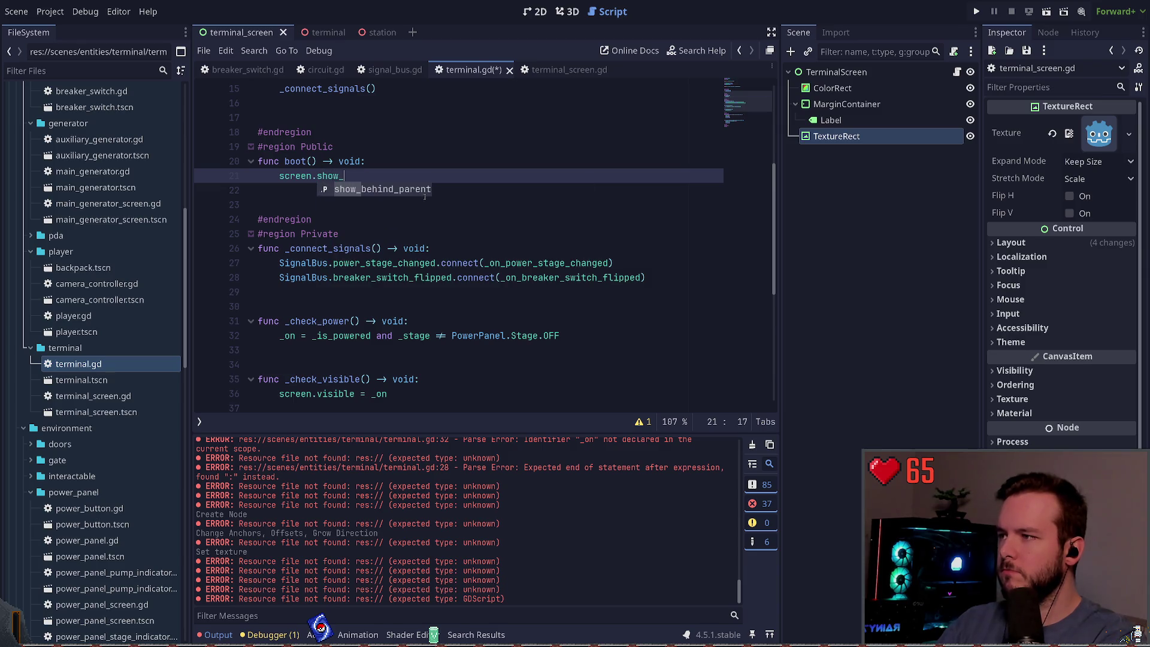
text(boot_logo()
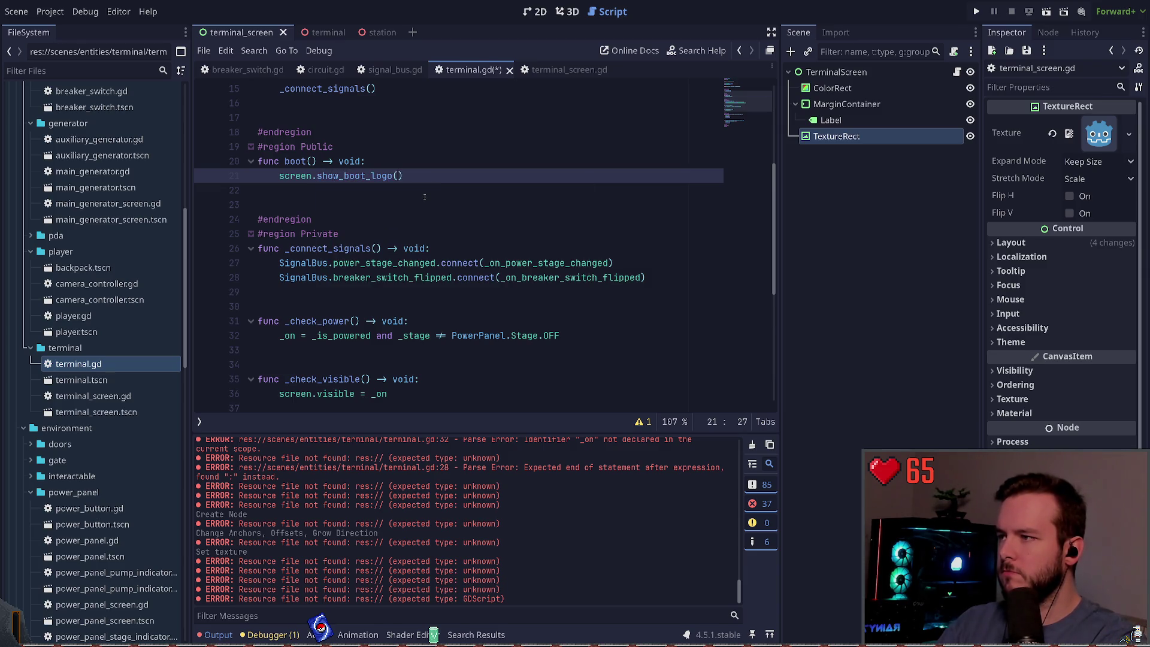
key(End)
key(ctrl+s)
key(Return)
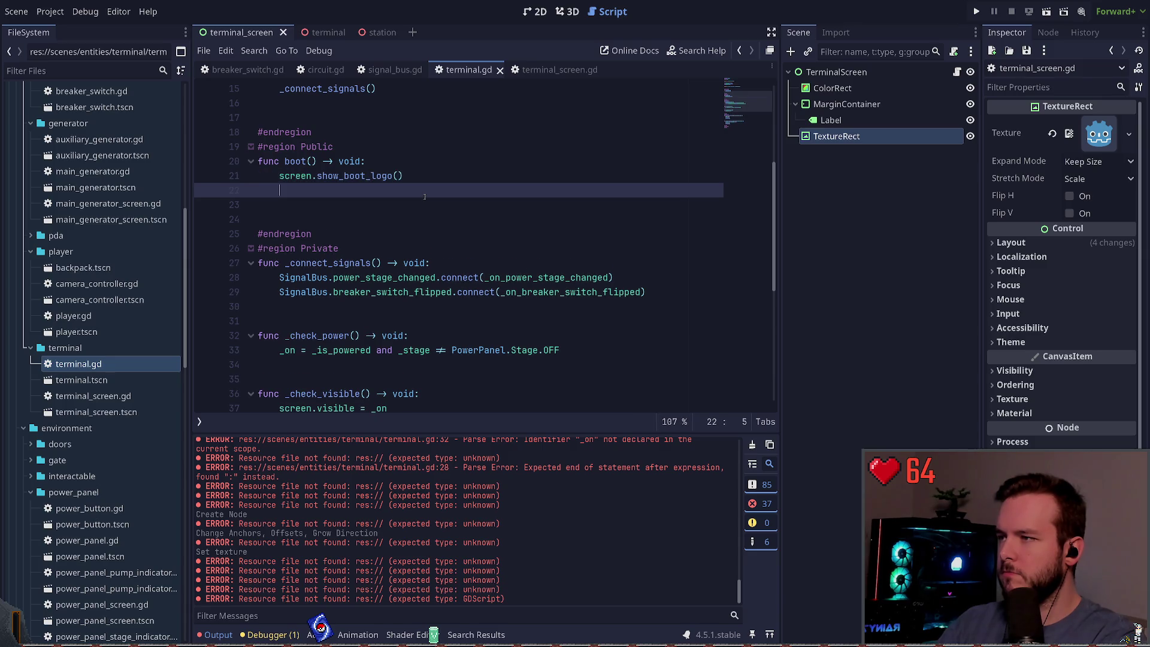
Add 'await get_tree().create_timer(3).timeout' after the boot logo call in boot()
text(await get_tree)
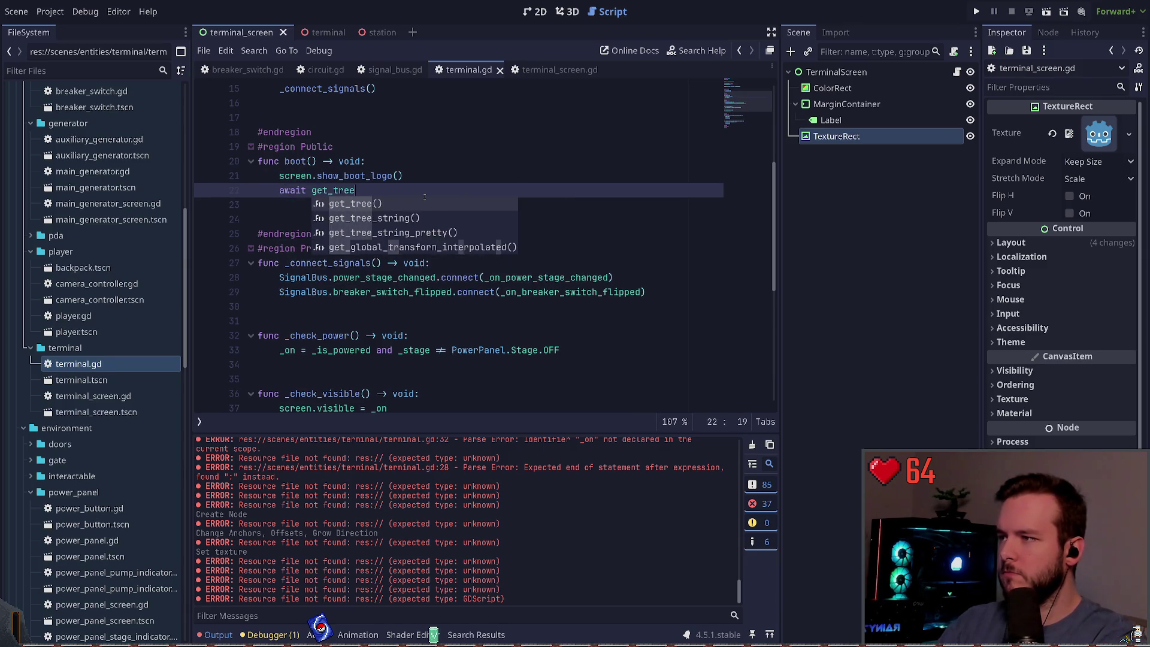
key(Return)
text(.create_t)
key(Return)
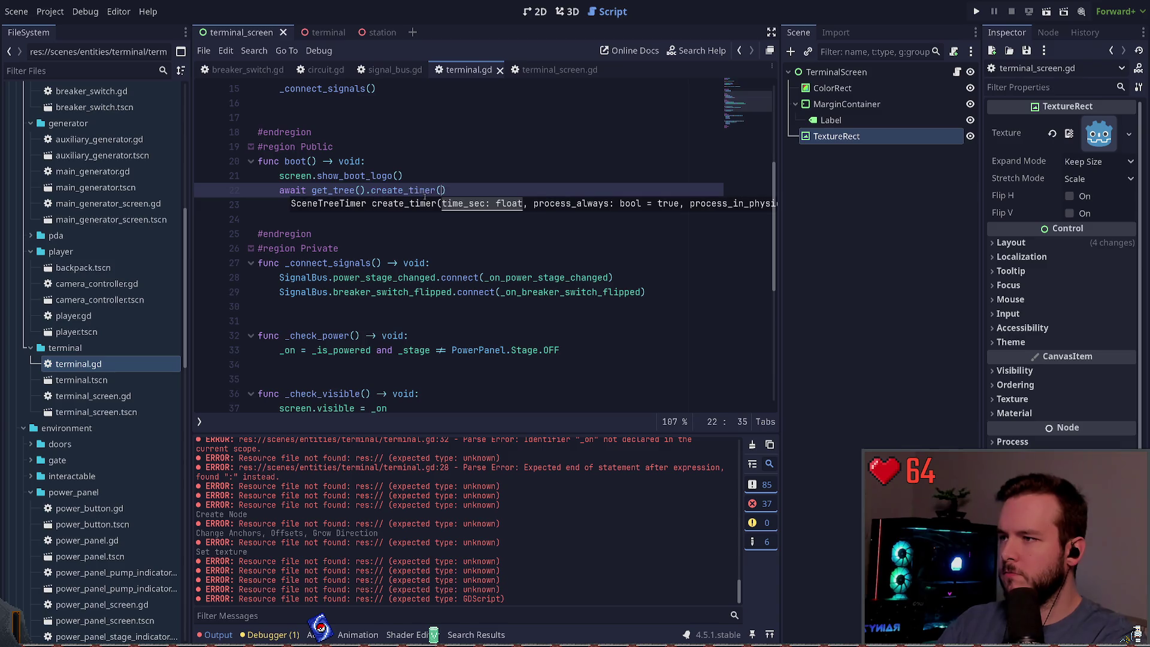
key(BackSpace)
text(3)
key(End)
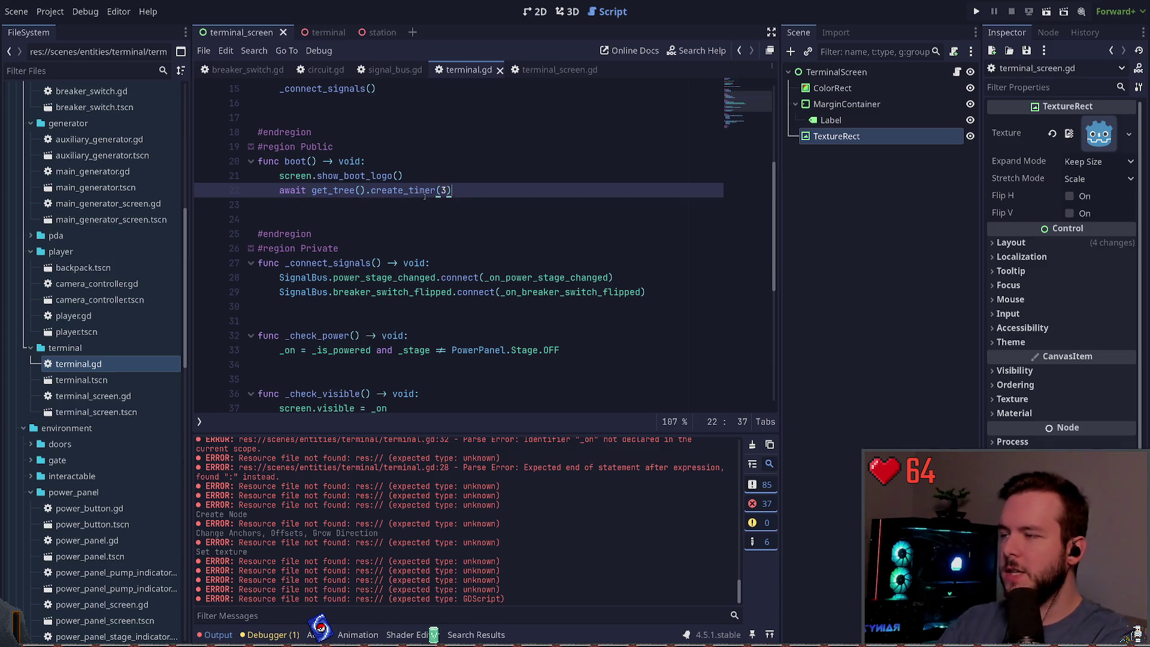
text(.timeout)
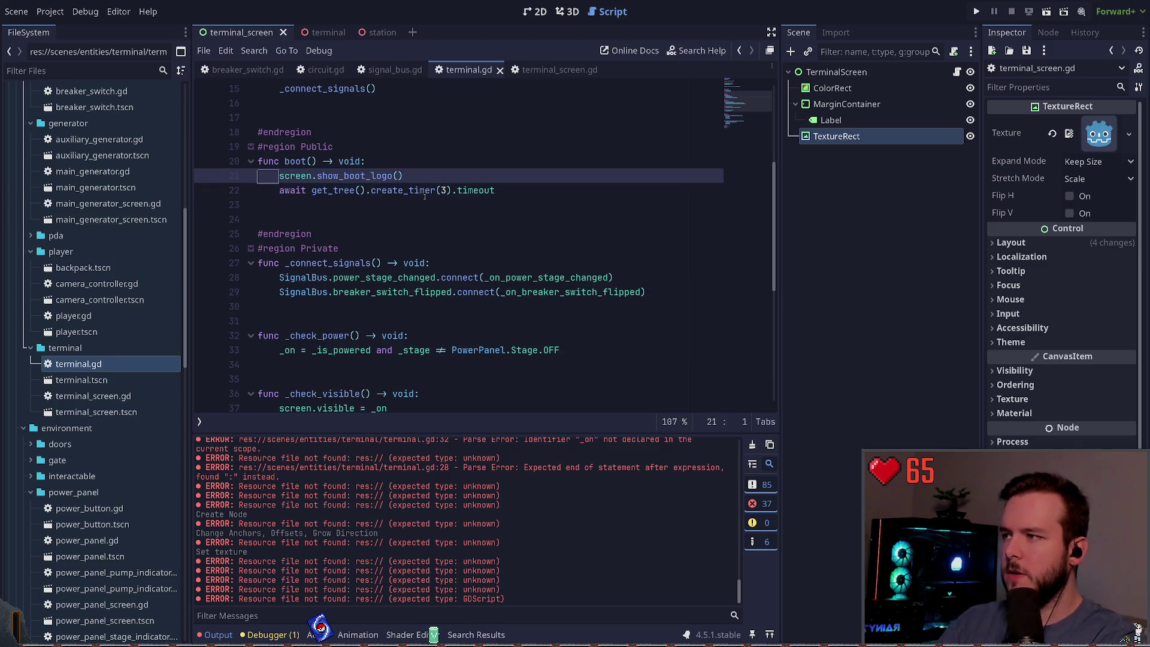
Add screen.hide_boot_logo() and screen.show_login() calls after the wait, and save
key(Return)
text(screen.show_boot_logo())
key(ctrl+Left)
key(ctrl+Left)
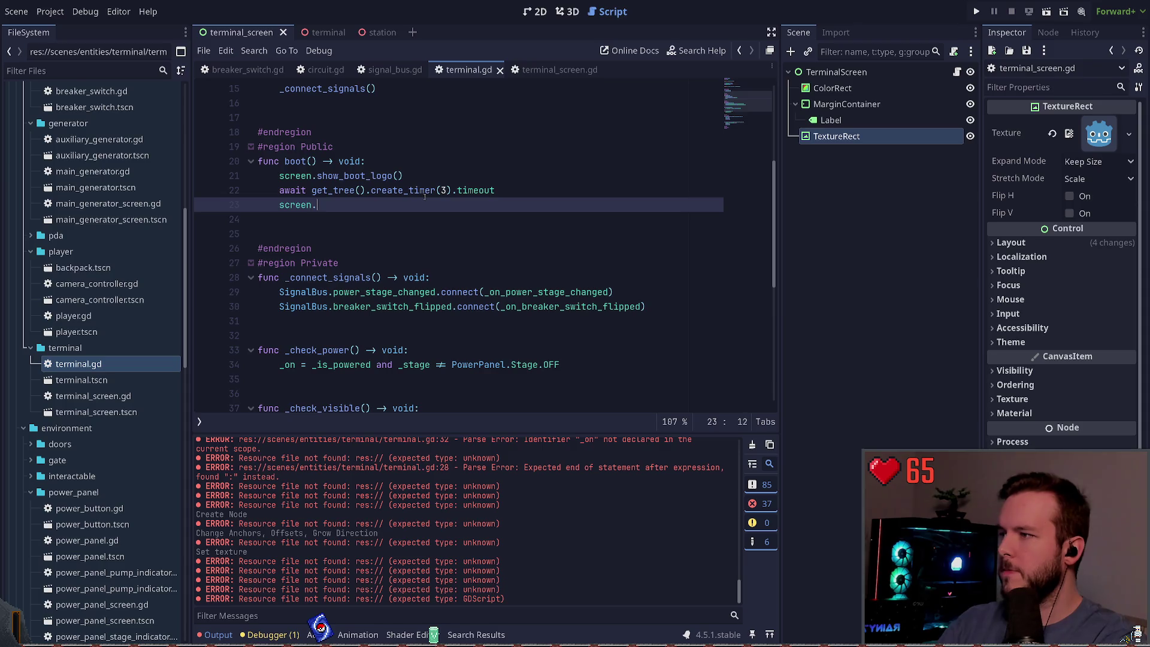
key(shift+End)
text(hide_boot_logo)
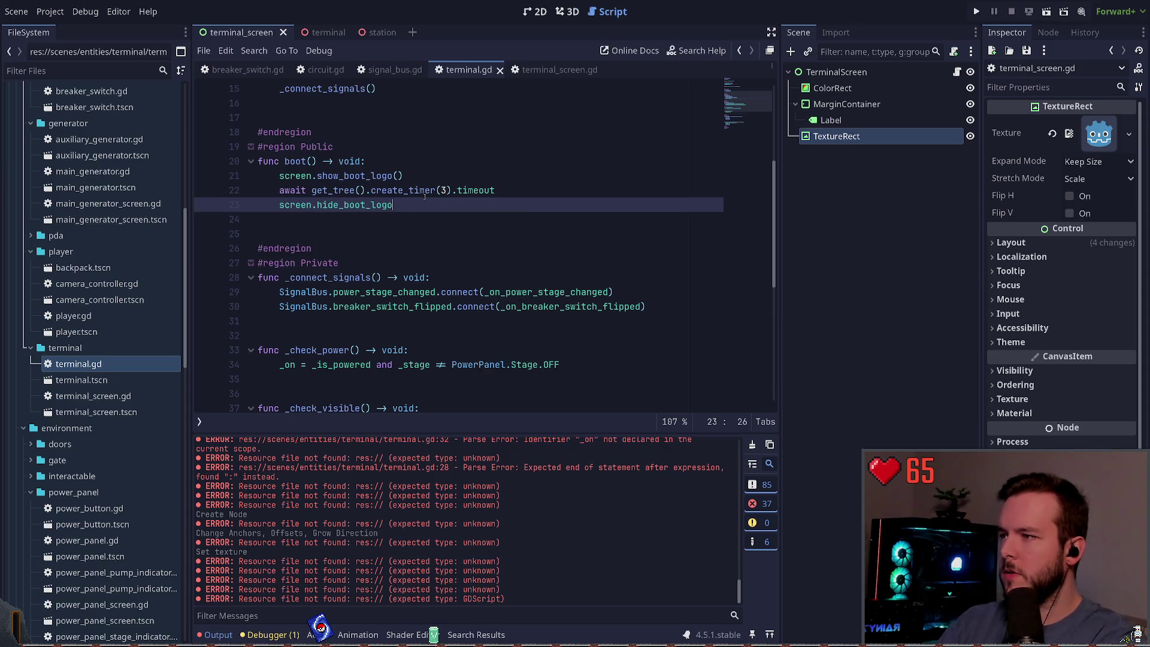
text(()
text())
key(Return)
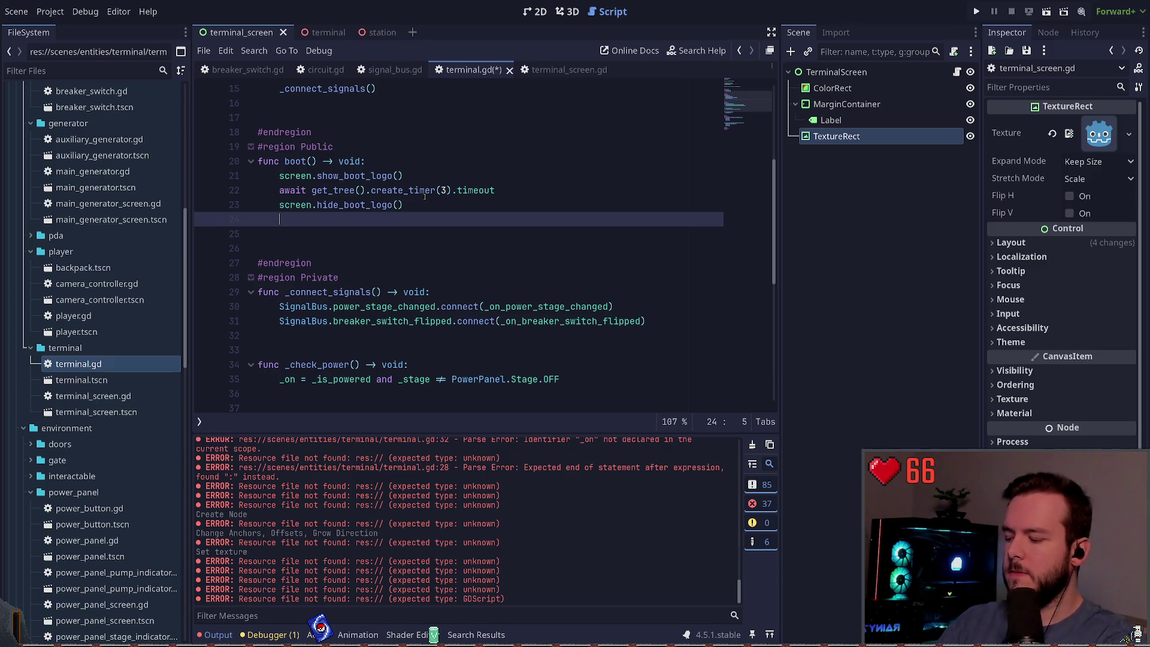
text(screen.)
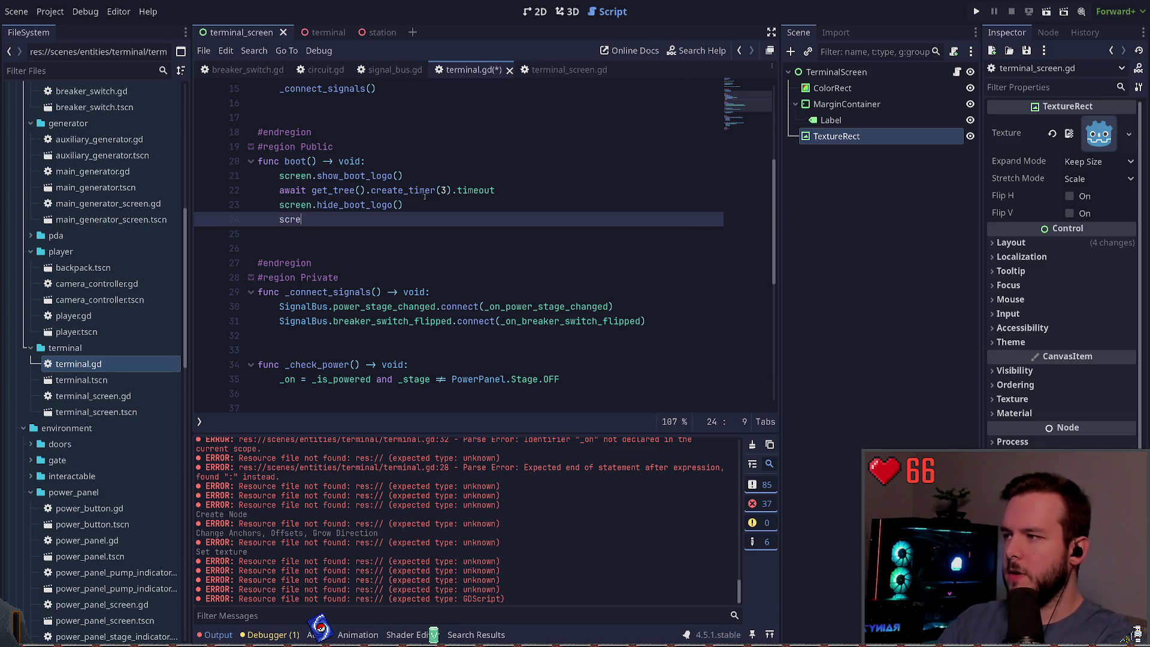
text(show_login()
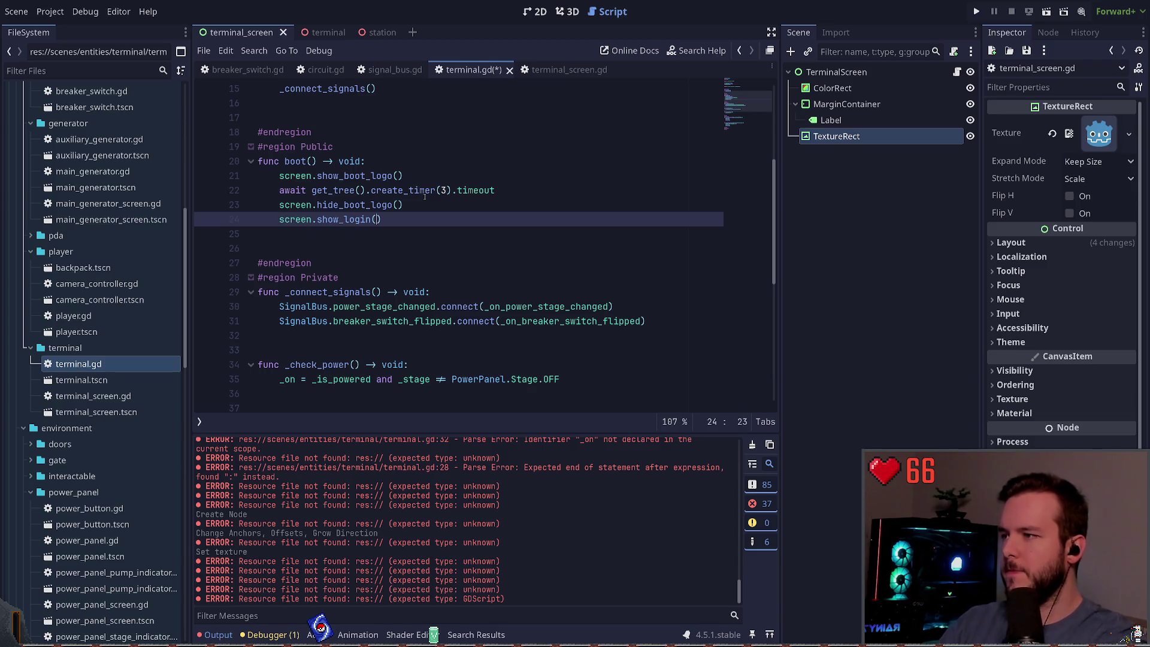
click(424, 198)
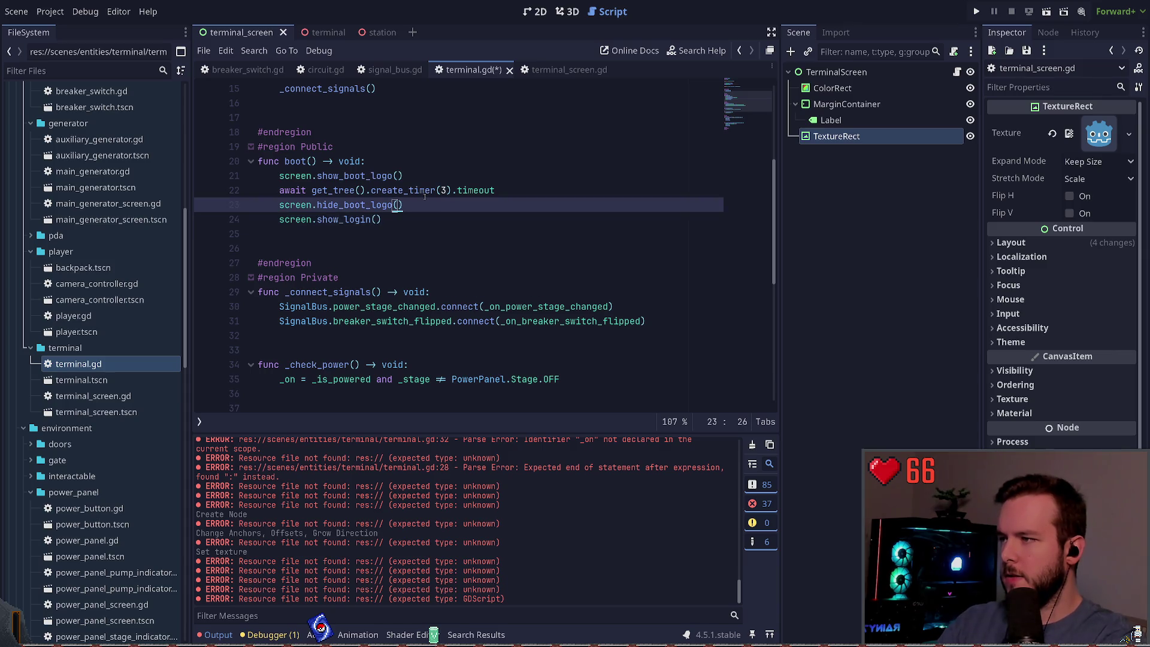
key(ctrl+s)
click(397, 232)
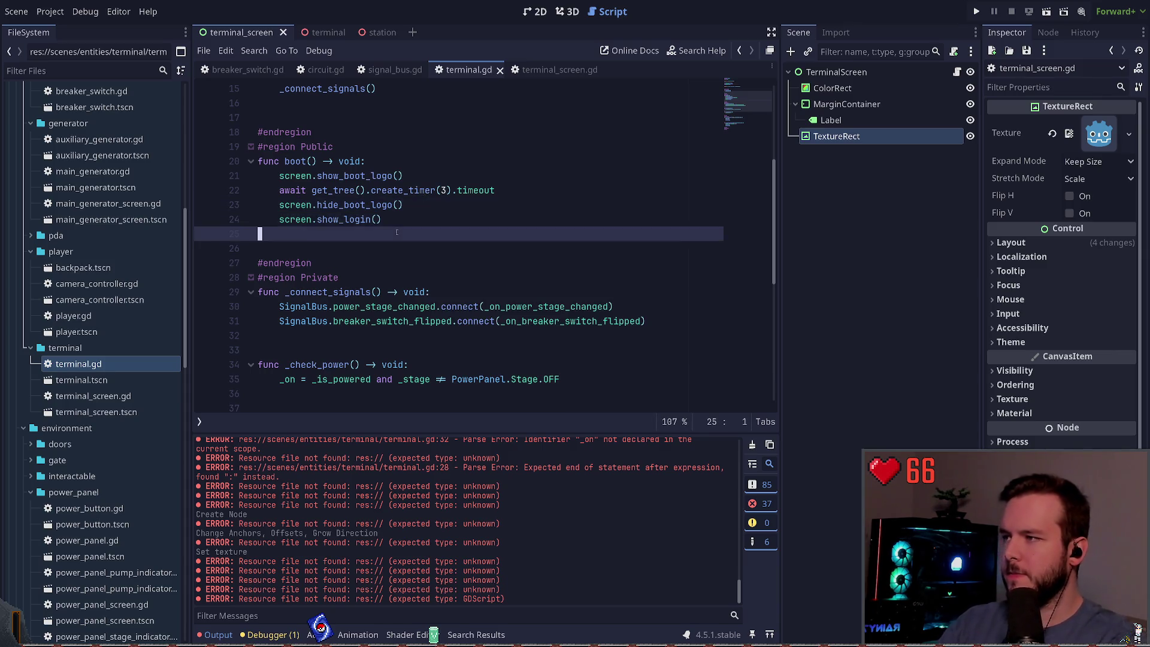
click(546, 70)
Make room under #region Public and check the exact method name called in terminal.gd
click(423, 206)
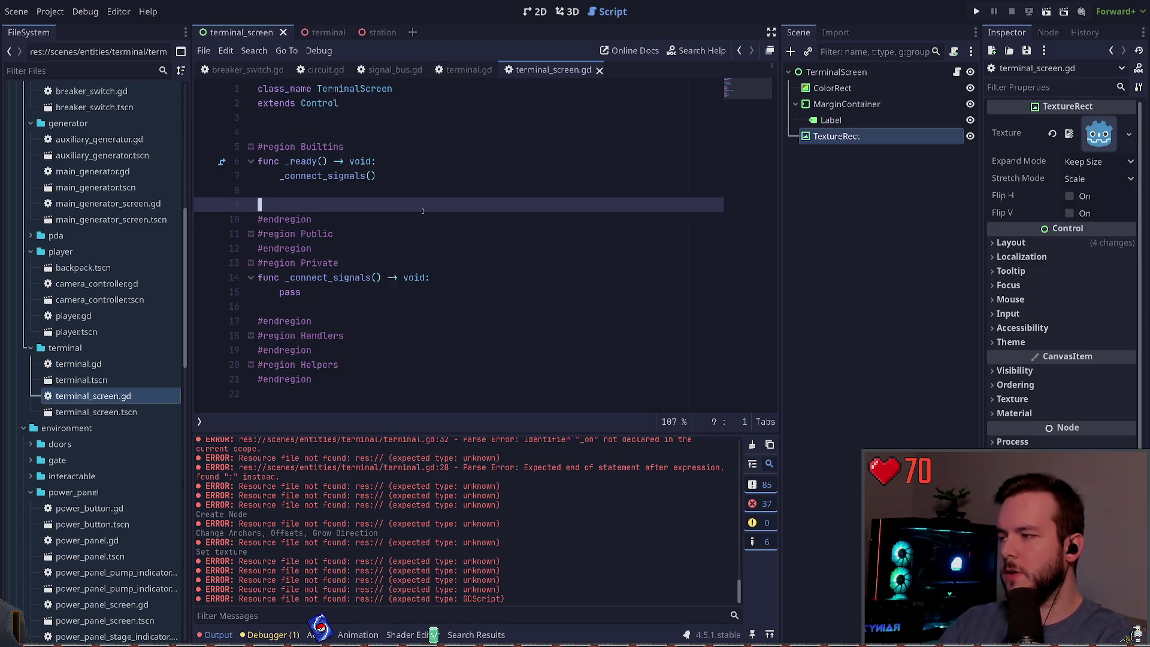
key(Up)
key(Down)
key(Down)
key(Down)
key(End)
key(Return)
key(Return)
key(Up)
text(func )
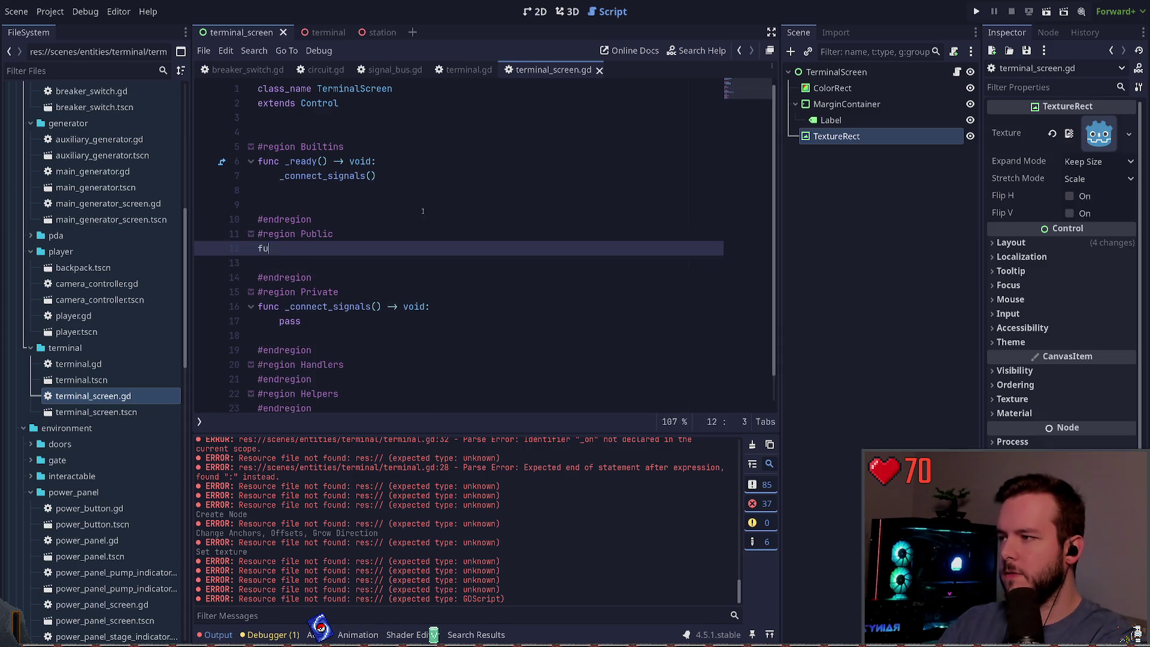
text(H)
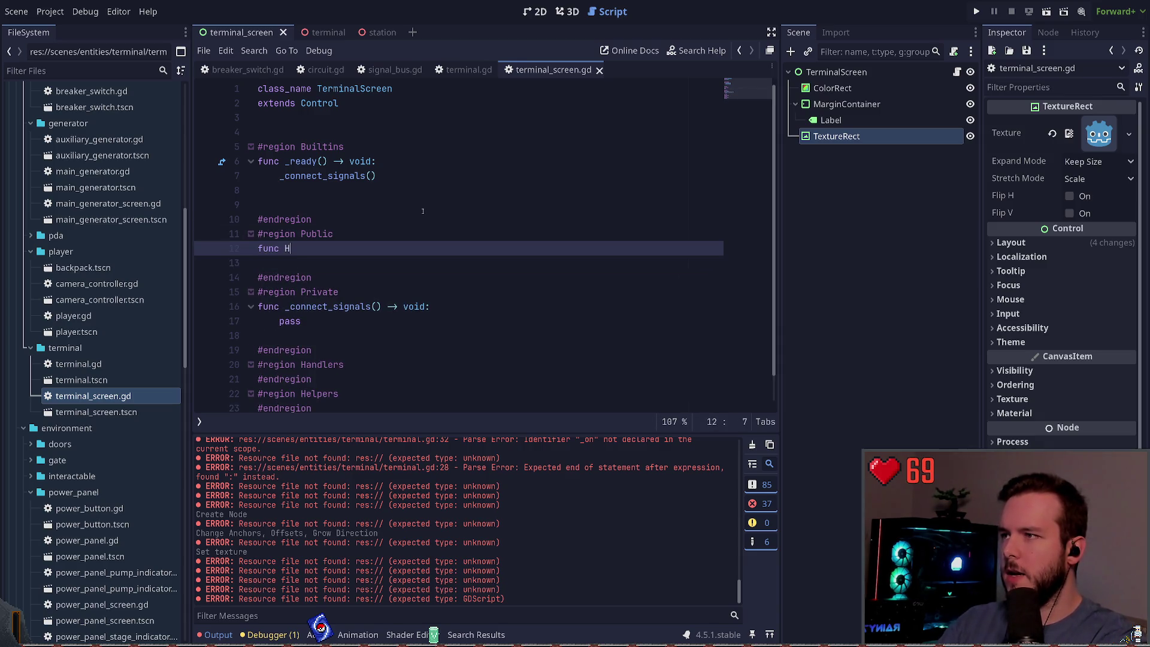
key(Escape)
key(Page_Up)
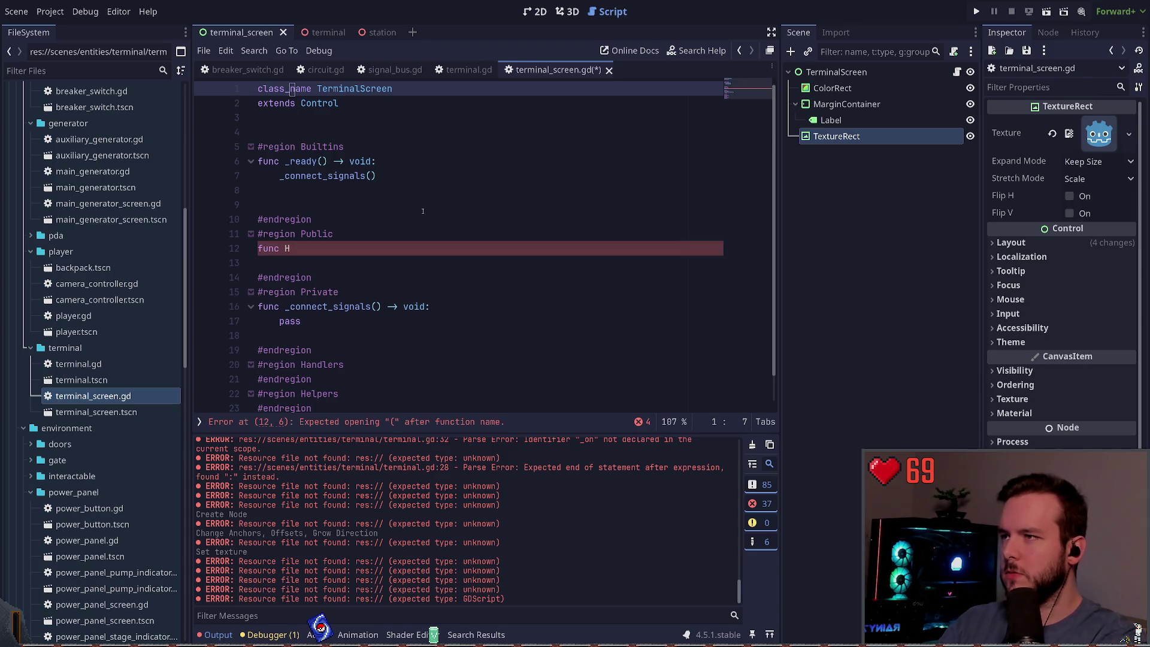
key(ctrl+z)
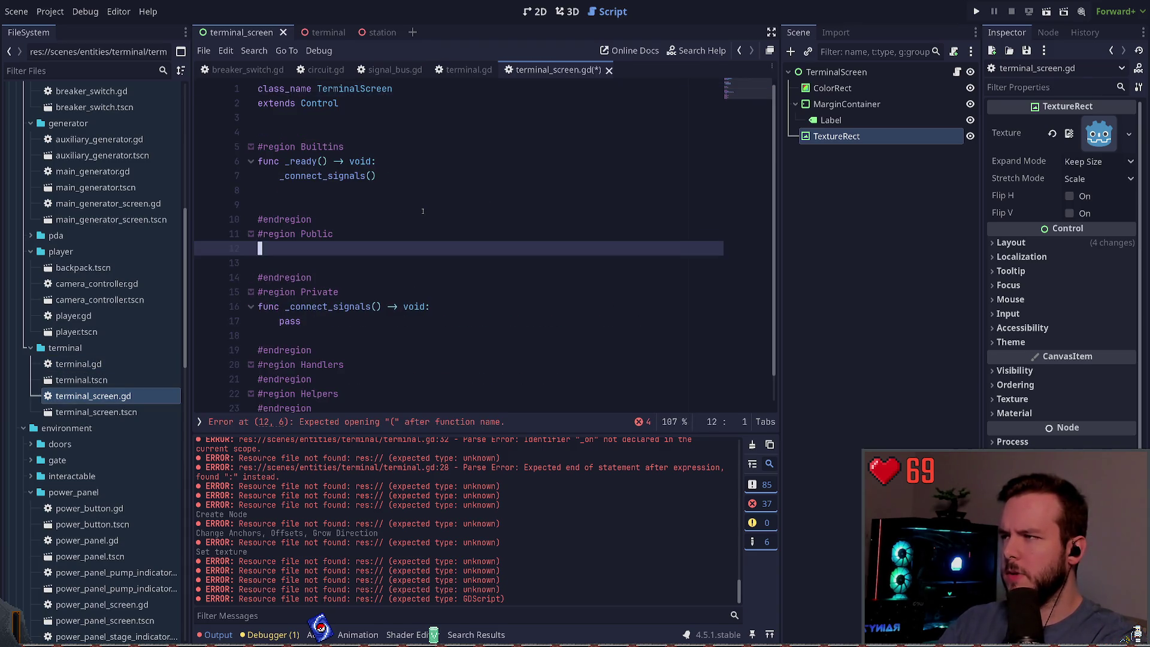
key(alt+Left)
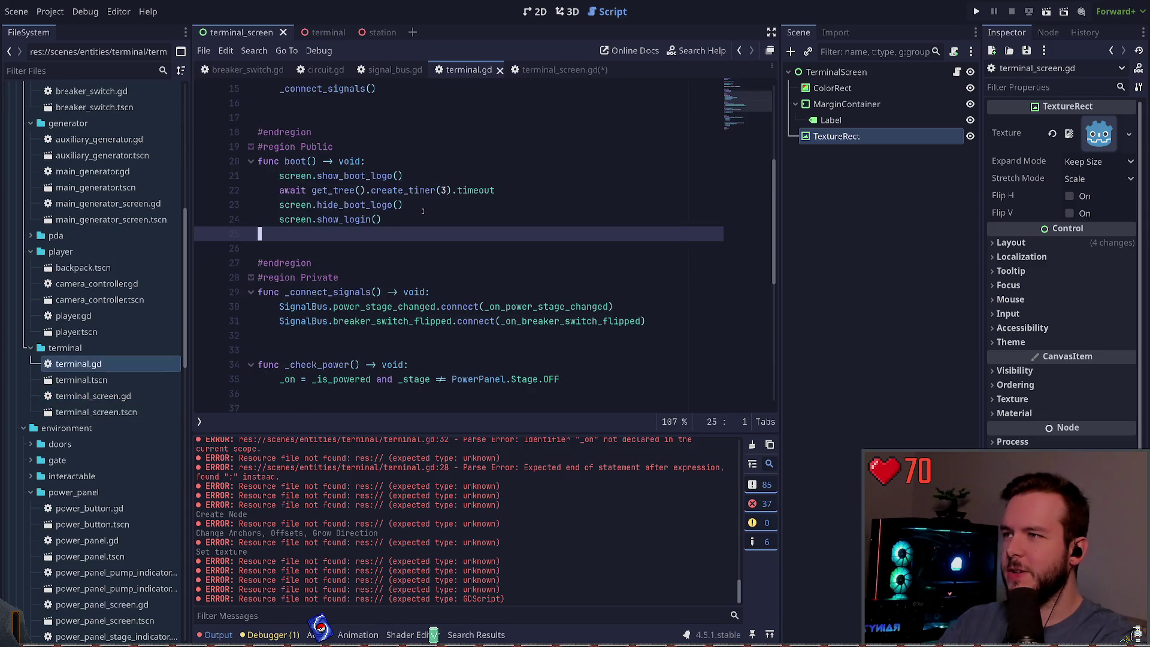
key(Up)
key(Up)
key(Up)
key(Right)
key(Right)
key(Right)
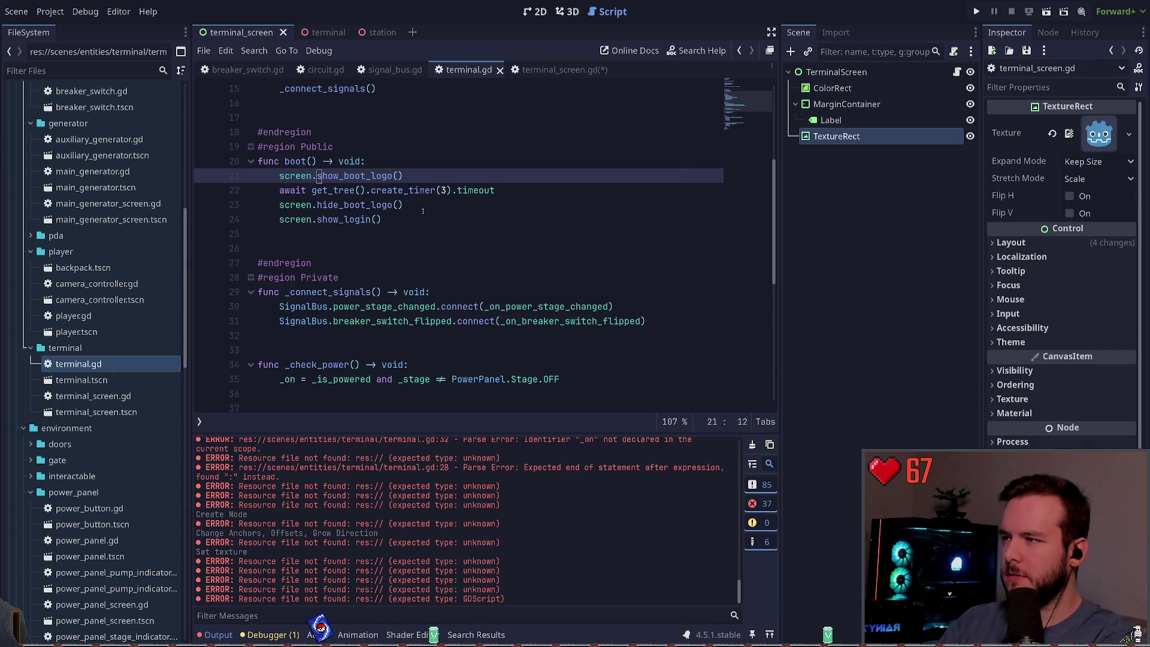
key(ctrl+shift+period)
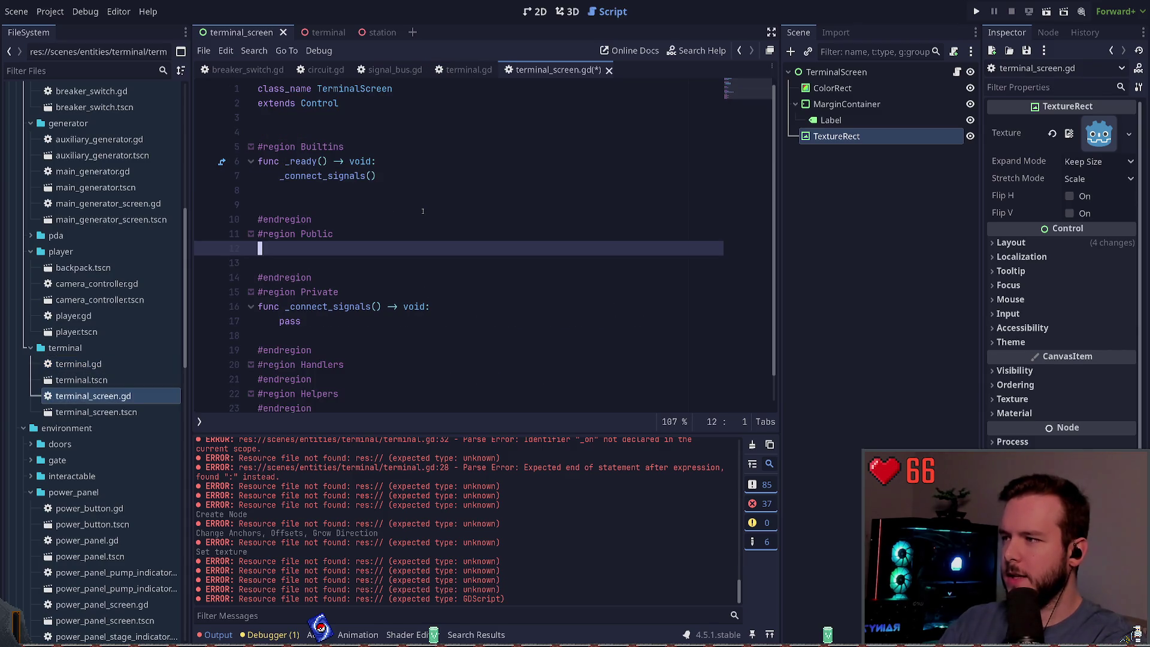
Write show_boot_logo() -> void and hide_boot_logo() -> void stubs with pass bodies
text(func show_boot_logo)
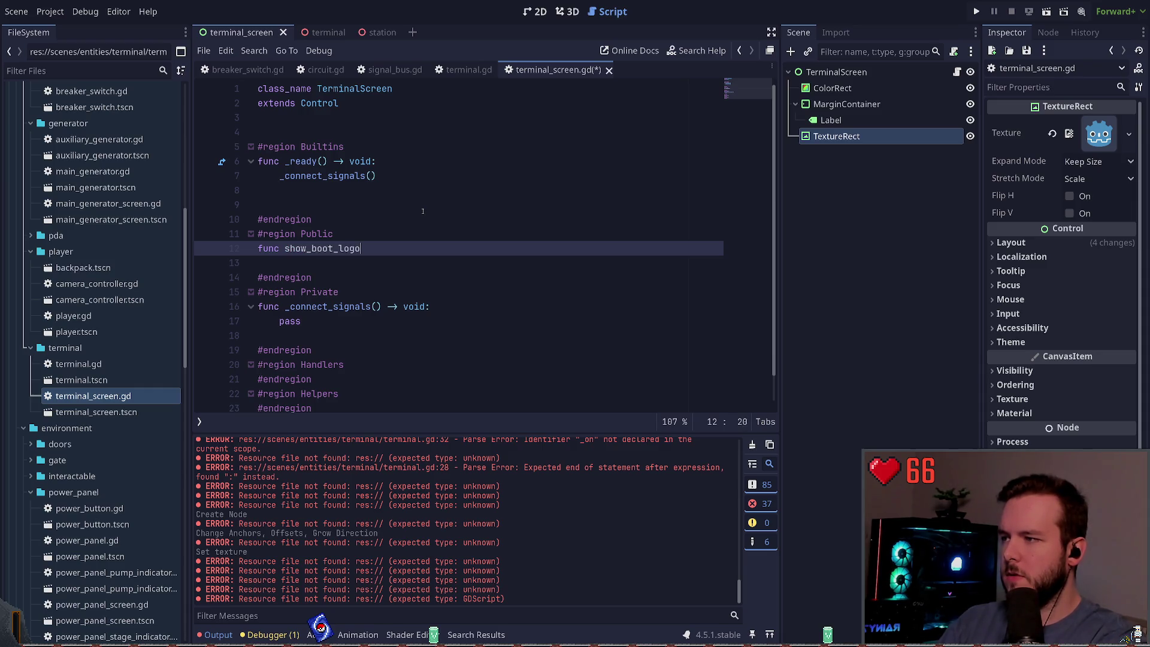
text(() -> void:)
key(Return)
text(pass)
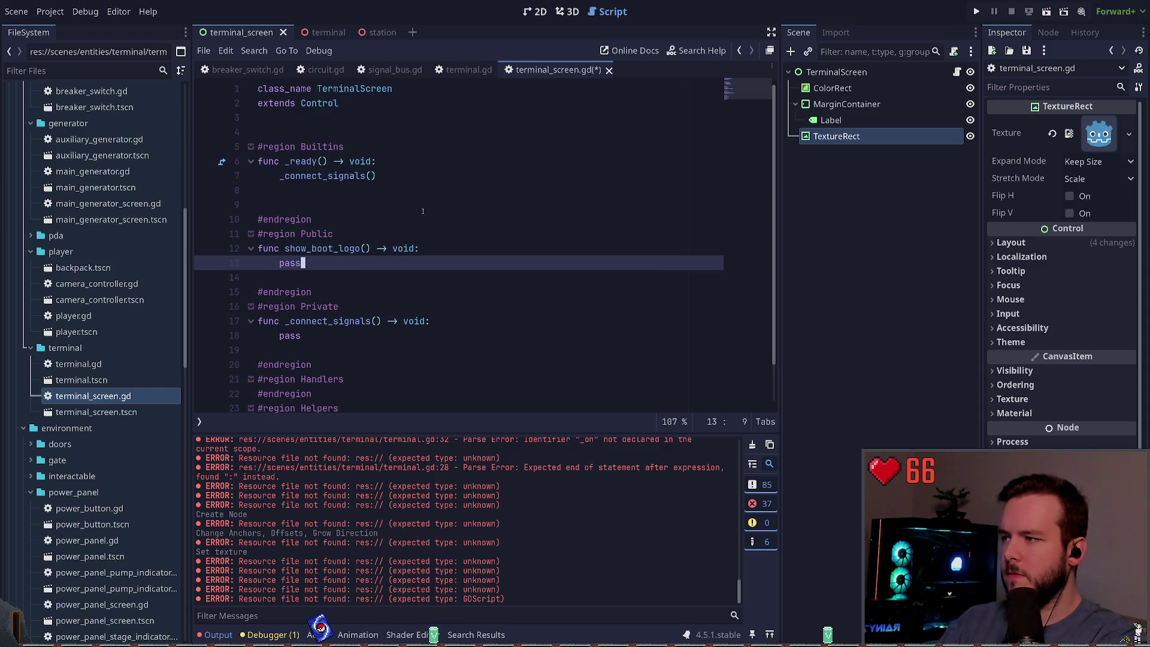
key(shift+Up)
key(ctrl+shift+d)
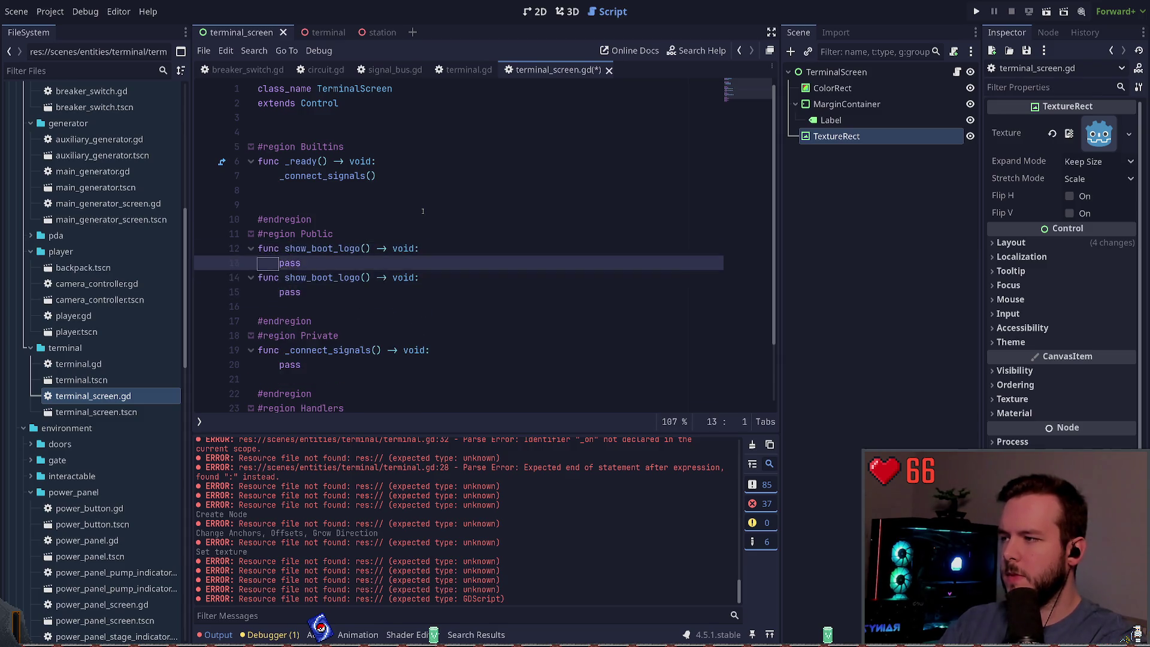
key(Down)
key(Return)
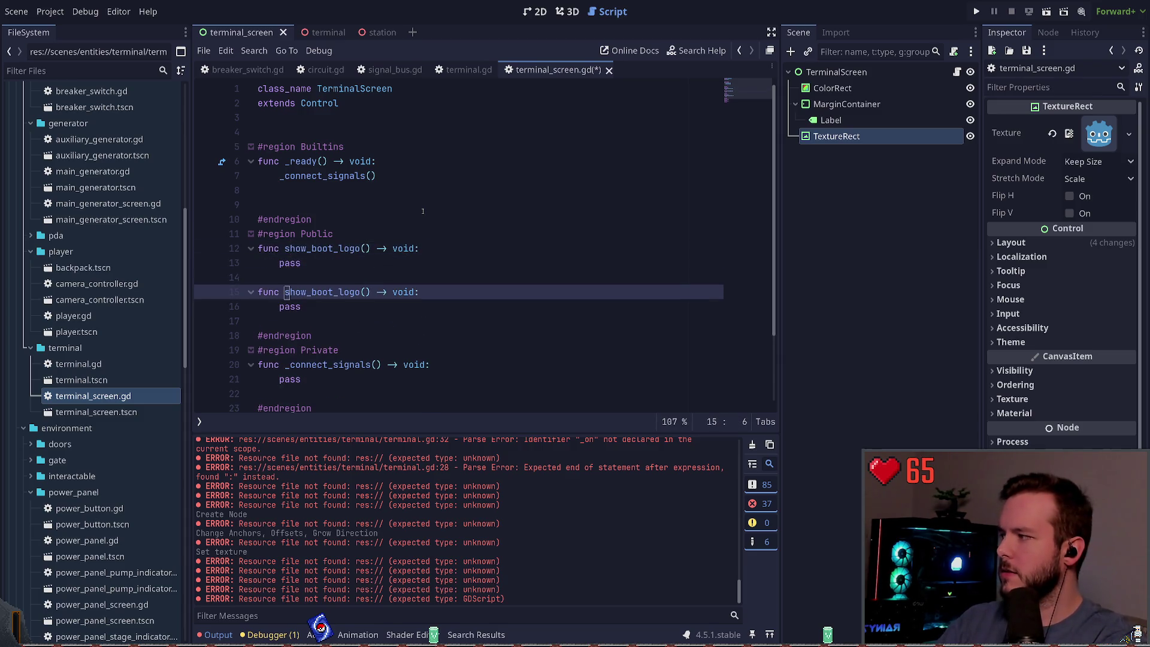
key(Up)
key(Up)
key(Up)
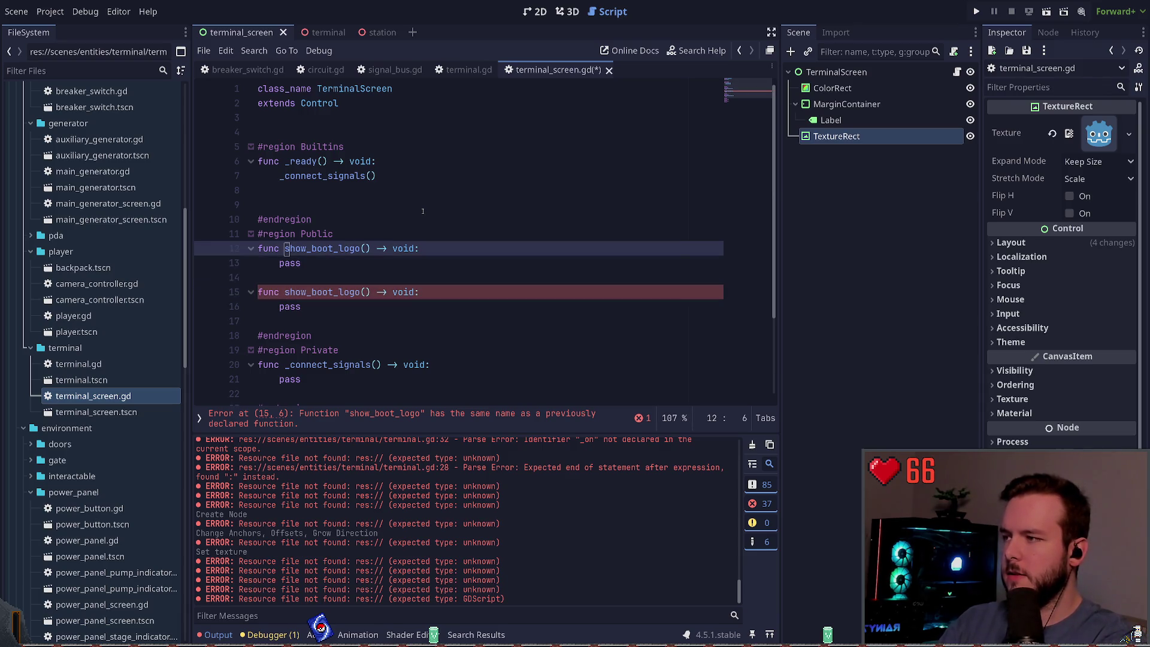
key(Delete)
key(Delete)
key(Delete)
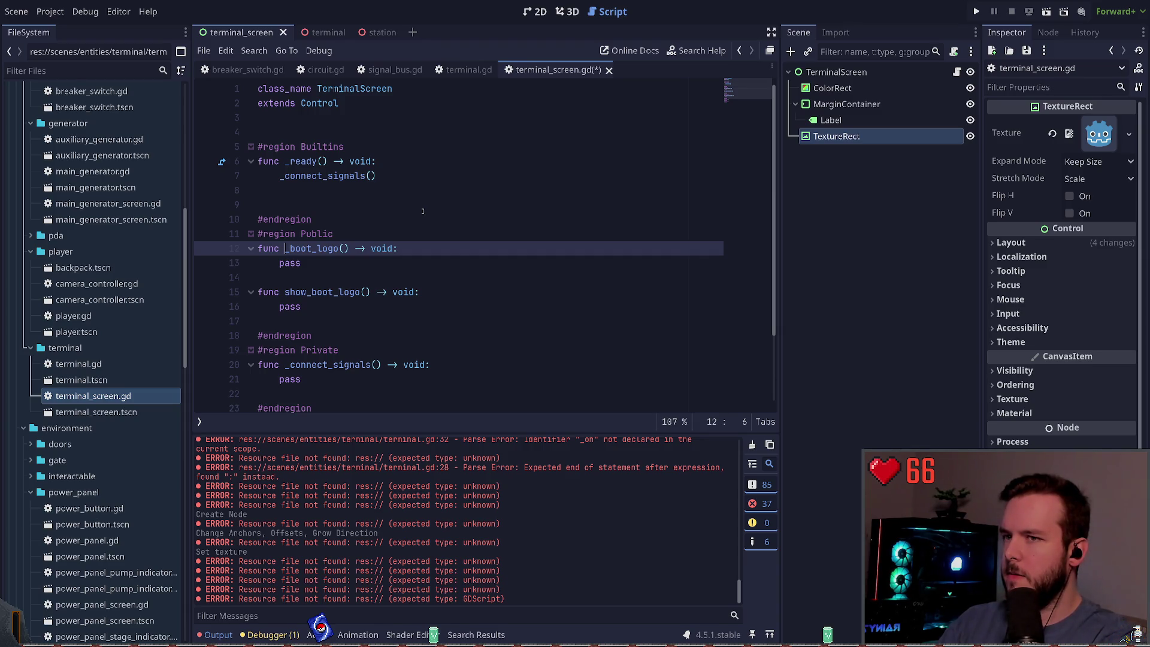
key(ctrl+z)
key(ctrl+z)
key(ctrl+y)
key(ctrl+y)
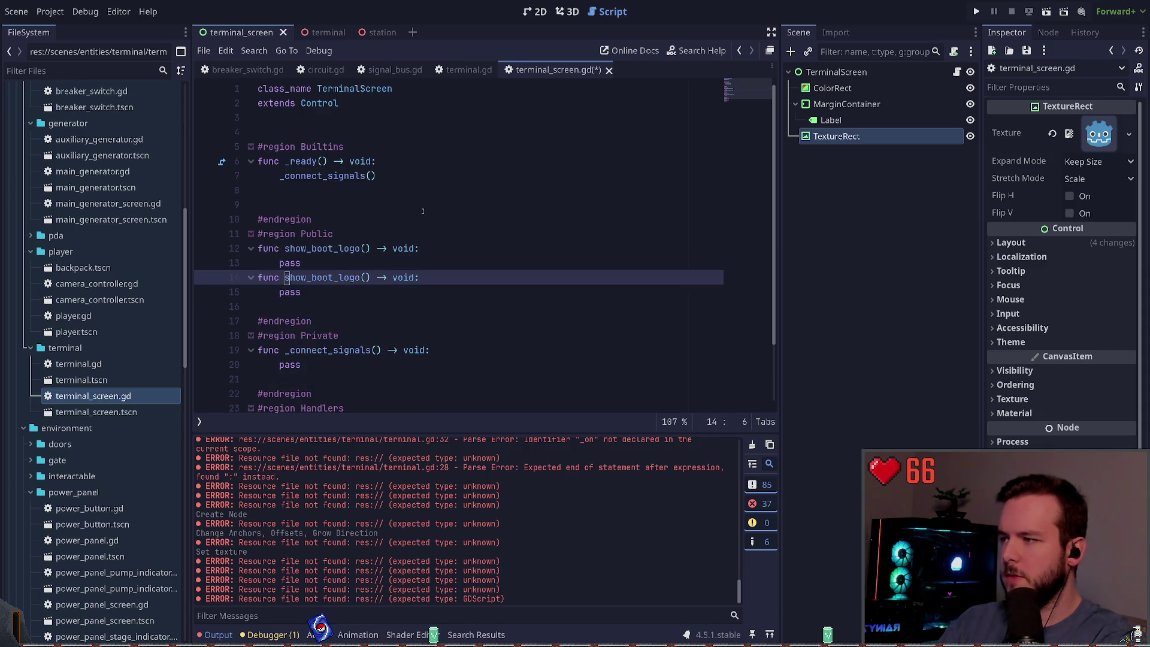
key(Delete)
key(Delete)
key(Delete)
text(hide)
Rename the TextureRect node to BootLogo
key(Up)
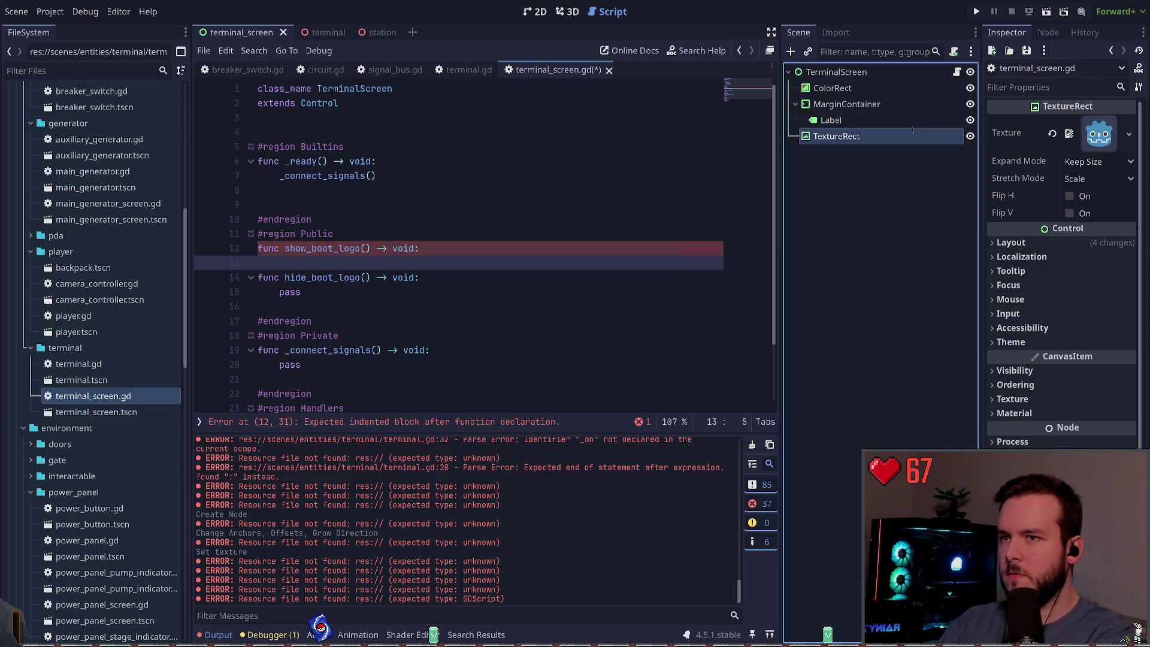
text(BootLogo)
key(Return)
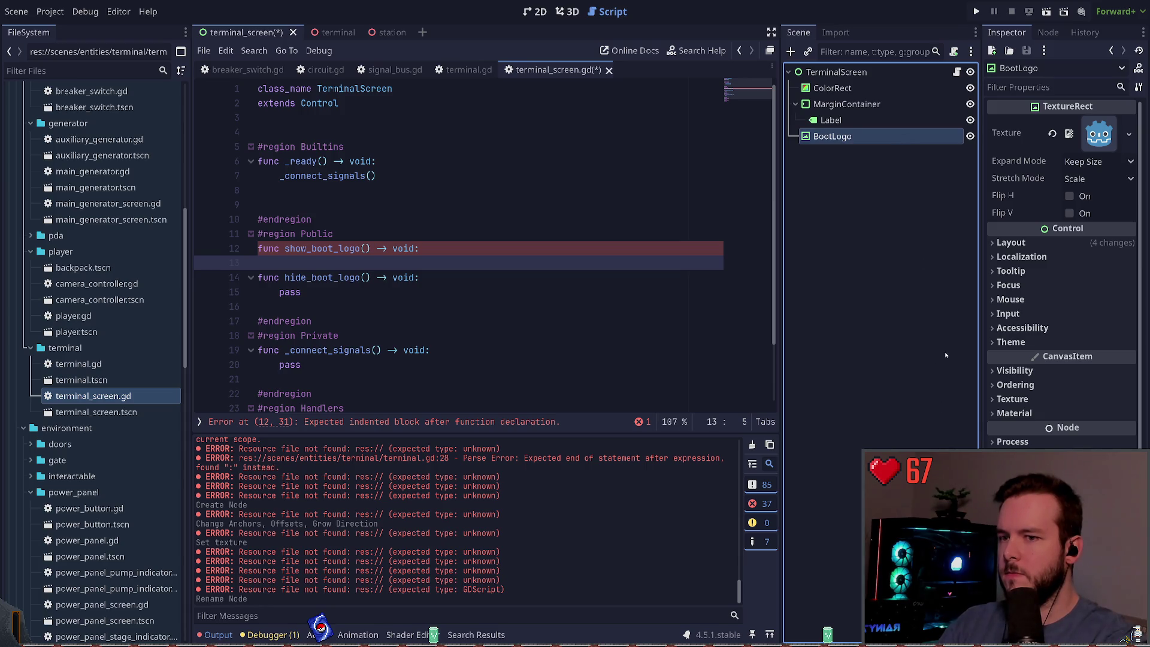
right_click(832, 136)
click(874, 389)
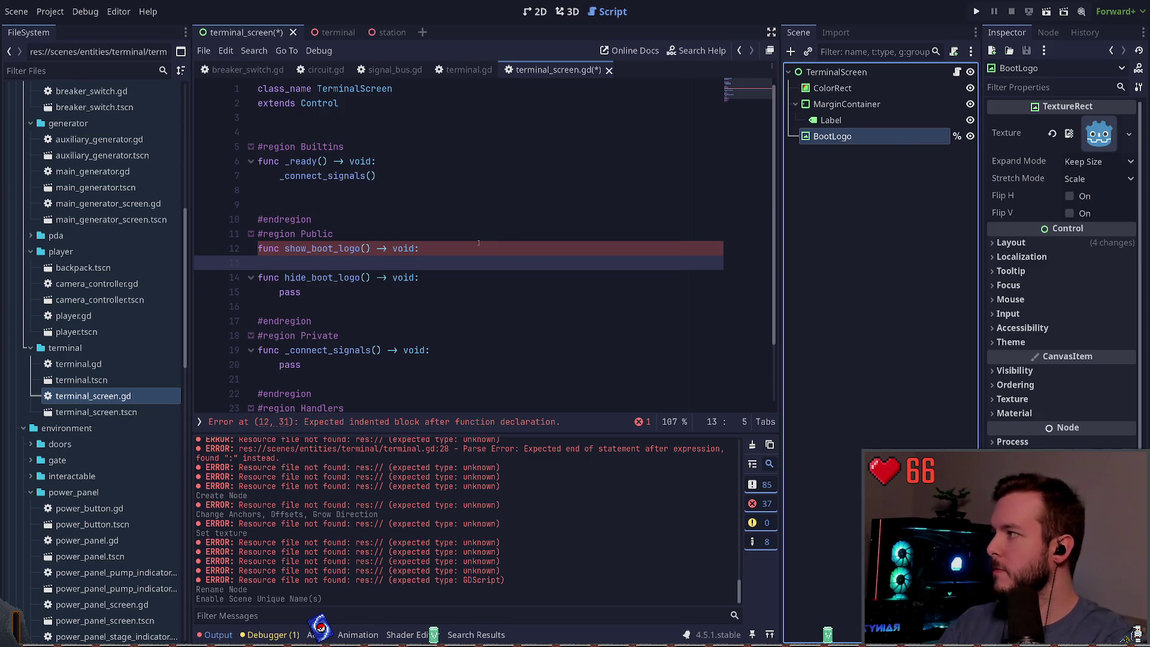
mouse_move(832, 135)
ctrl+mouse_down()
mouse_move(886, 142)
mouse_move(395, 133)
ctrl+mouse_up()
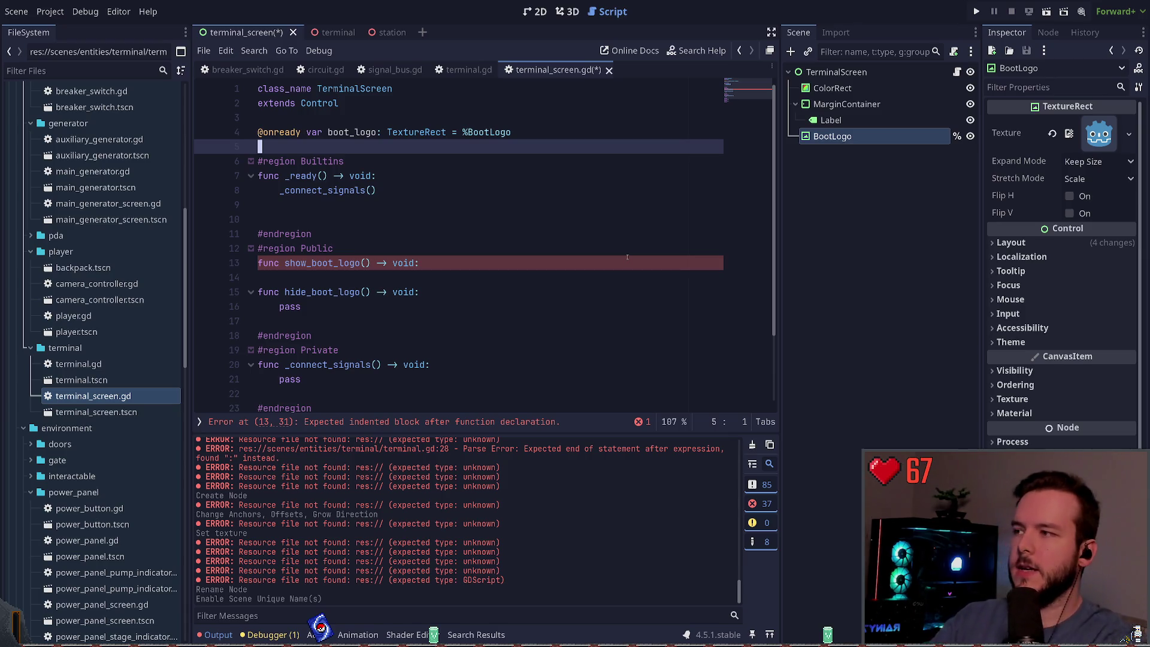
key(Down)
key(Down)
key(Down)
Add a pass body to the empty function and save to clear the parse error
key(Up)
key(End)
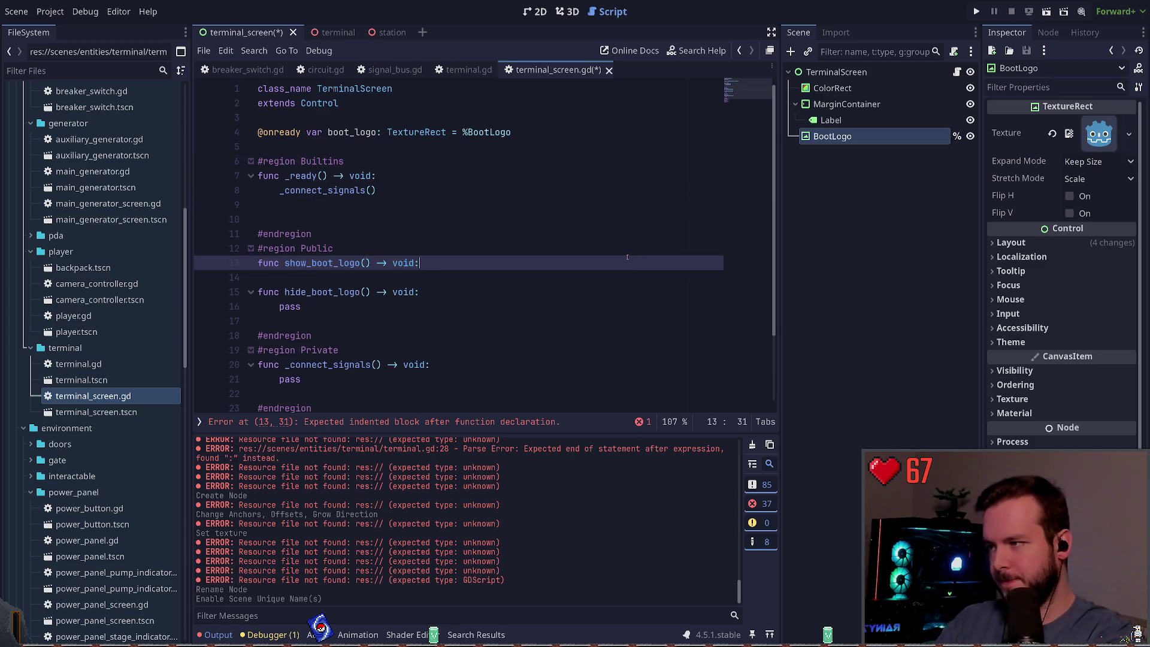
key(Return)
text(pas)
key(ctrl+s)
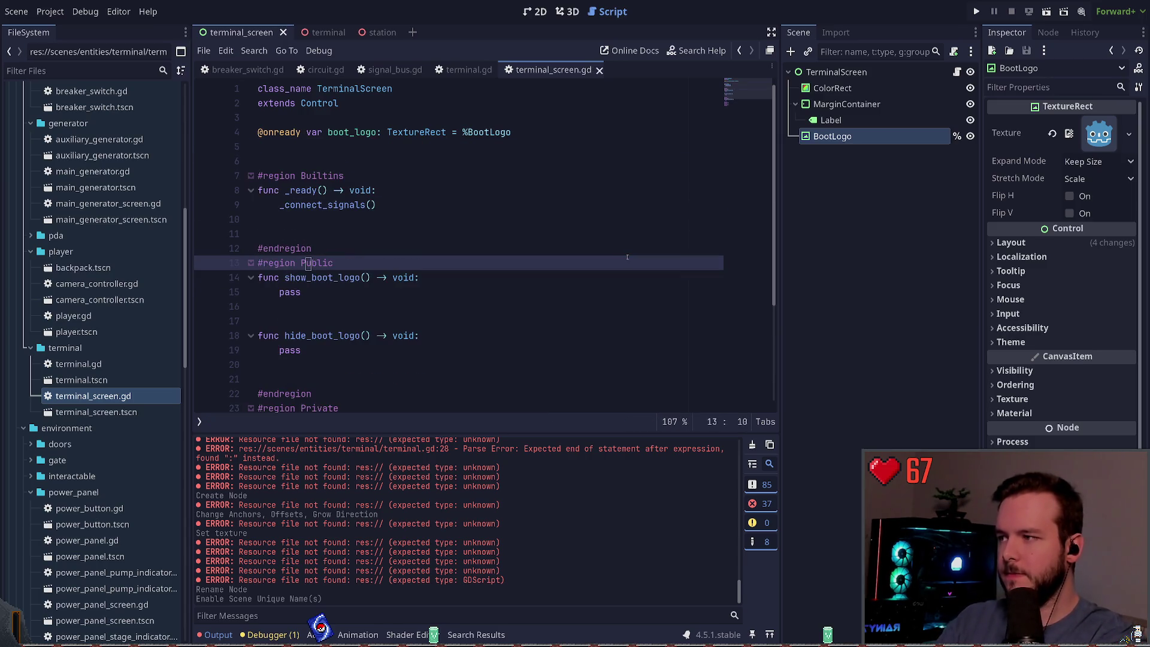
scroll(503, 266, down, 1)
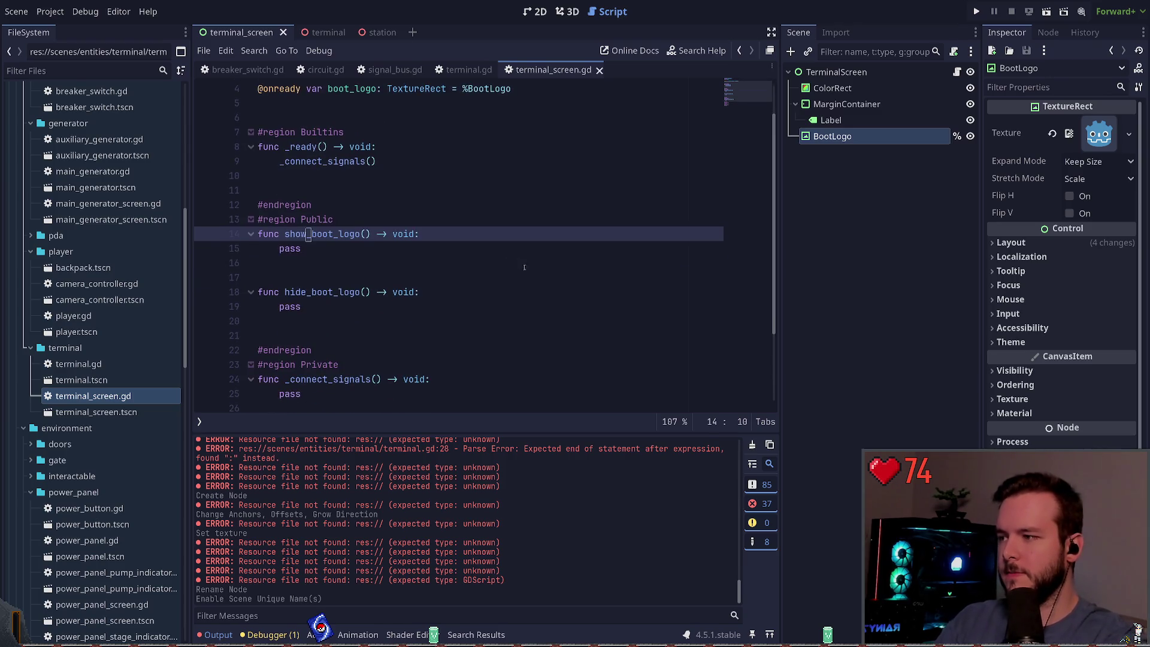
Fill show_boot_logo() with boot_logo.show() and hide_boot_logo() with boot_logo.hide()
key(Down)
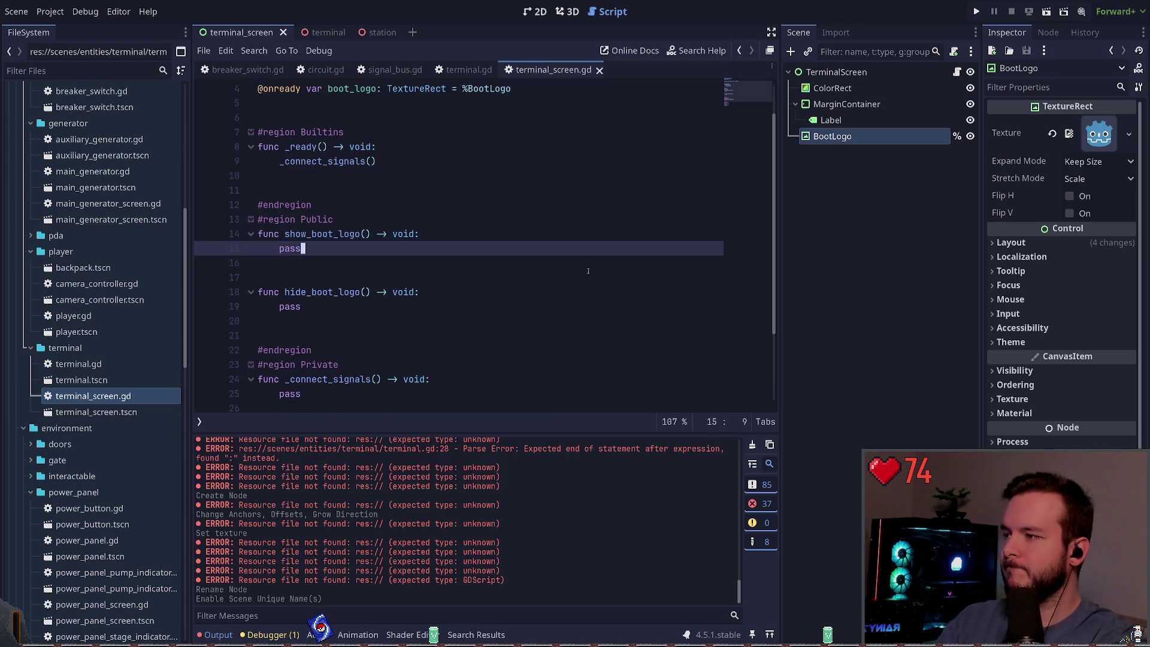
key(BackSpace)
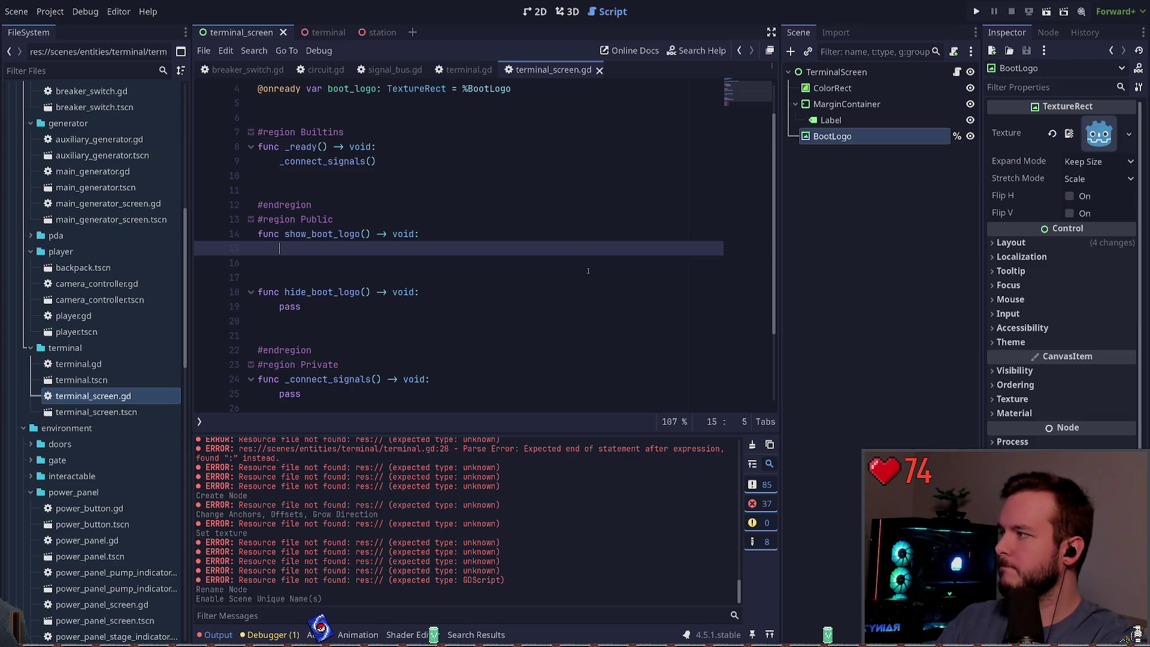
text(oot_logo.s)
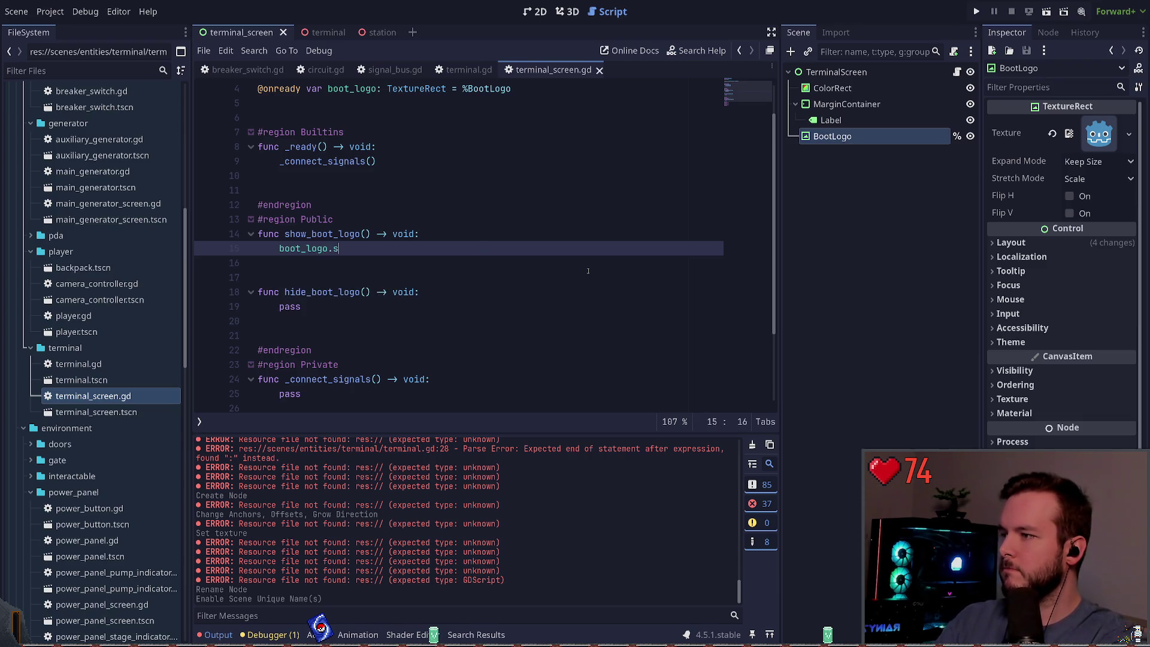
key(ctrl+c)
key(Down)
key(Down)
key(Down)
key(ctrl+v)
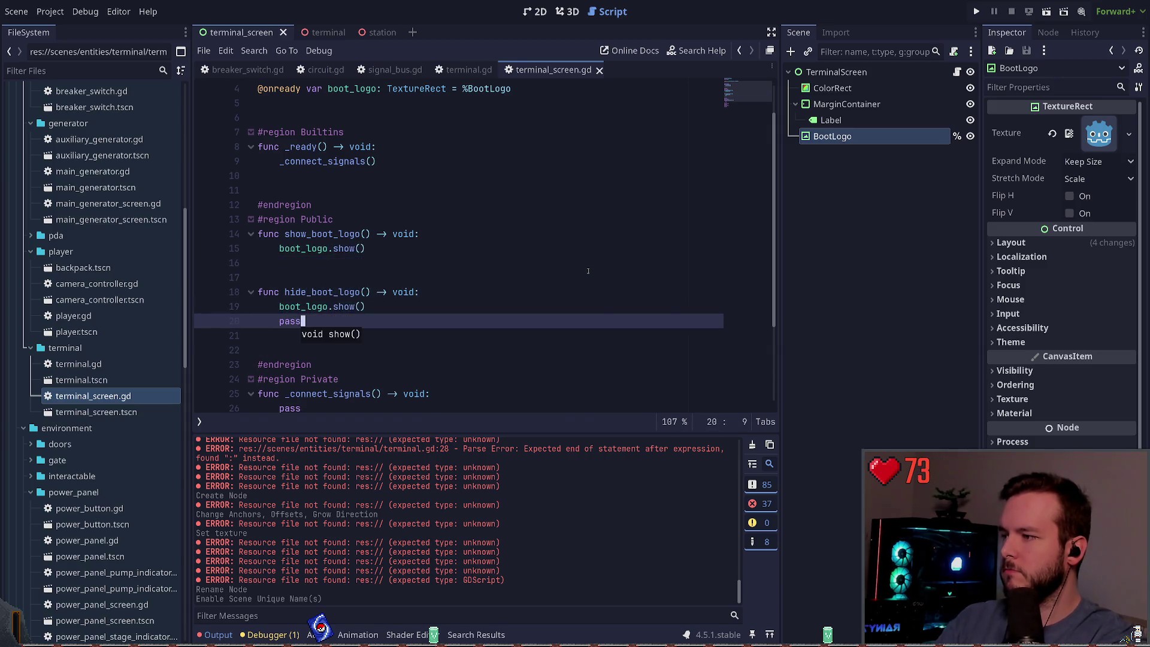
key(ctrl+shift+k)
key(ctrl+Right)
key(ctrl+shift+Right)
text(hid)
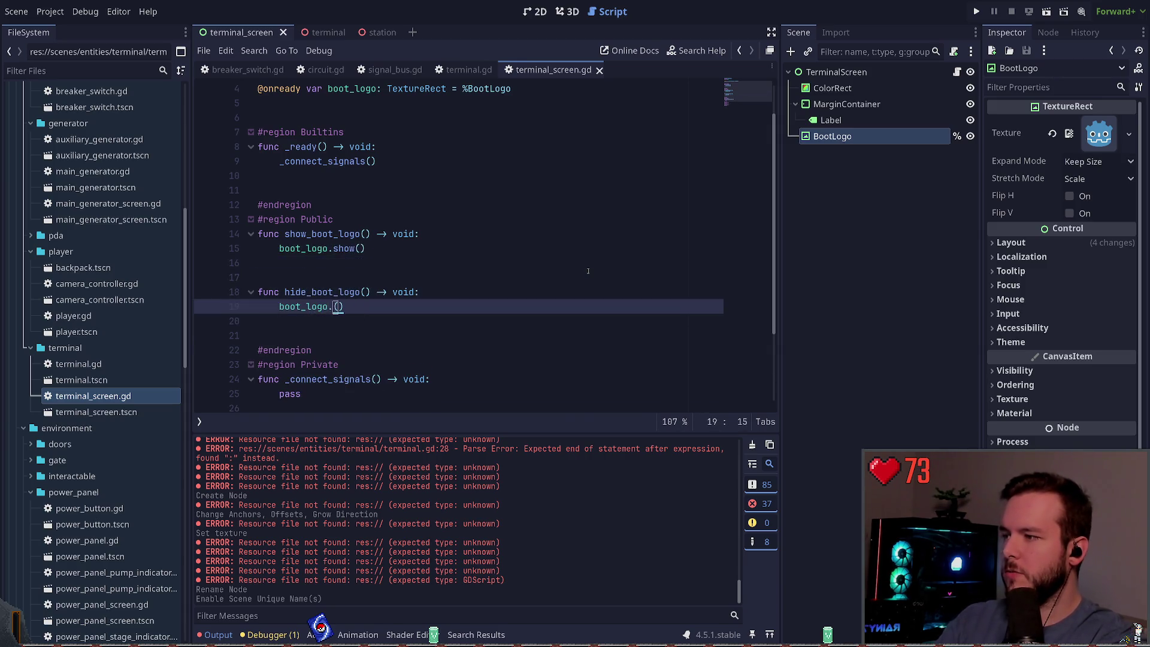
text(e)
click(337, 306)
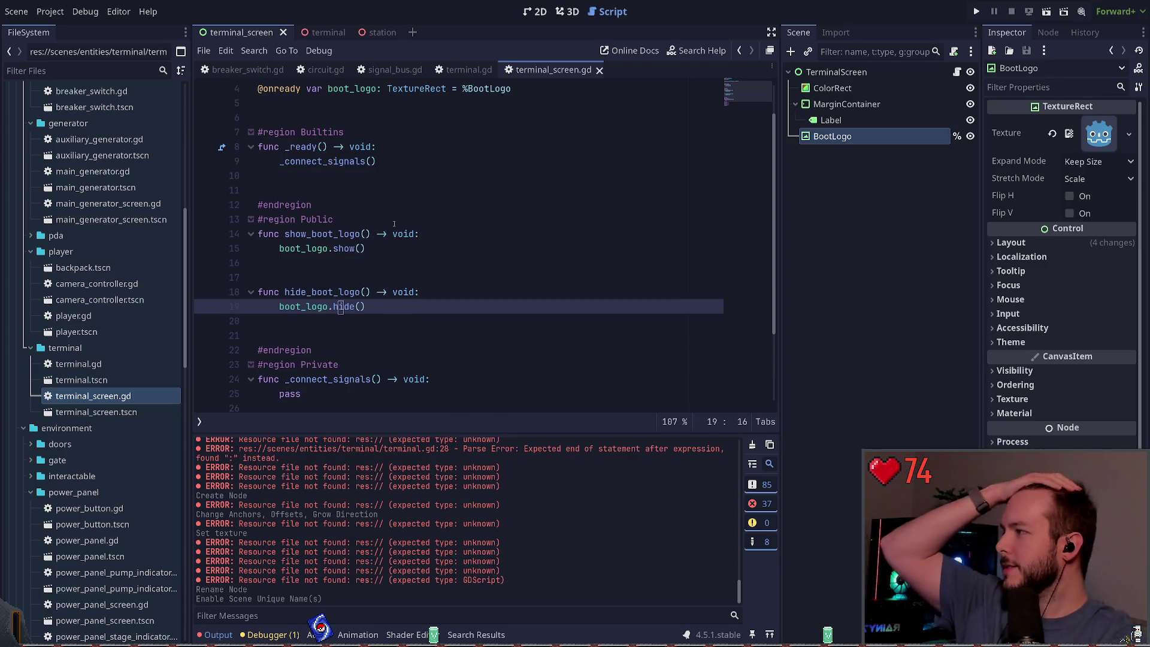
key(Left)
scroll(391, 290, down, 2)
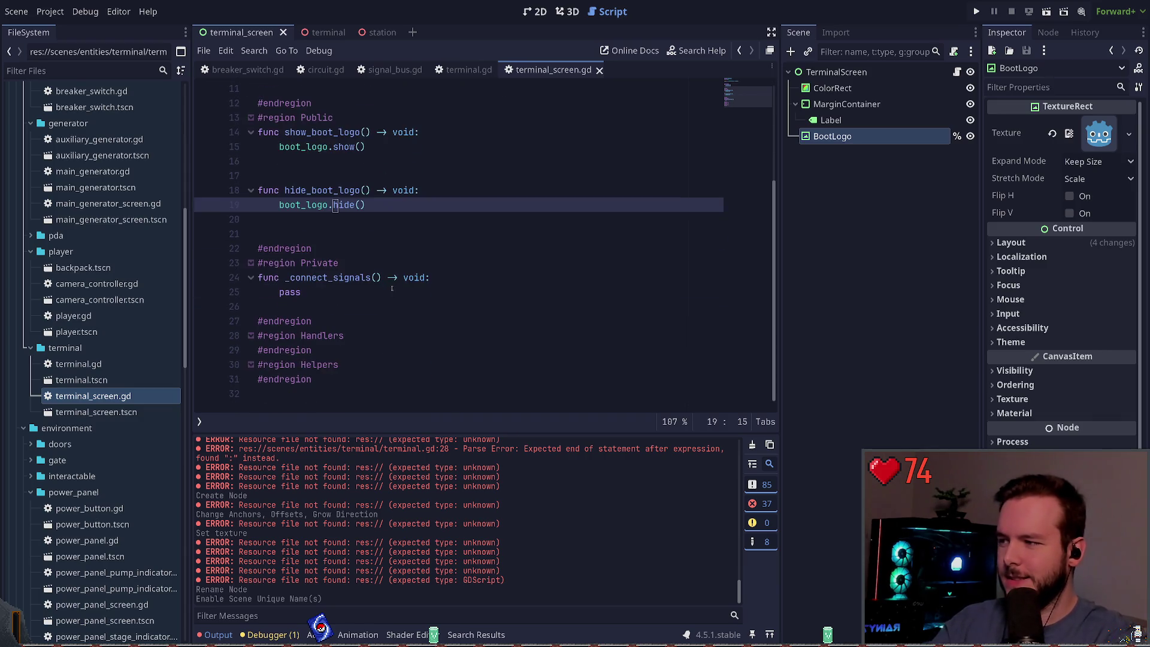
click(469, 69)
click(419, 248)
Duplicate show_boot_logo in terminal_screen.gd and rename the copy show_login
click(400, 206)
key(Down)
click(557, 69)
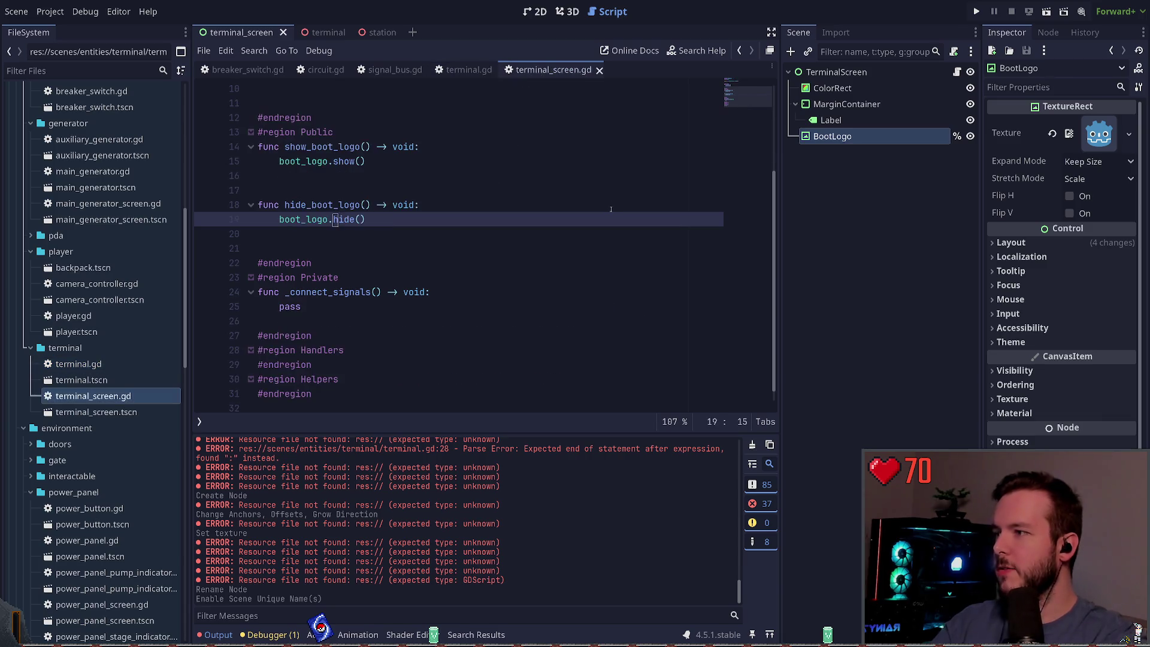
key(Up)
key(Up)
key(Up)
key(Down)
key(Down)
key(Down)
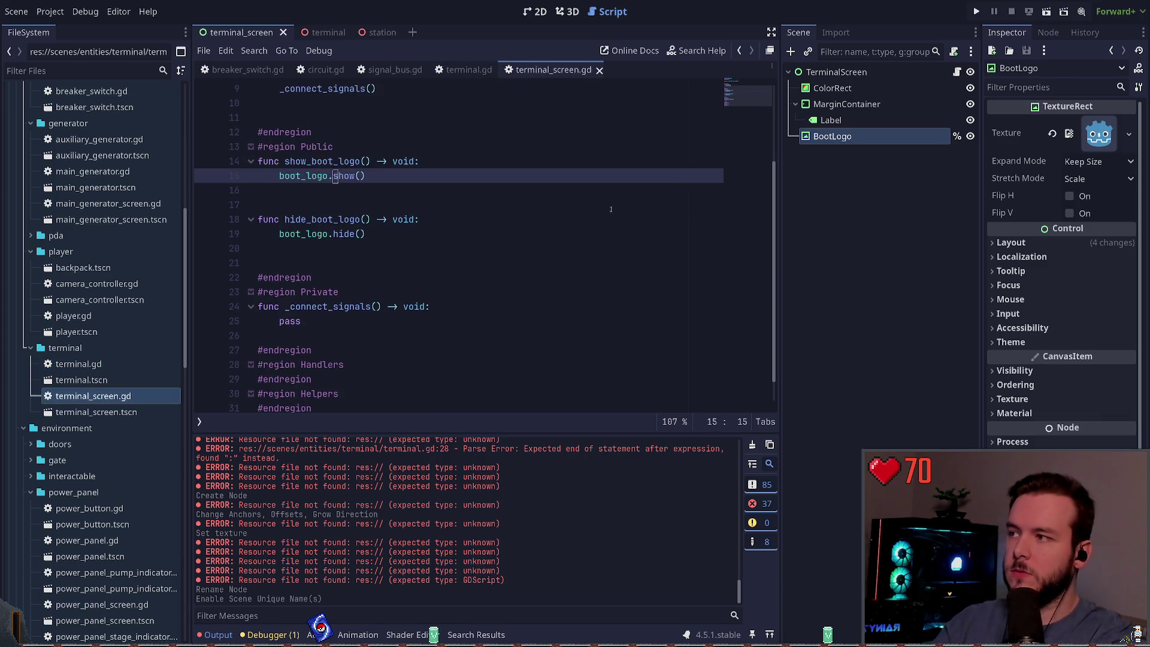
key(Down)
key(Down)
key(Down)
key(ctrl+v)
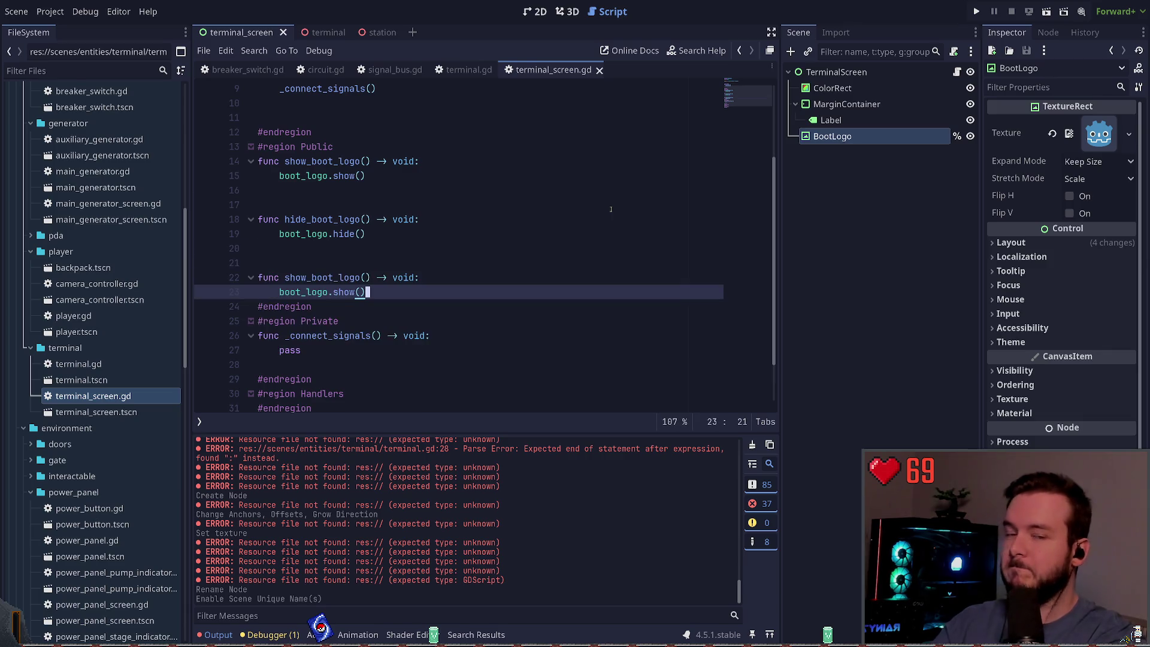
key(Up)
key(ctrl+BackSpace)
key(ctrl+Delete)
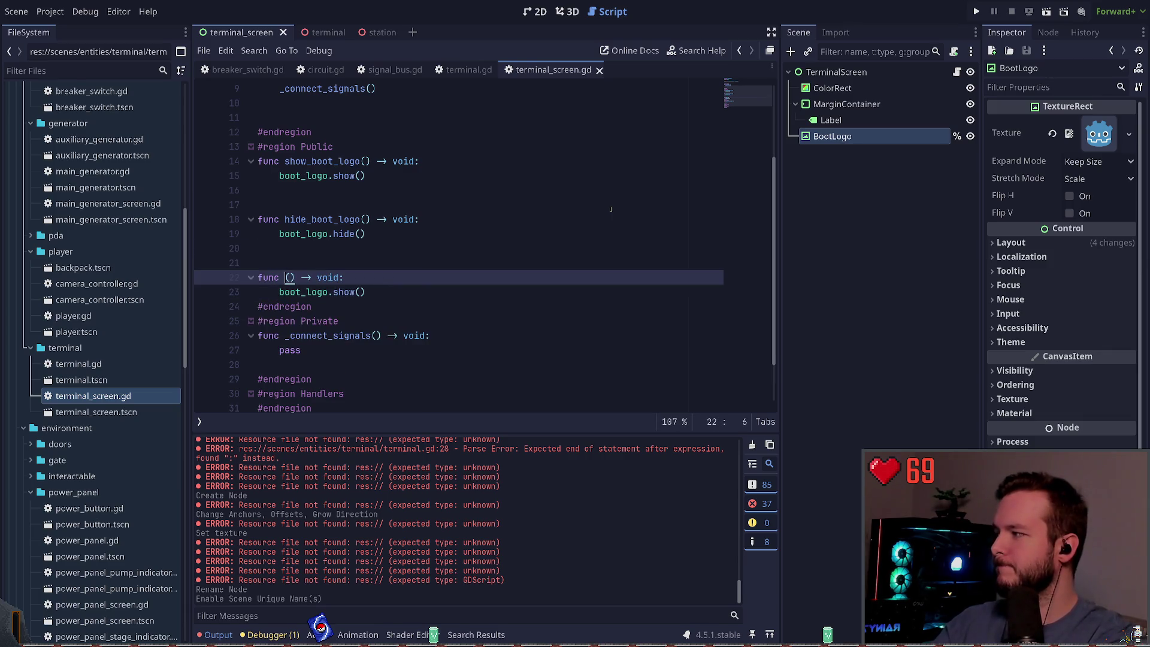
text(show_login)
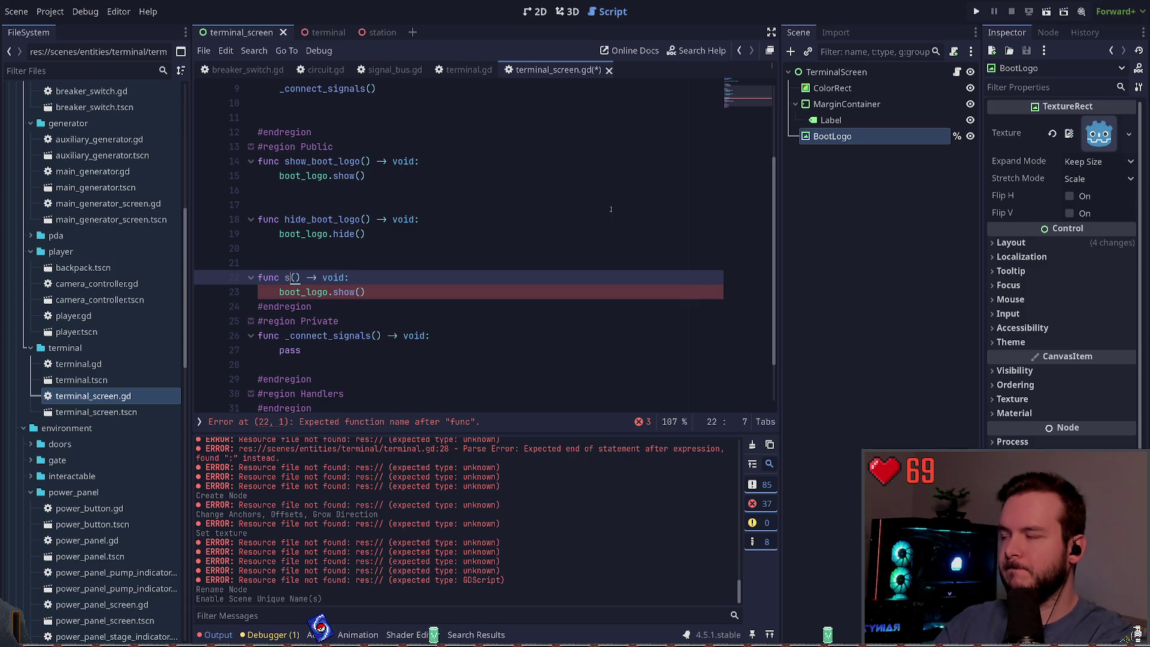
Change show_login's body to login.show() and save the script
key(Down)
key(ctrl+shift+k)
key(ctrl+shift+Return)
text(login)
key(Return)
key(Return)
key(ctrl+s)
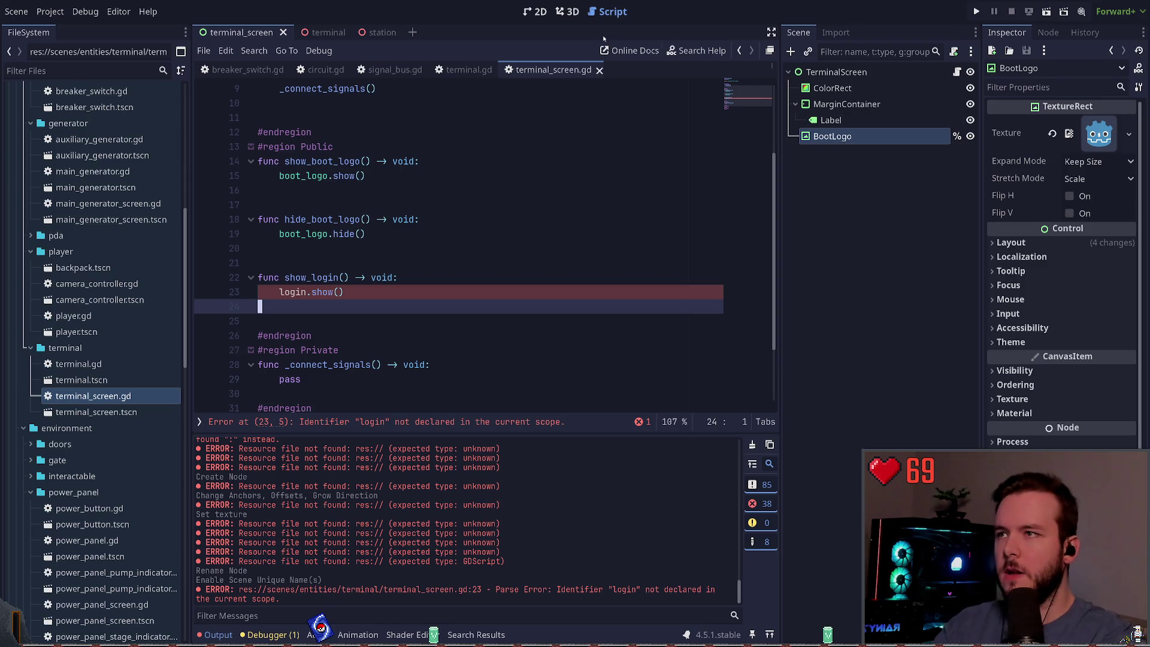
click(567, 11)
In the 2D view, hide the BootLogo node of the TerminalScreen scene
click(536, 11)
click(716, 124)
click(868, 136)
click(944, 171)
click(970, 136)
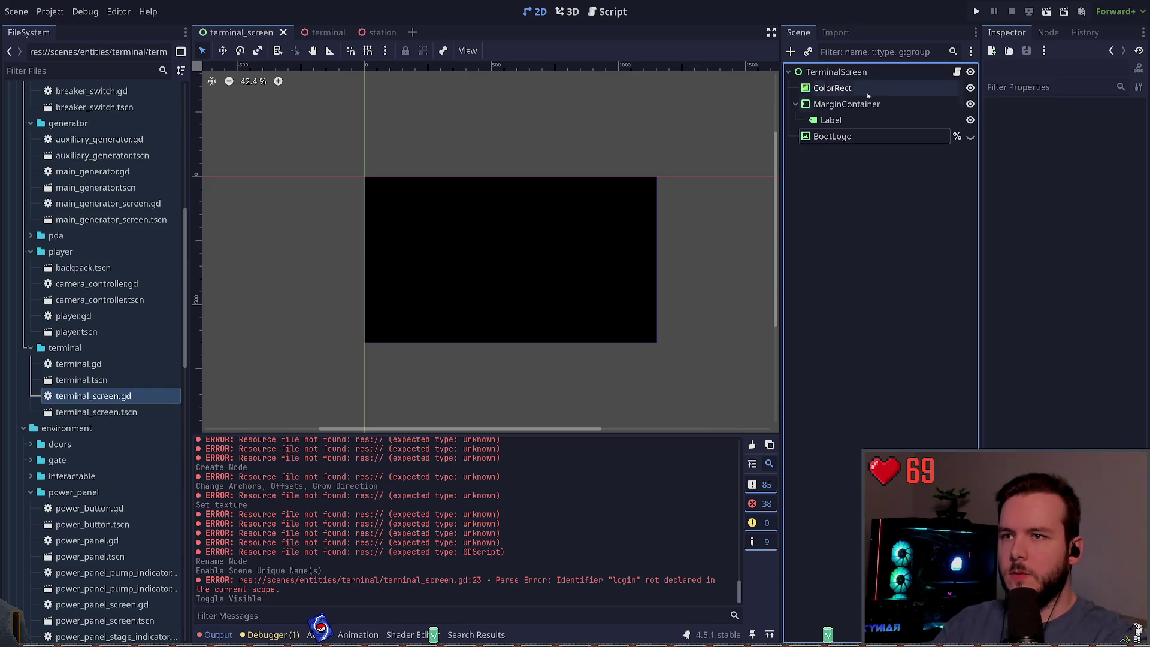
Add a MarginContainer under TerminalScreen, rename it LoginScreen, and save the scene
click(898, 72)
key(ctrl+a)
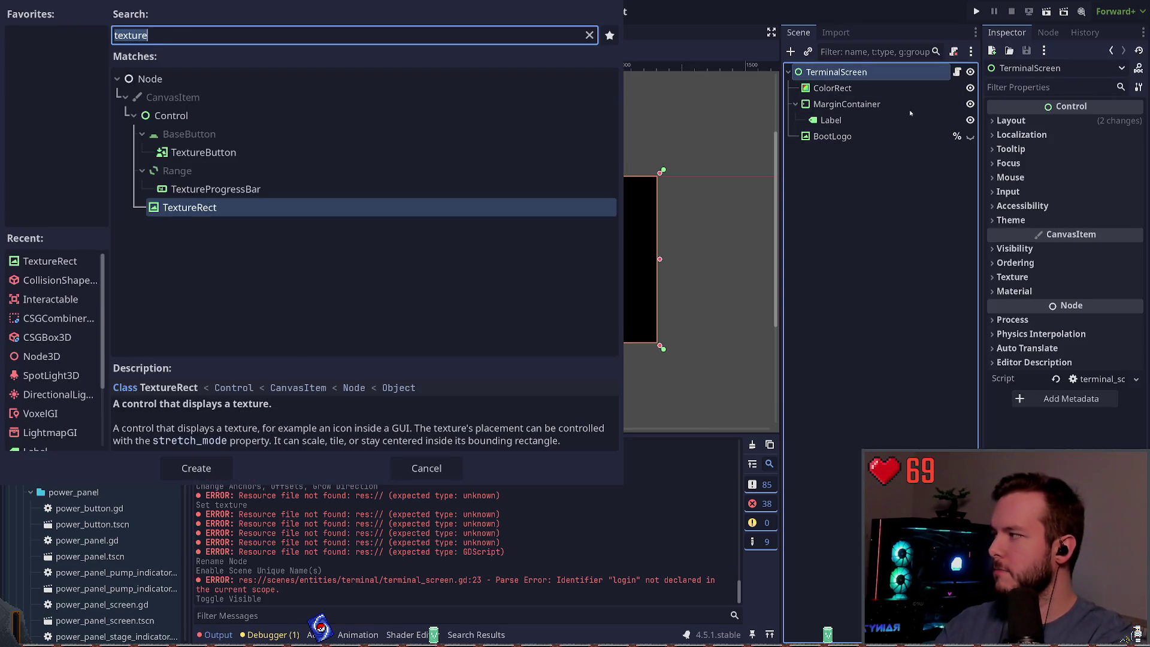
text(margin)
key(Return)
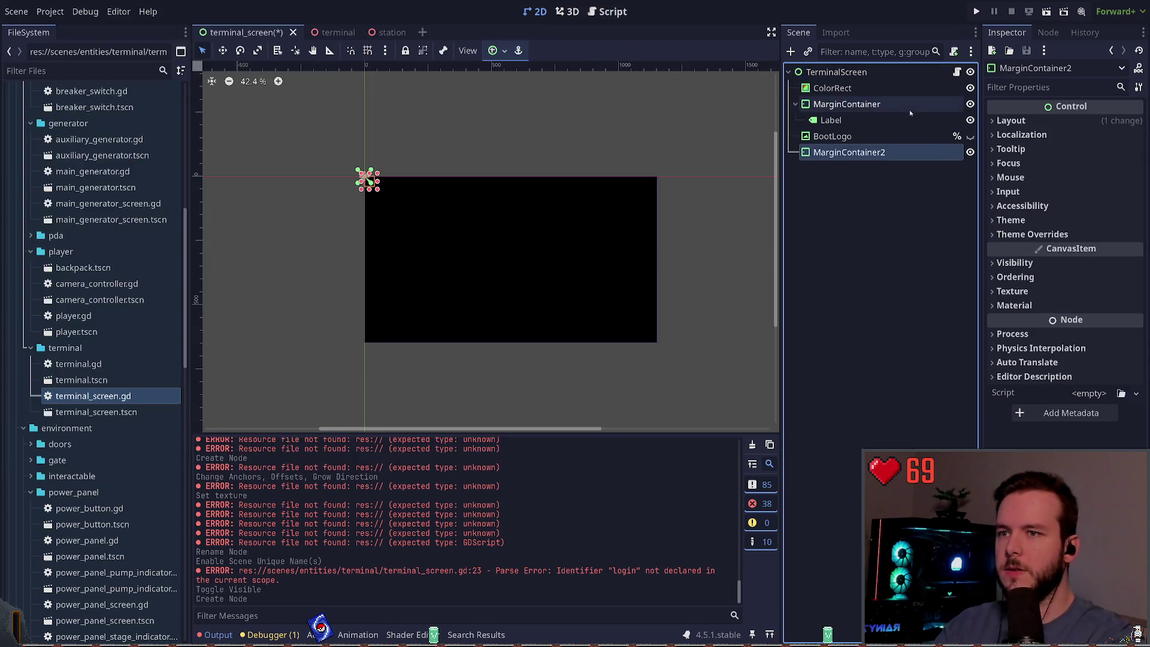
text(Login)
key(Return)
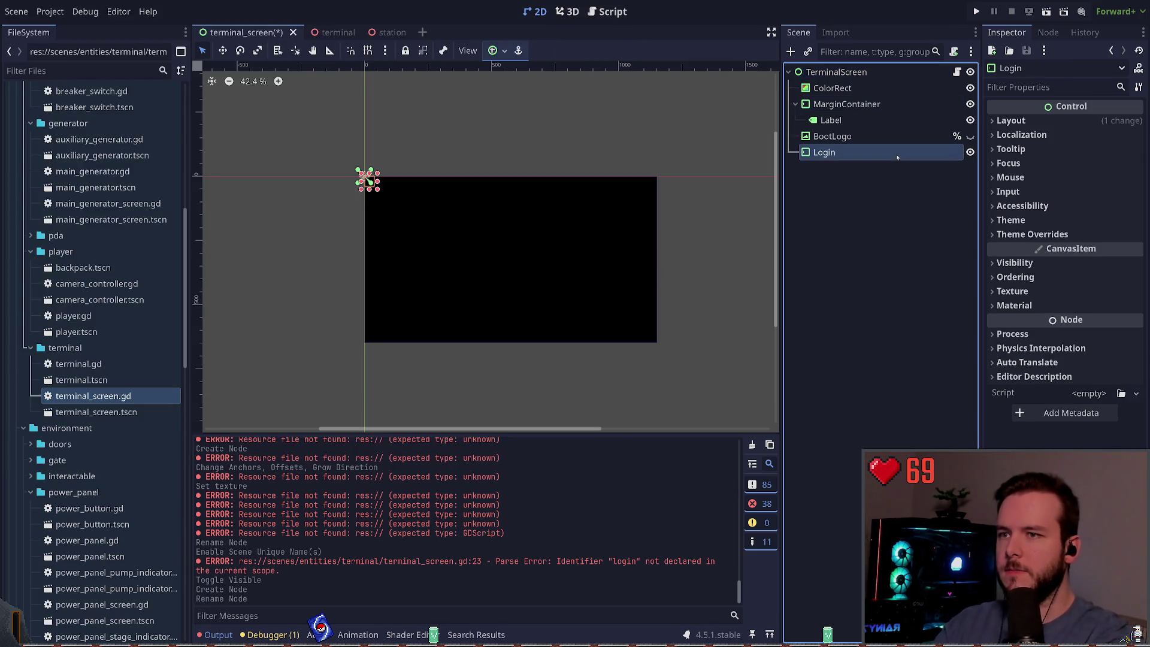
text(Screen)
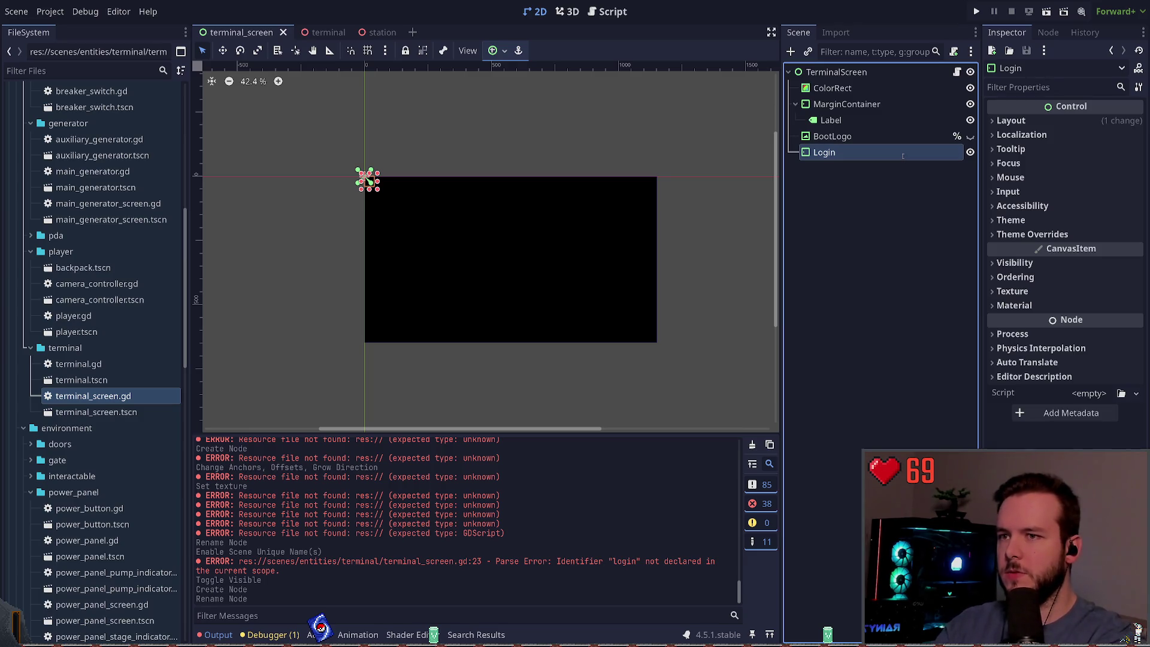
key(Return)
key(ctrl+s)
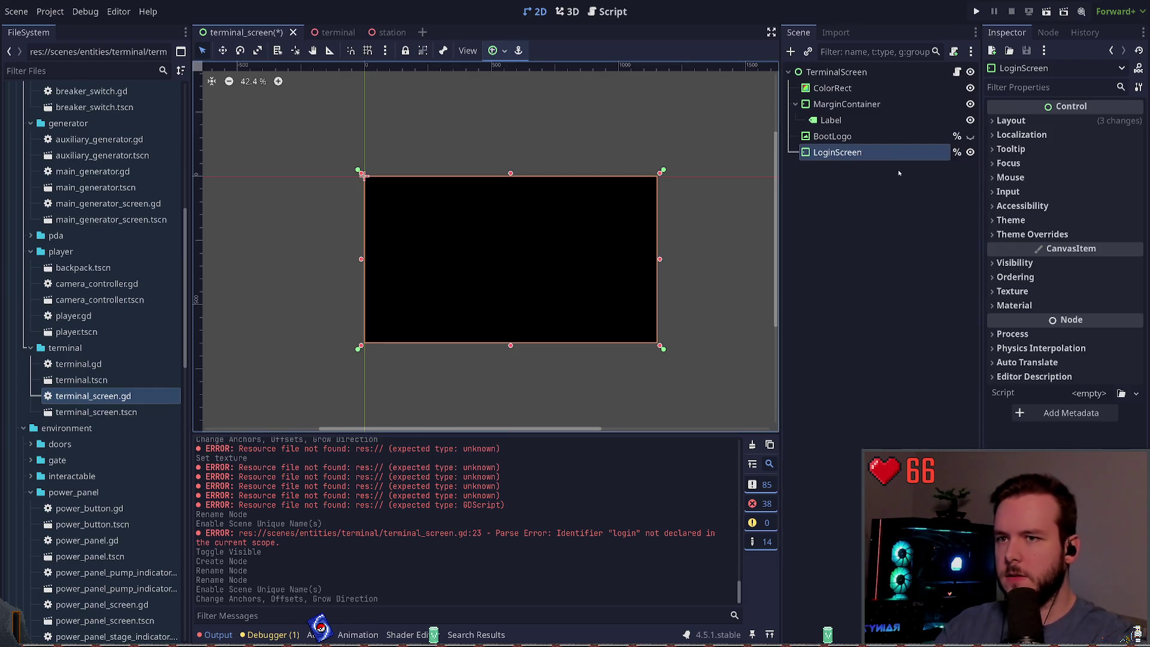
Add a TextureRect under LoginScreen, then delete it as unneeded
key(ctrl+a)
text(texture)
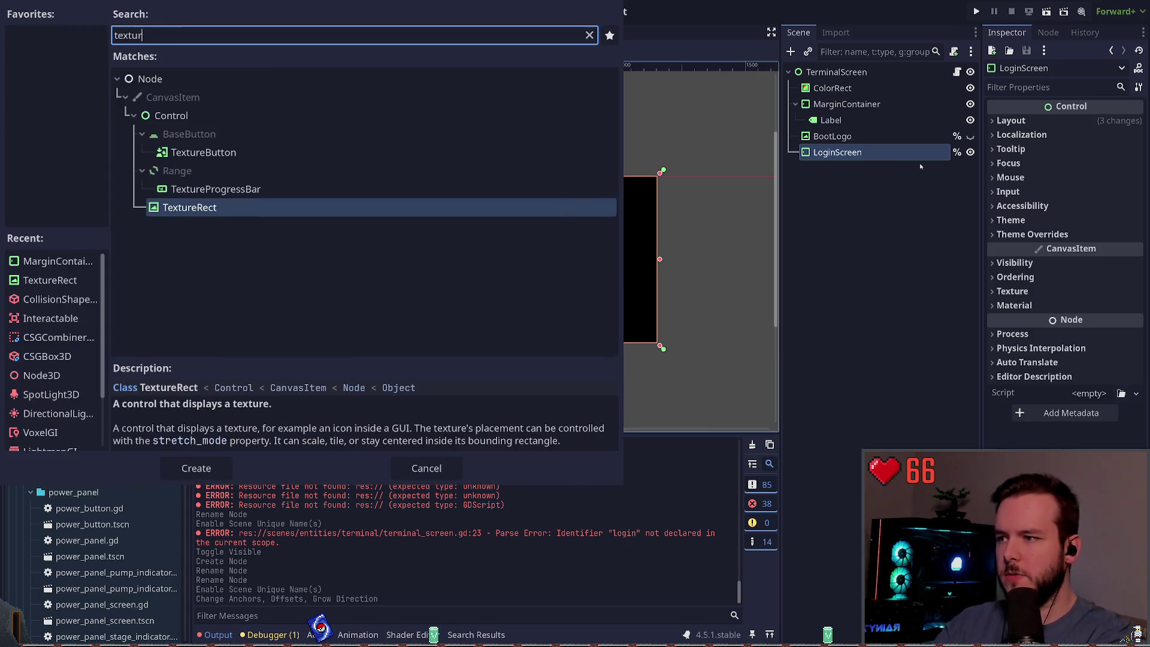
key(Return)
click(837, 152)
click(843, 168)
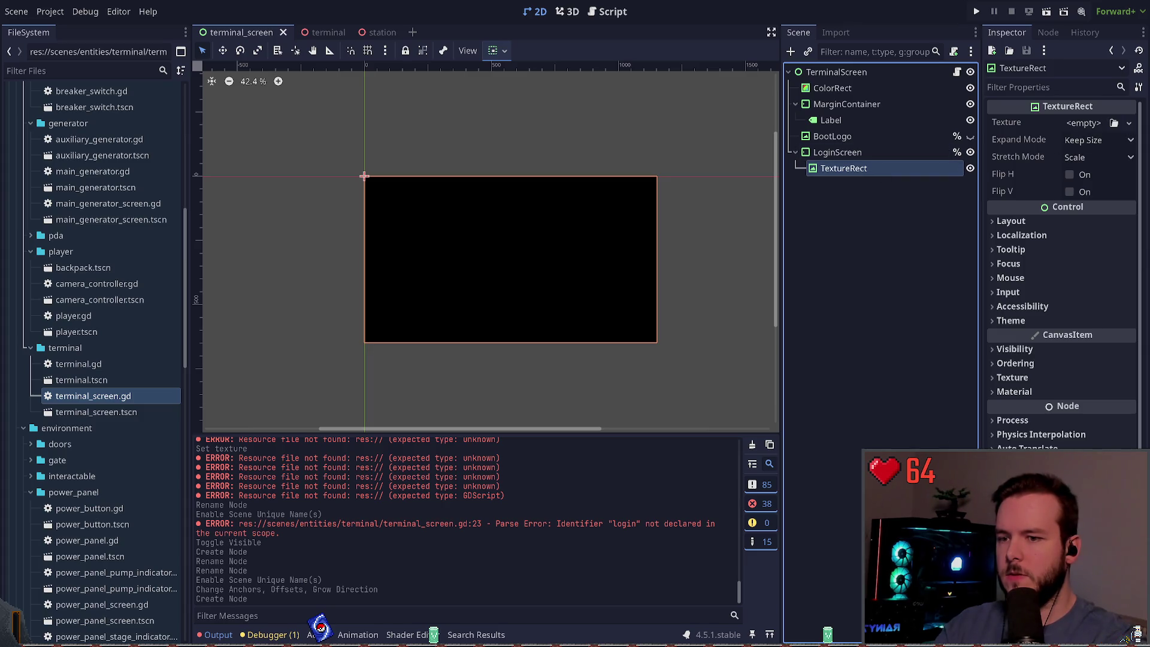
key(Delete)
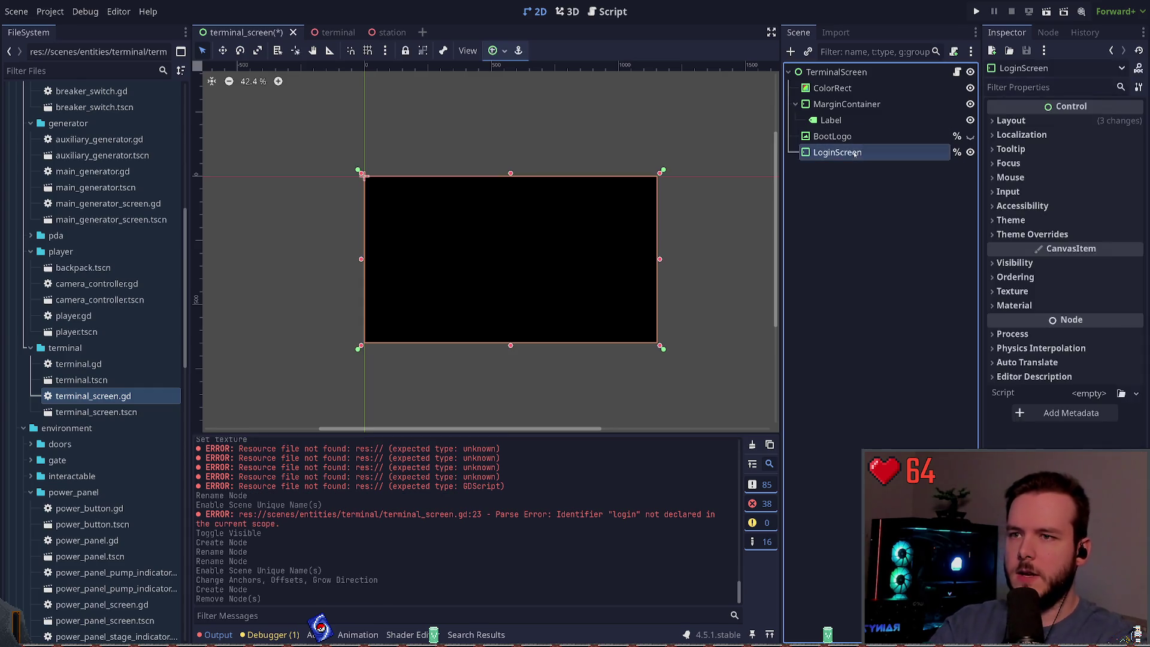
Add a ColorRect under LoginScreen, set its colour to a green tone, and save
key(ctrl+a)
text(colorrect)
key(Return)
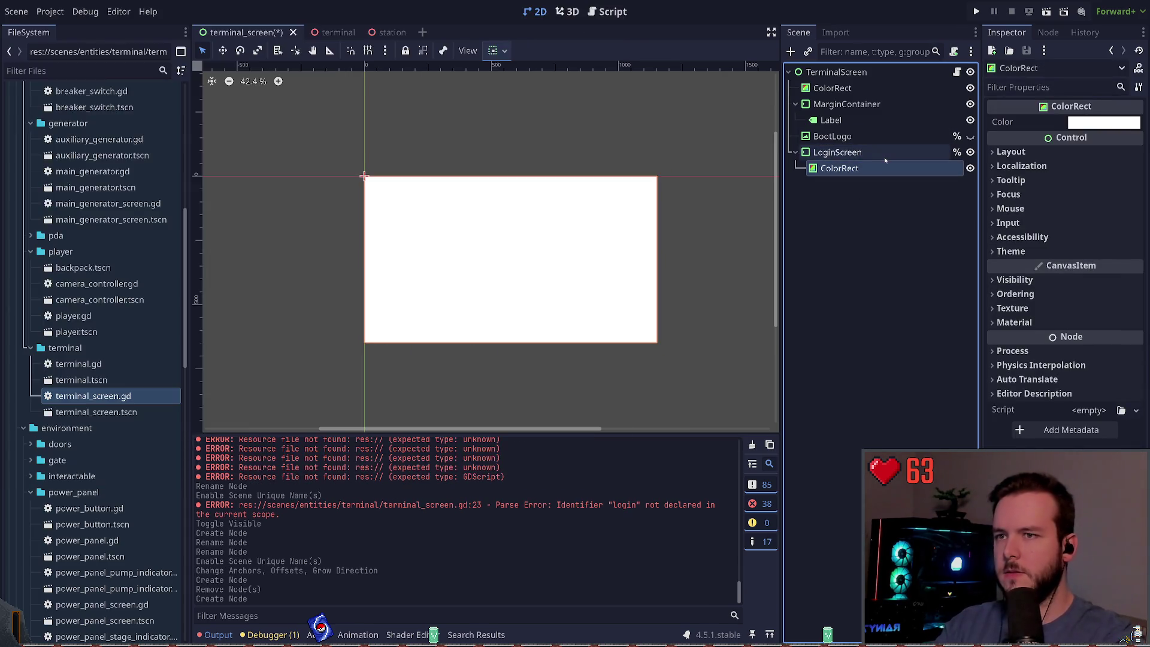
click(1142, 114)
key(ctrl+v)
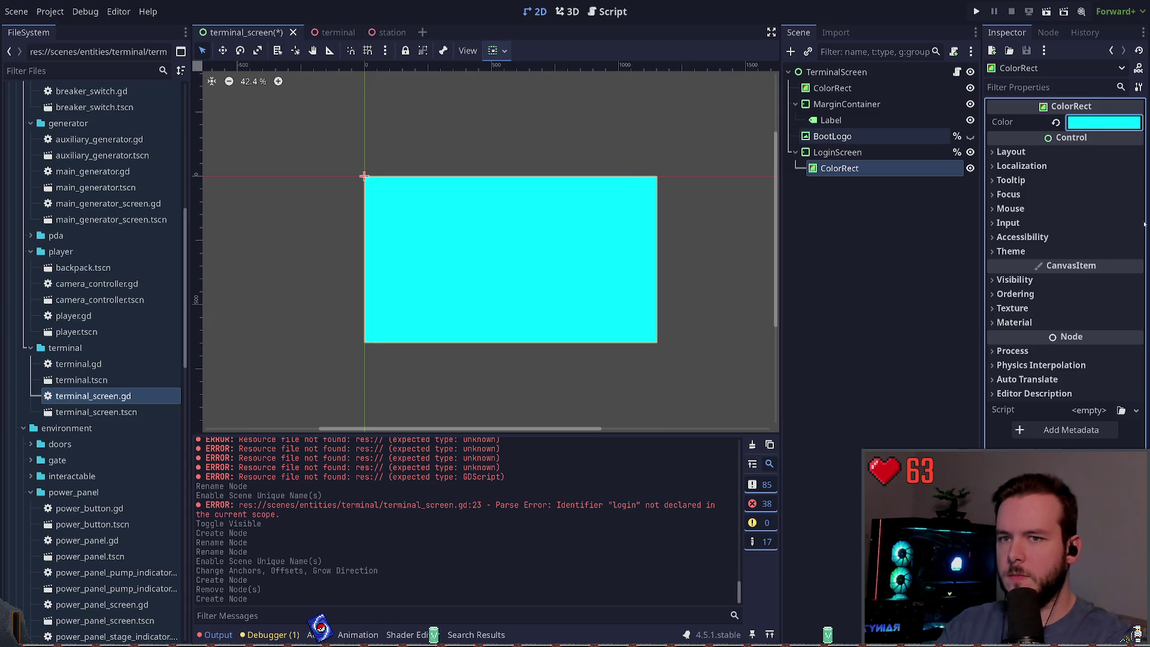
key(ctrl+v)
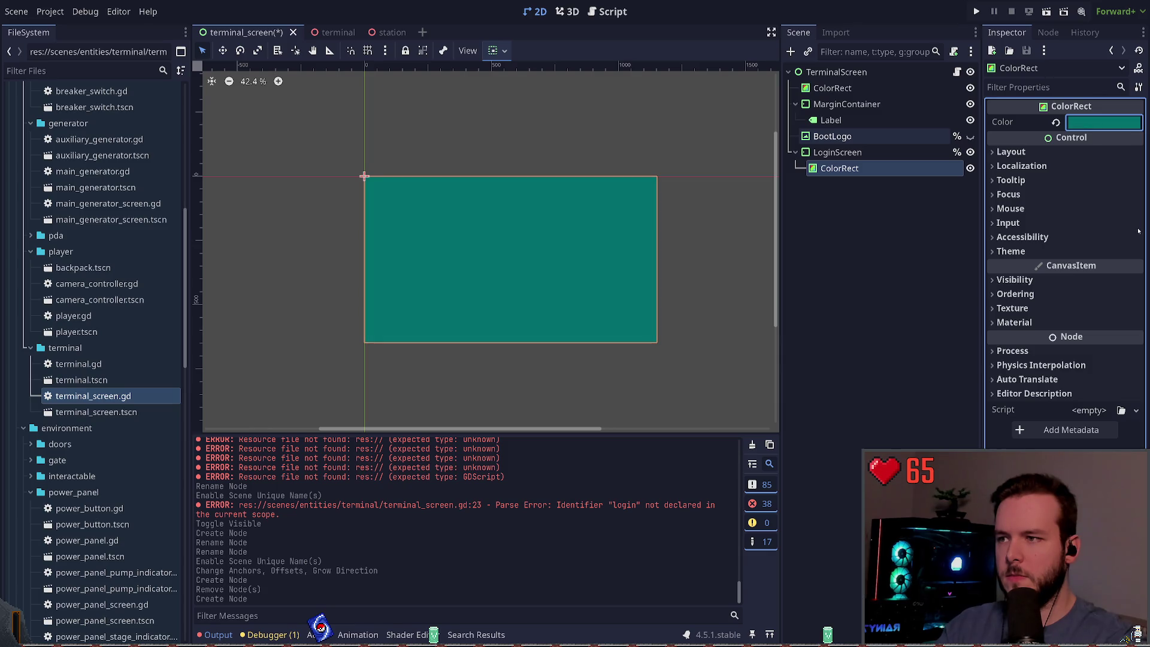
key(ctrl+v)
key(ctrl+v)
key(ctrl+v)
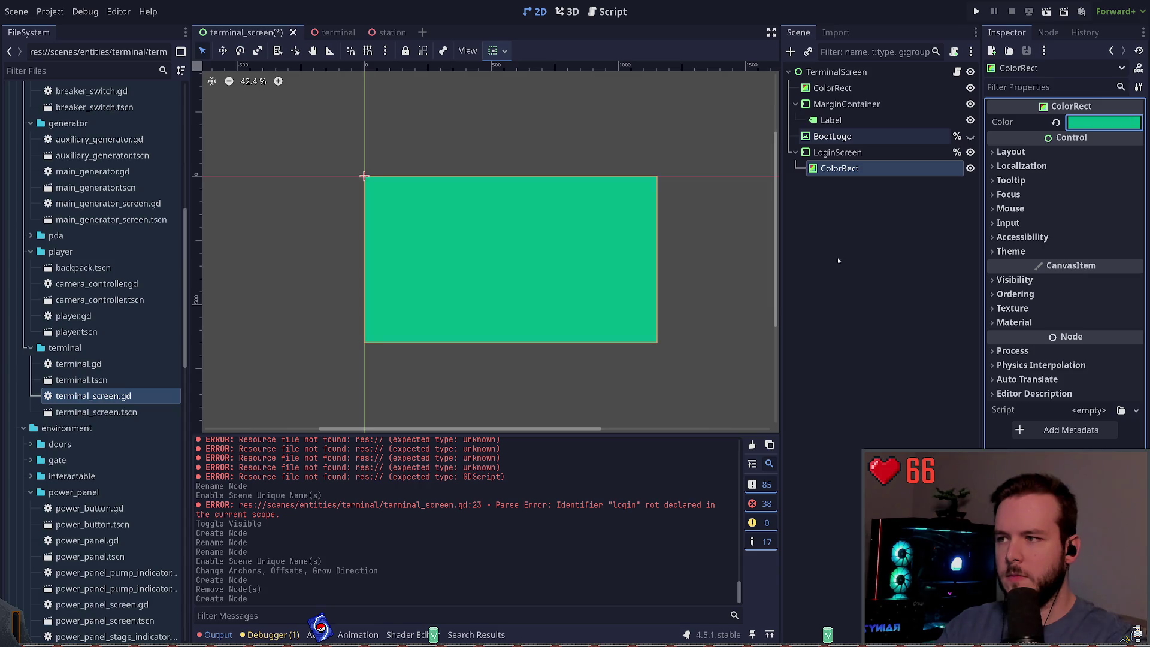
key(ctrl+s)
Reselect the nodes, leaving LoginScreen selected as the parent for new nodes
click(832, 238)
click(867, 164)
click(866, 158)
click(864, 169)
click(872, 151)
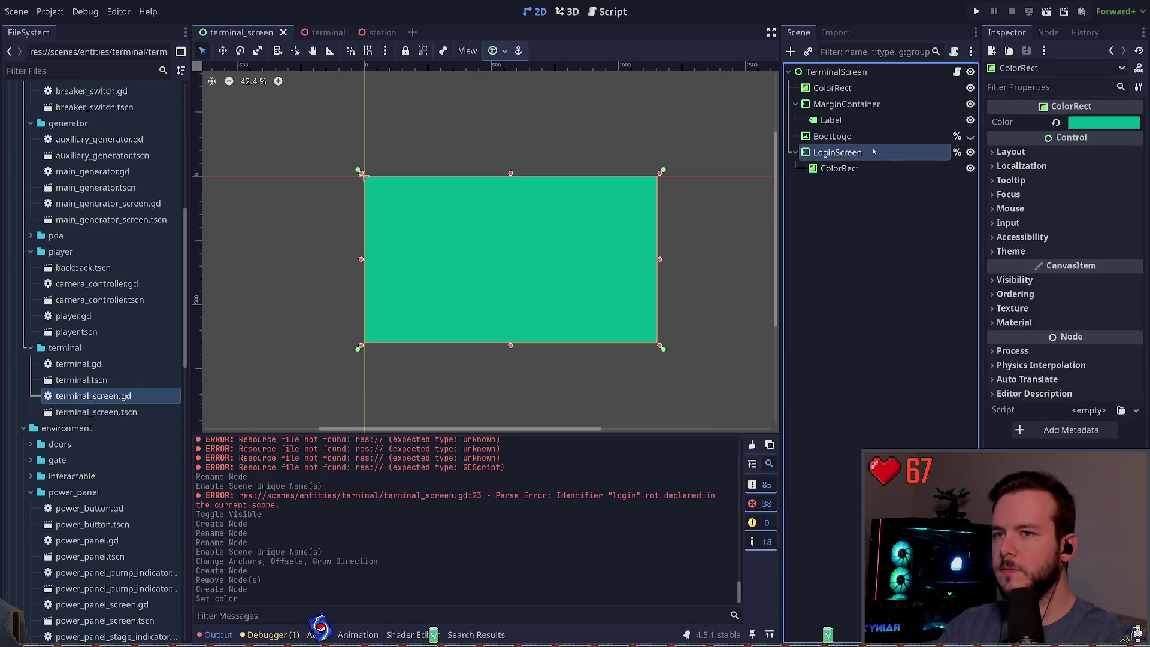
Add a VBoxContainer under LoginScreen with a TextureRect inside it
key(ctrl+a)
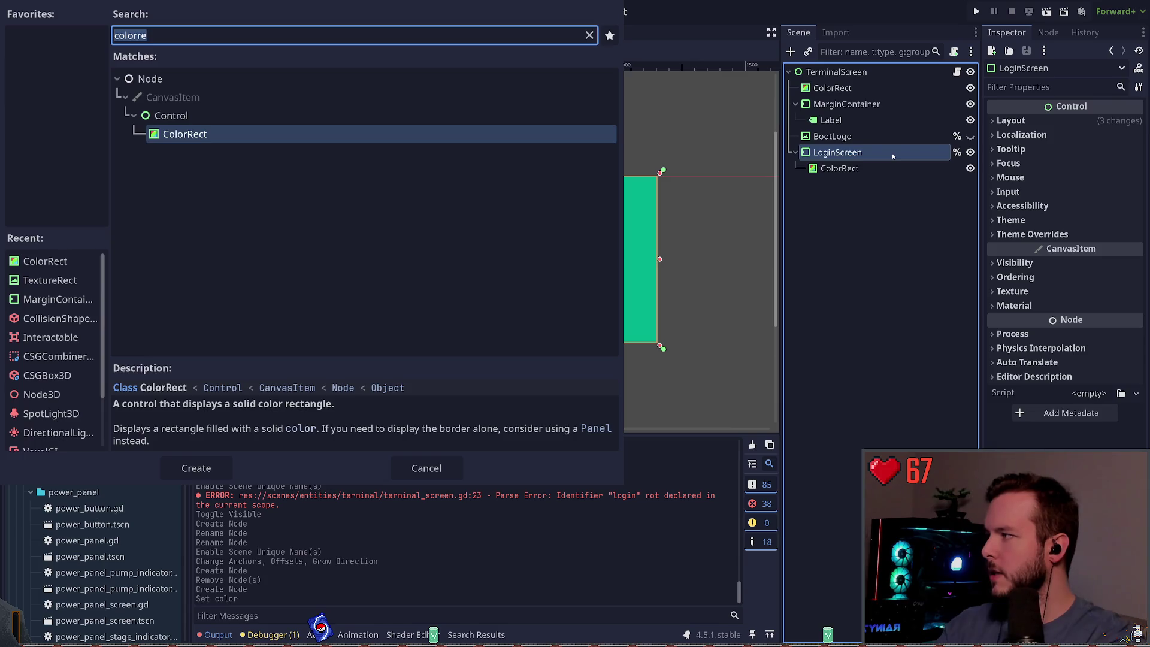
text(label)
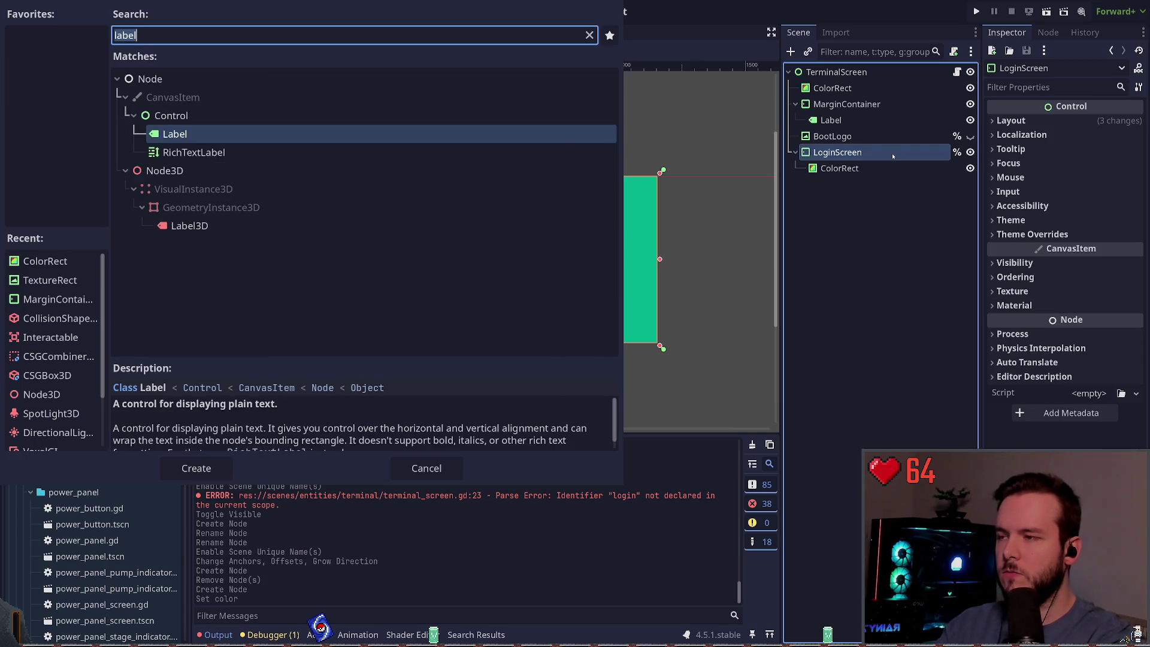
text(v)
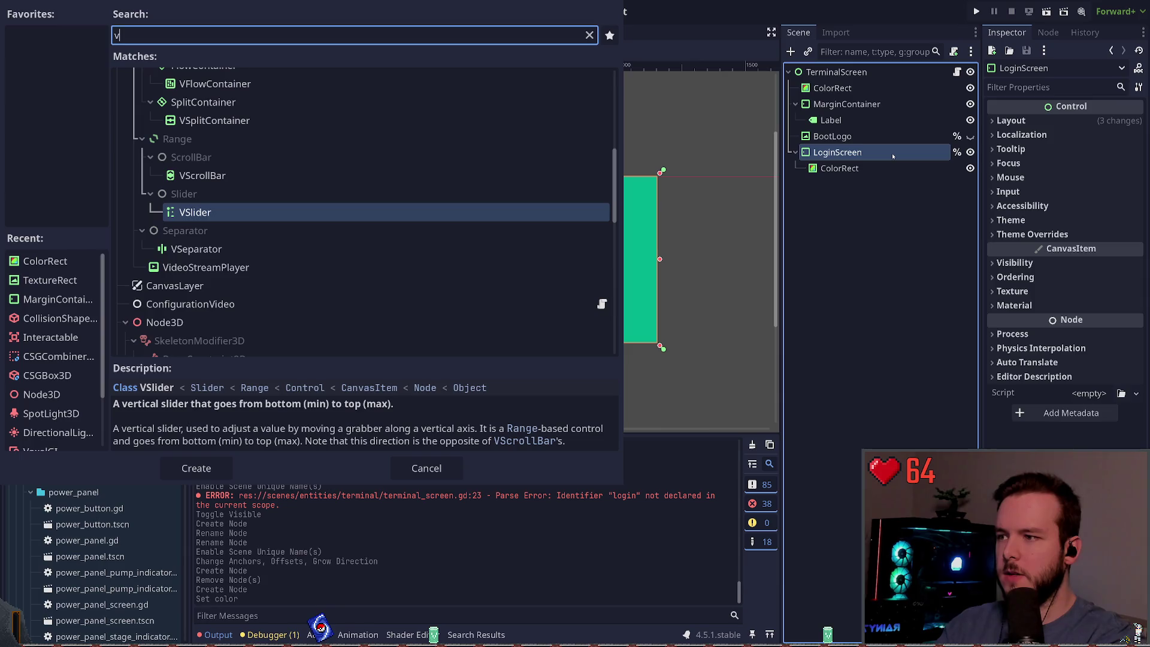
text(b)
key(Return)
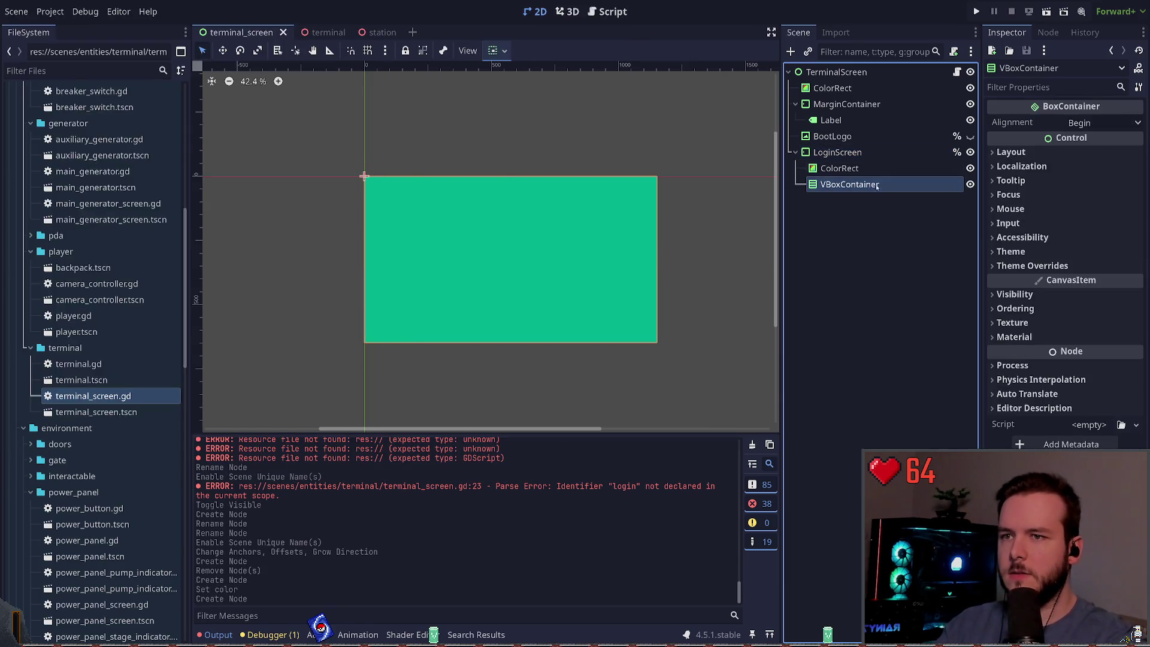
key(ctrl+a)
text(icon)
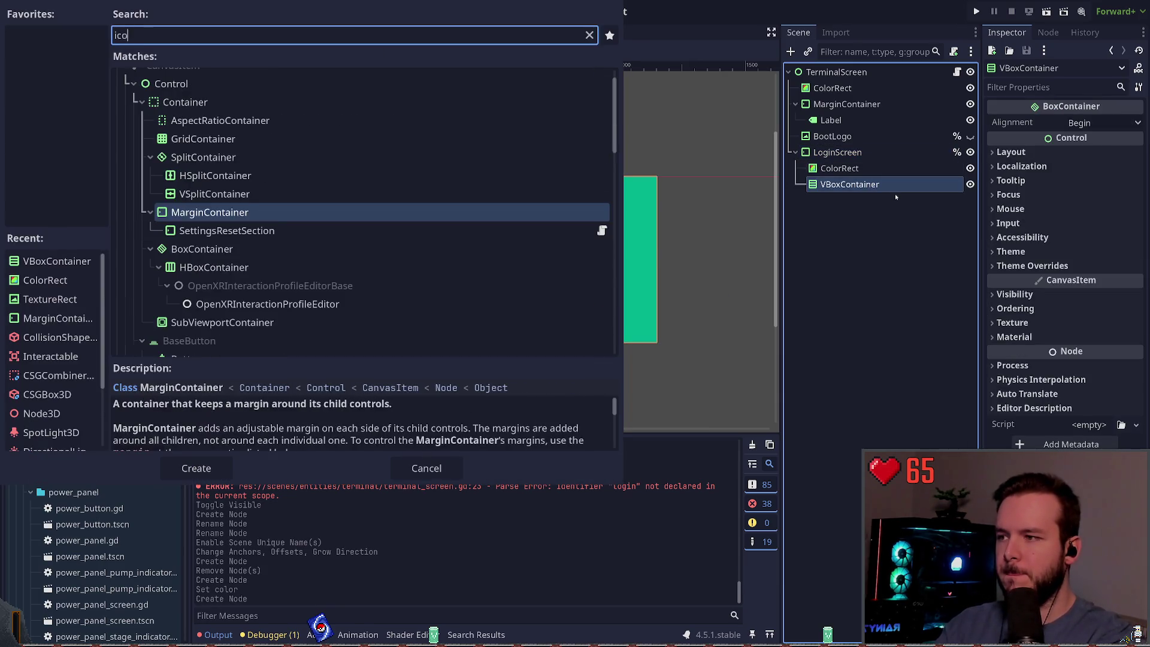
text(texture)
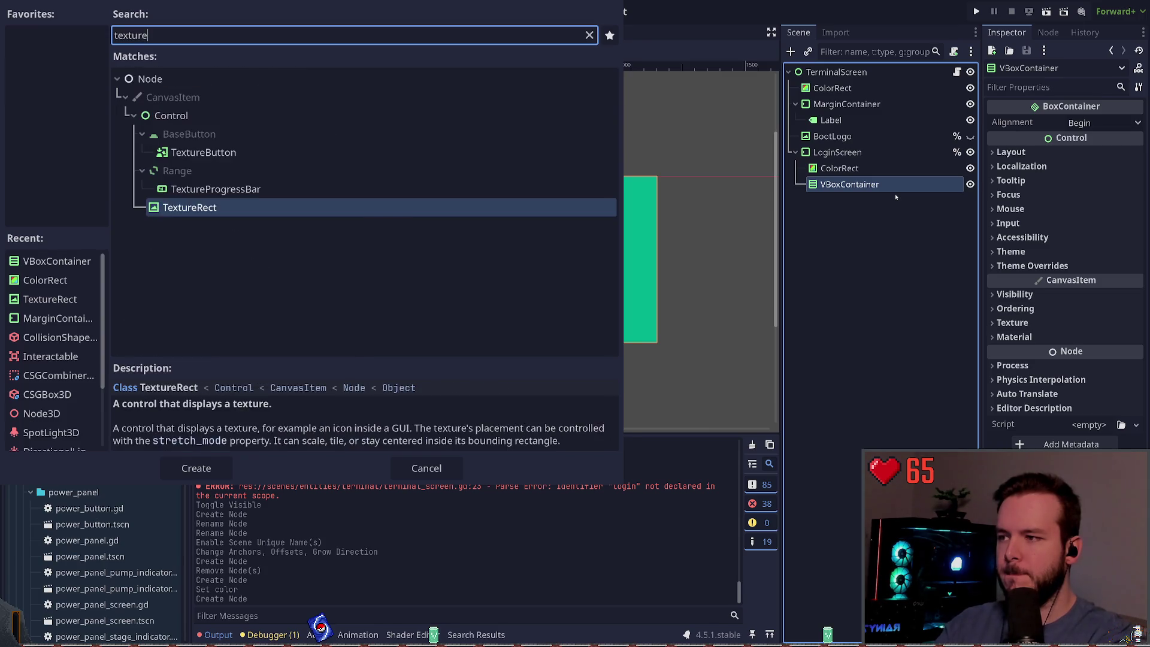
key(Return)
Add a Label and a LineEdit as further children of the VBoxContainer
click(880, 185)
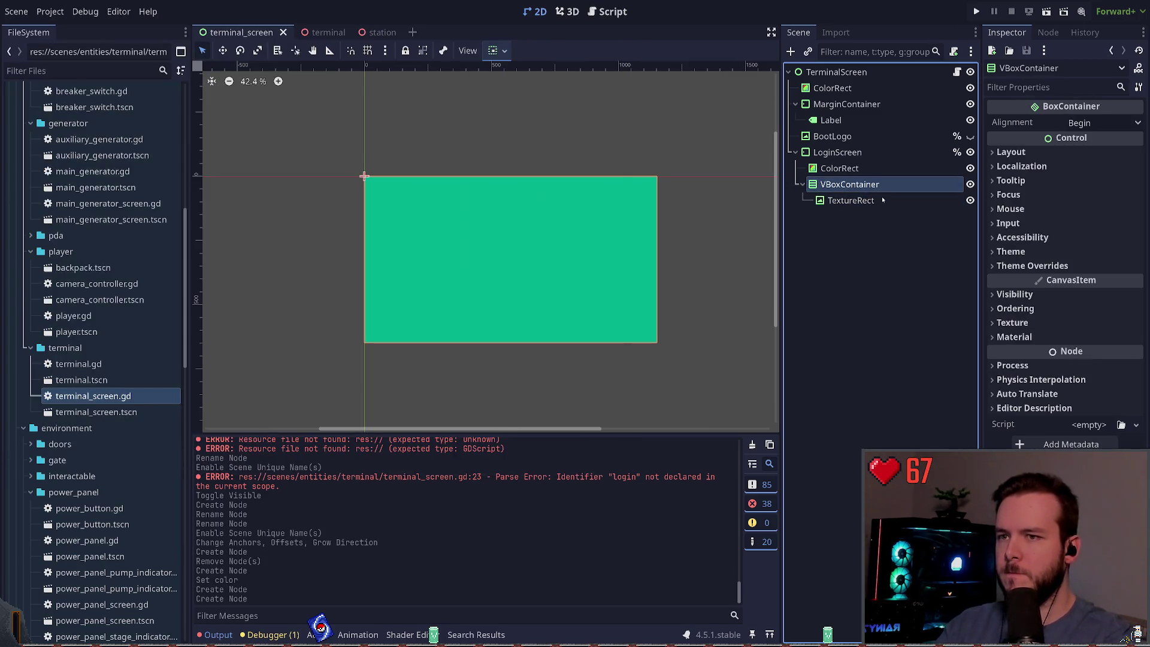
key(ctrl+a)
key(BackSpace)
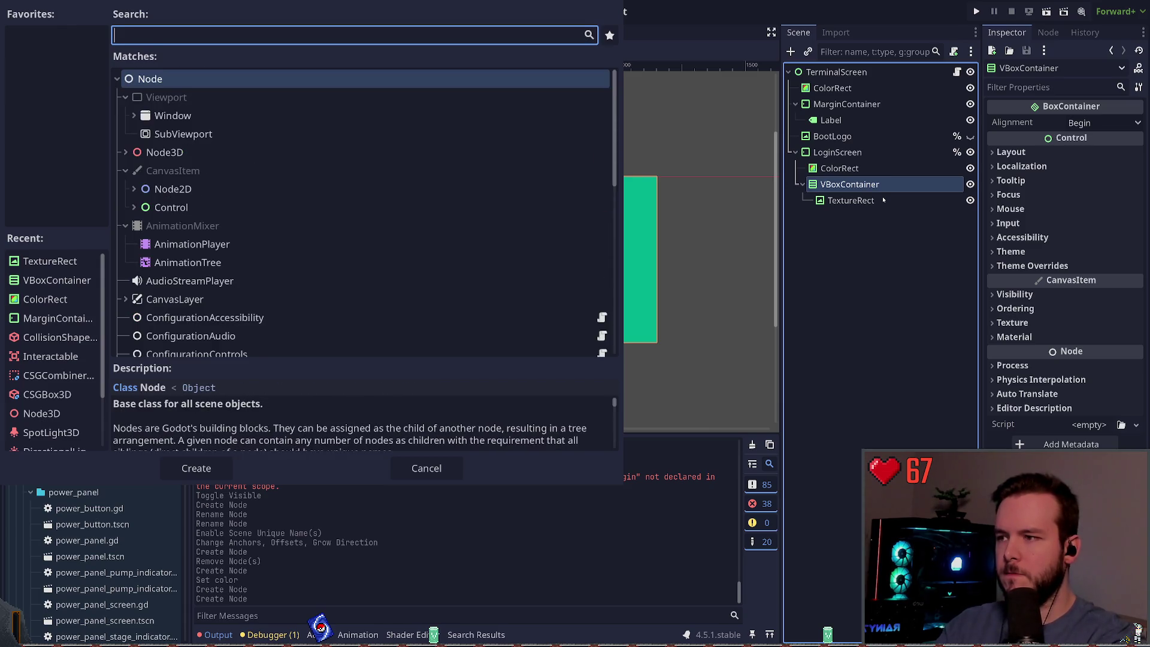
text(label)
key(Return)
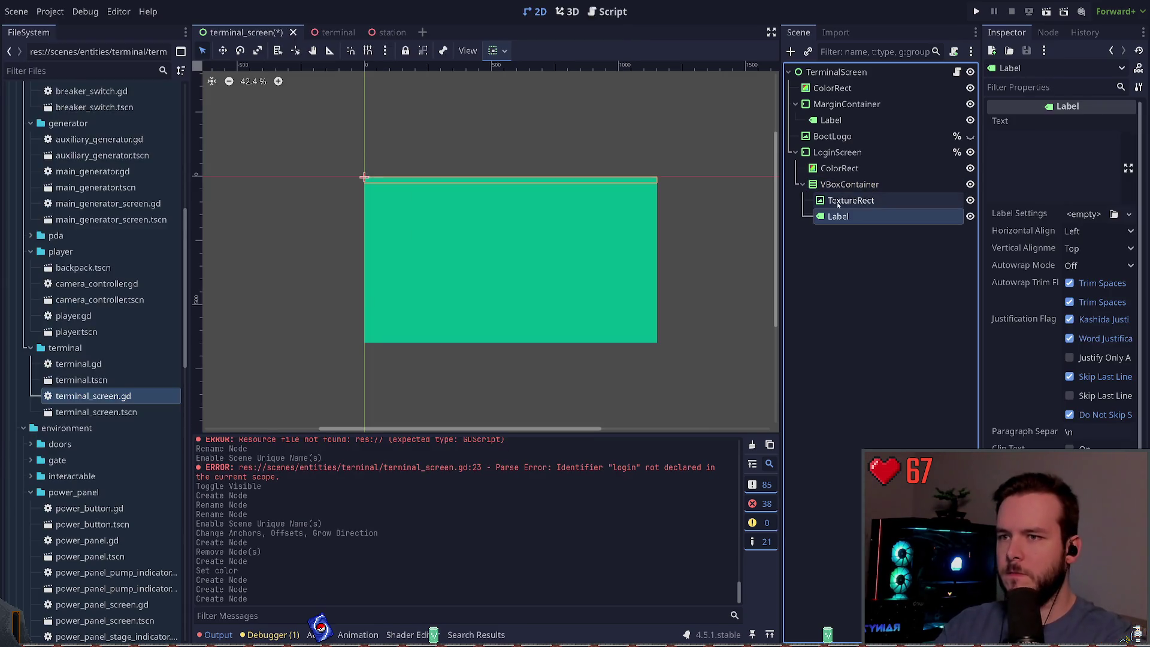
click(880, 184)
key(ctrl+a)
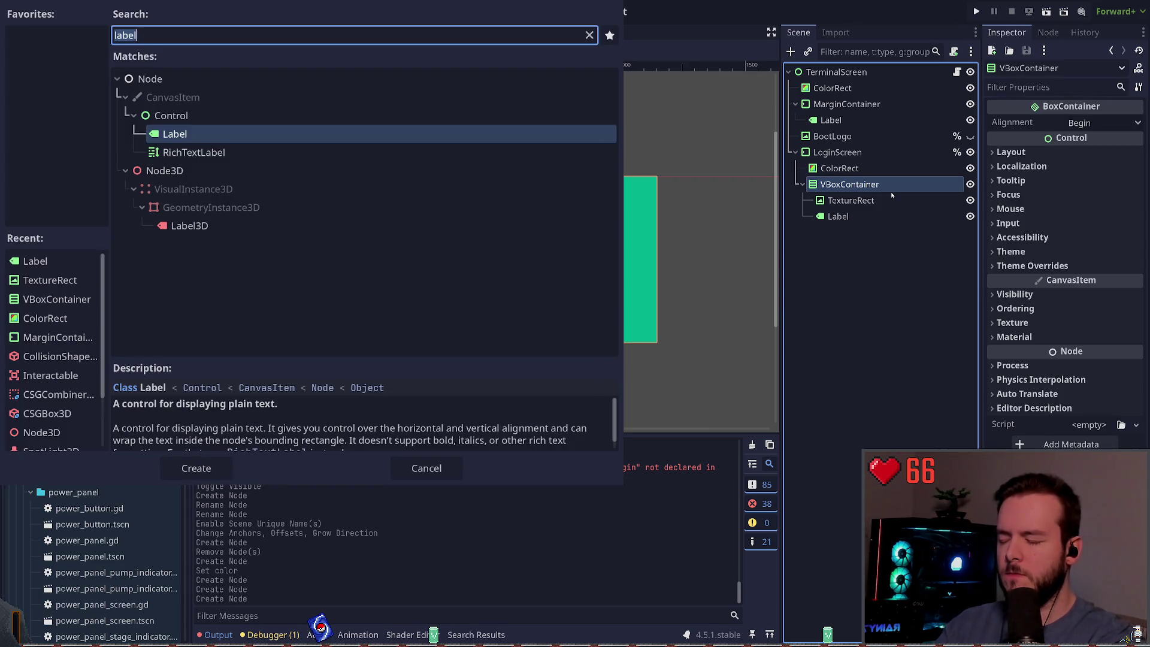
text(lineed)
key(Return)
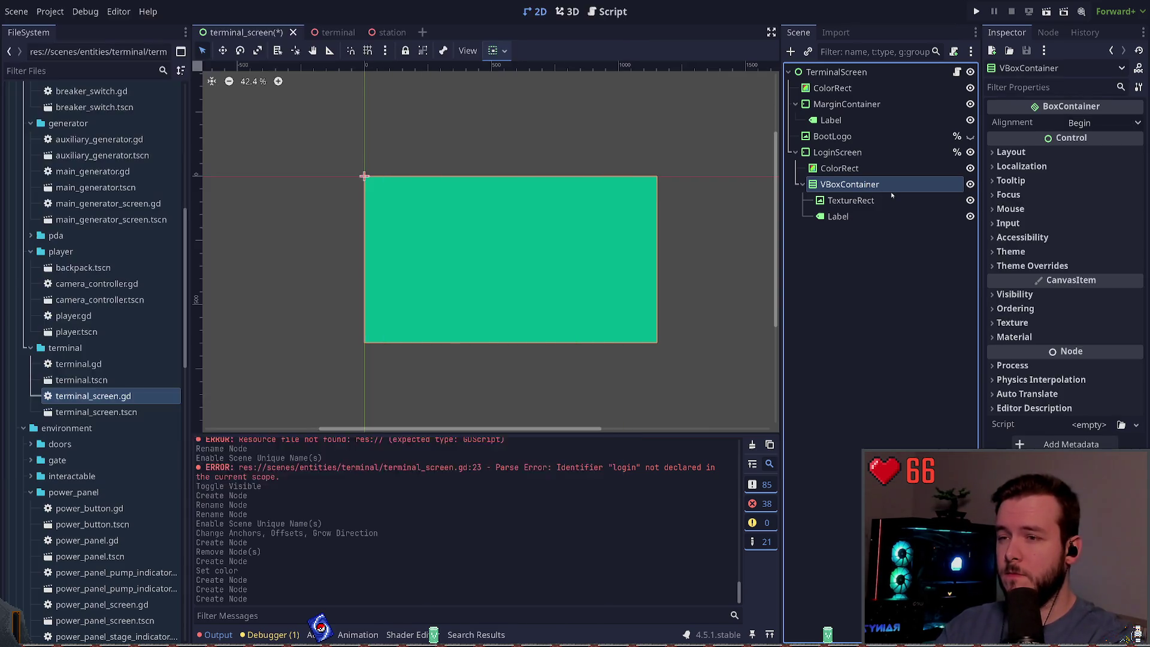
Centre the VBoxContainer login box on the screen and save the scene
click(872, 216)
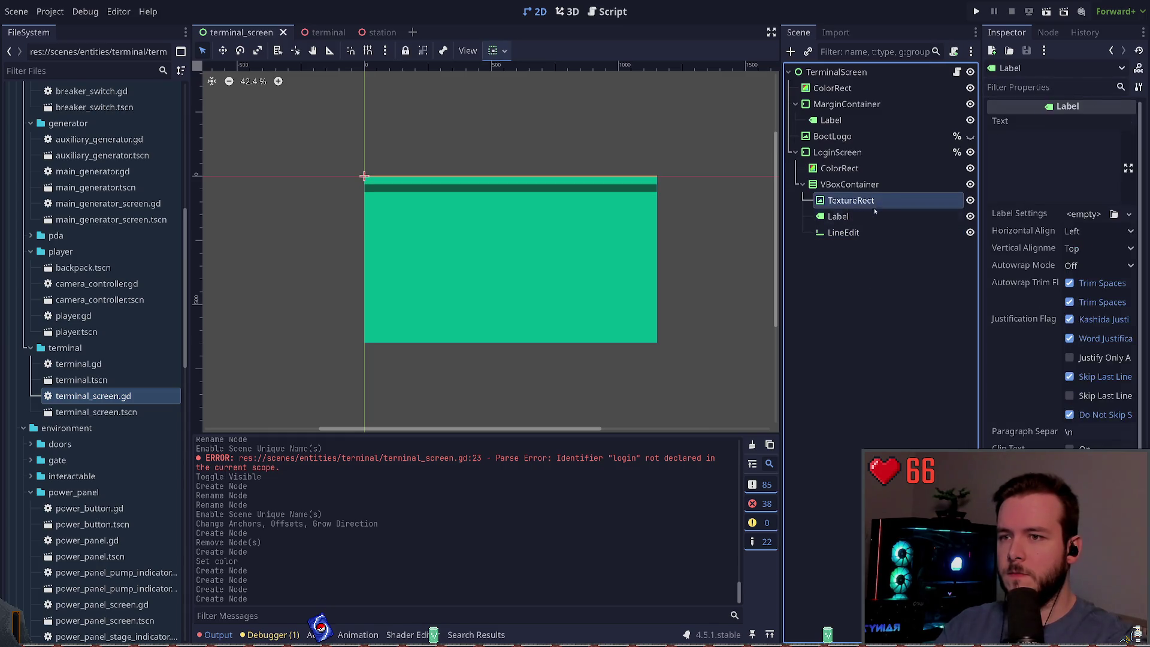
click(871, 184)
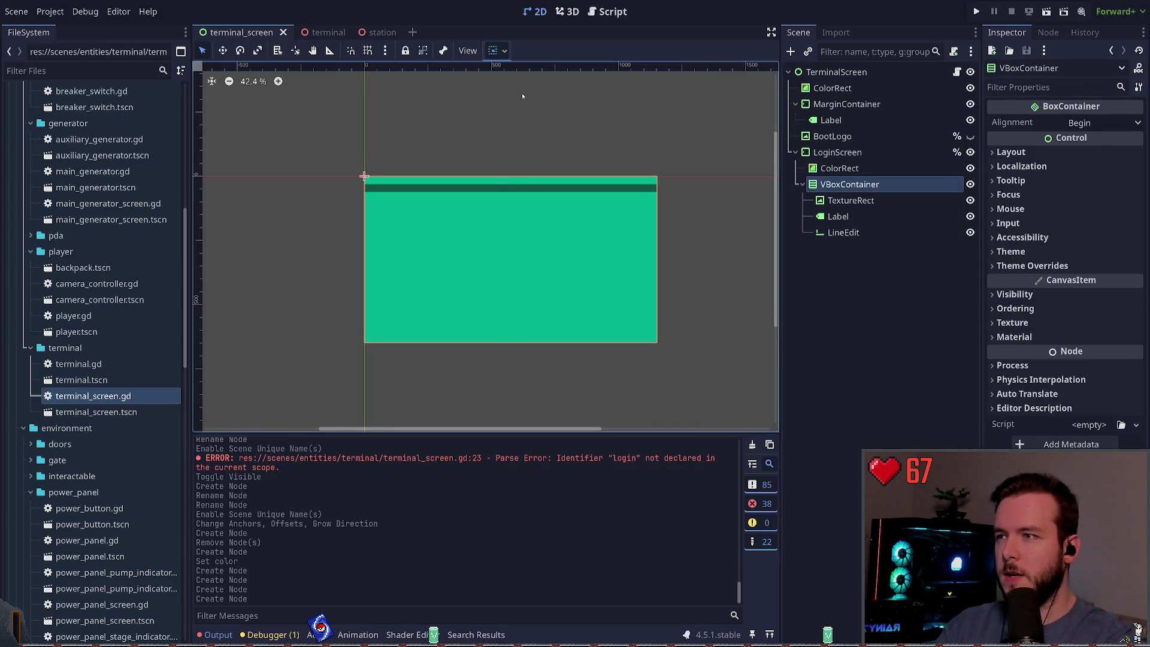
key(ctrl+s)
click(859, 200)
click(864, 216)
click(856, 200)
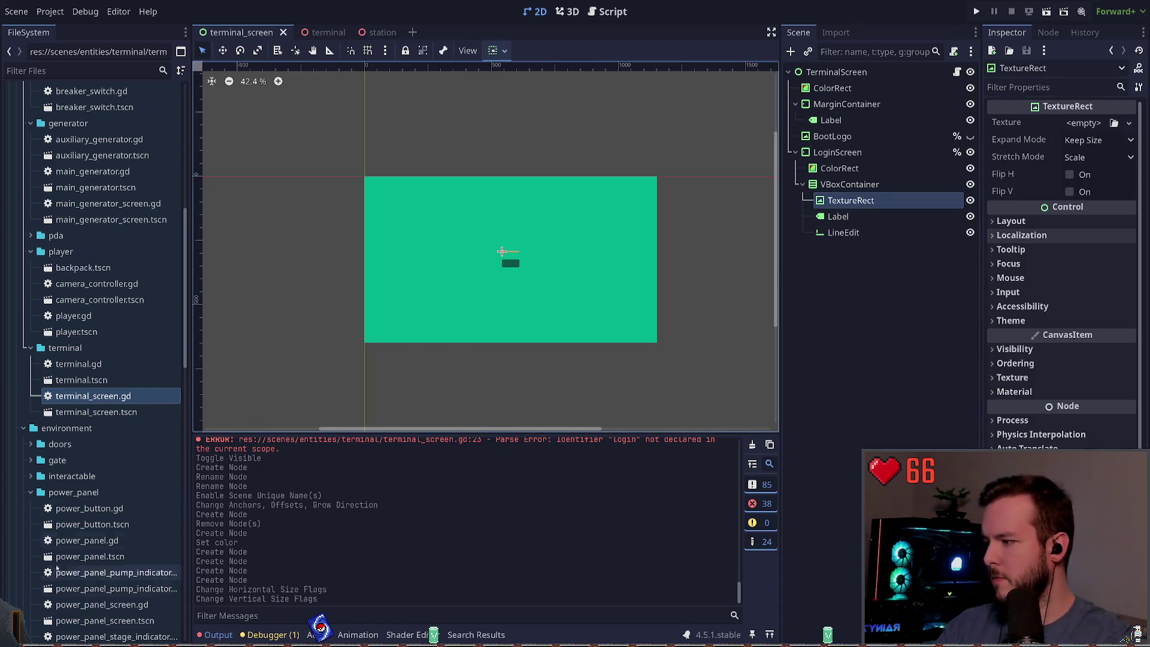
Assign icon.svg as the TextureRect's texture
scroll(93, 359, down, 15)
mouse_move(50, 631)
mouse_down()
mouse_move(1129, 52)
mouse_move(1084, 123)
mouse_up()
click(892, 302)
Rename the Label node to LoginUsername
click(837, 216)
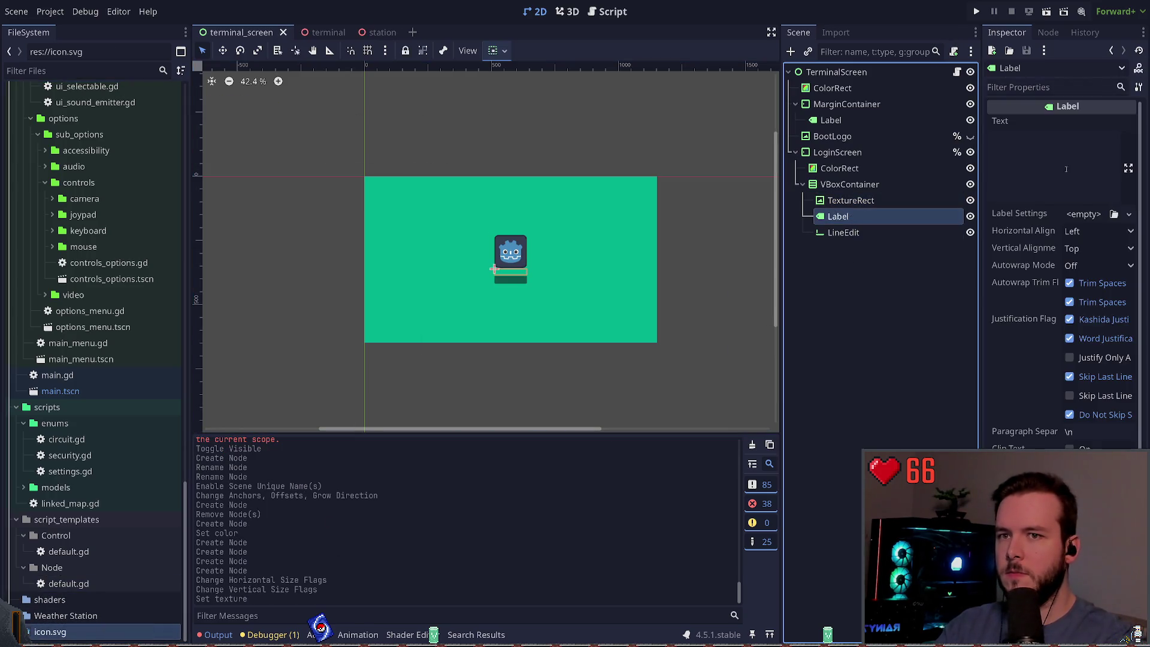
click(1069, 173)
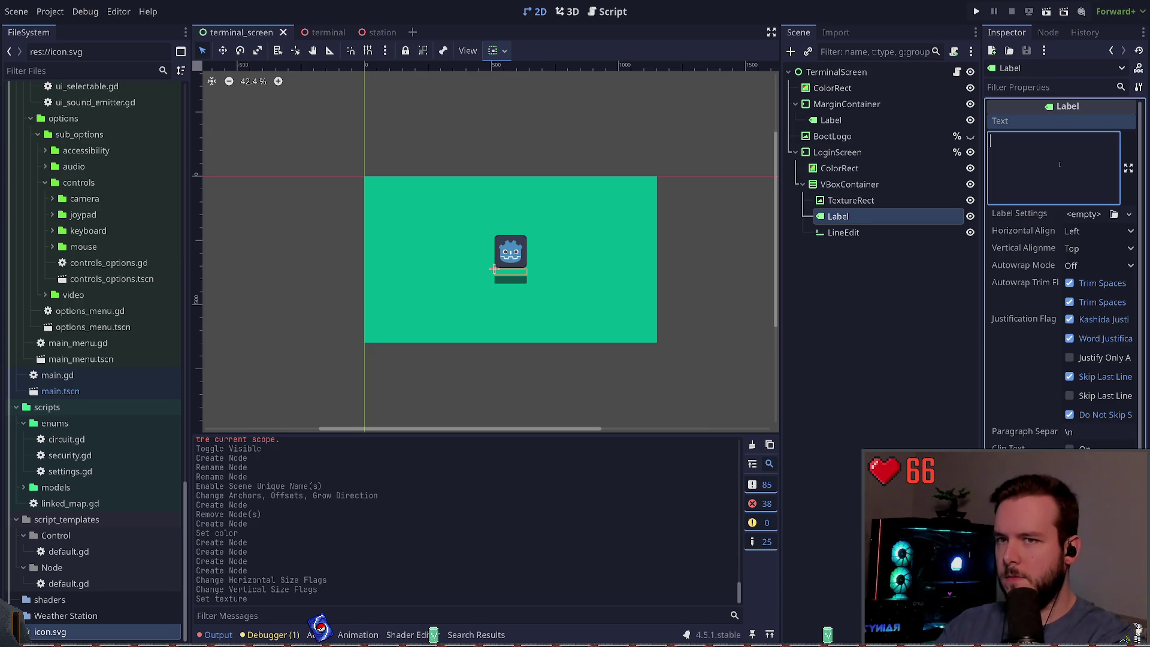
click(868, 220)
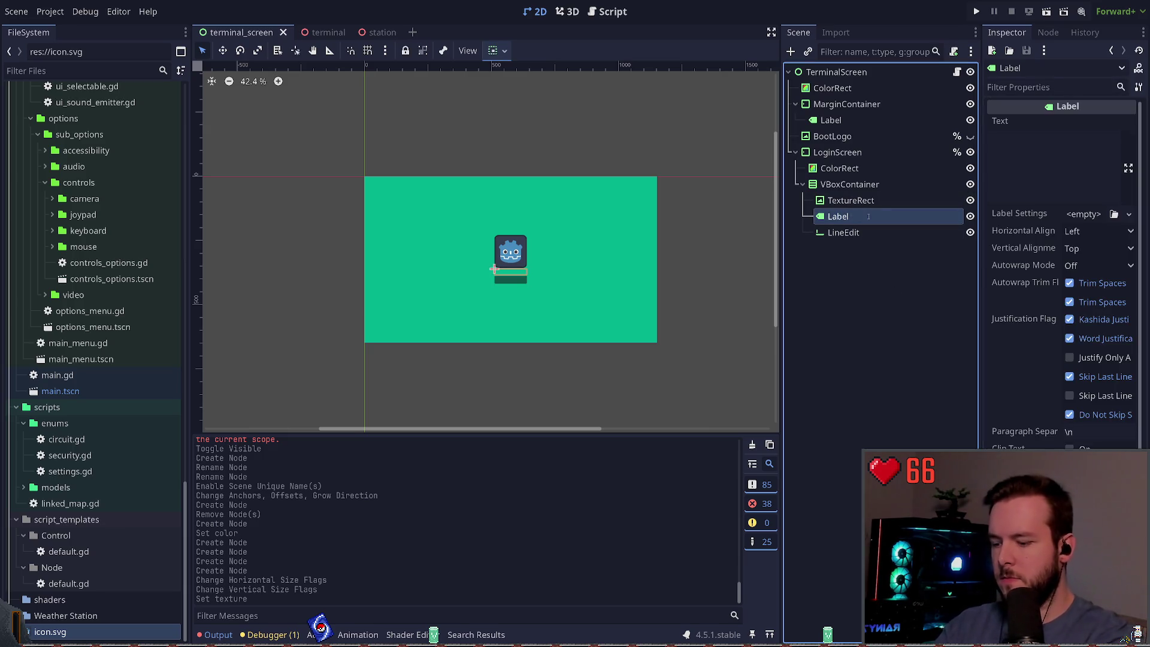
text(Username)
key(Return)
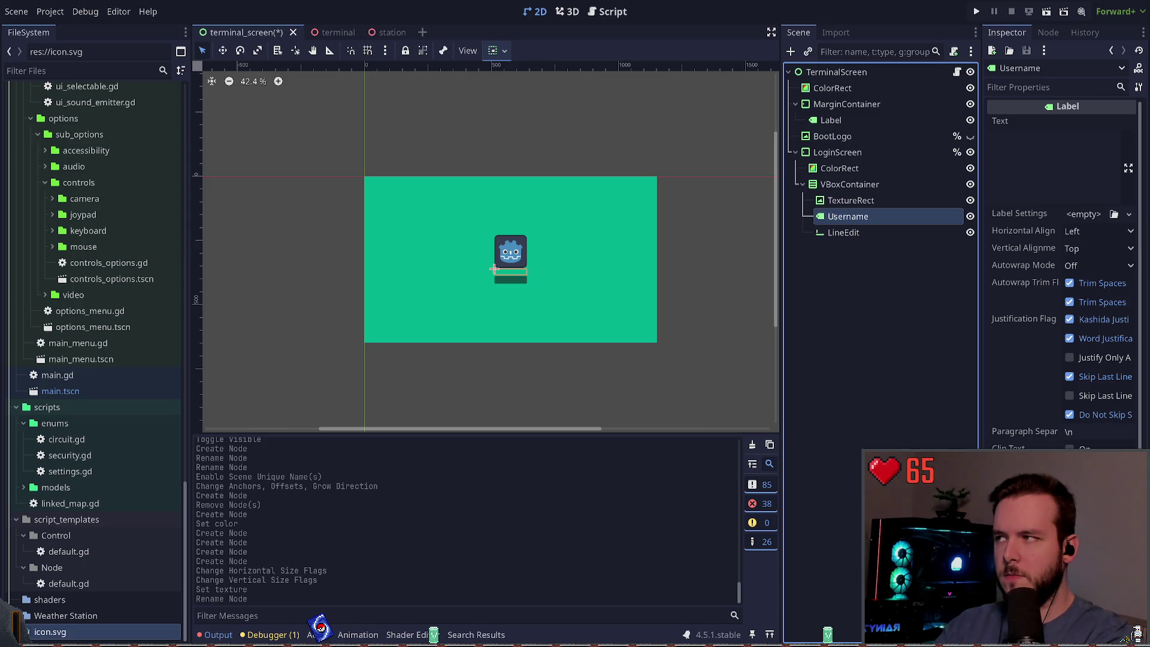
text(Login)
key(Return)
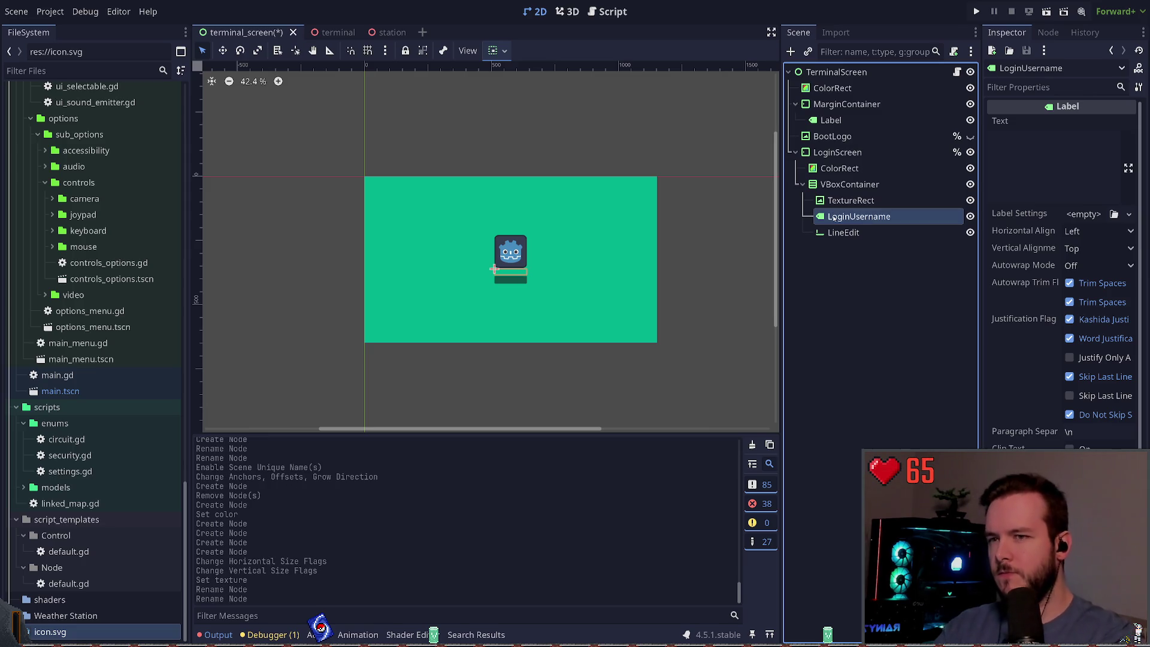
Rename the TextureRect to UserProfileImage
click(858, 200)
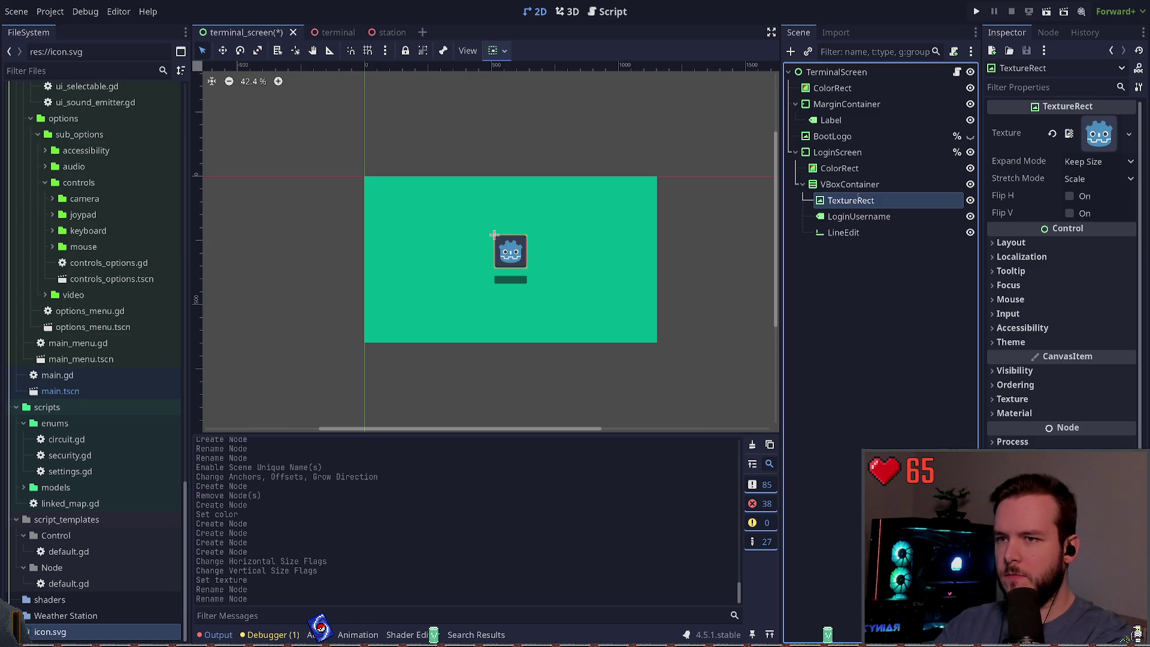
text(UserProfile)
key(Return)
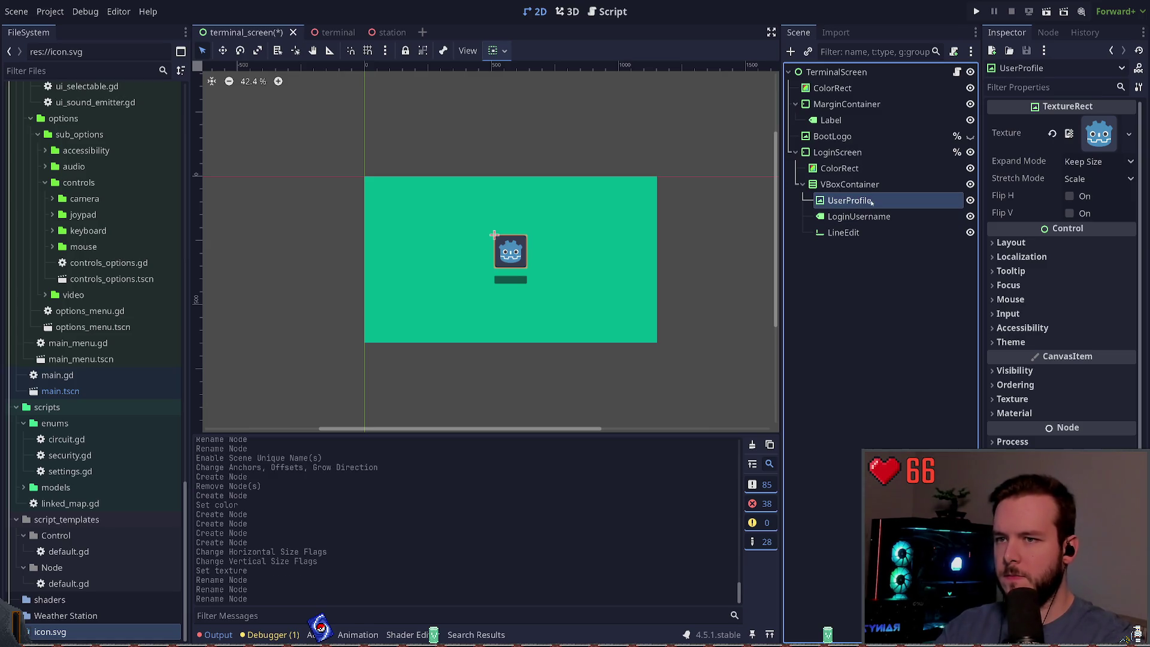
text(Image)
key(Return)
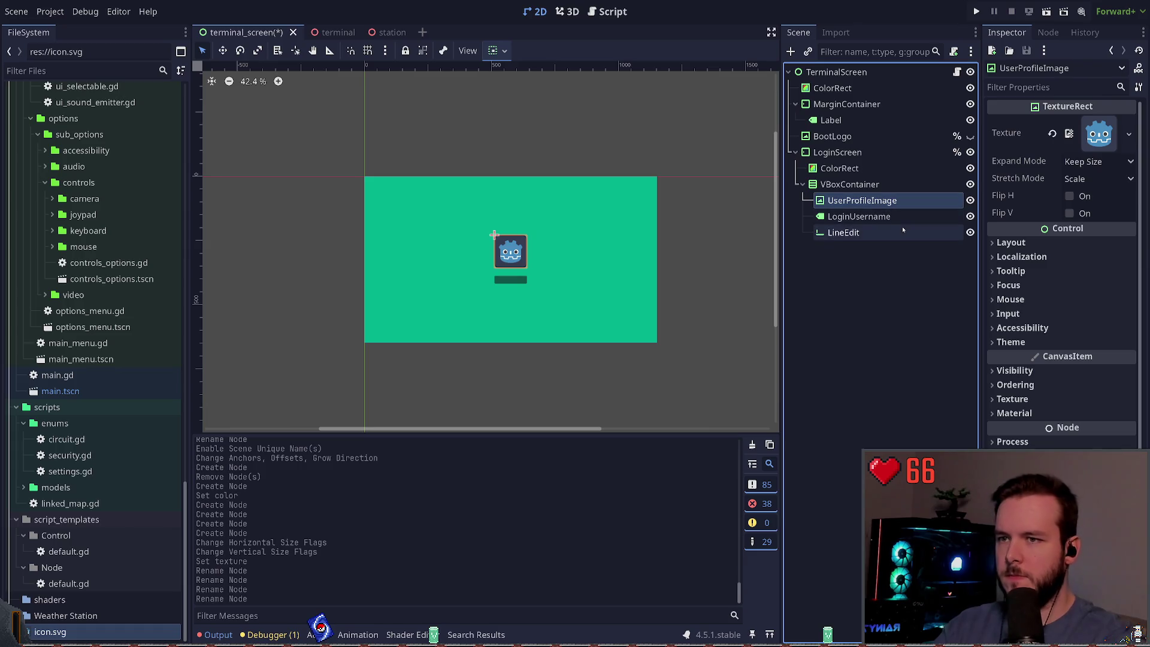
Rename the label to Username and the LineEdit to Password, then save the scene
click(894, 221)
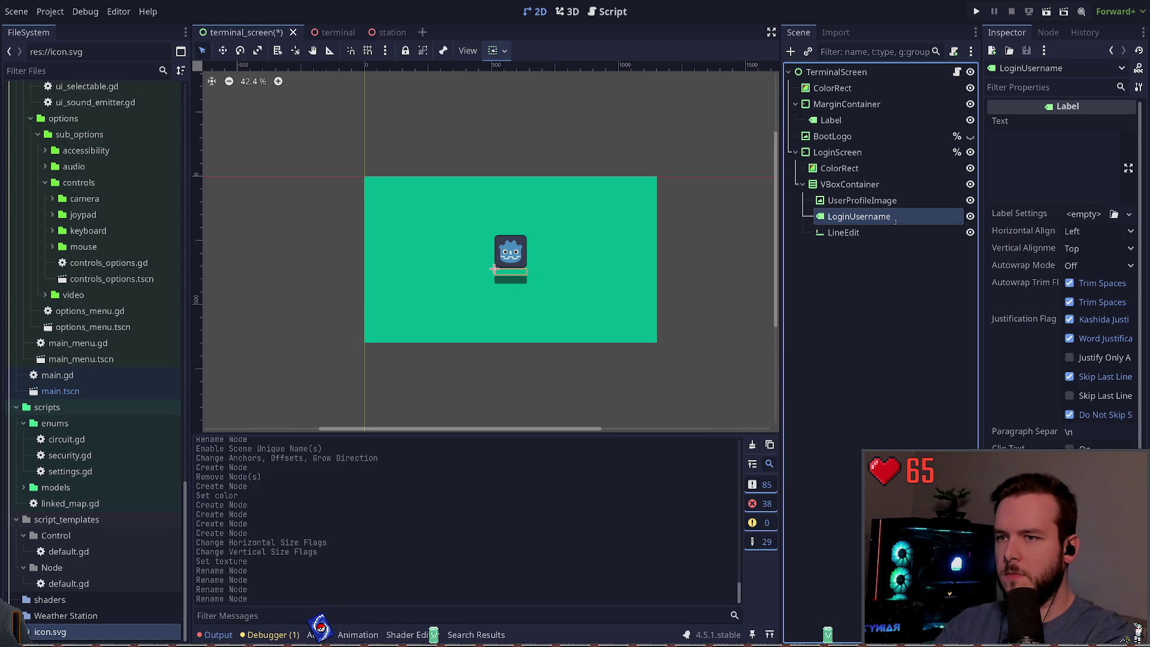
key(BackSpace)
key(BackSpace)
key(BackSpace)
key(Return)
click(851, 234)
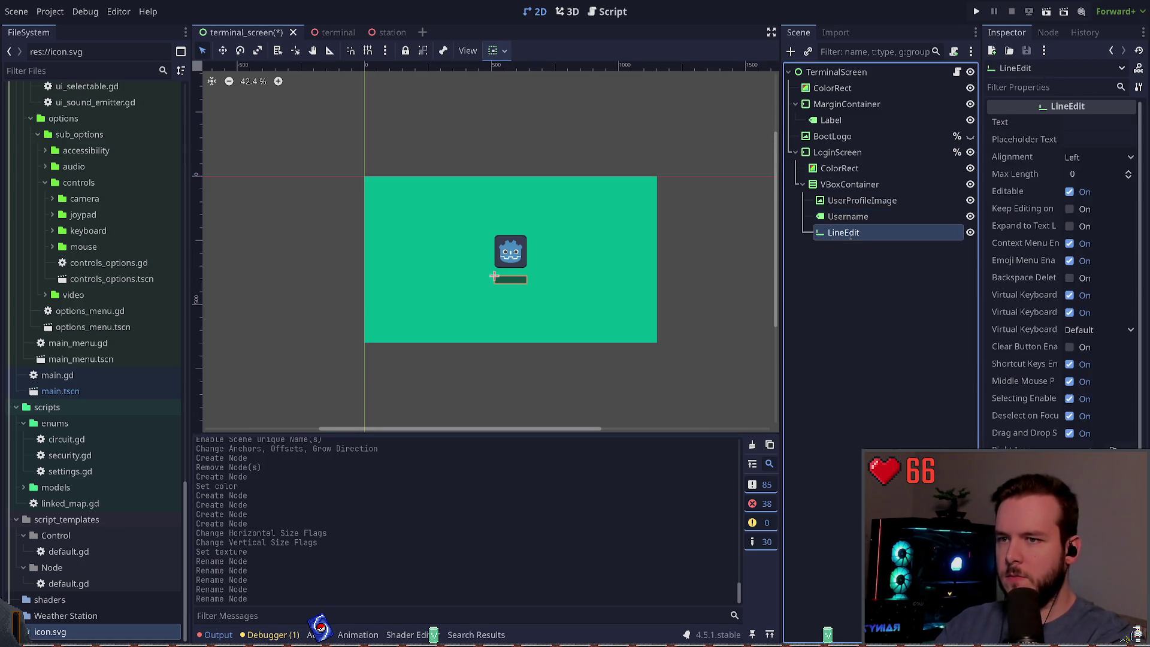
double_click(850, 234)
text(Password)
key(Return)
key(ctrl+s)
Give the three login nodes unique names and drag their references into terminal_screen.gd
shift+click(884, 201)
click(956, 71)
mouse_move(862, 216)
mouse_down()
mouse_move(379, 167)
mouse_move(259, 118)
mouse_up()
Move the three new reference lines below the boot_logo declaration and save the script
scroll(419, 239, up, 3)
click(467, 248)
drag(491, 264, 257, 233)
key(ctrl+x)
click(339, 141)
key(ctrl+v)
key(Up)
key(Up)
key(Up)
key(End)
key(Return)
key(ctrl+s)
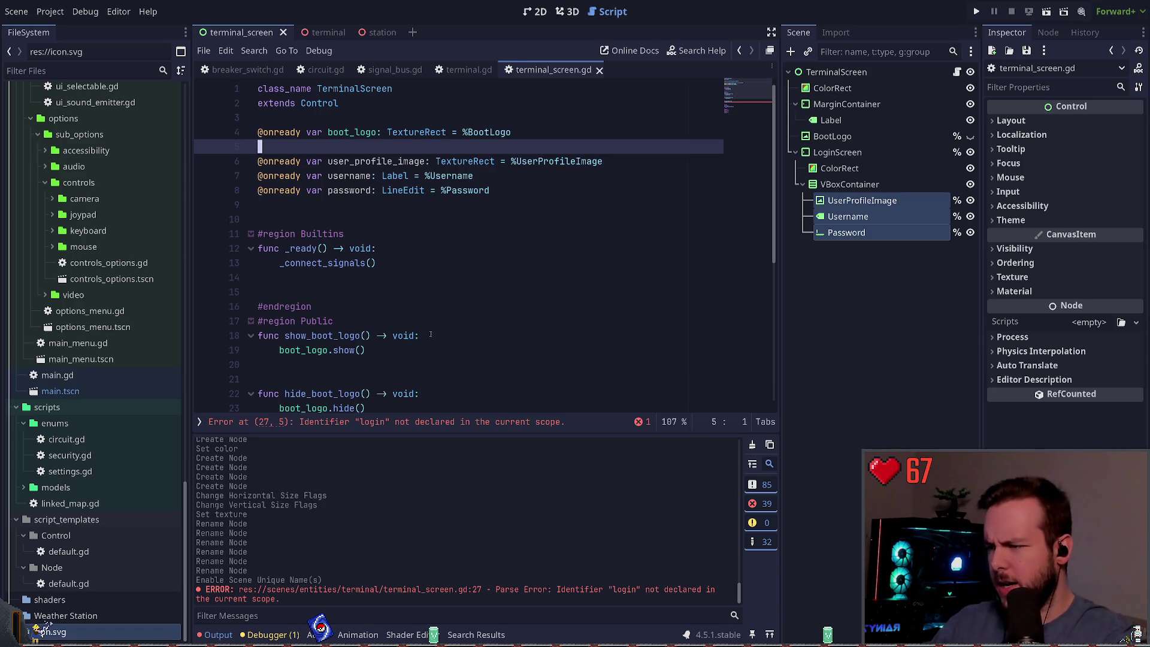
Fix the broken login call on line 27 so it uses login_screen
click(528, 209)
scroll(467, 233, down, 5)
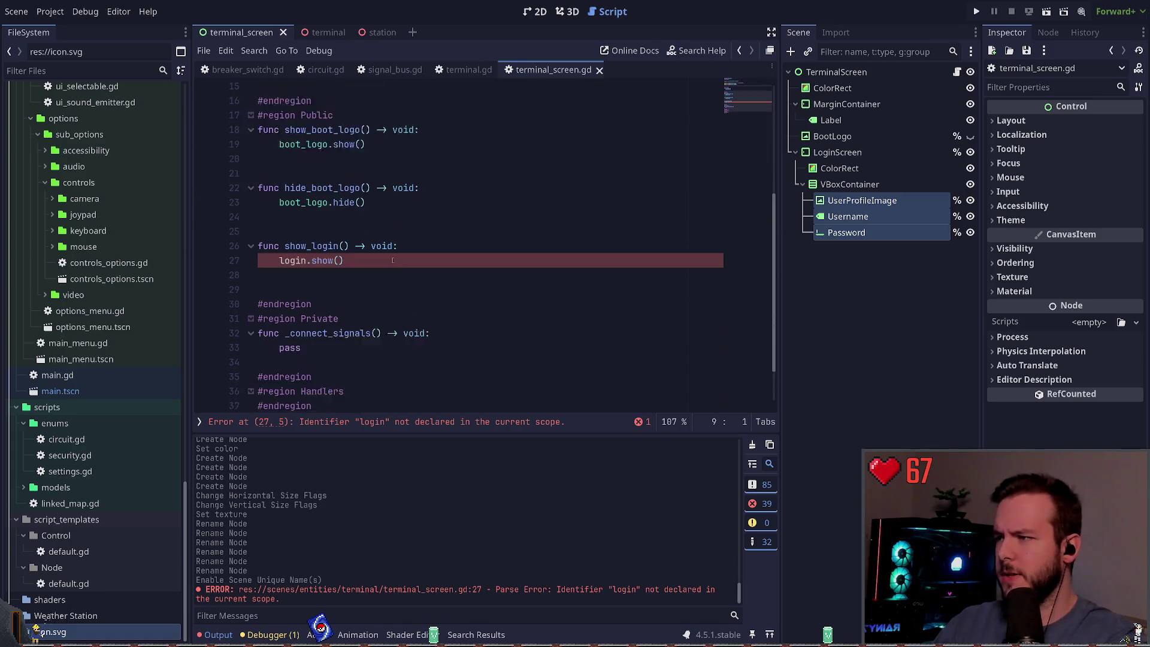
scroll(470, 240, up, 4)
scroll(474, 248, down, 1)
scroll(474, 248, down, 1)
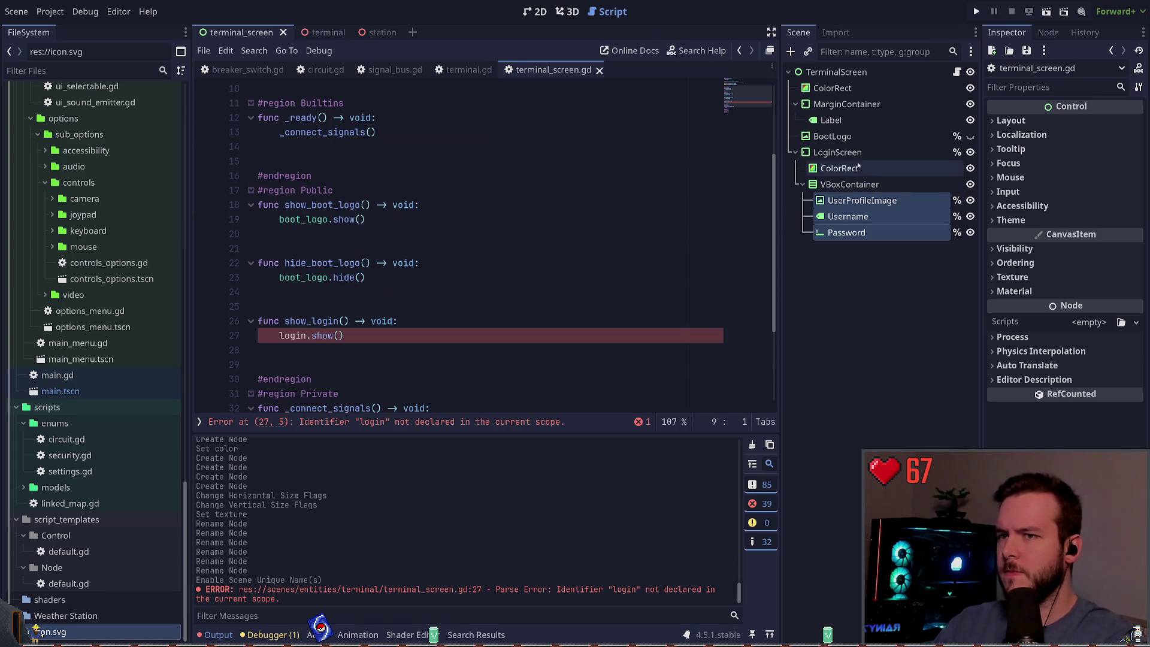
click(837, 152)
click(297, 335)
key(Home)
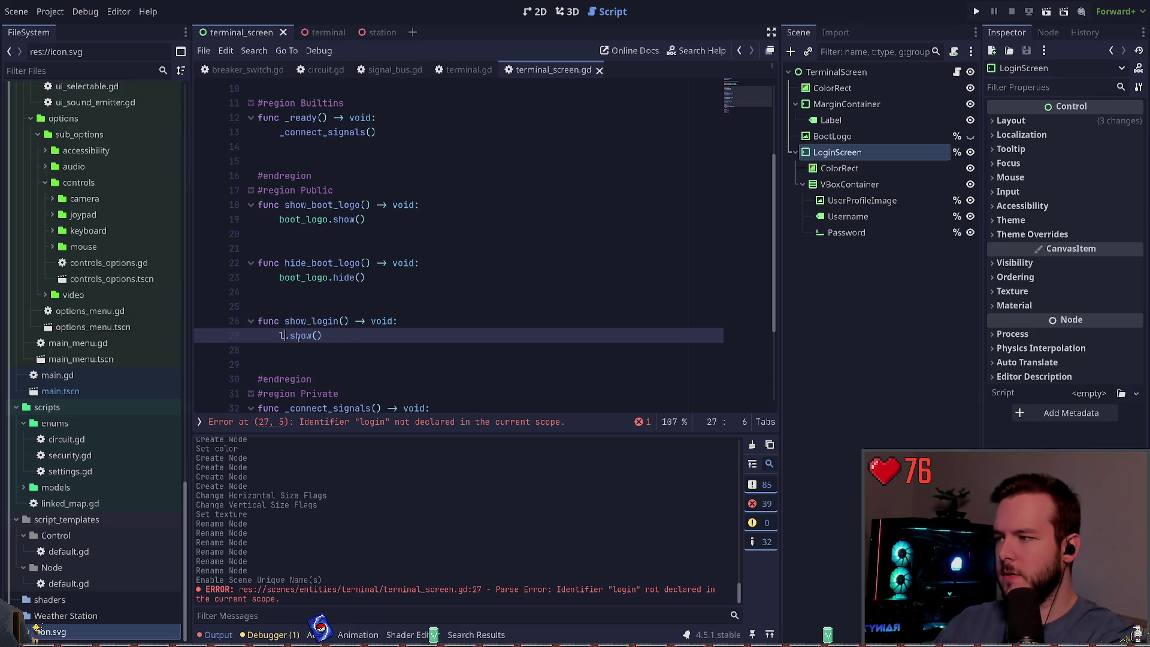
key(BackSpace)
key(BackSpace)
key(BackSpace)
text(ogin_en)
scroll(455, 239, up, 3)
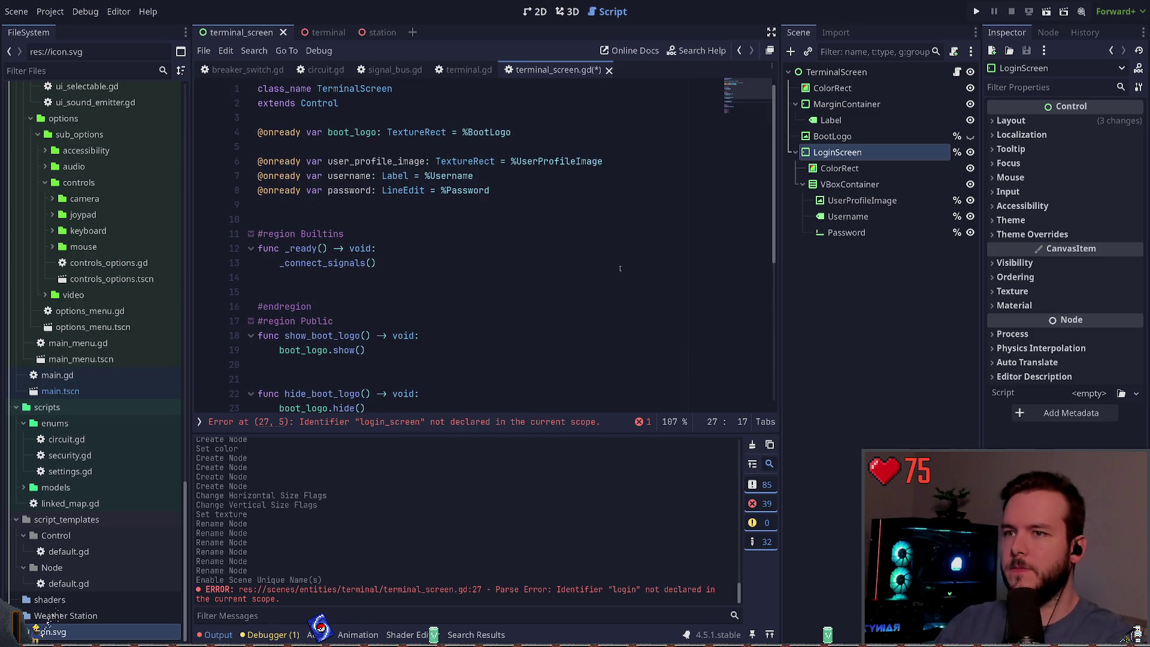
click(534, 153)
mouse_move(837, 152)
mouse_down()
mouse_move(443, 157)
mouse_move(455, 155)
mouse_up()
click(557, 138)
key(Return)
key(Down)
key(Down)
key(ctrl+s)
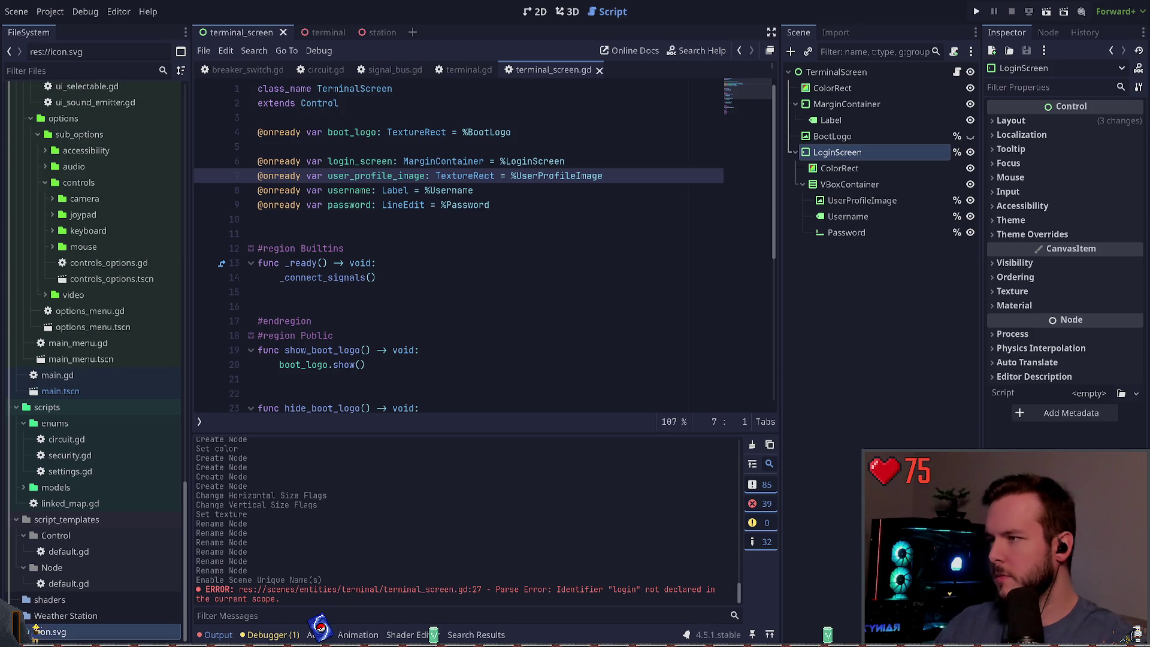
key(Down)
key(Down)
key(Down)
key(ctrl+s)
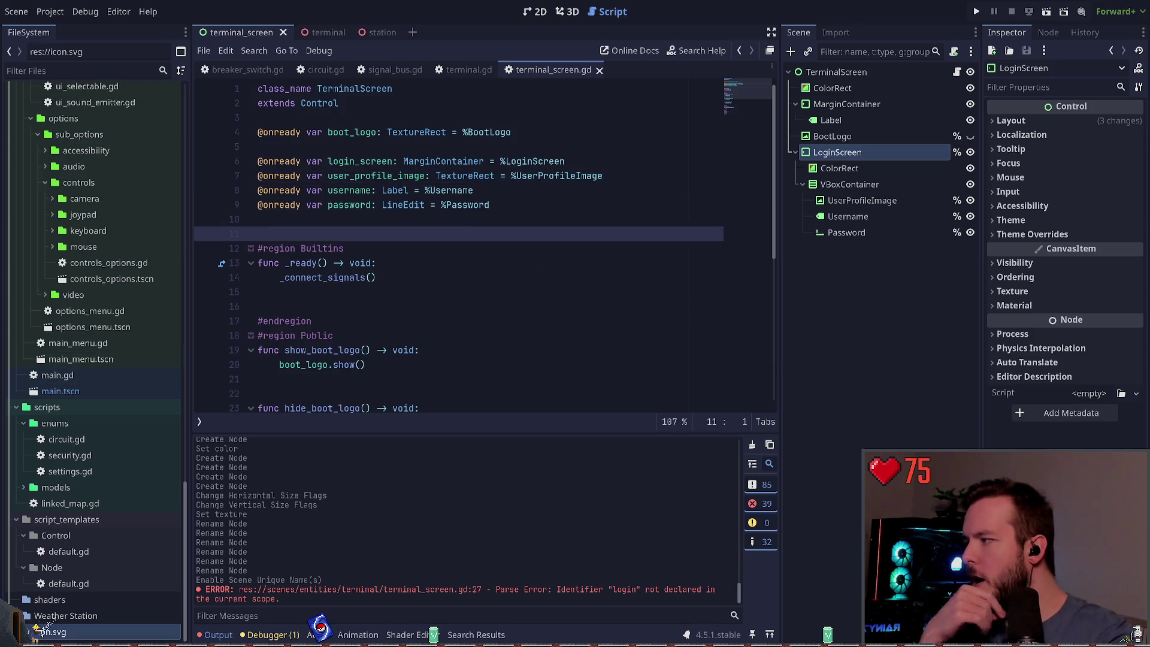
key(Down)
key(Down)
key(Down)
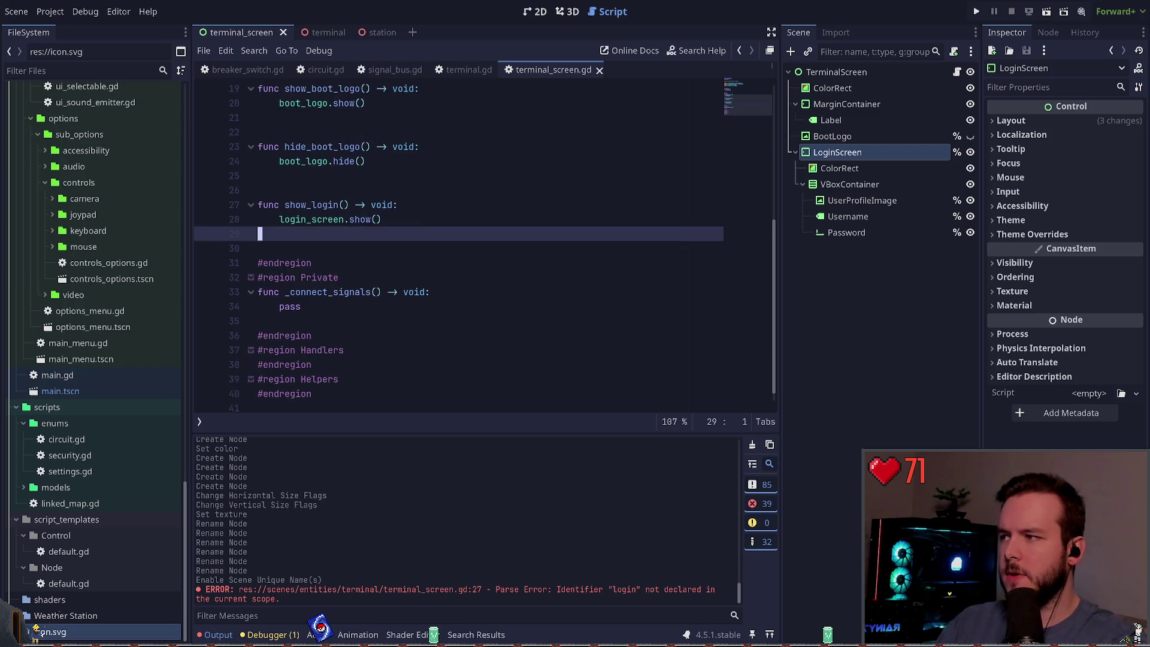
scroll(473, 386, down, 1)
scroll(384, 363, up, 5)
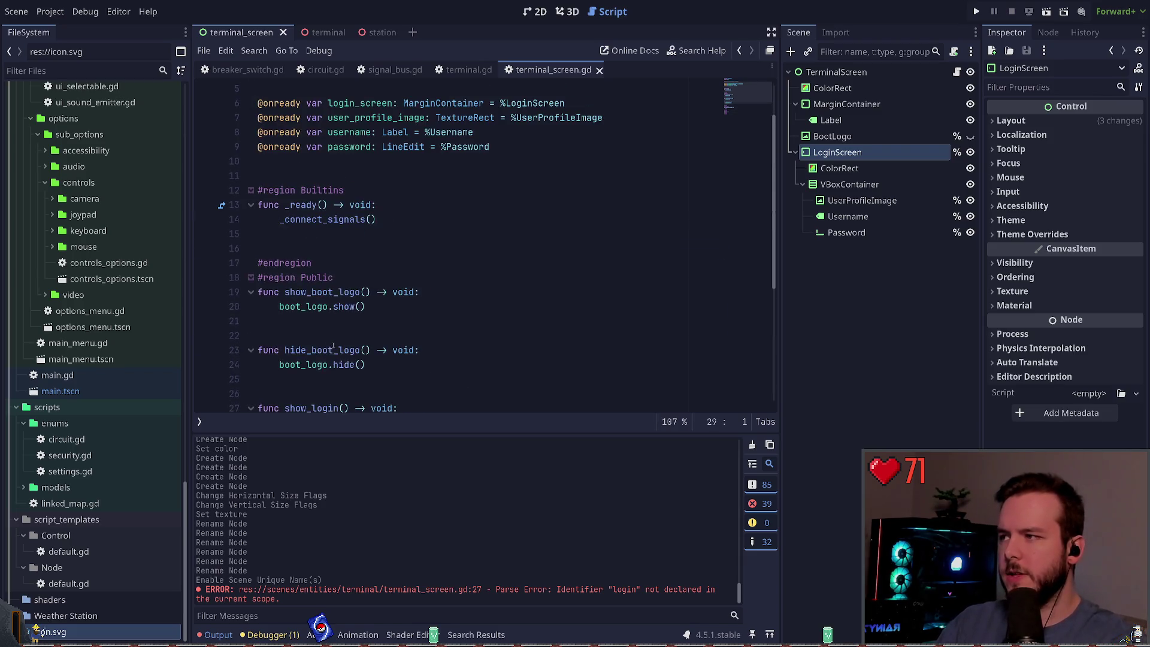
scroll(364, 306, down, 3)
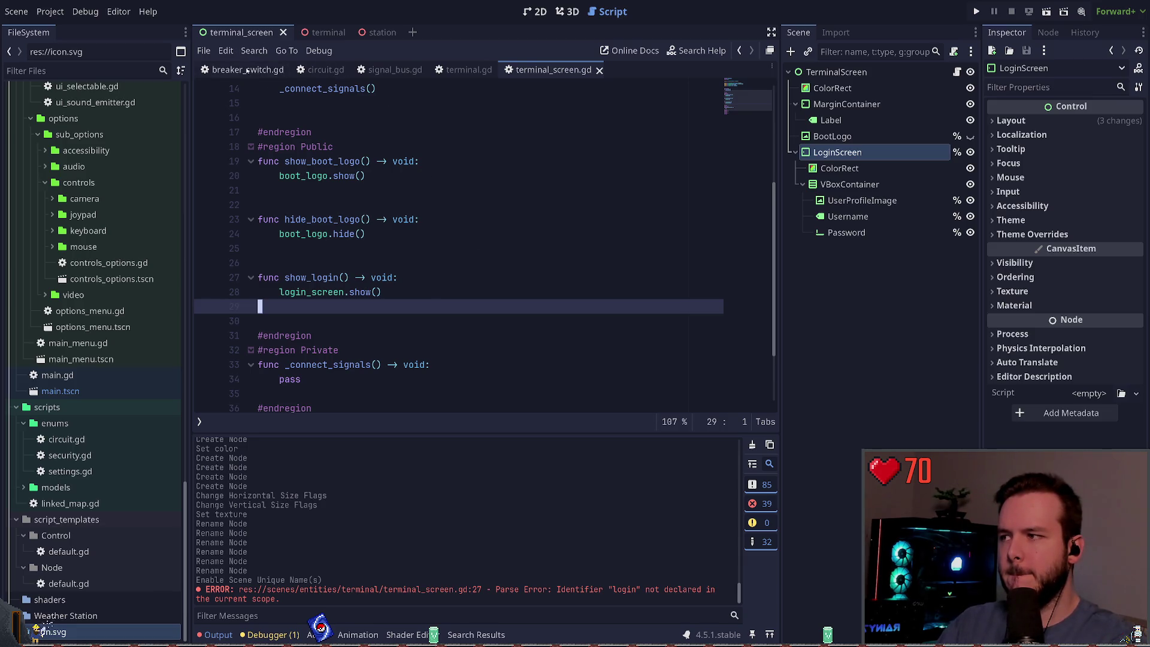
scroll(427, 190, down, 2)
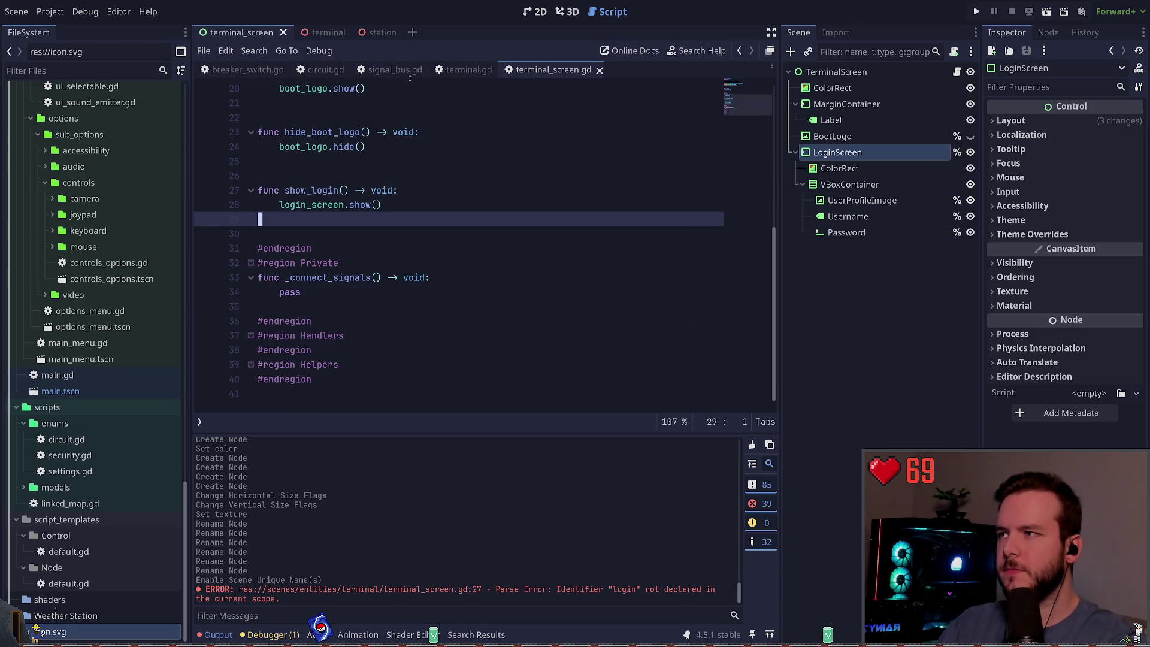
Hide the LoginScreen panel in the terminal screen scene's 2D view and save
click(469, 70)
scroll(424, 218, down, 2)
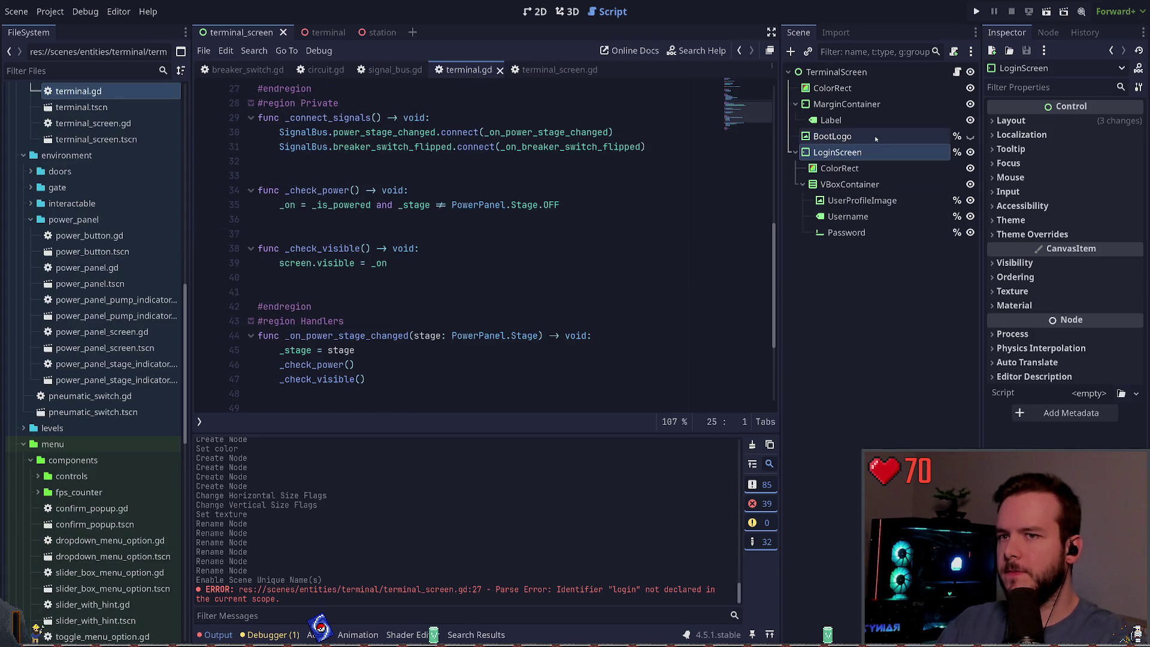
click(567, 12)
click(536, 11)
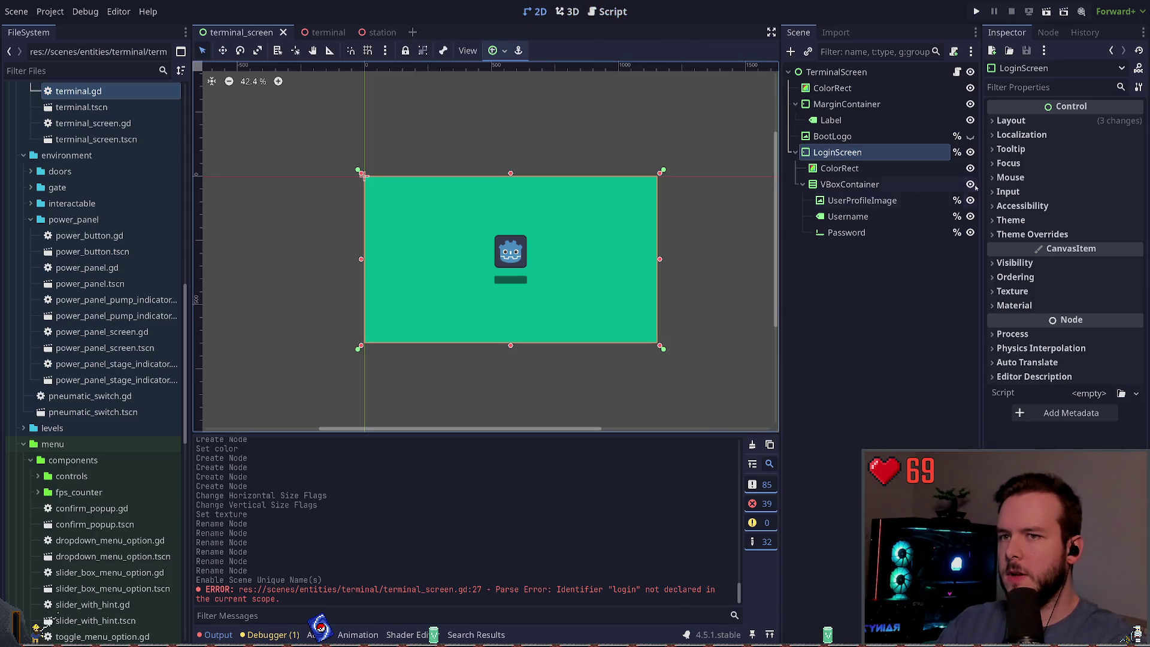
click(970, 152)
key(ctrl+s)
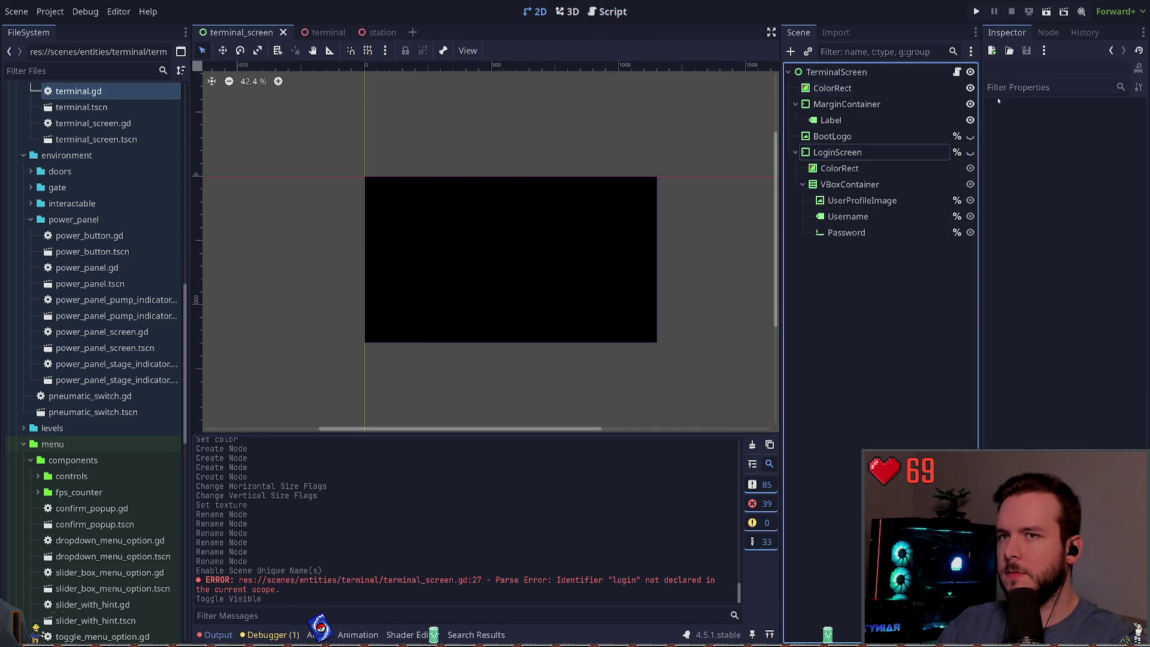
Test-run the game, quit from the pause menu, and return to the station scene
click(978, 16)
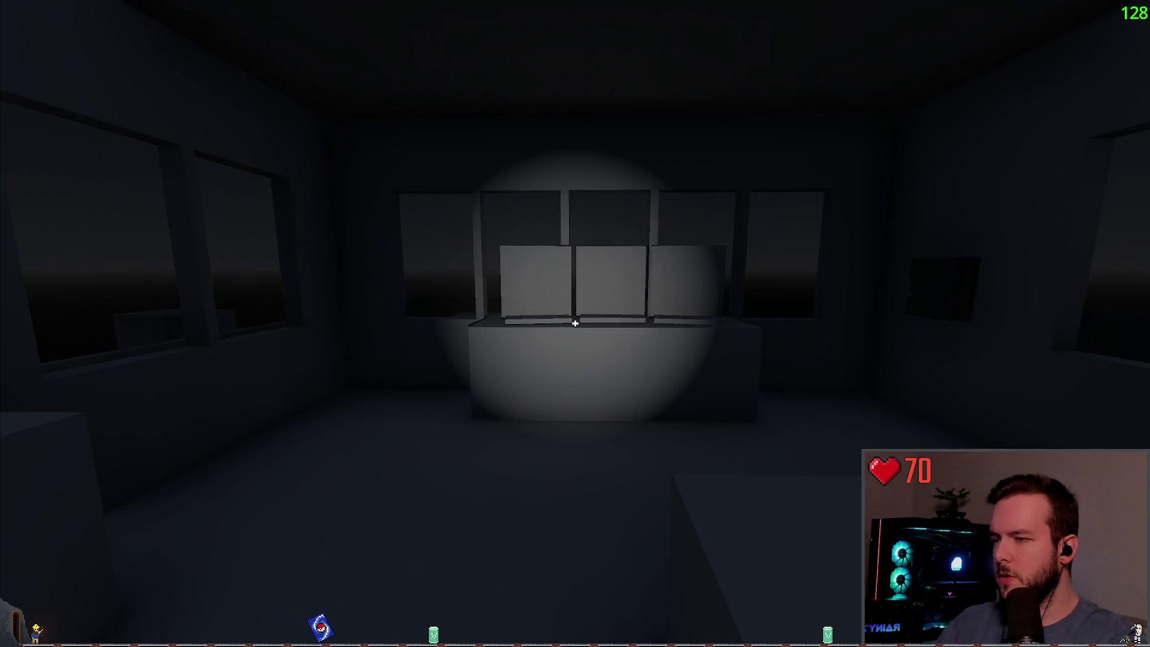
key(Escape)
click(56, 377)
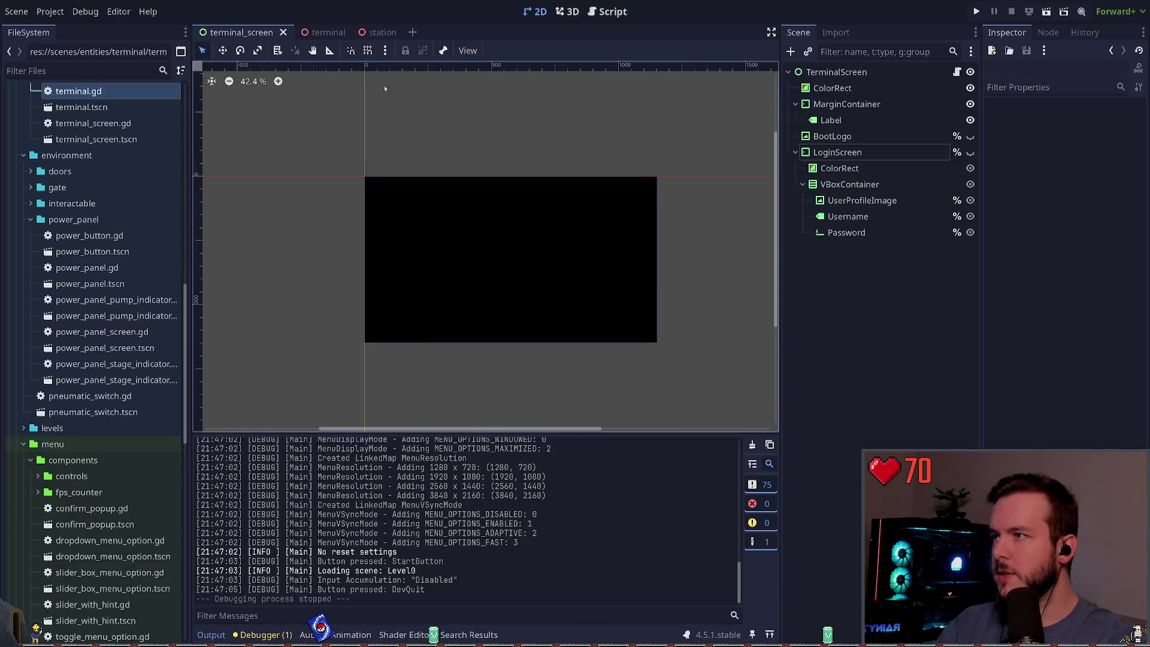
click(377, 31)
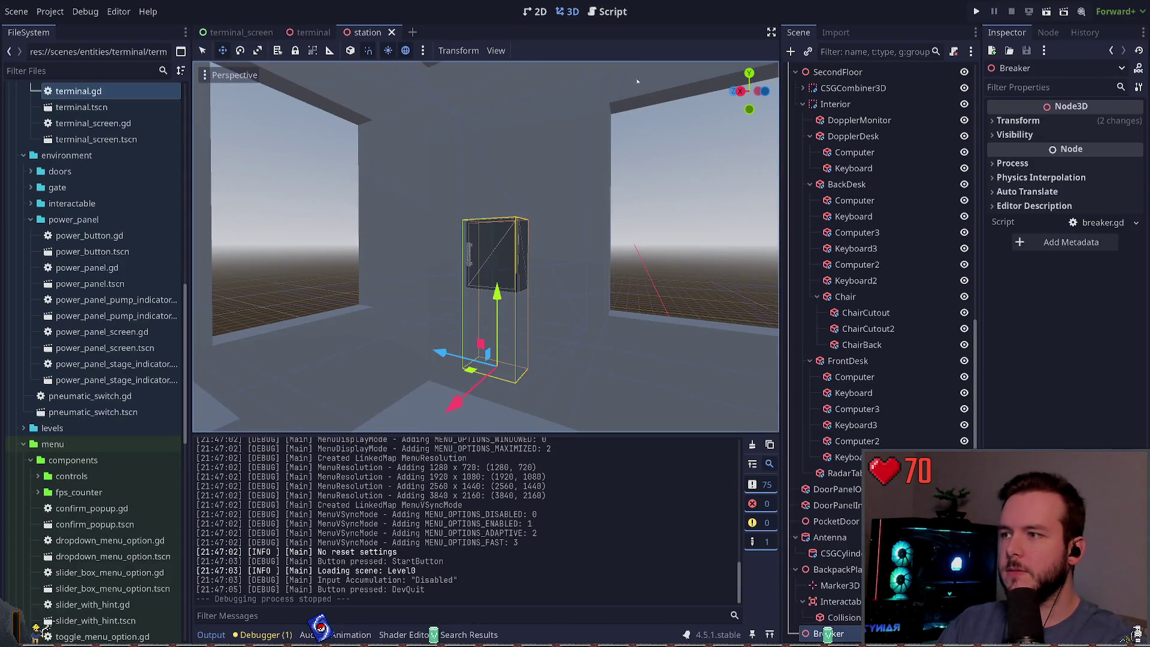
Fly to the DopplerDesk and remove its Computer and Keyboard
right_click(550, 225)
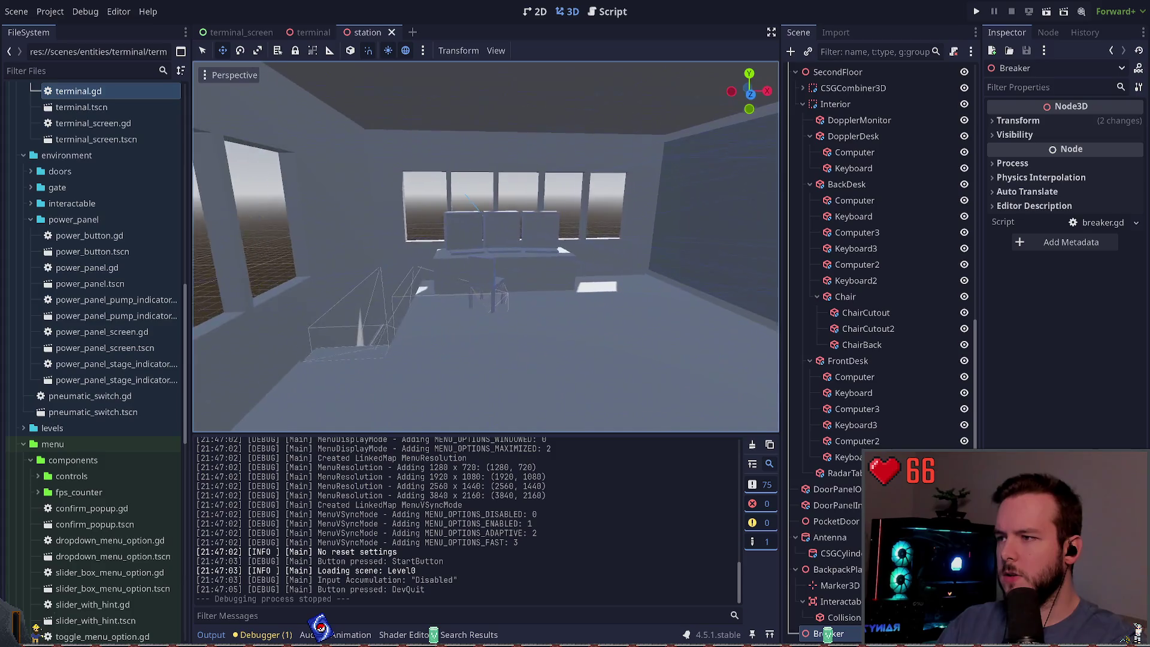
click(505, 300)
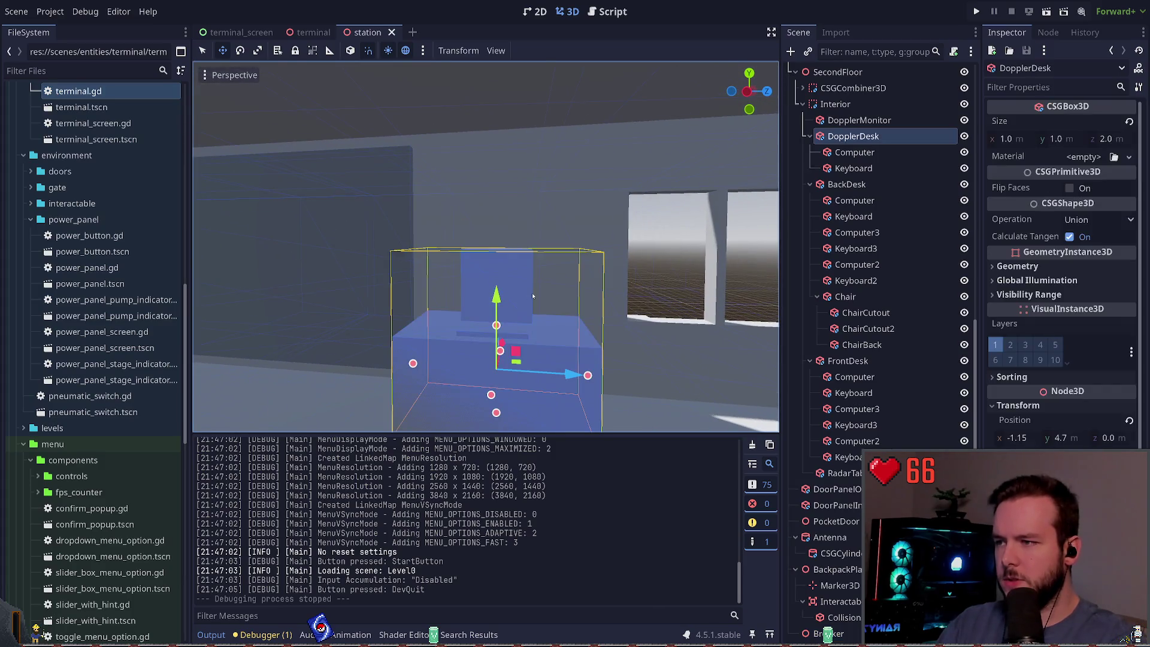
click(892, 152)
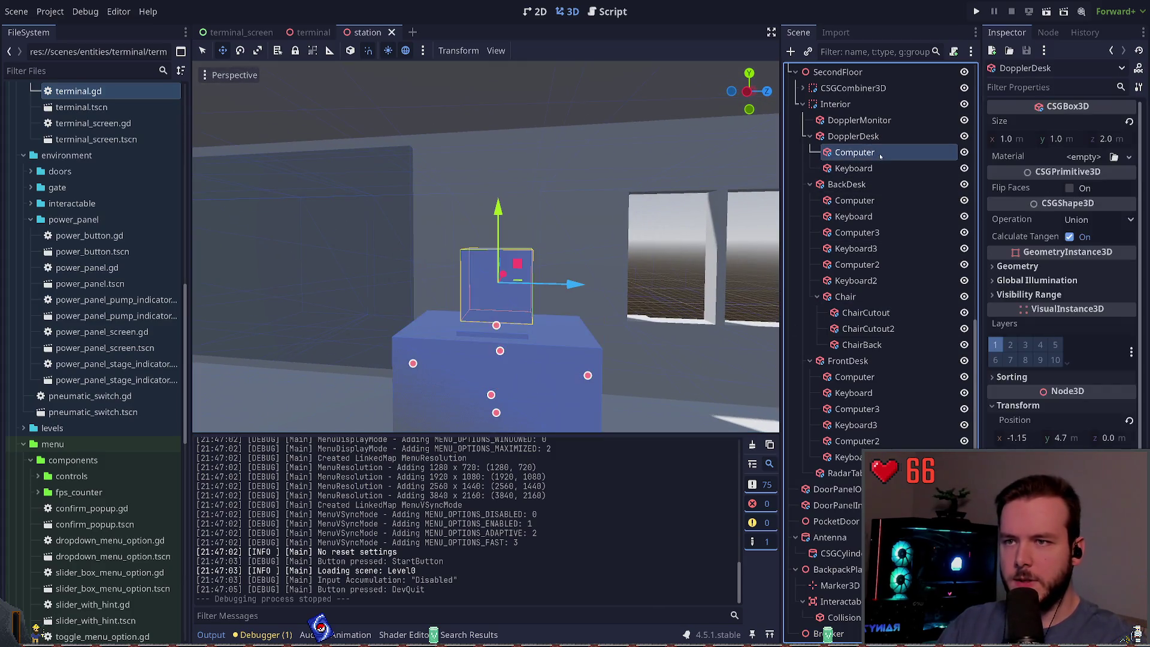
key(Delete)
key(Delete)
click(852, 169)
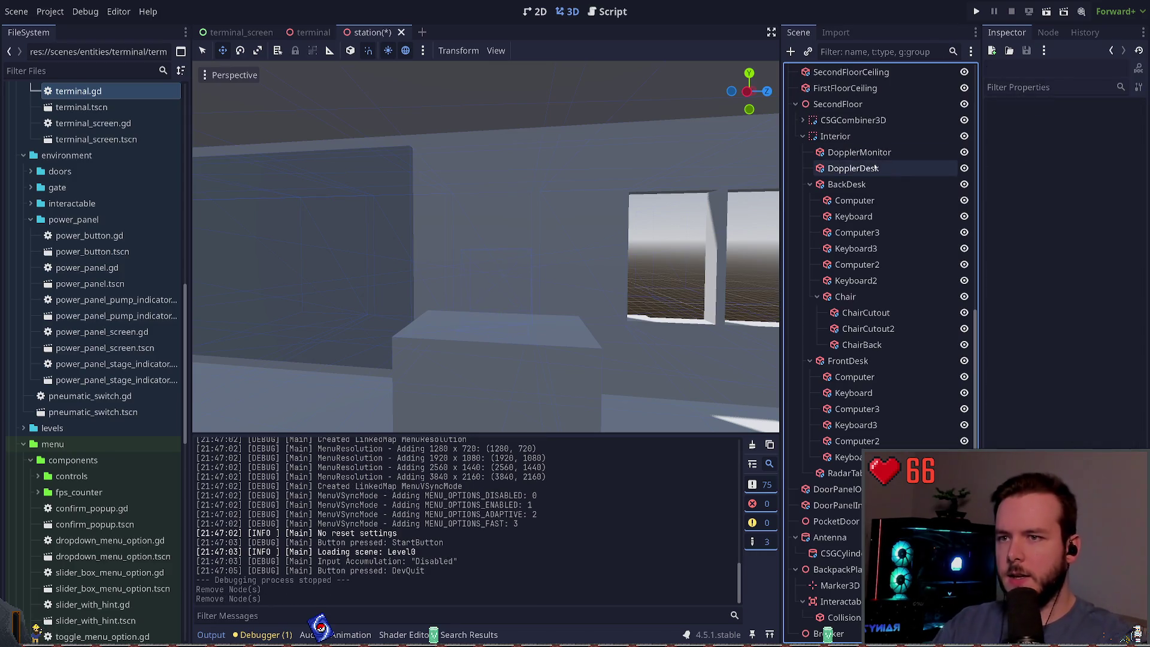
Check the ceiling, Window11 and ChairCutout, then select and frame the BackDesk
click(666, 256)
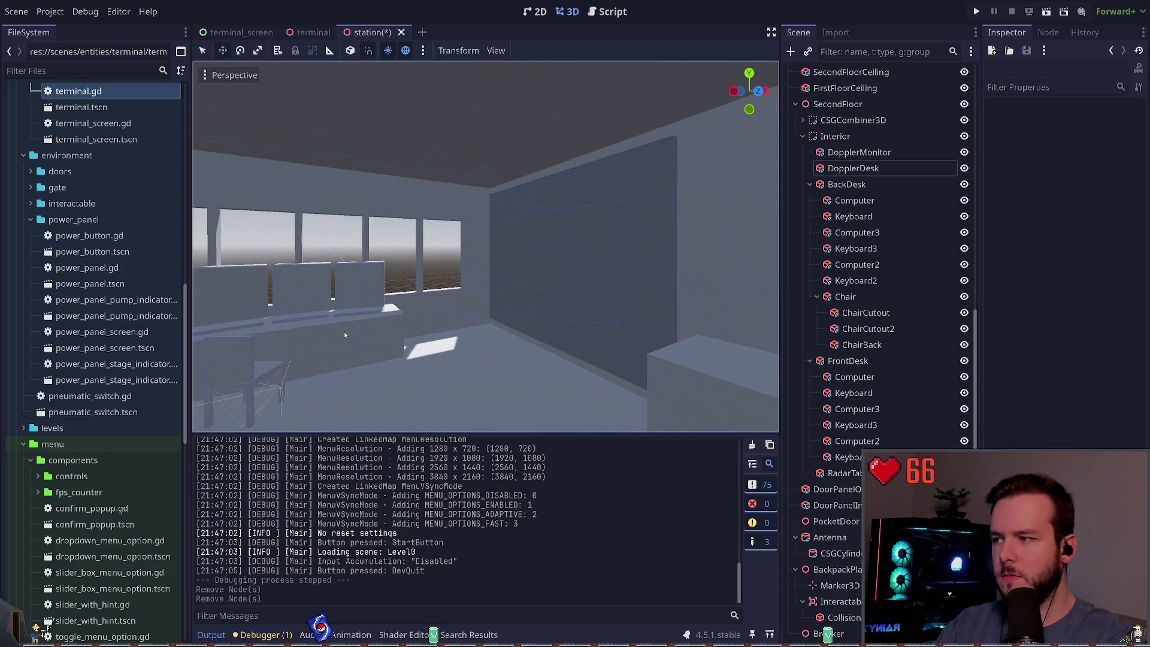
click(629, 280)
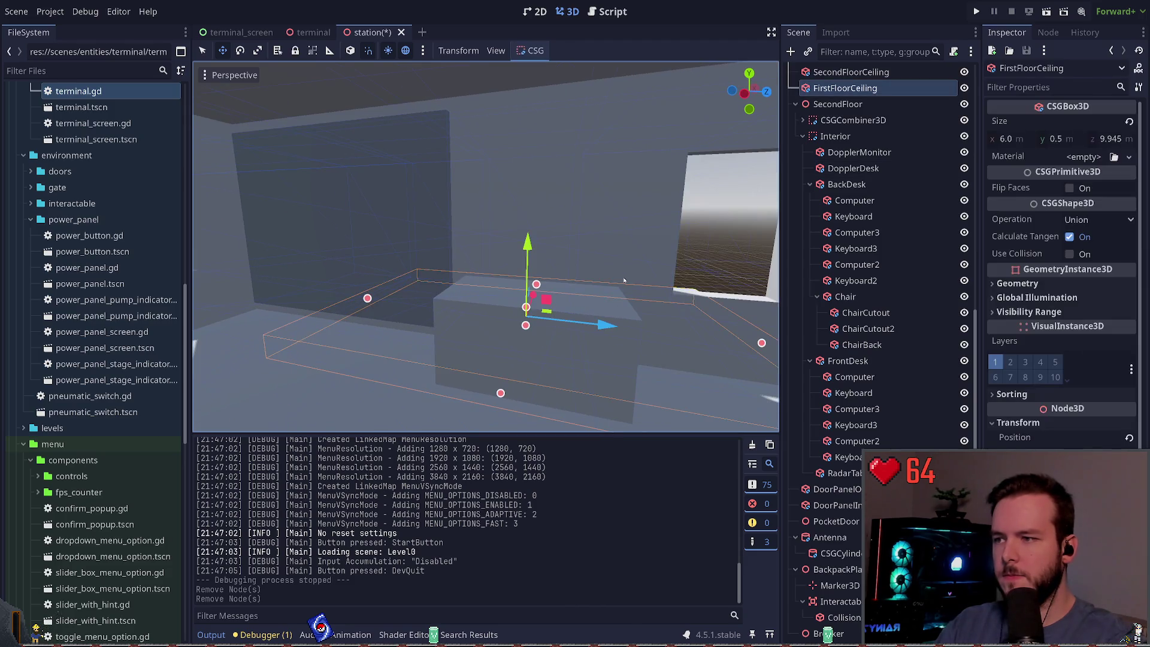
click(488, 293)
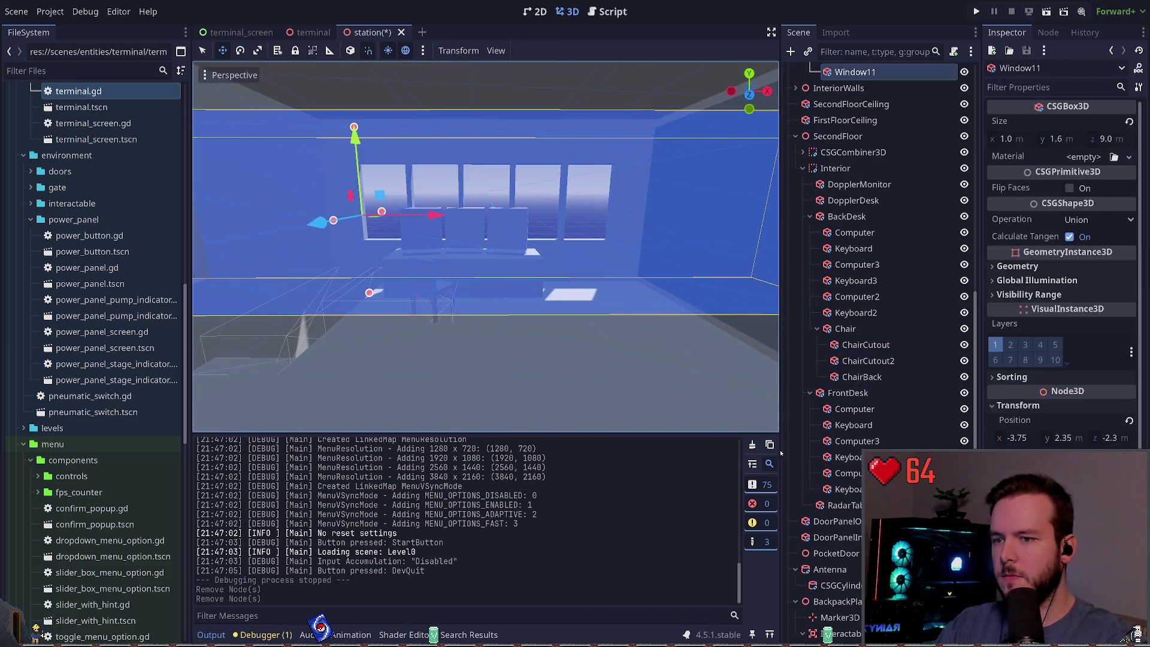
click(435, 302)
key(Escape)
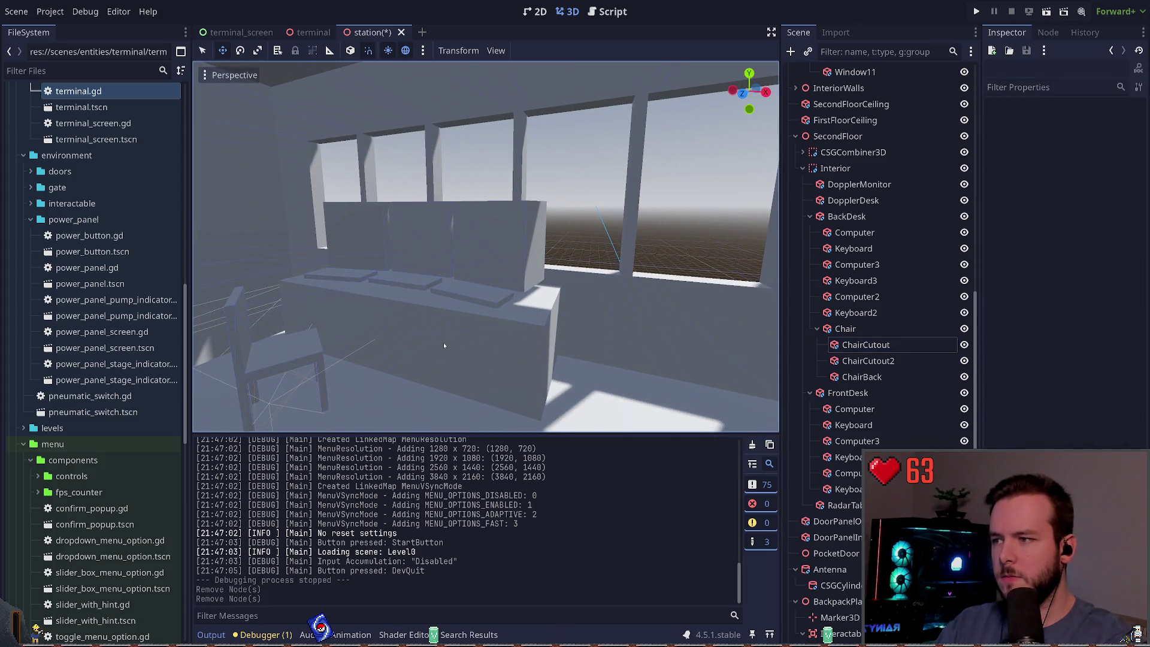
click(445, 314)
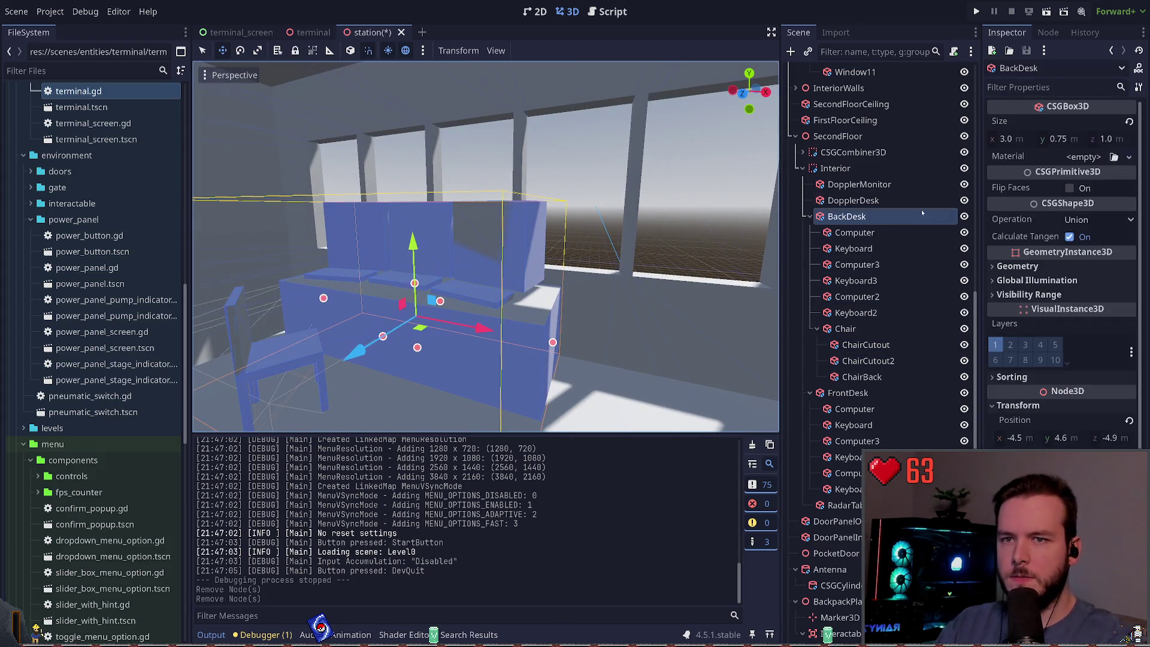
key(f)
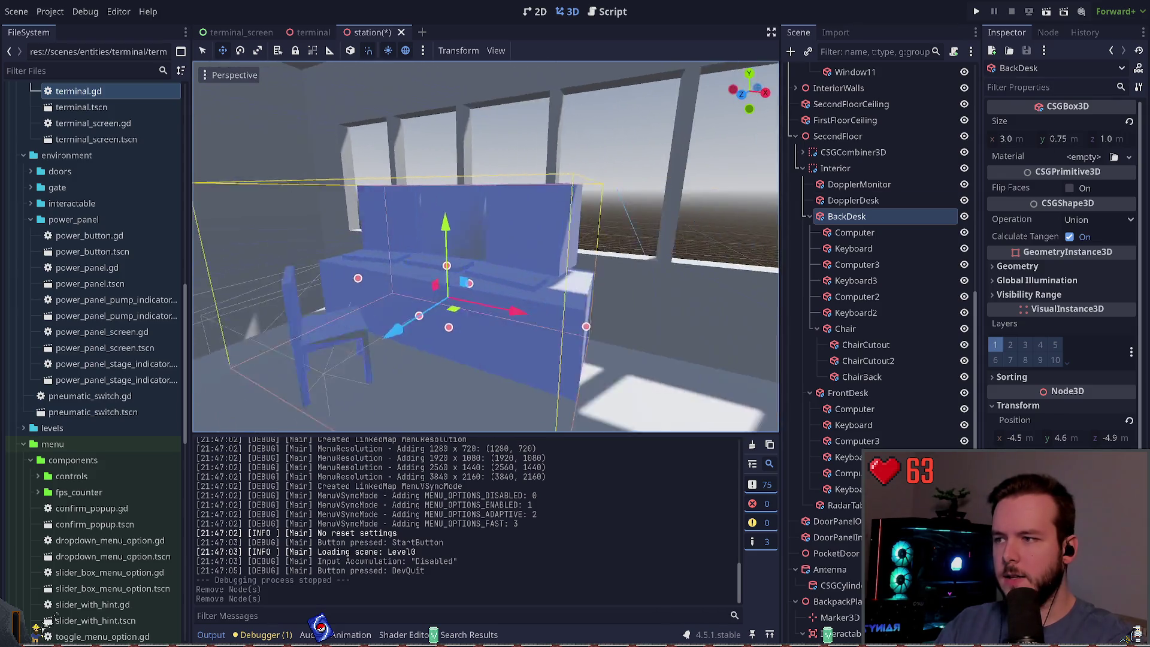
Duplicate the BackDesk as BackDesk2, undo the copy's move, and frame it
key(ctrl+d)
scroll(677, 338, down, 3)
key(g)
click(677, 338)
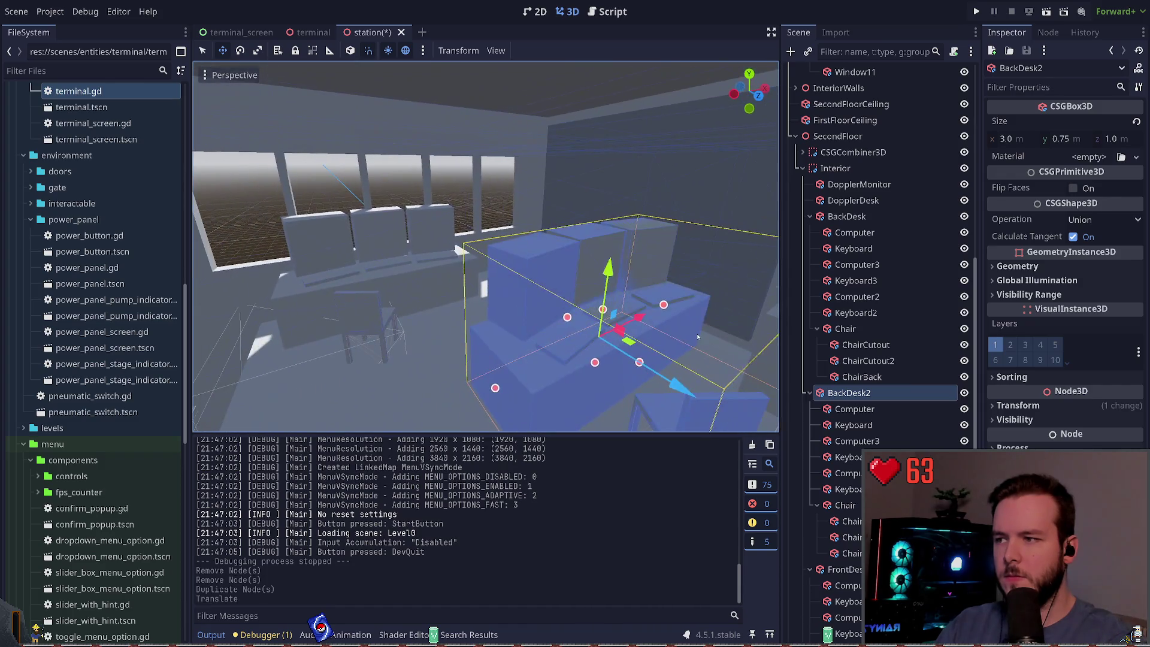
key(ctrl+z)
click(854, 409)
double_click(868, 408)
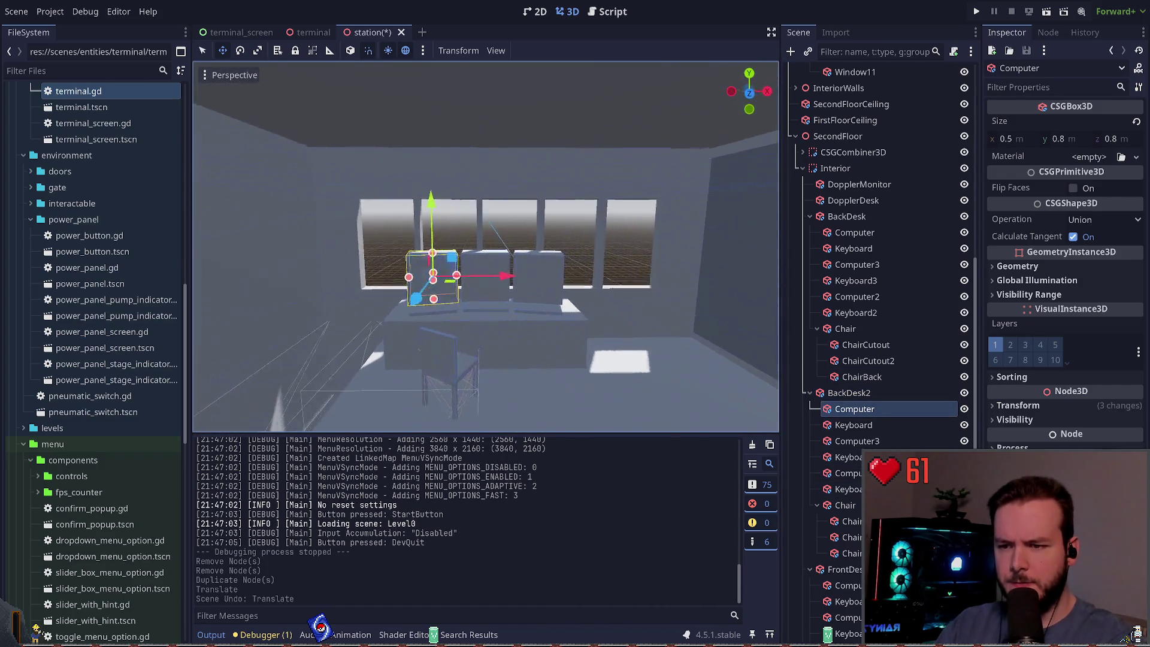
key(Up)
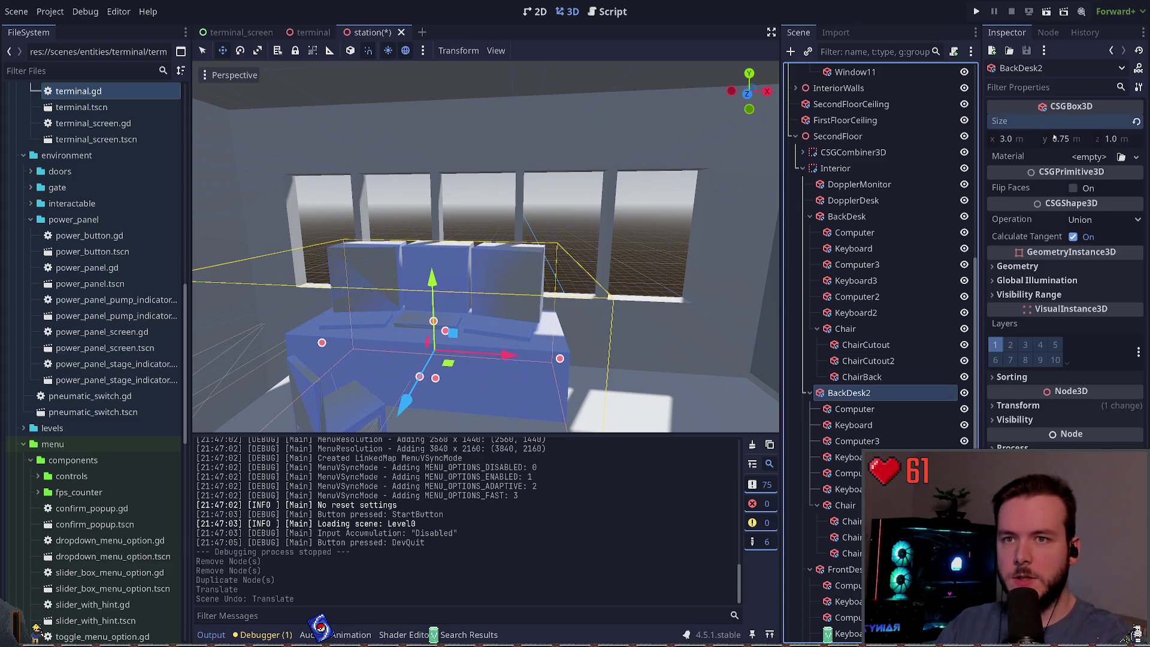
Paste a 3.0 × 0.75 × 1.0 size onto the DopplerDesk and save
click(457, 366)
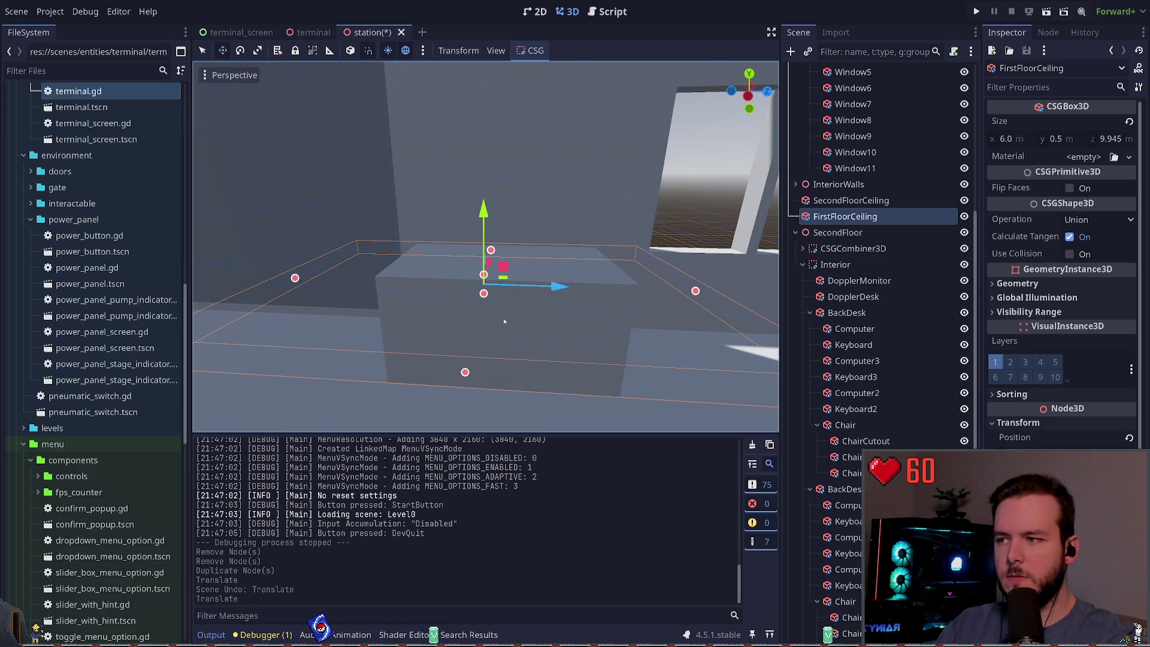
click(500, 320)
click(484, 293)
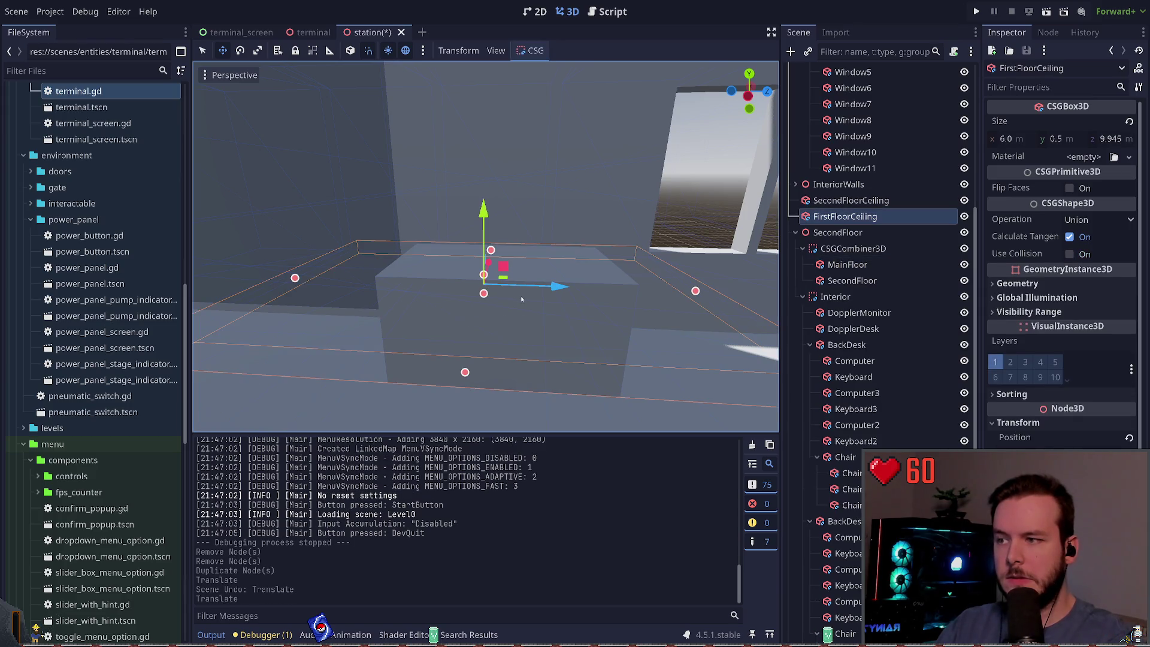
click(564, 354)
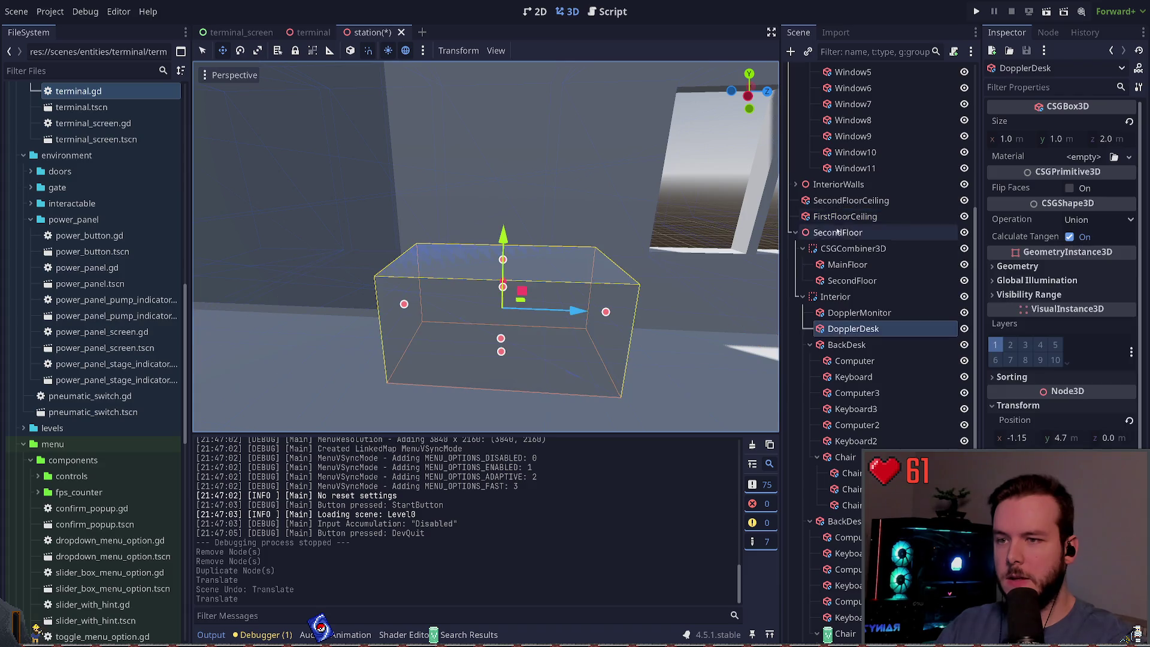
key(ctrl+v)
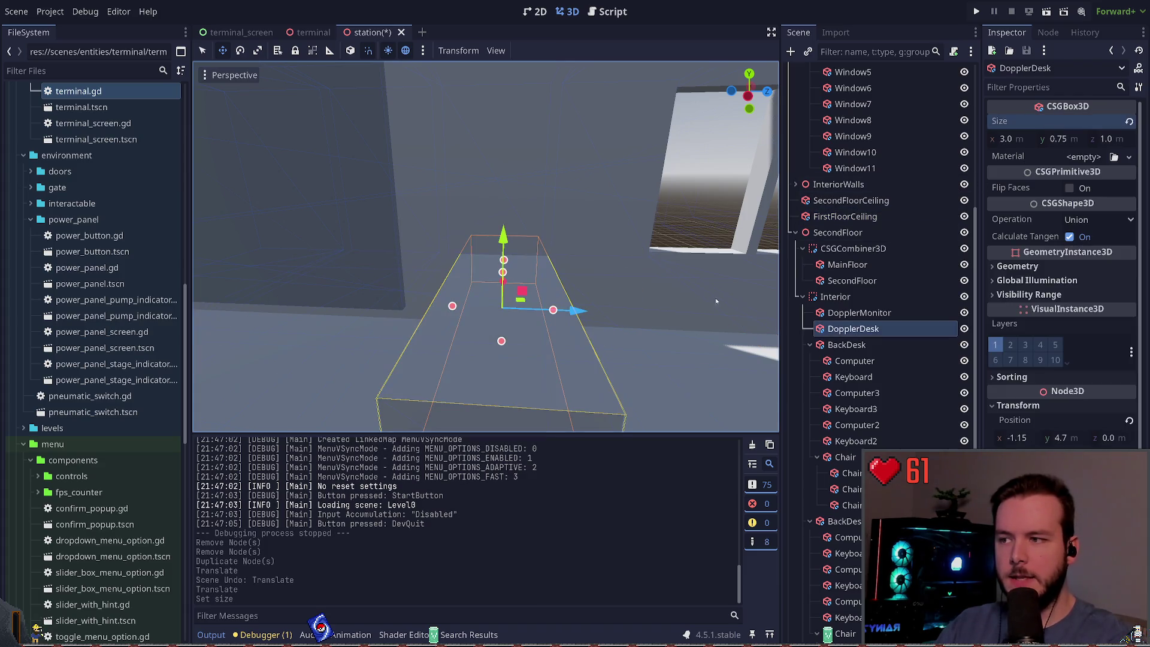
key(ctrl+s)
Rotate the DopplerDesk -90°, set its x size to 2.0, and save
key(e)
drag(539, 333, 476, 331)
drag(484, 331, 485, 331)
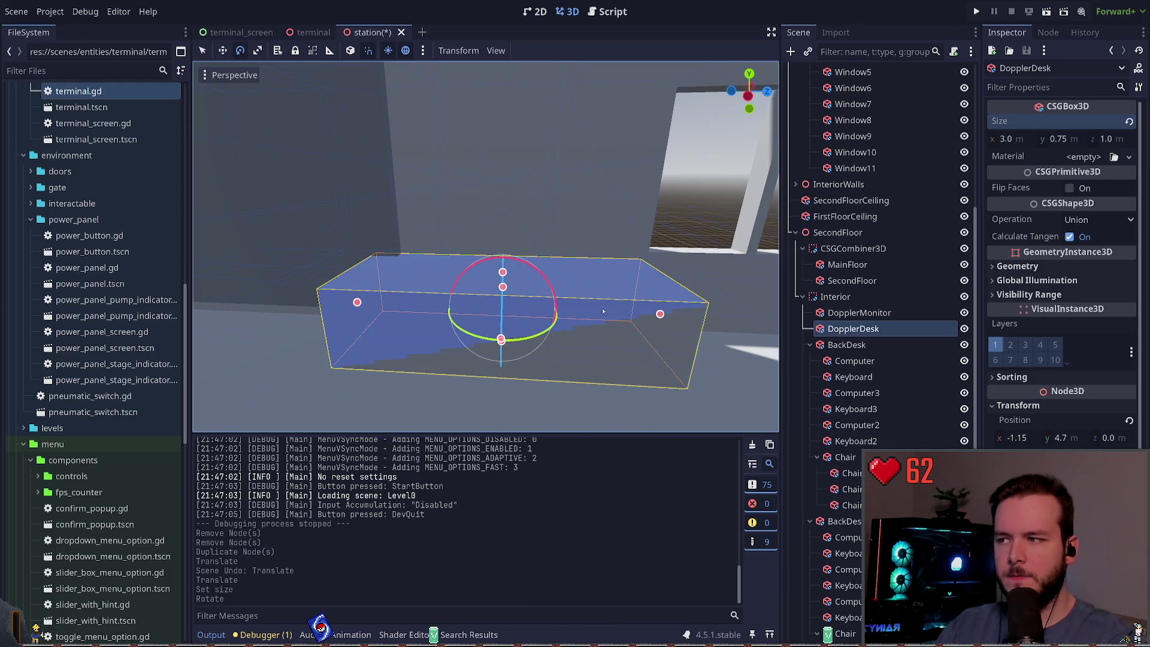
click(1017, 141)
text(2)
key(Return)
key(ctrl+s)
Undo and redo the desk resize and rotation to compare, keeping the 2.0 size
key(ctrl+z)
key(ctrl+z)
key(ctrl+z)
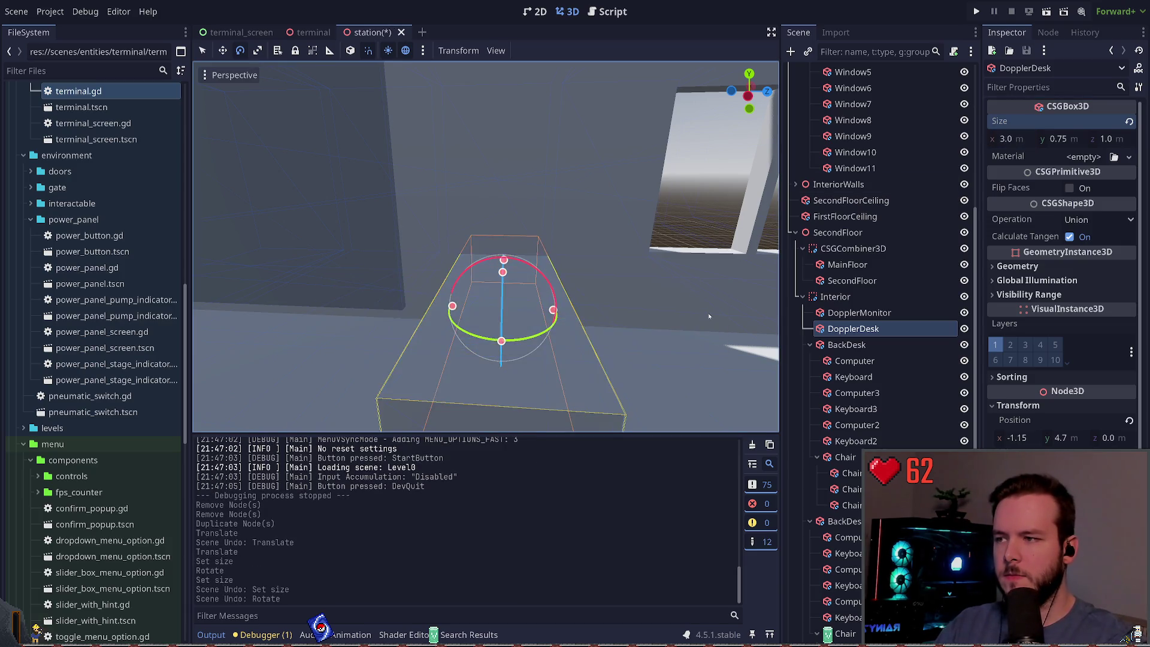
key(ctrl+shift+z)
key(ctrl+shift+z)
key(ctrl+shift+z)
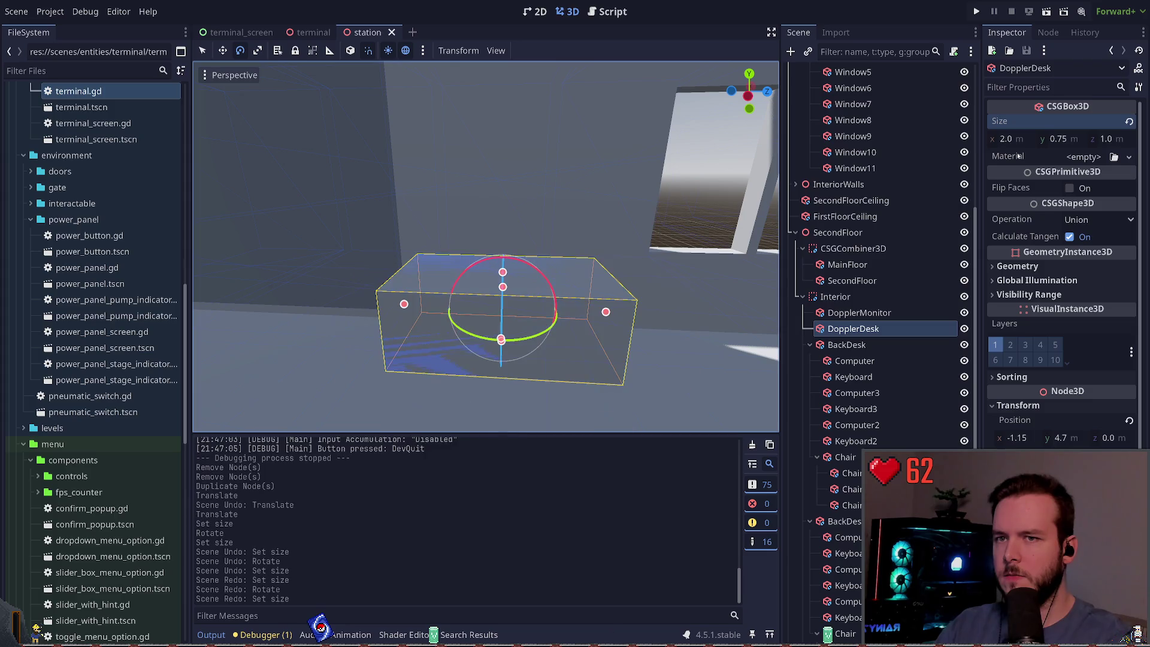
key(ctrl+z)
key(ctrl+z)
key(ctrl+z)
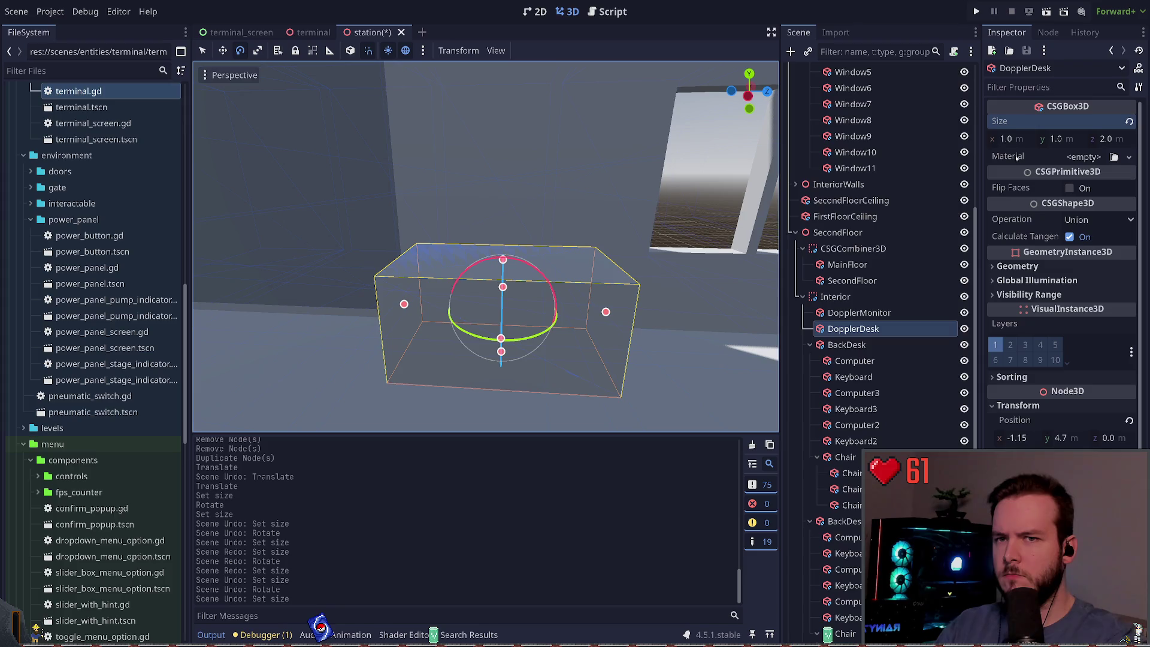
key(ctrl+shift+z)
key(ctrl+shift+z)
key(ctrl+shift+z)
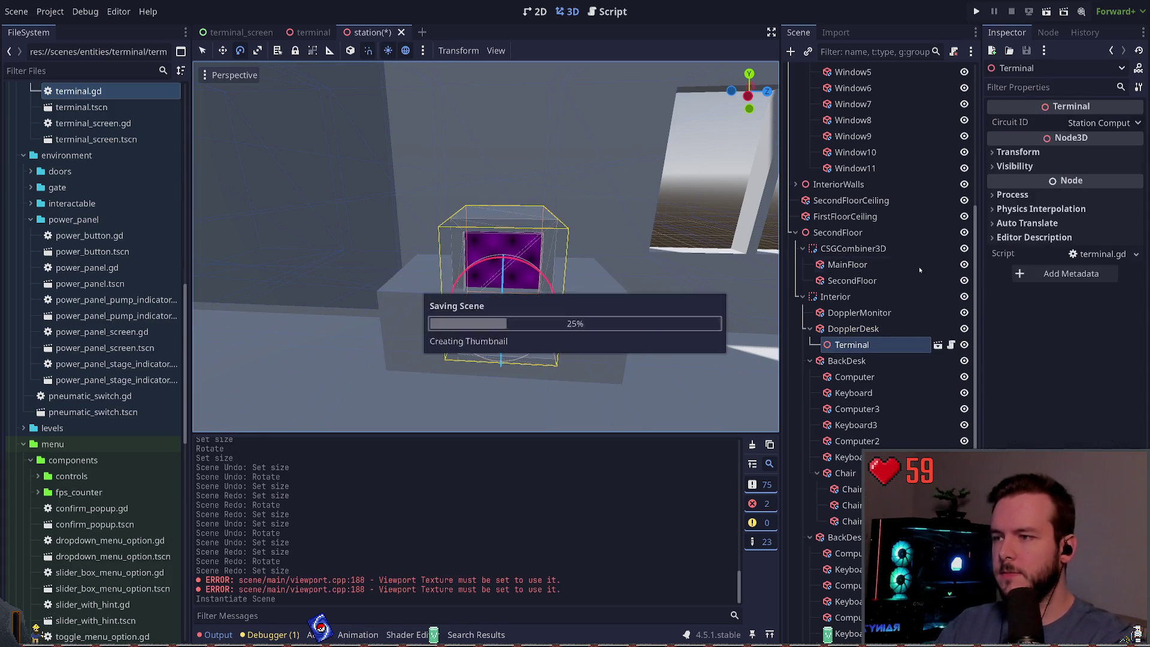
Raise the Terminal 0.5 onto the desk, save, and test-run the game
mouse_move(504, 238)
mouse_down()
mouse_move(504, 161)
mouse_move(506, 177)
mouse_up()
key(ctrl+s)
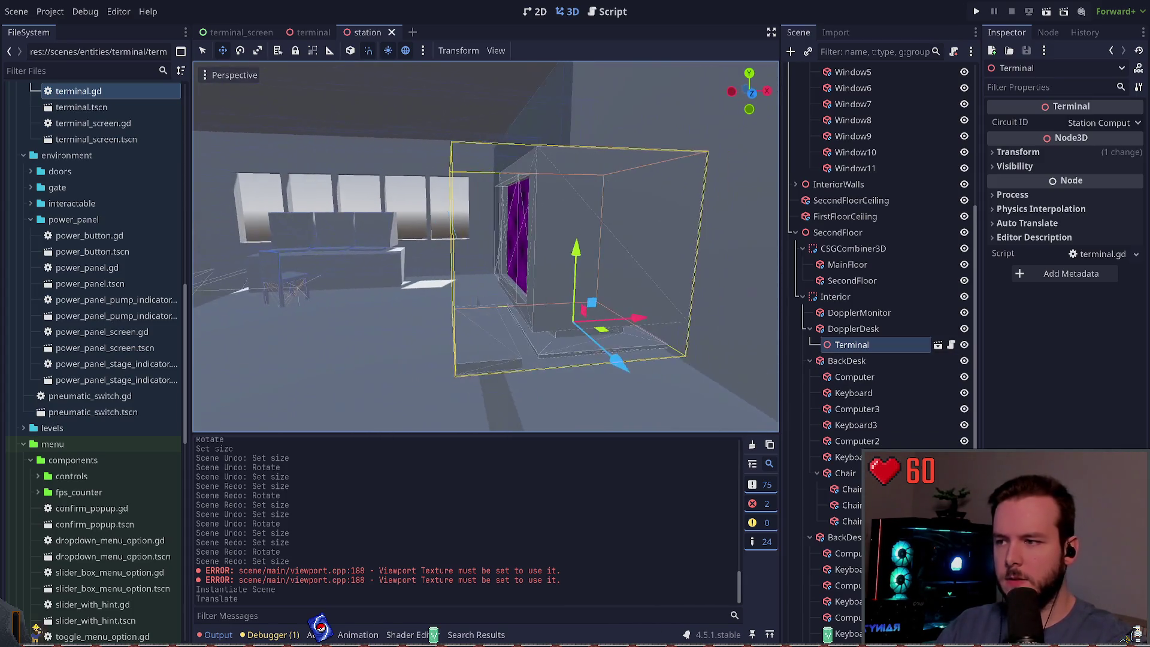
key(F5)
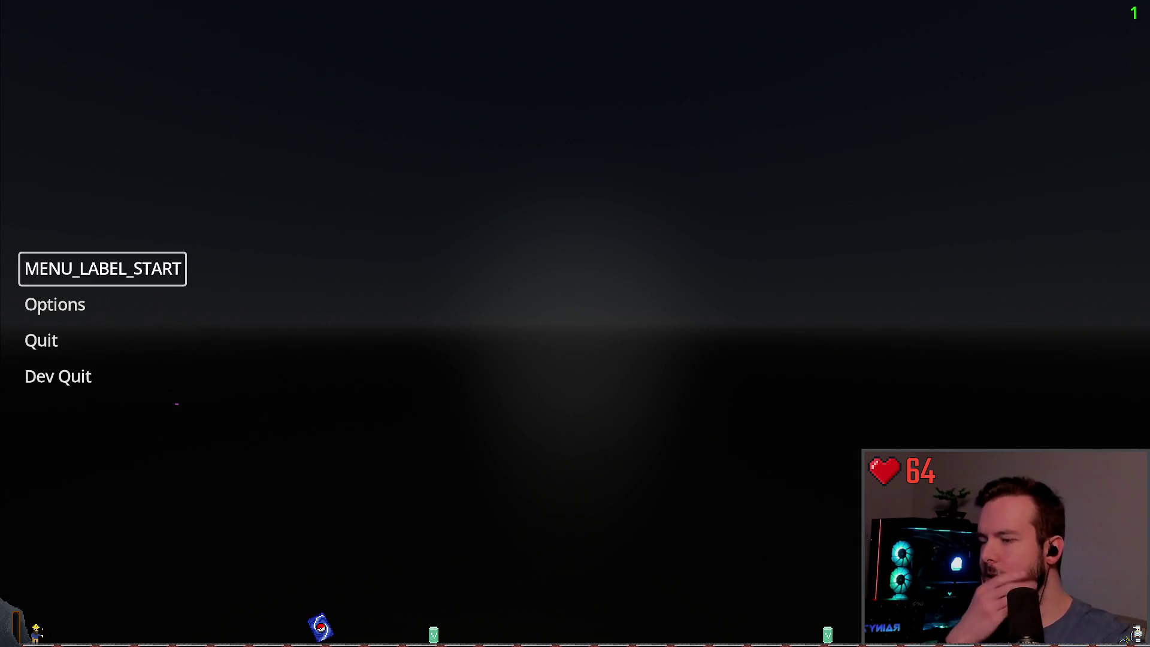
key(F8)
Change line 31 to connect SignalBus.circuit_power_changed instead of breaker_switch_flipped
key(ctrl+Delete)
text(circ)
key(Return)
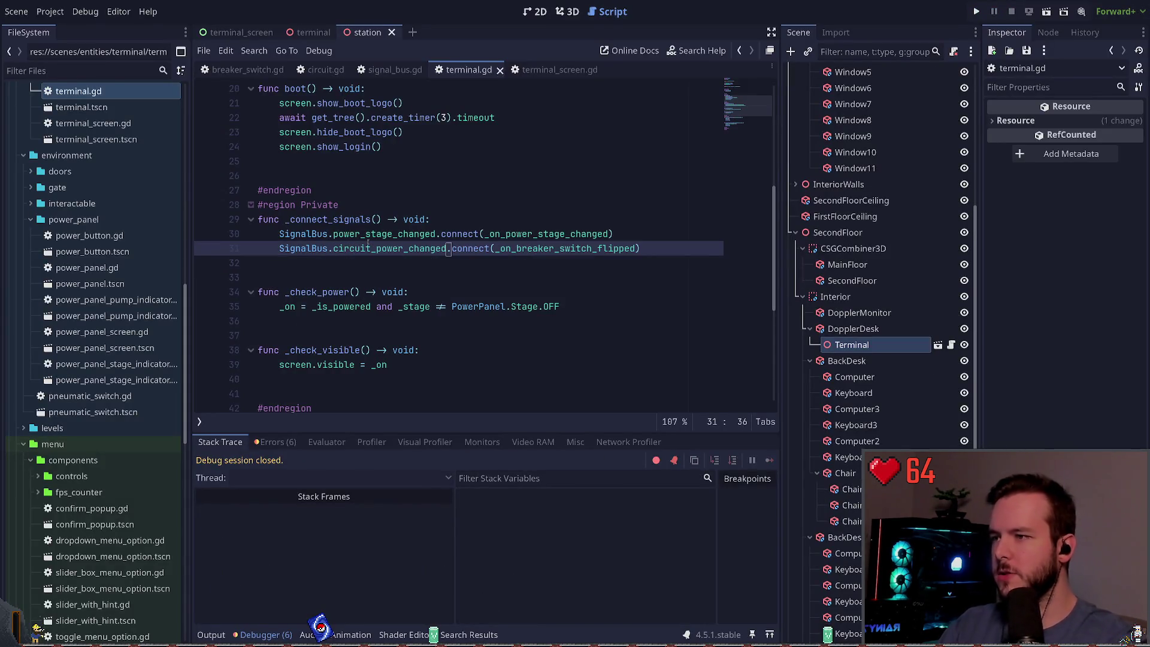
Rename the handler to _on_circuit_power_changed on lines 31 and 50
double_click(373, 249)
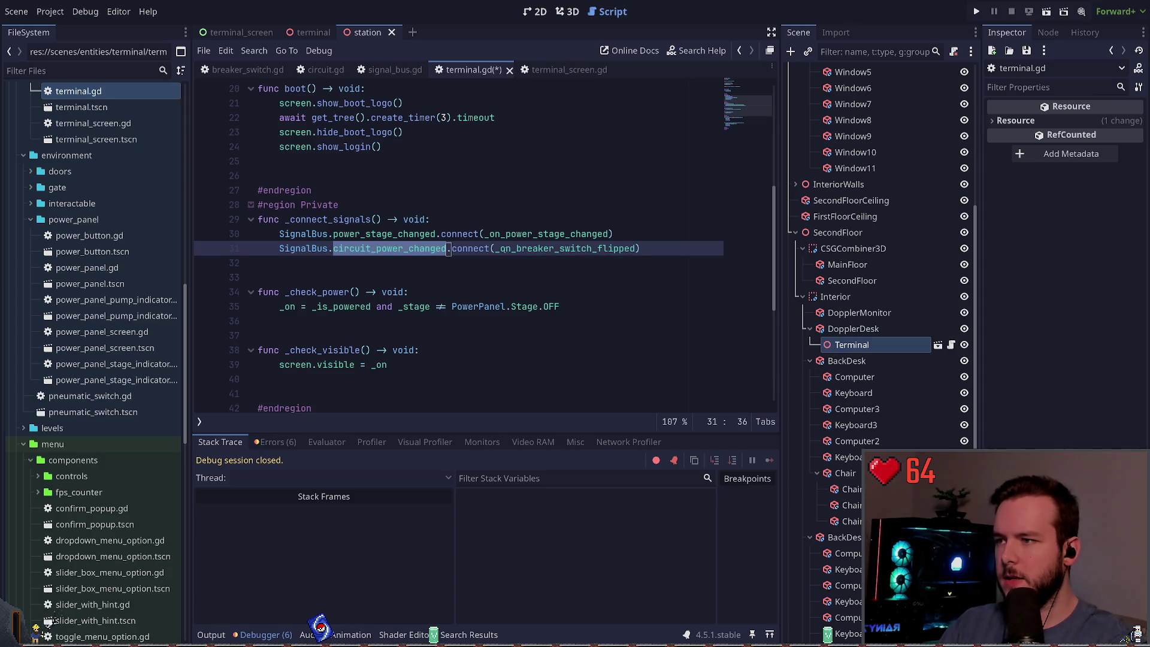
drag(519, 248, 609, 248)
drag(519, 249, 636, 249)
click(528, 248)
text(circuit_power_changed)
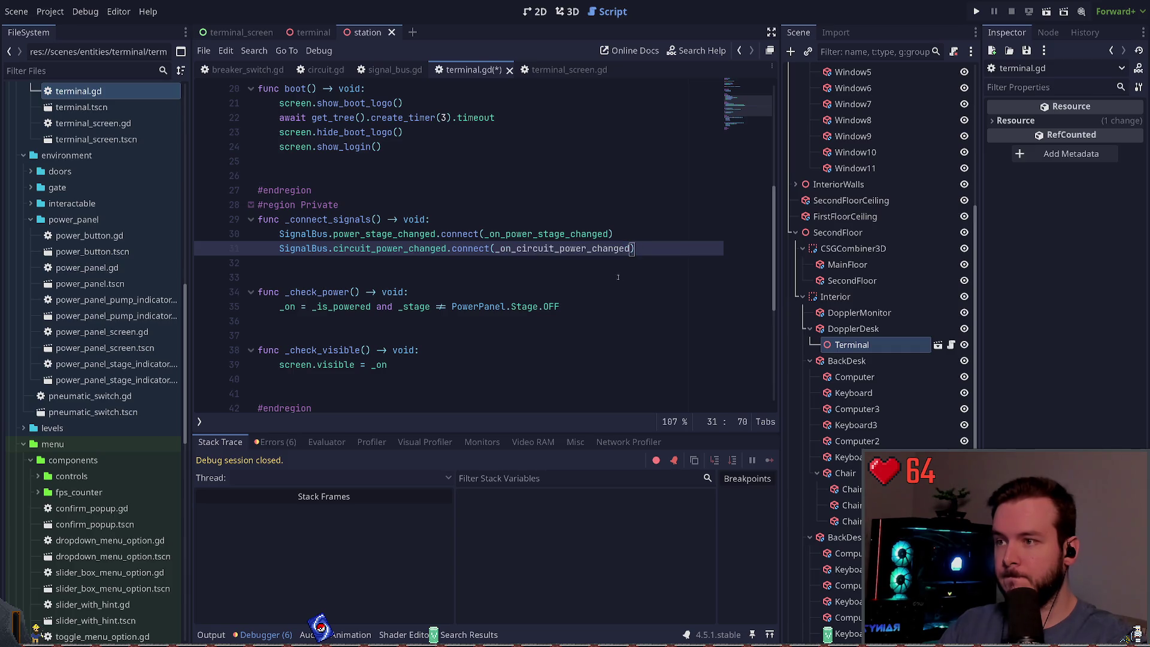
double_click(563, 249)
key(ctrl+c)
scroll(375, 259, down, 6)
double_click(360, 278)
key(ctrl+v)
click(376, 259)
Run the game, walk up to the desk monitor, then quit to the editor
key(F5)
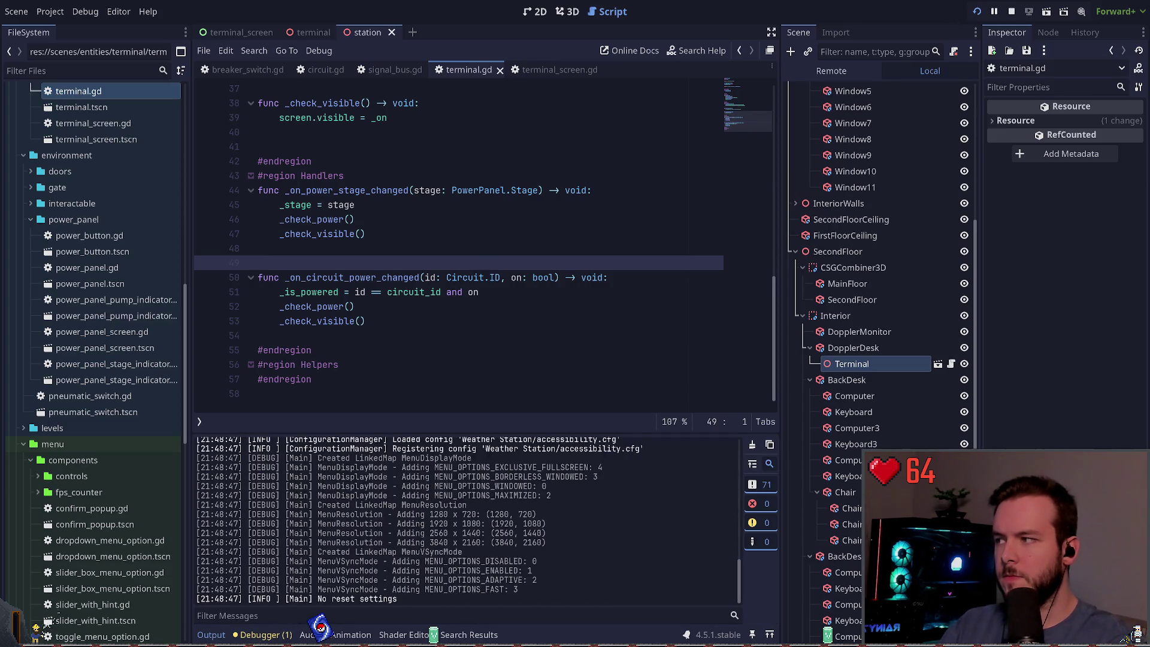
key(w)
key(s)
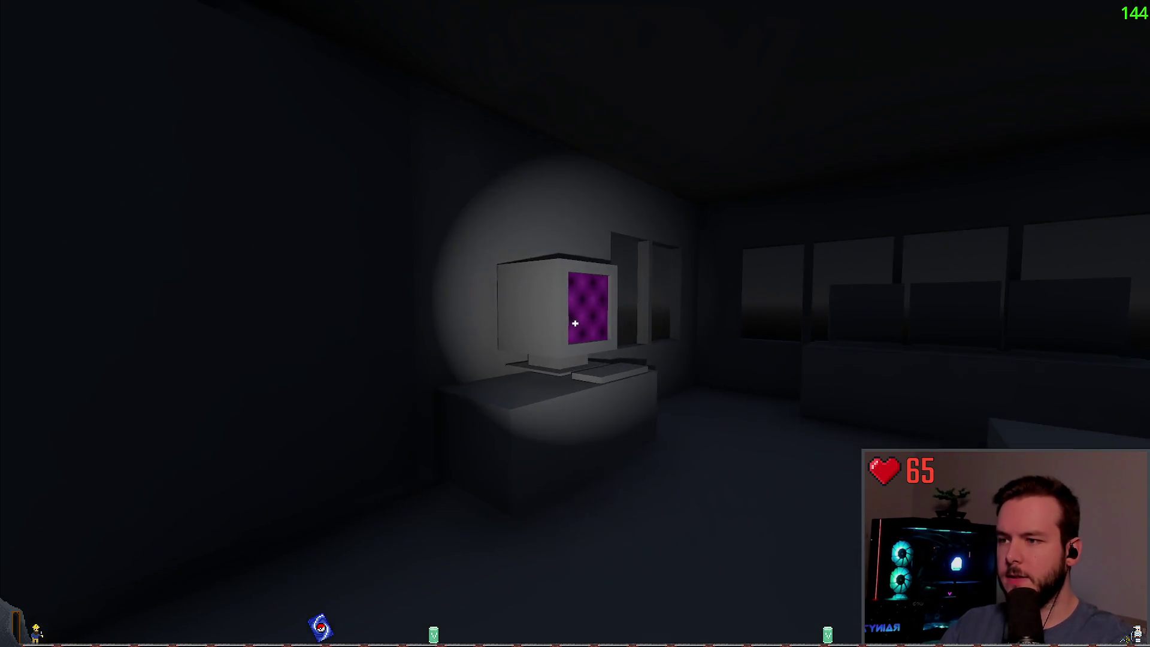
key(Escape)
click(71, 270)
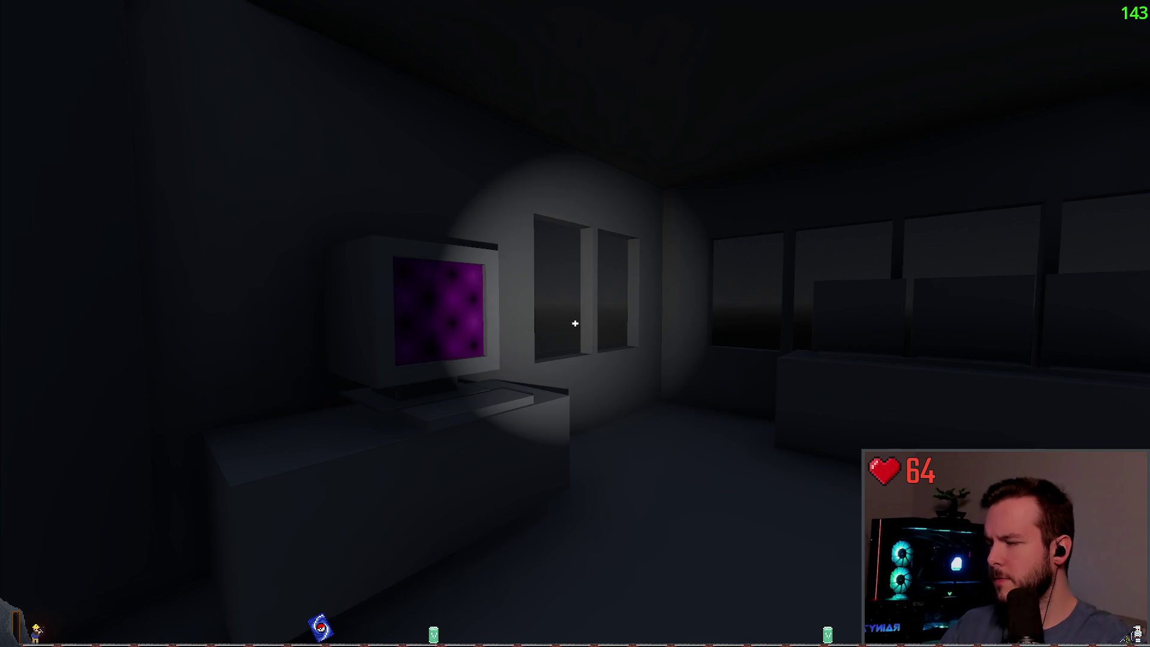
key(w)
key(s)
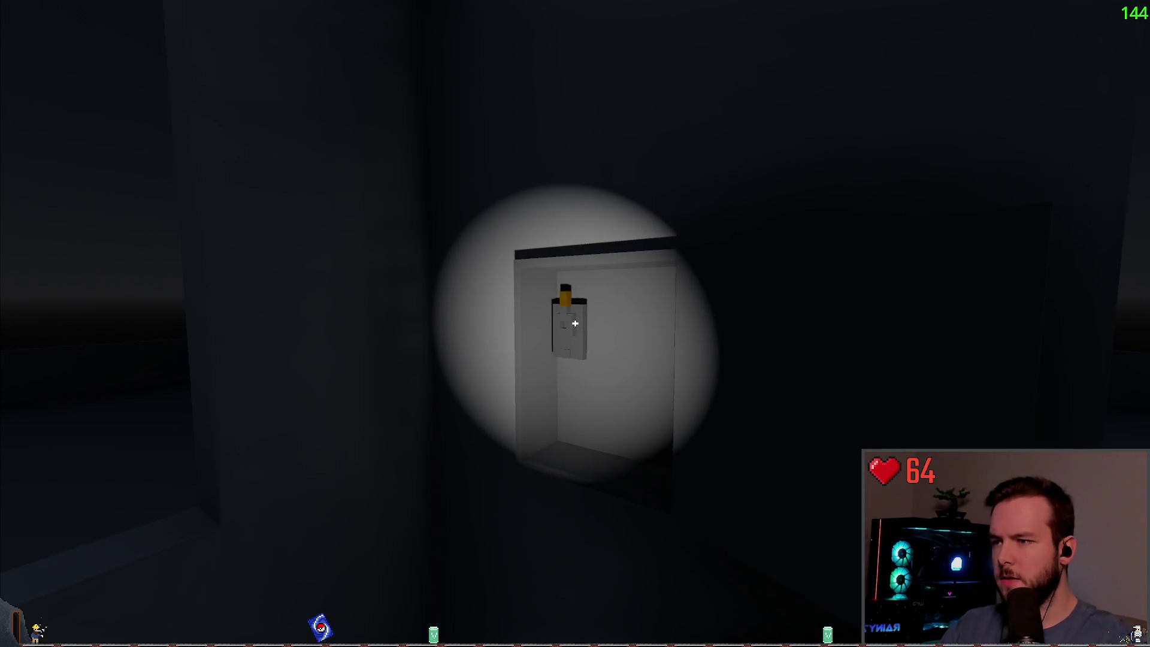
key(w)
key(w)
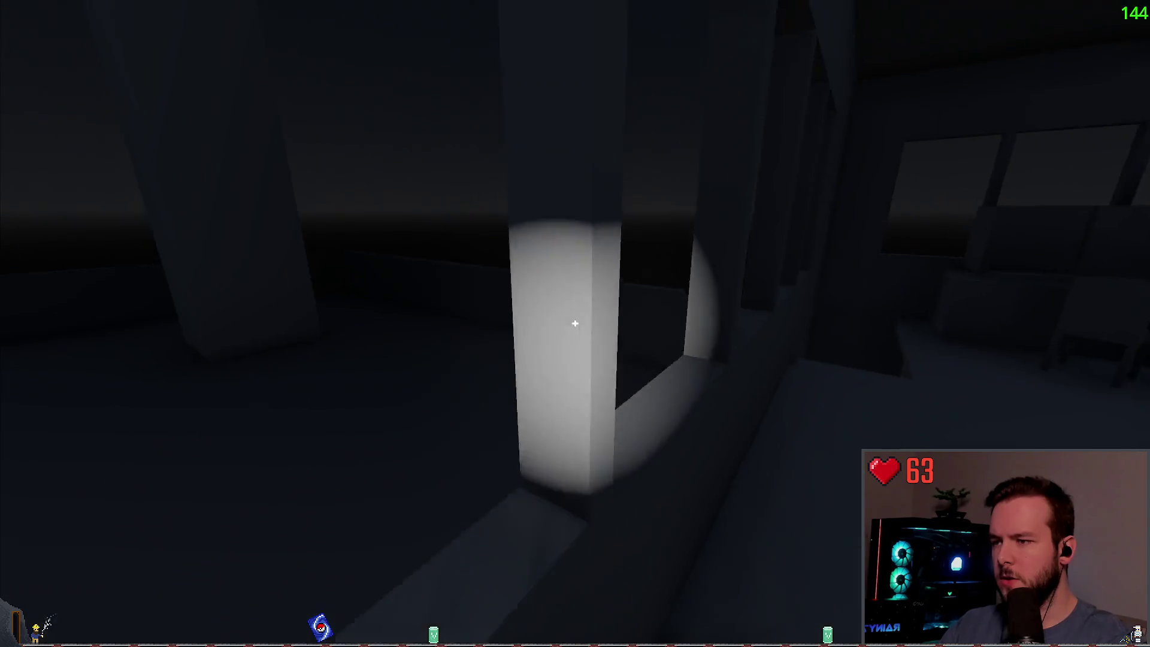
key(Escape)
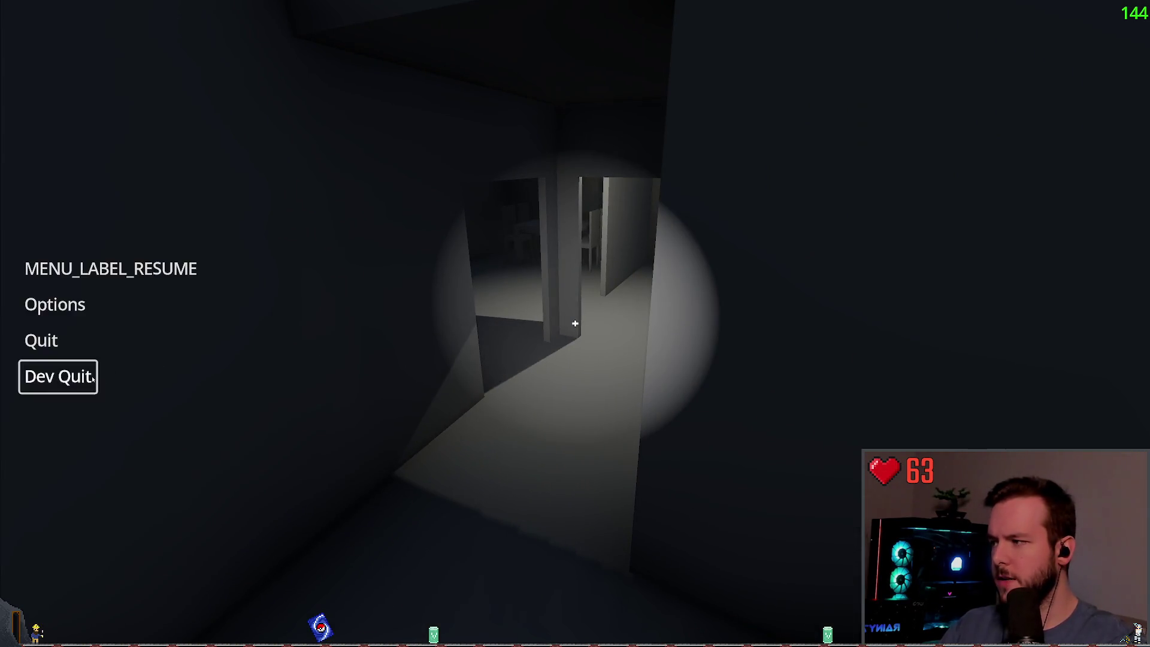
click(56, 377)
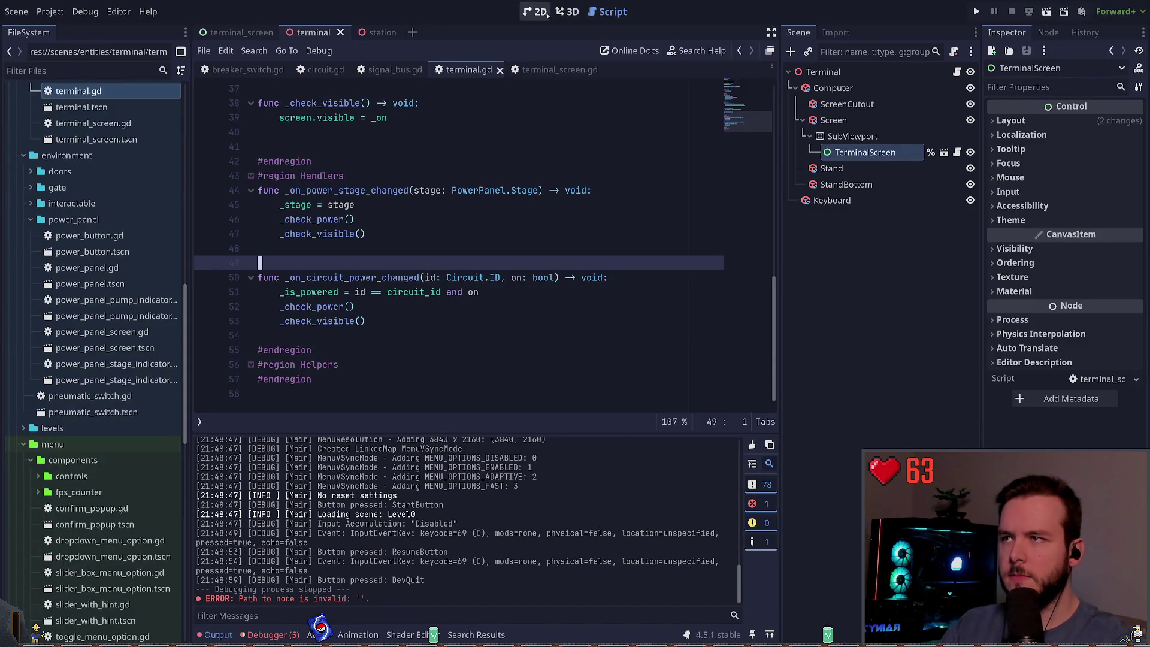
Return to the station scene in 3D and frame the Terminal and breaker box
click(567, 11)
click(536, 11)
click(567, 12)
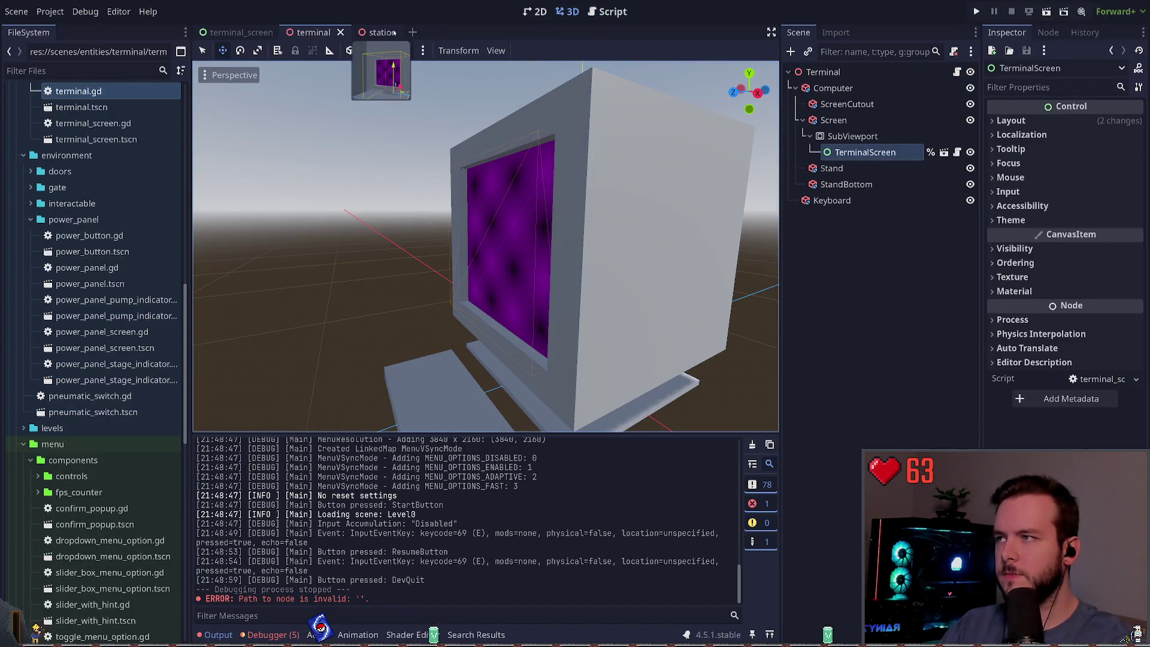
click(377, 32)
key(f)
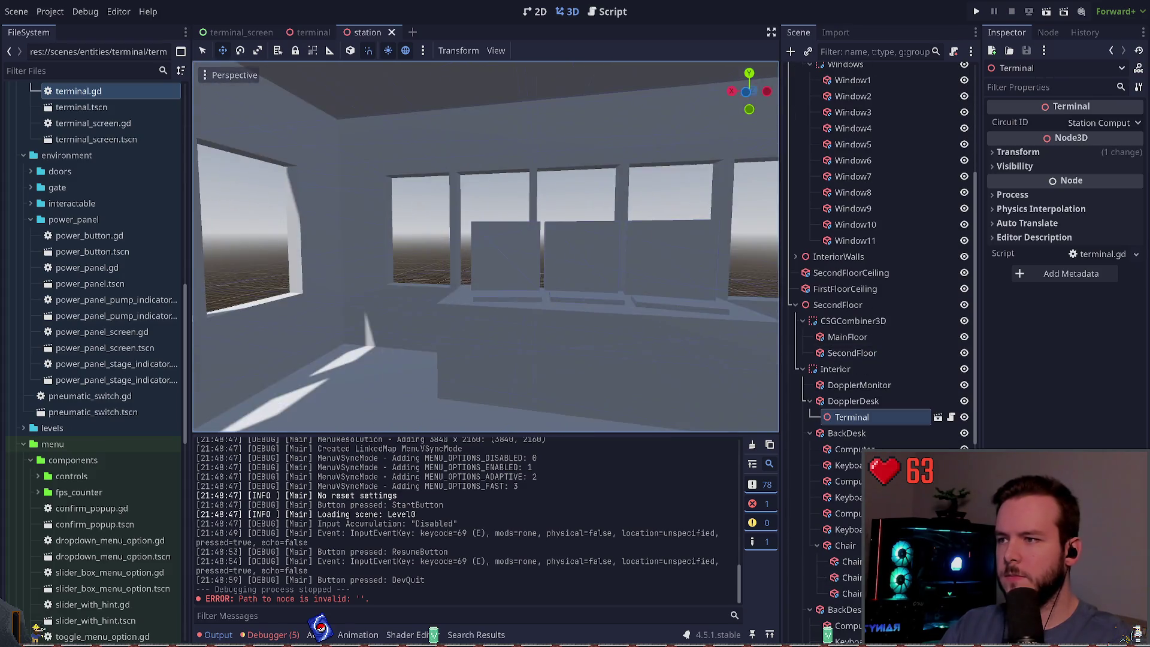
click(534, 252)
key(f)
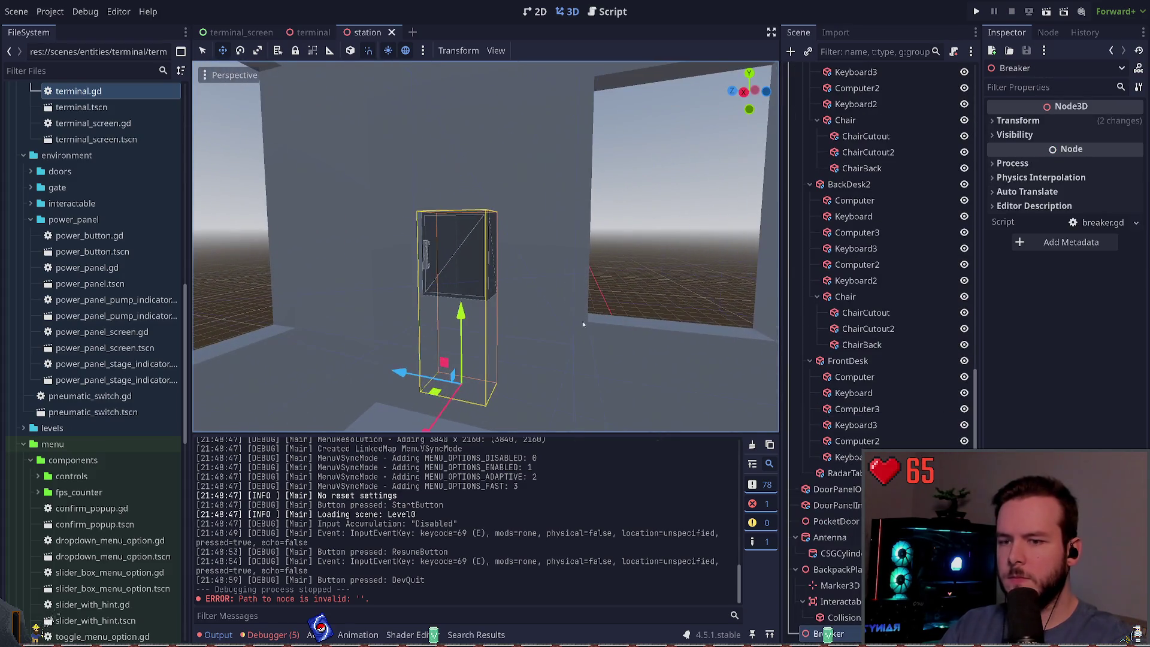
Open breaker.tscn and toggle the breaker door's visibility to look inside
click(944, 634)
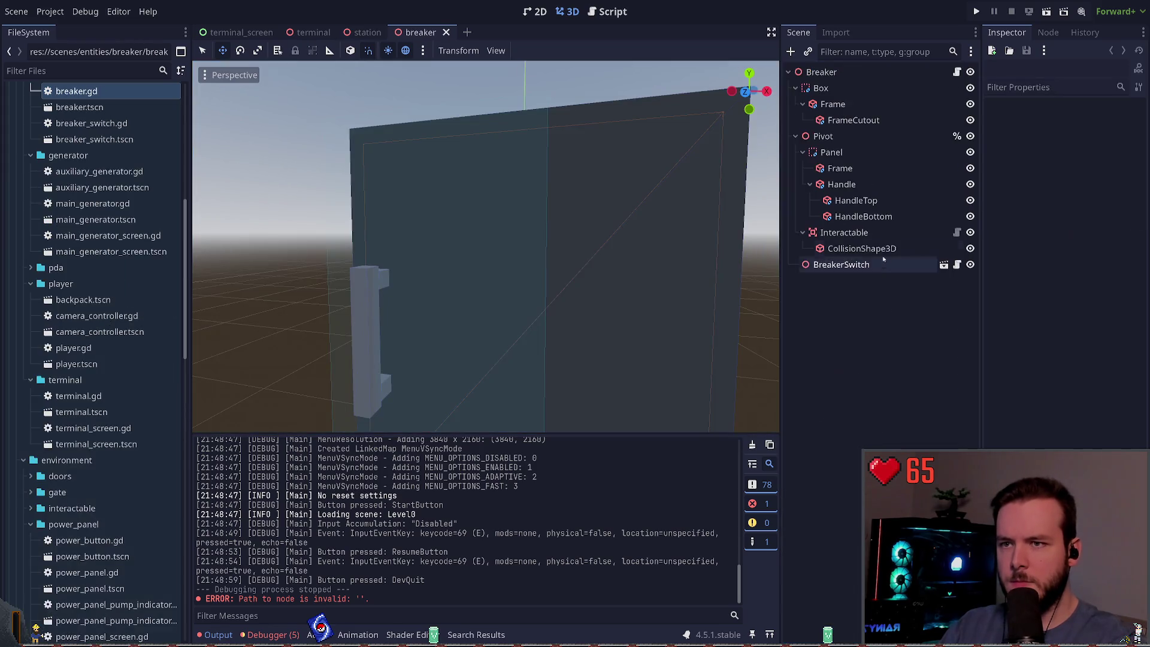
scroll(648, 292, down, 3)
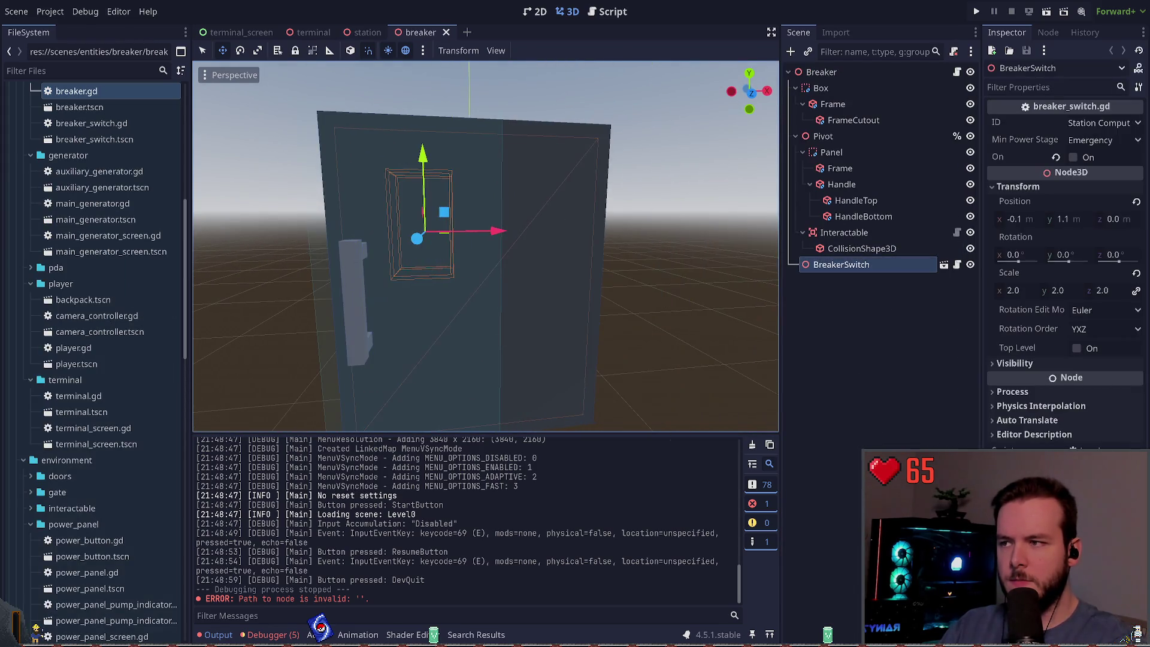
click(970, 136)
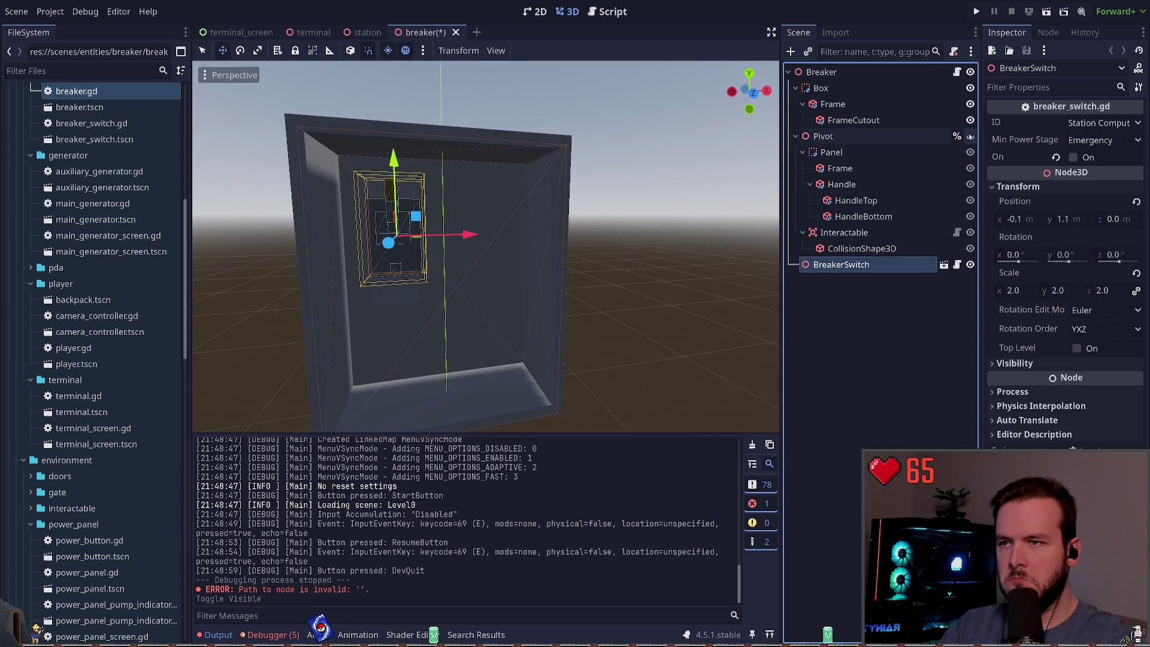
click(969, 136)
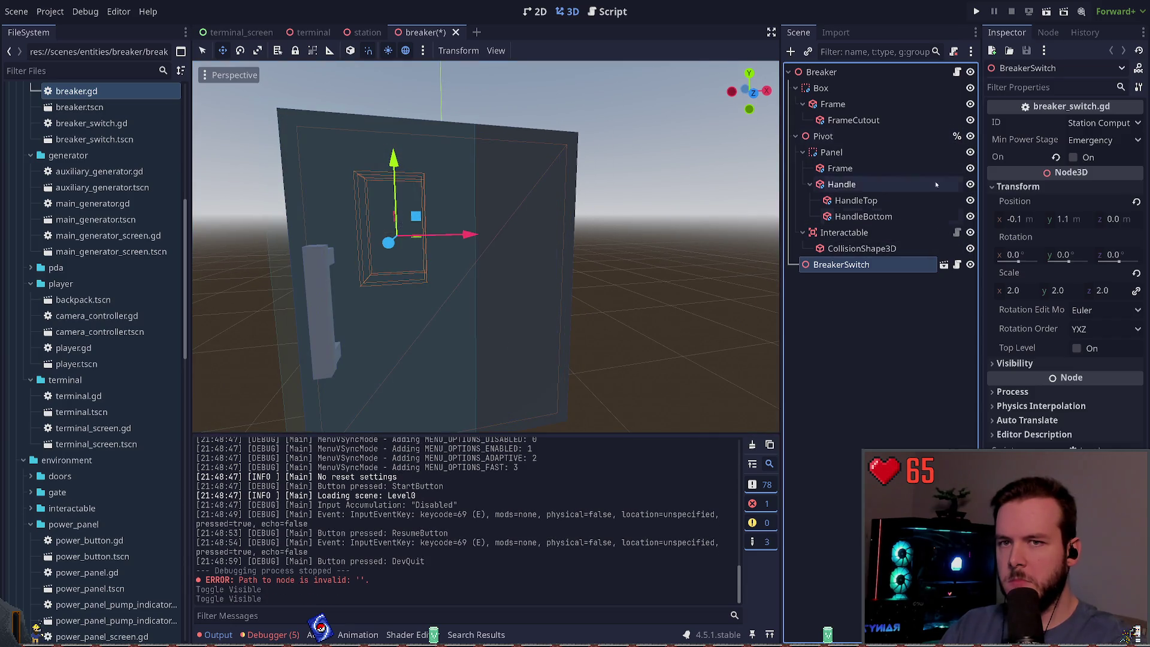
Save the breaker scene and list the 'Viewport Texture must be set' errors in the Debugger
click(871, 309)
key(ctrl+s)
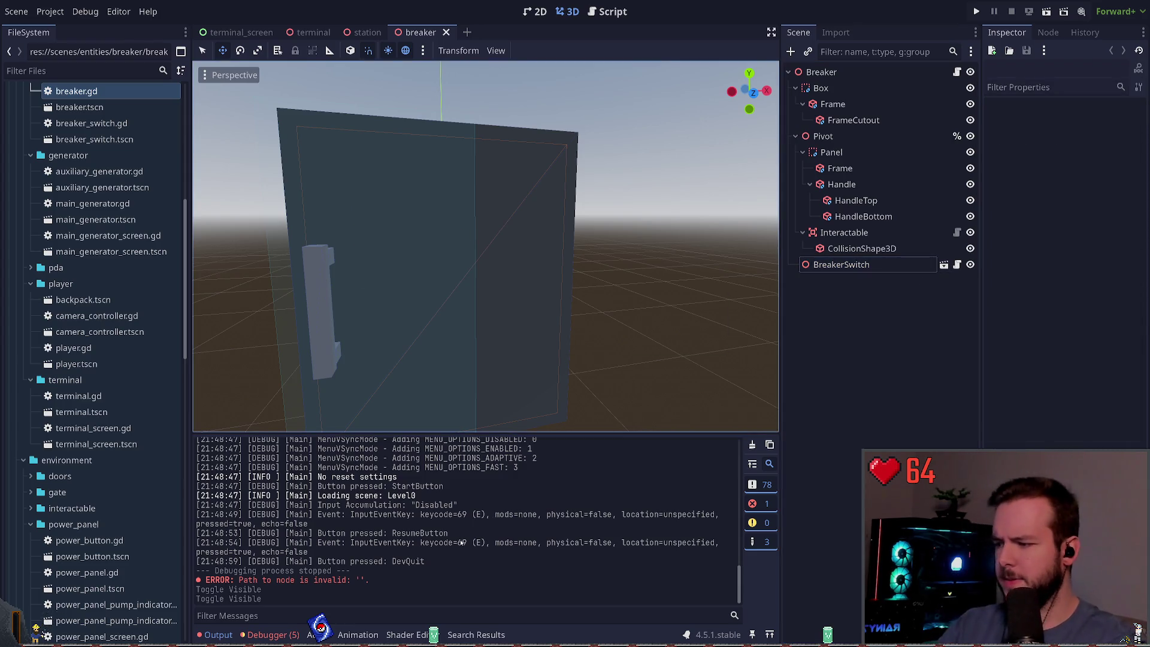
click(269, 633)
click(276, 443)
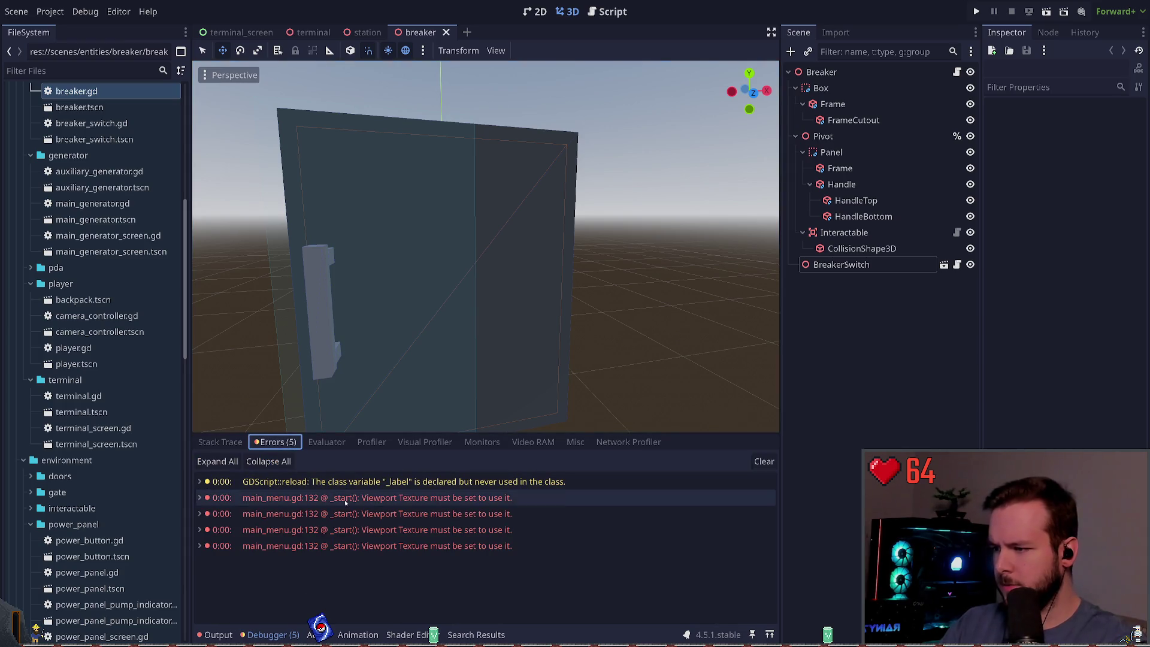
Jump to the viewport texture error in main_menu.gd and restore the output log
double_click(344, 497)
scroll(599, 197, up, 2)
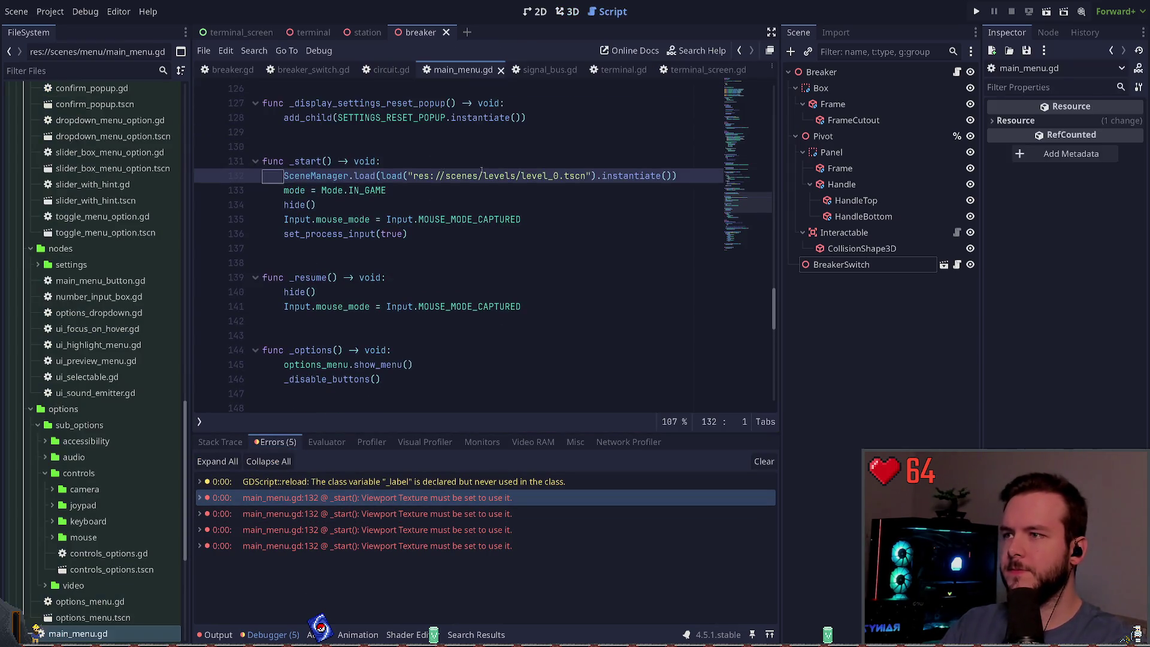
click(697, 161)
key(alt+o)
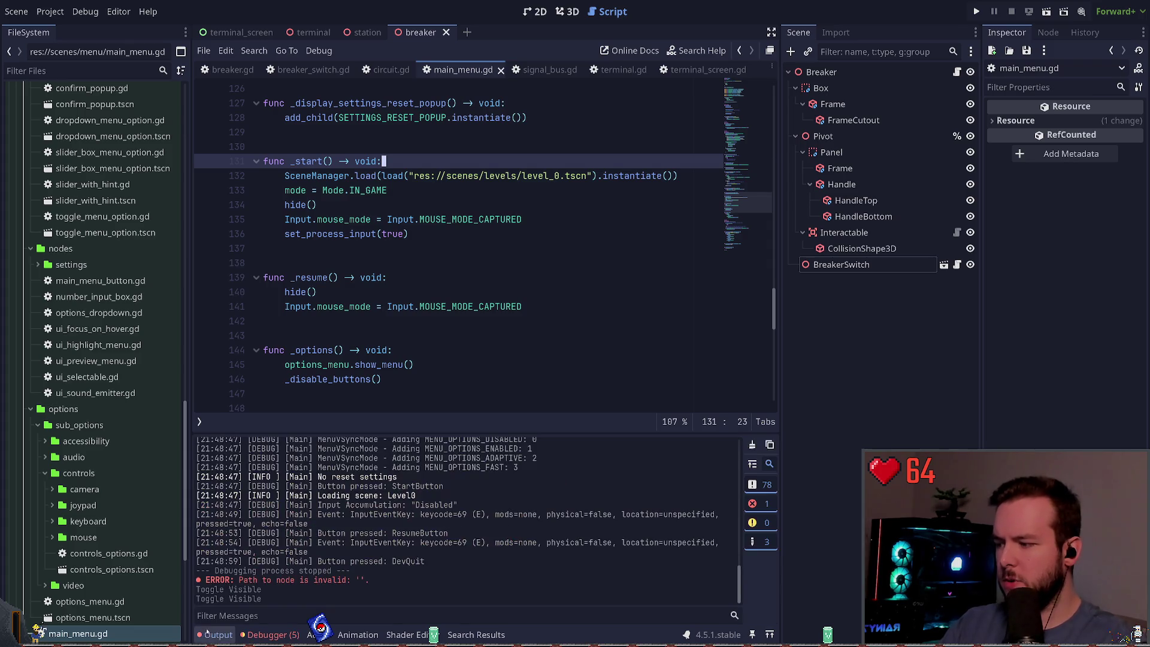
In the terminal scene, point the Screen material's viewport texture at the SubViewport
click(309, 32)
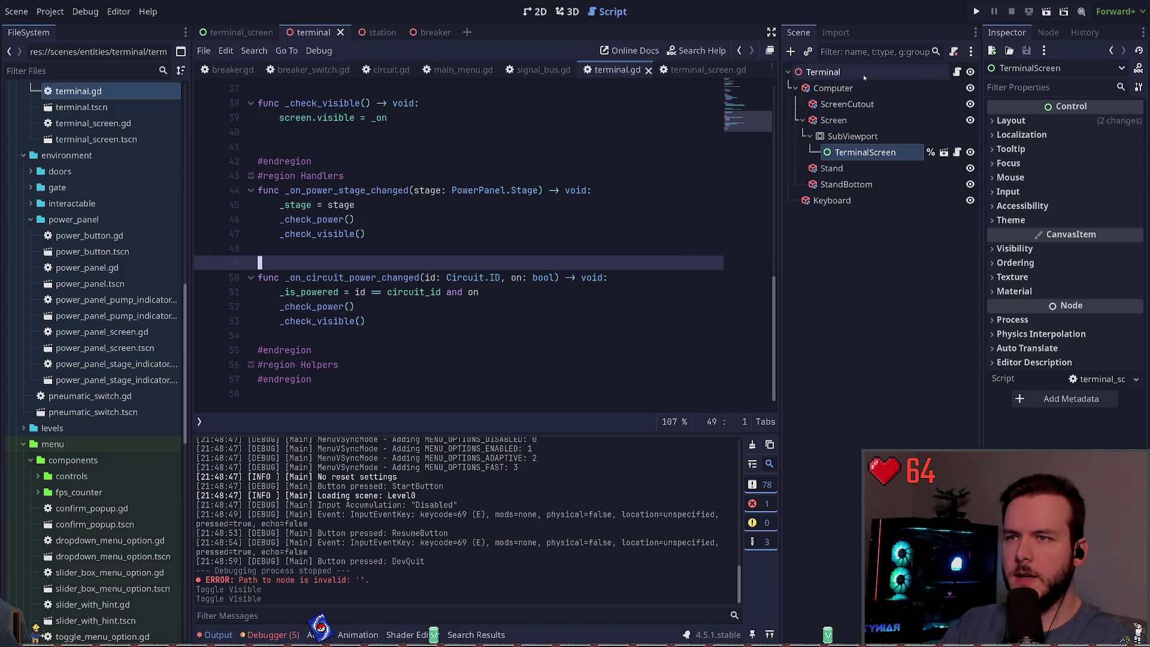
click(886, 72)
click(886, 120)
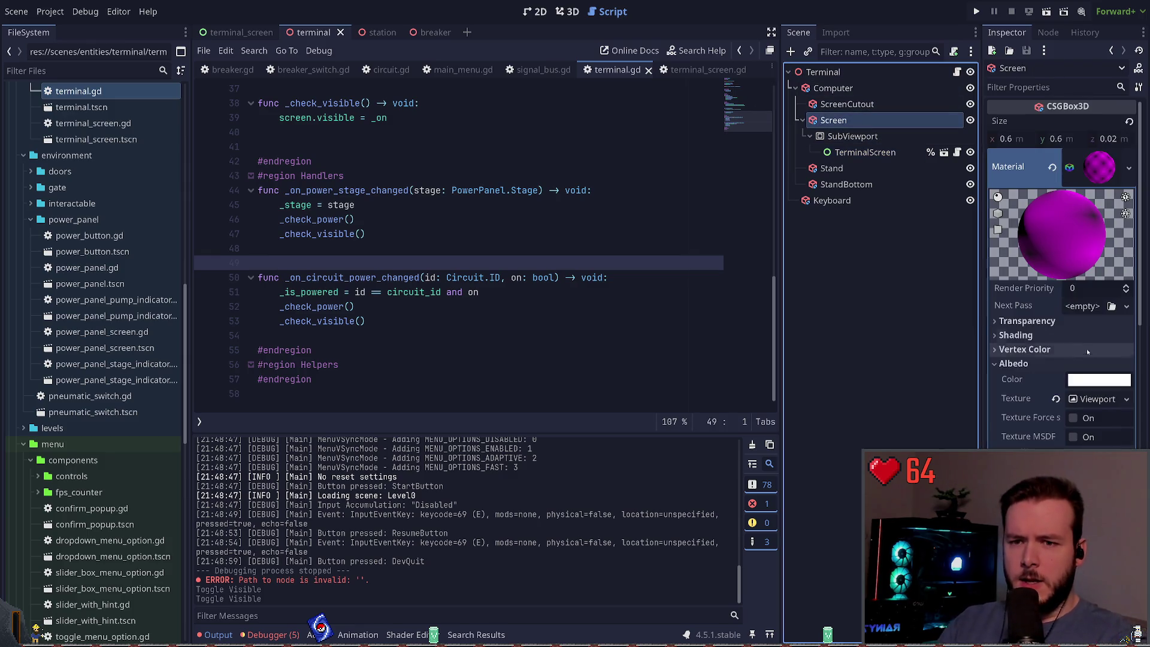
click(1096, 399)
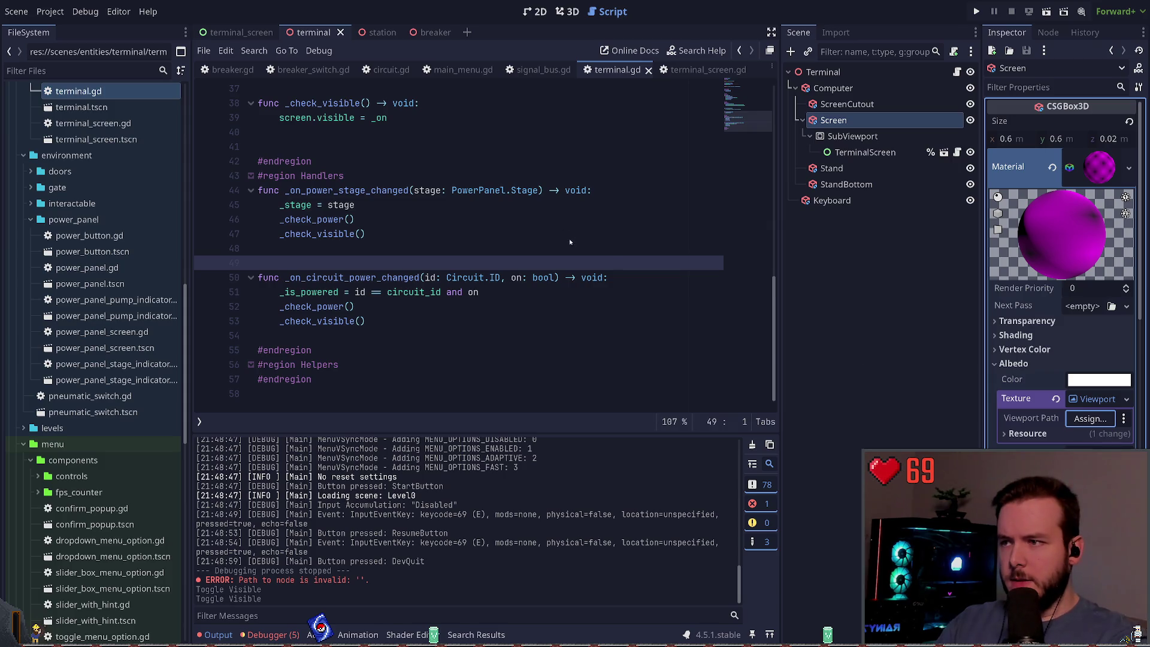
click(529, 524)
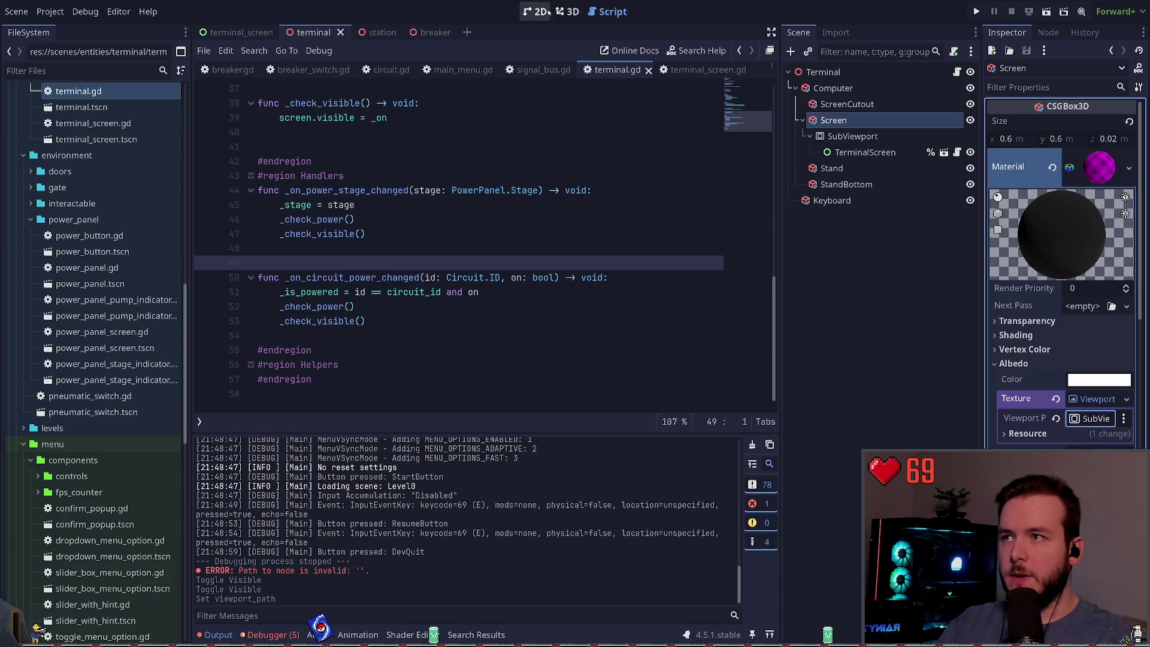
click(567, 11)
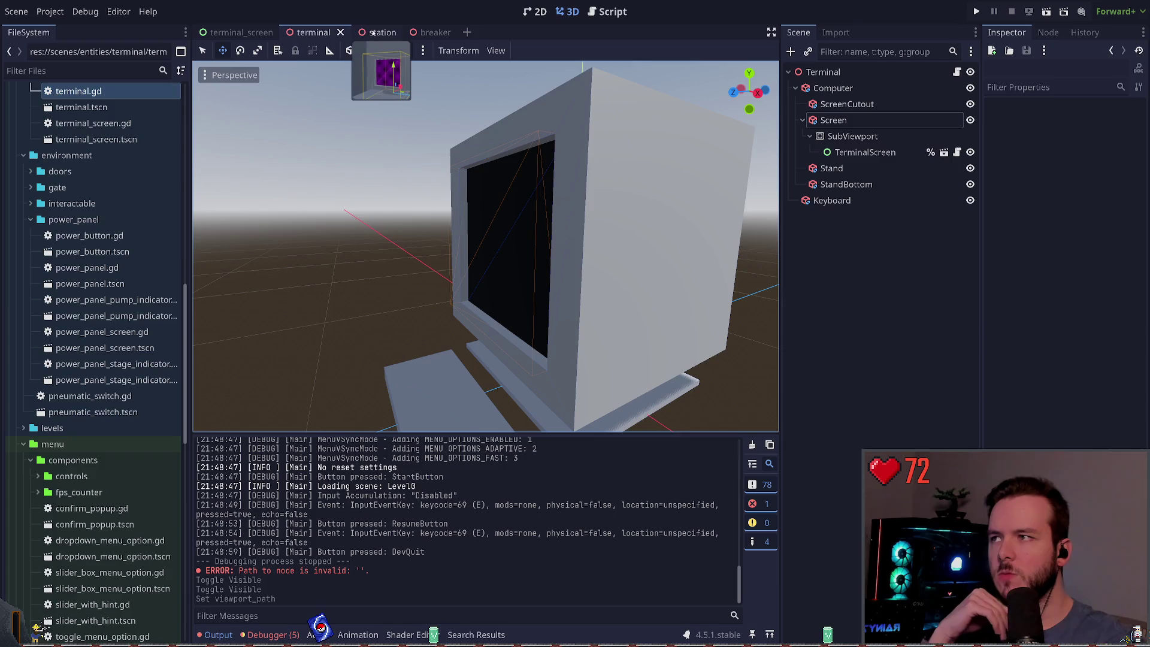
click(436, 32)
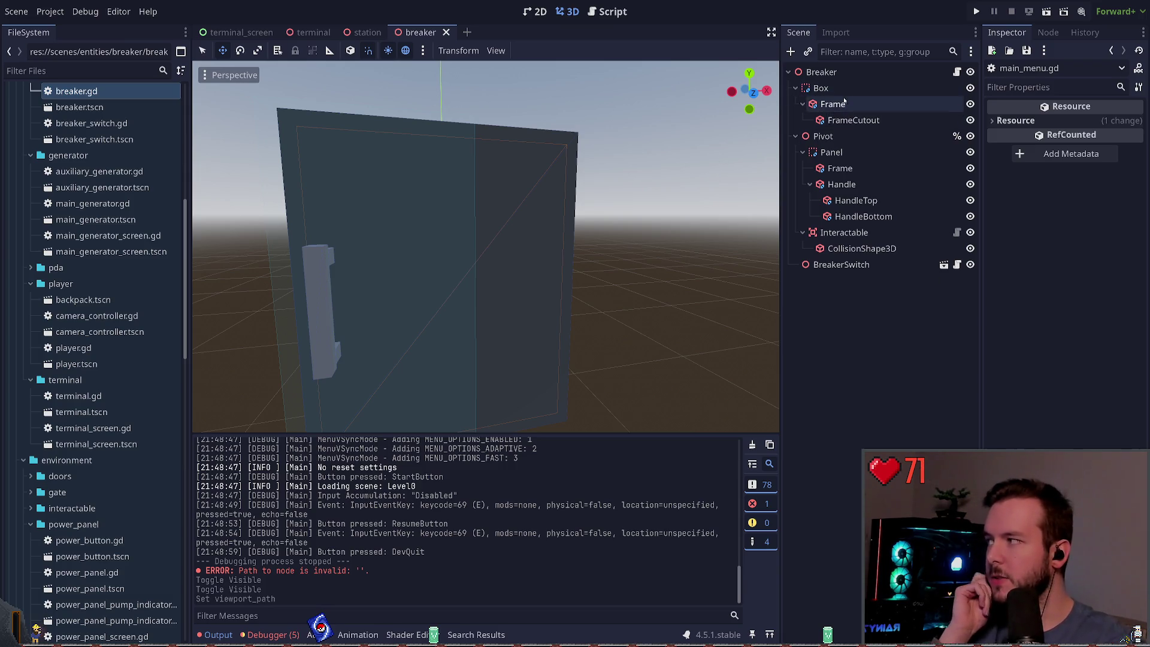
Review the breaker.gd script of the breaker scene
click(956, 72)
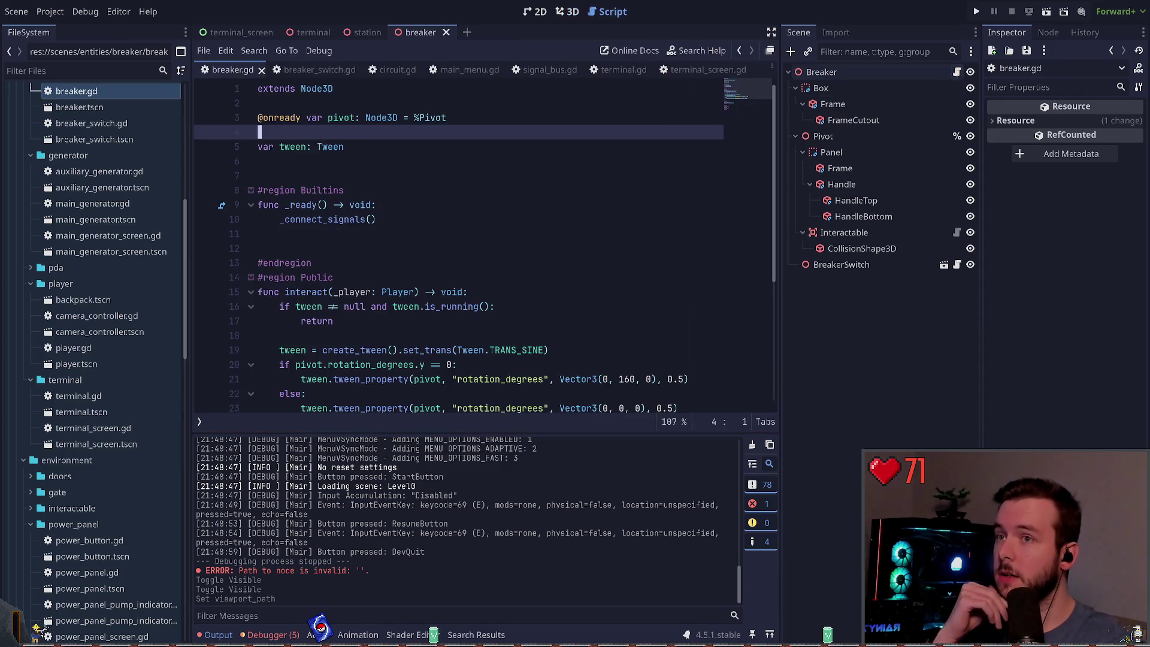
click(401, 177)
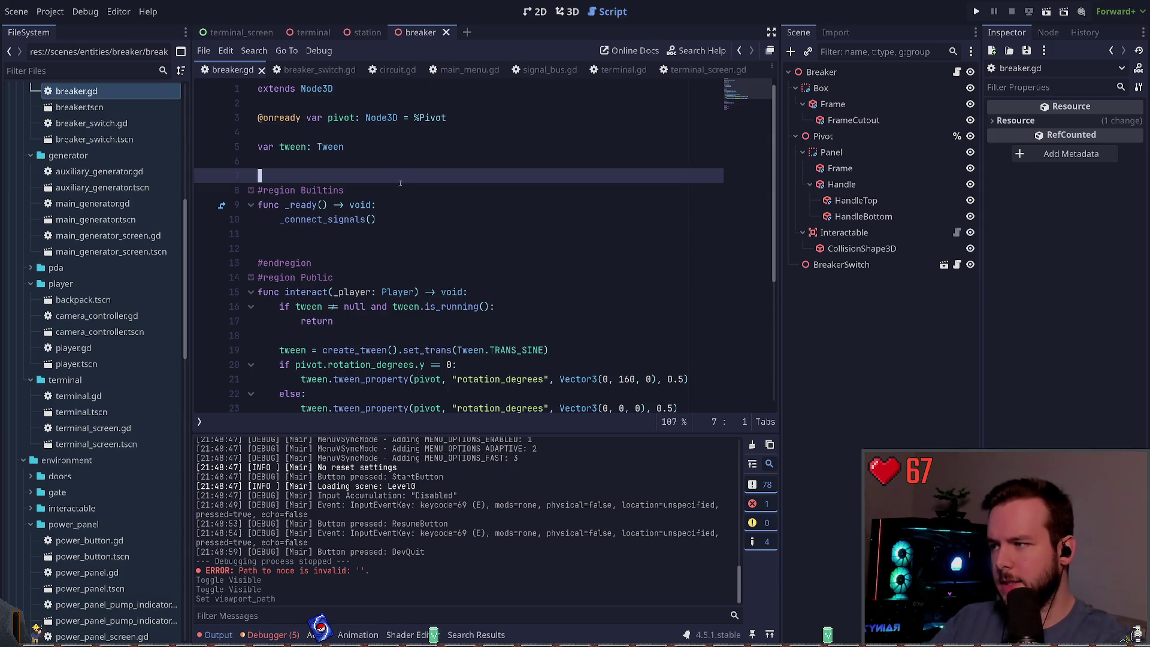
scroll(400, 183, down, 5)
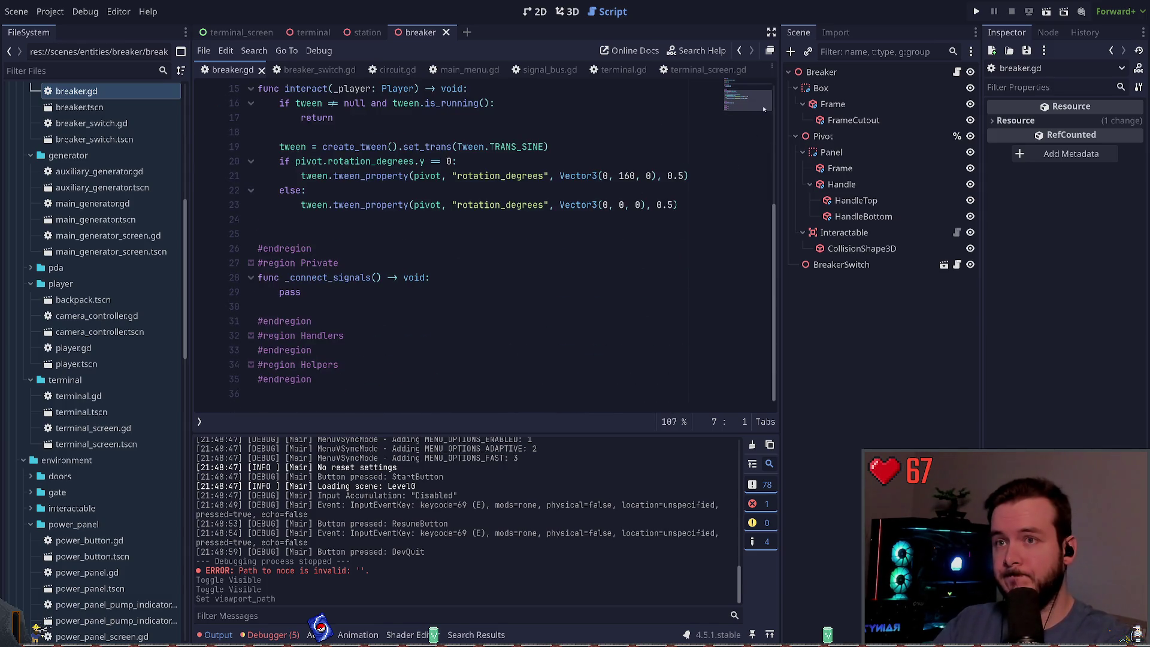
scroll(414, 231, up, 5)
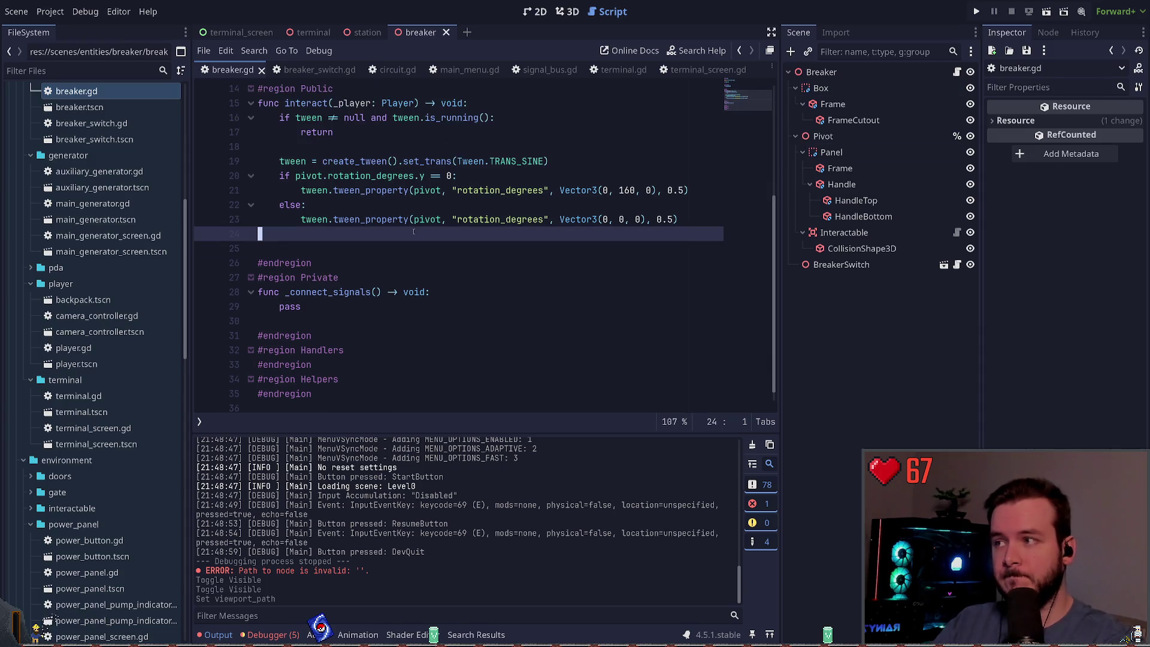
click(367, 244)
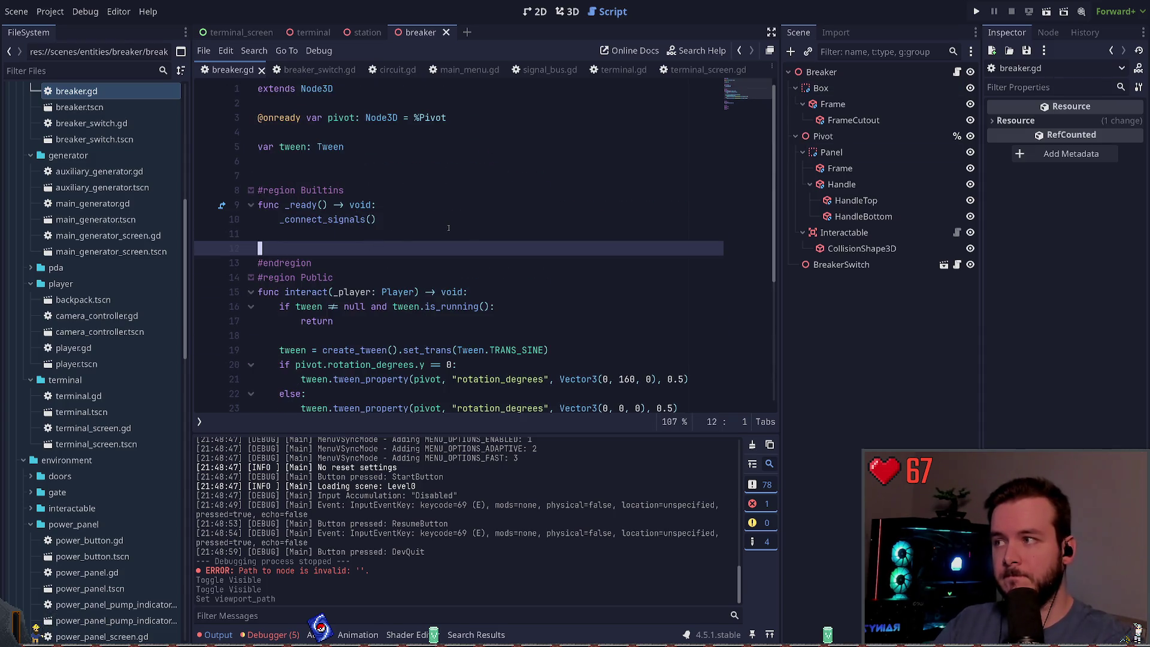
scroll(449, 227, down, 5)
scroll(450, 227, up, 1)
scroll(451, 226, down, 1)
click(845, 76)
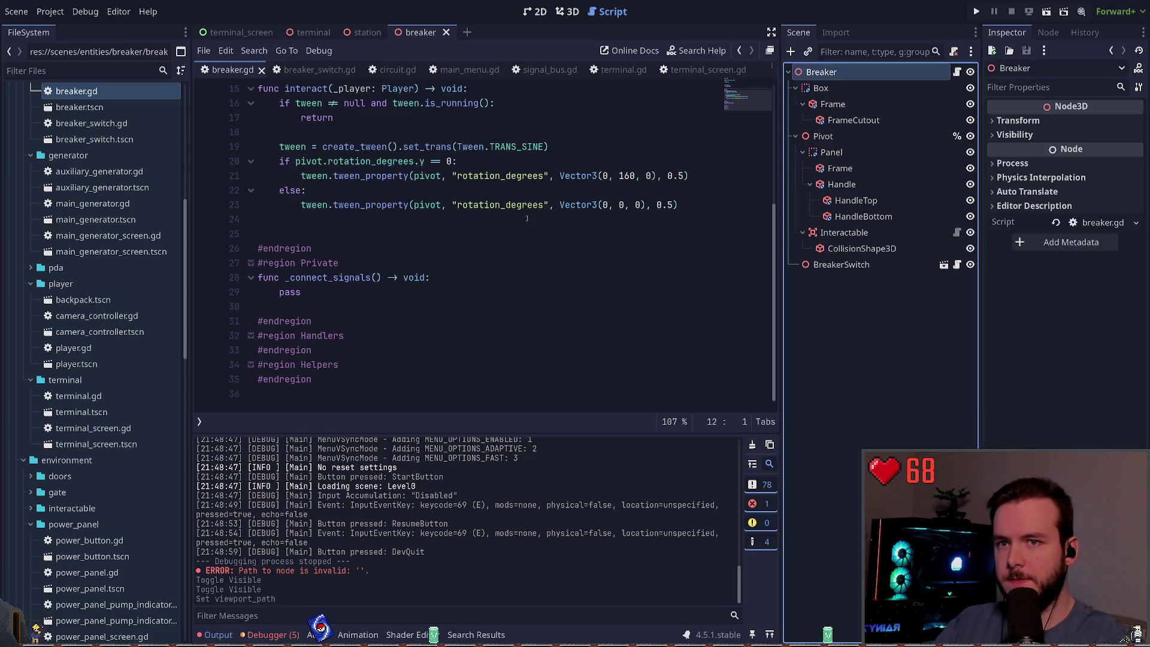
scroll(412, 222, up, 5)
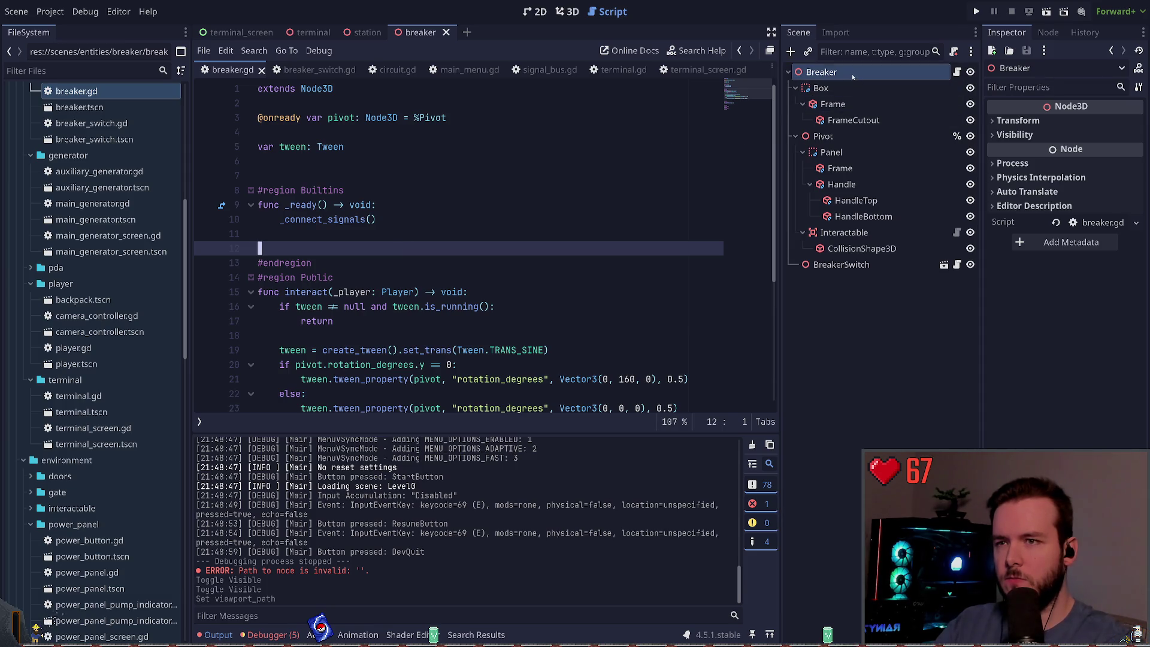
scroll(378, 222, down, 5)
scroll(415, 186, up, 5)
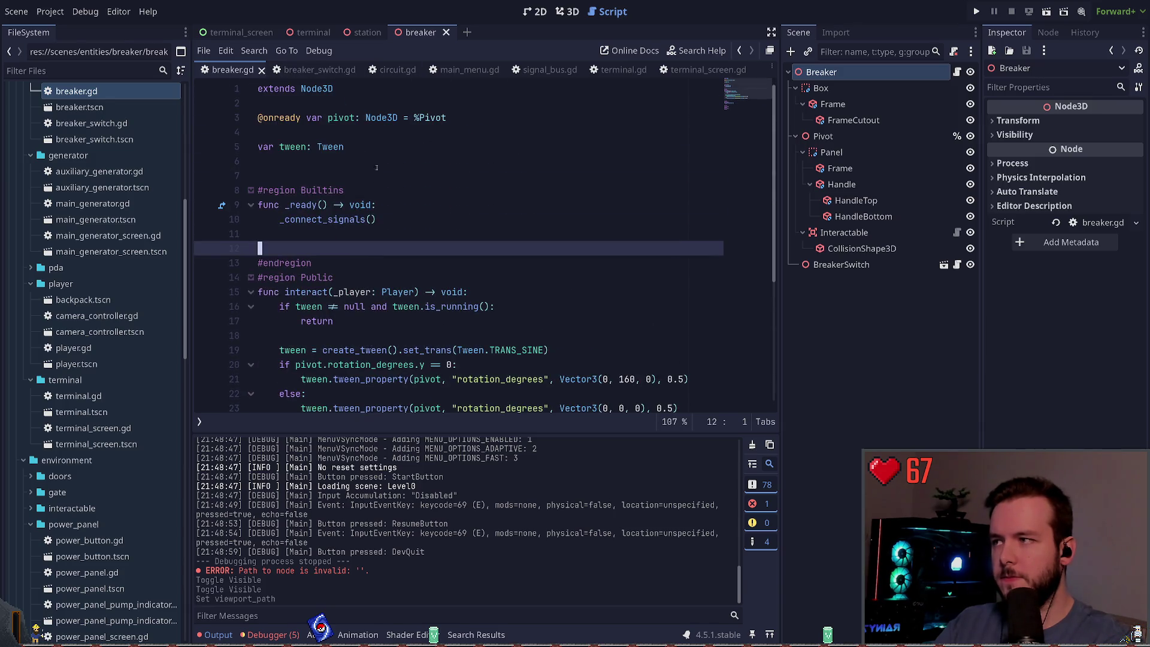
scroll(395, 168, down, 1)
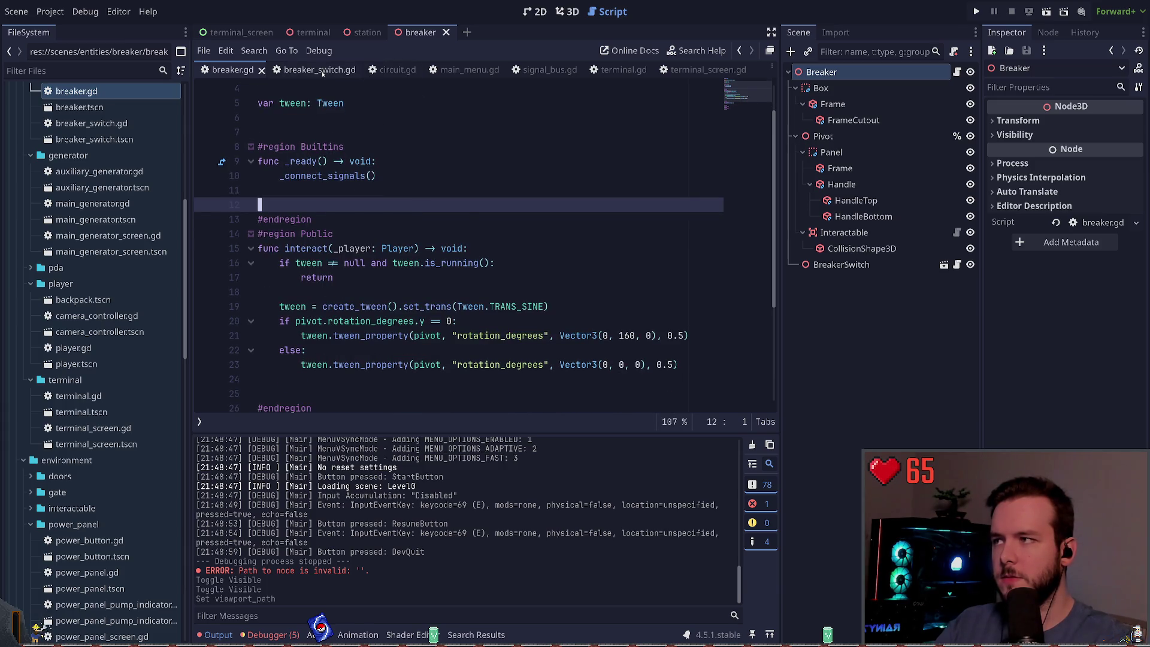
Read breaker_switch.gd's _ready() pivot rotation logic, then show the breaker in 3D
click(303, 70)
scroll(423, 170, up, 5)
scroll(423, 170, up, 6)
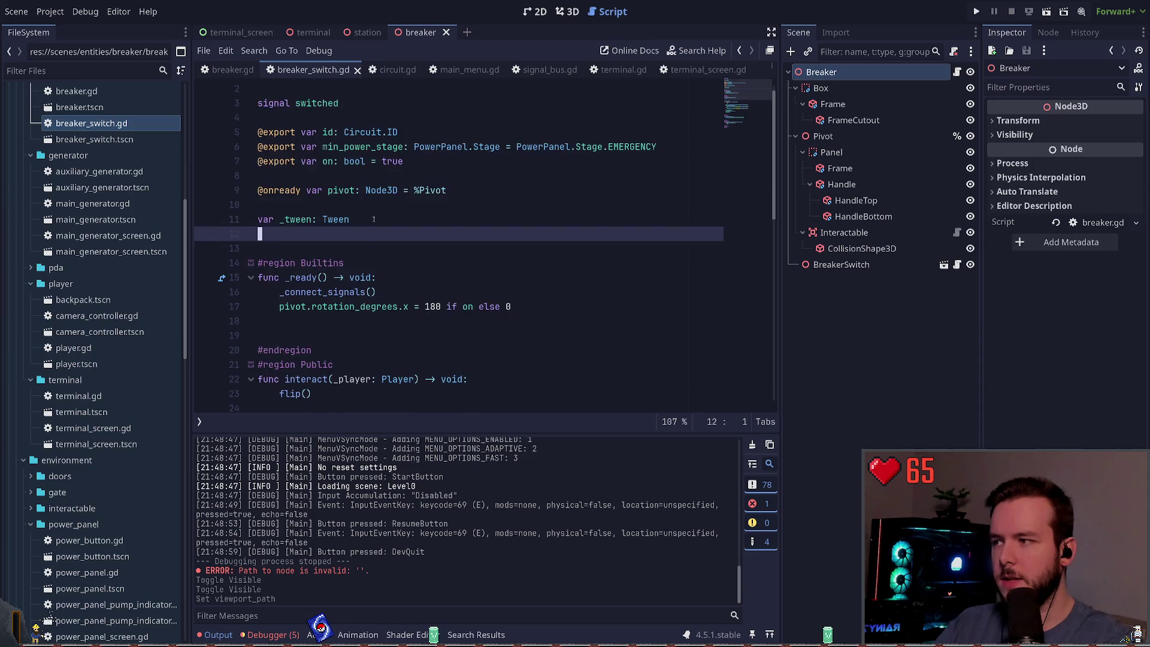
scroll(528, 175, down, 3)
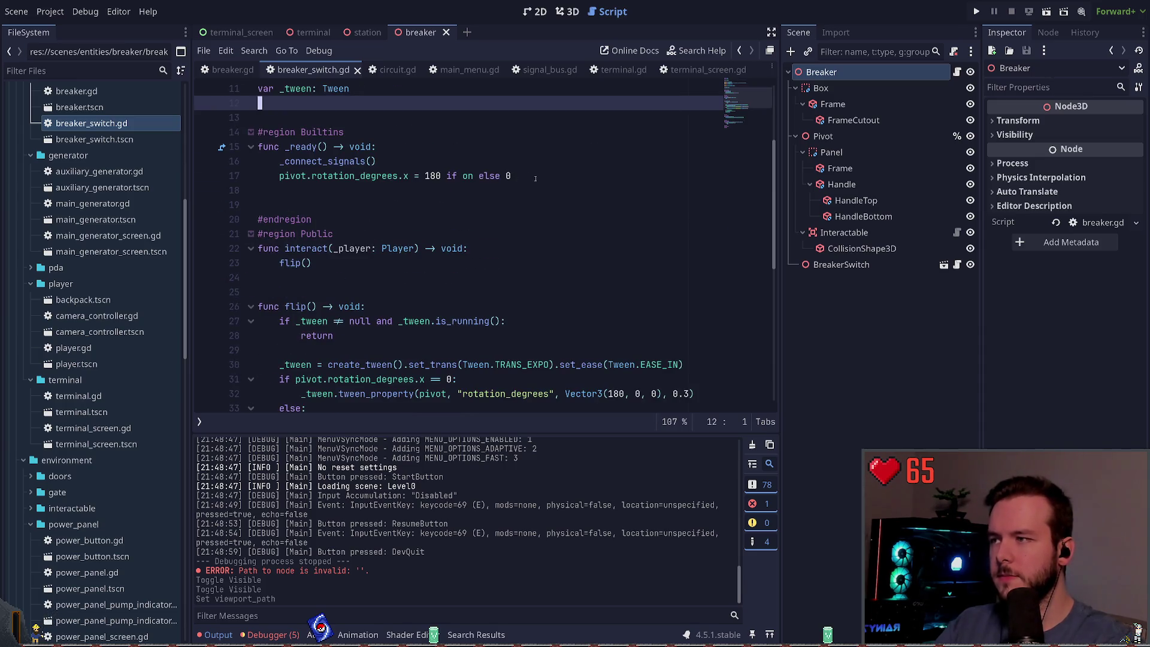
drag(534, 177, 279, 178)
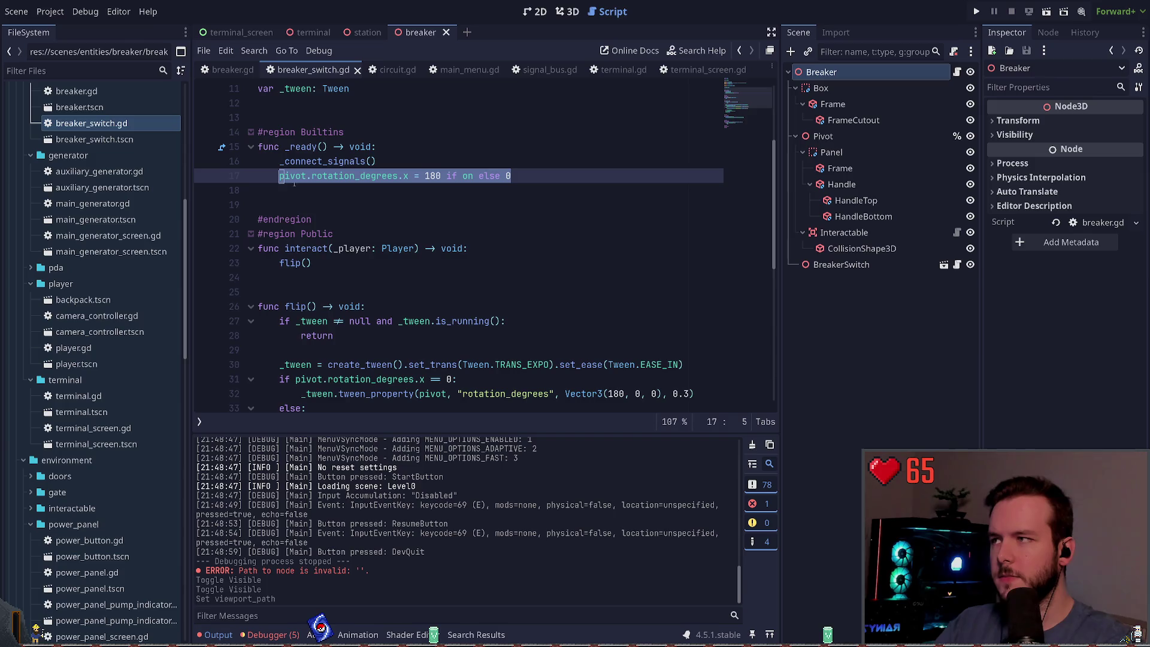
scroll(362, 205, up, 2)
click(362, 206)
scroll(363, 206, up, 3)
drag(403, 161, 263, 161)
click(328, 181)
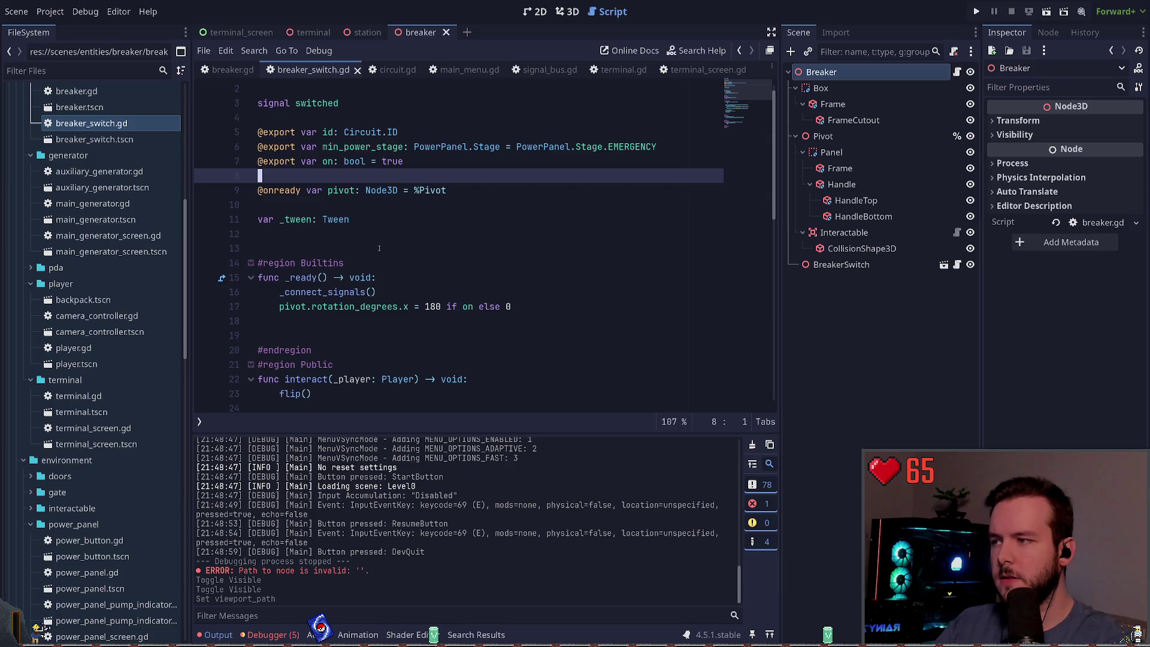
click(377, 250)
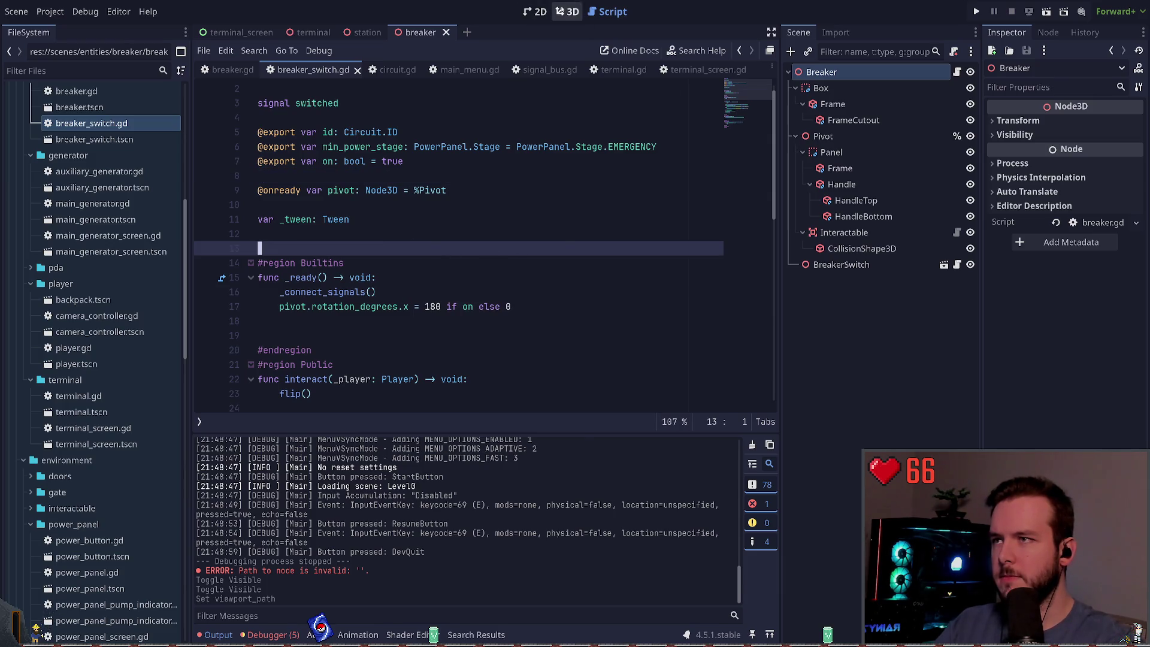
click(566, 11)
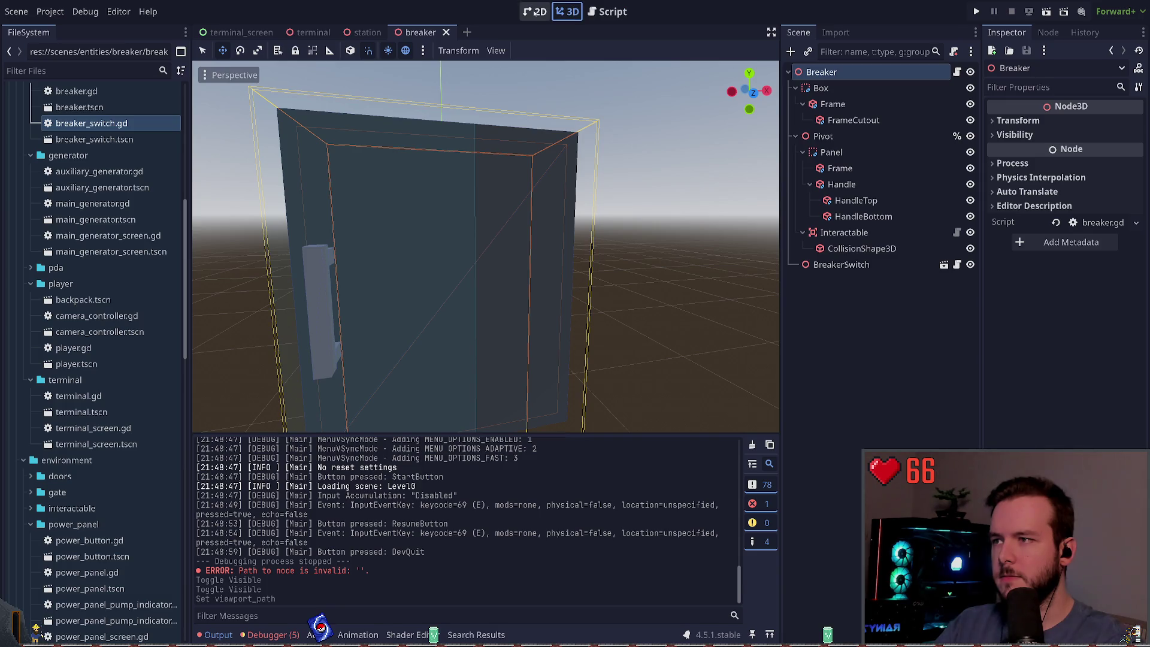
Hide the Pivot door, check the Pivot transform, and return to breaker_switch.gd
click(970, 135)
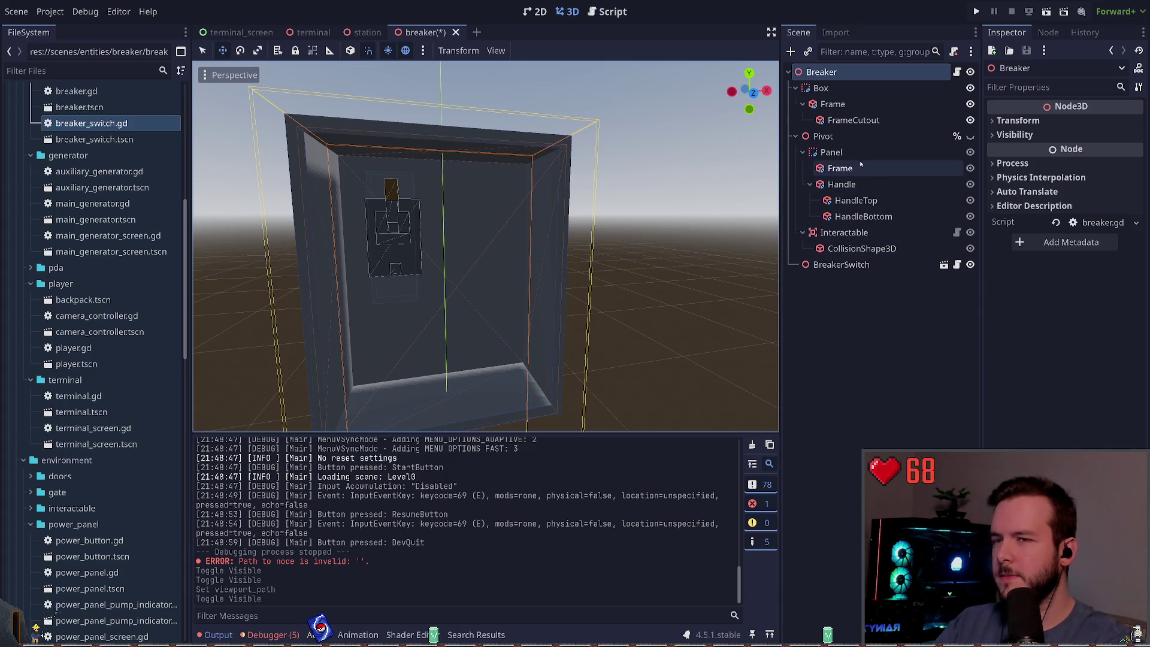
click(861, 136)
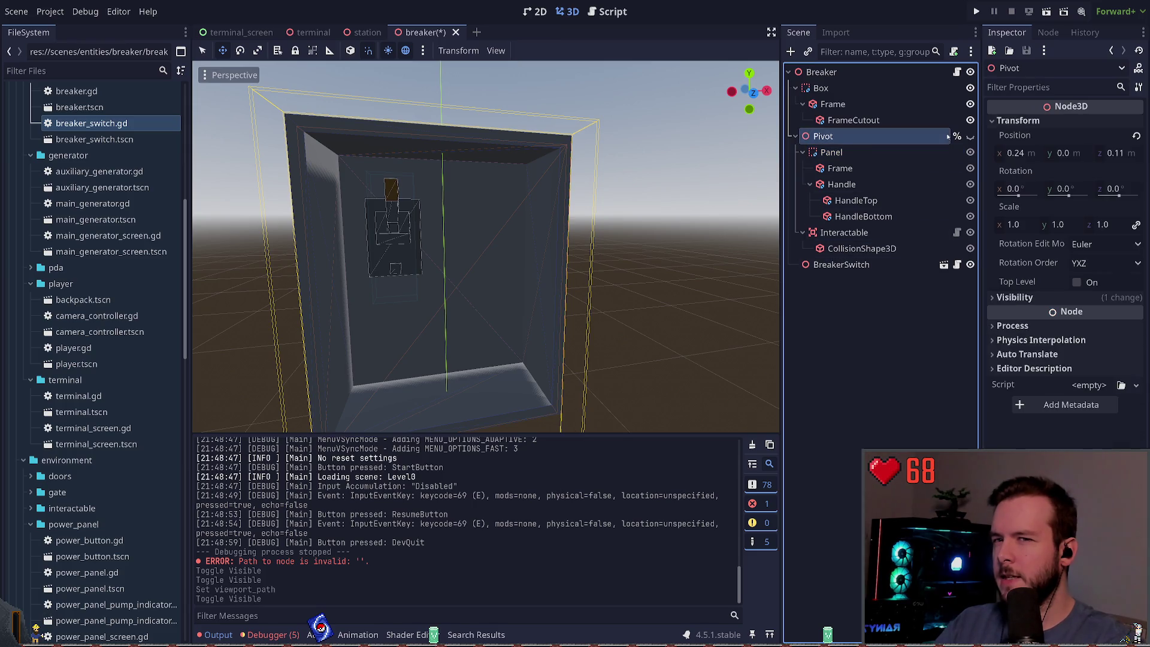
click(956, 72)
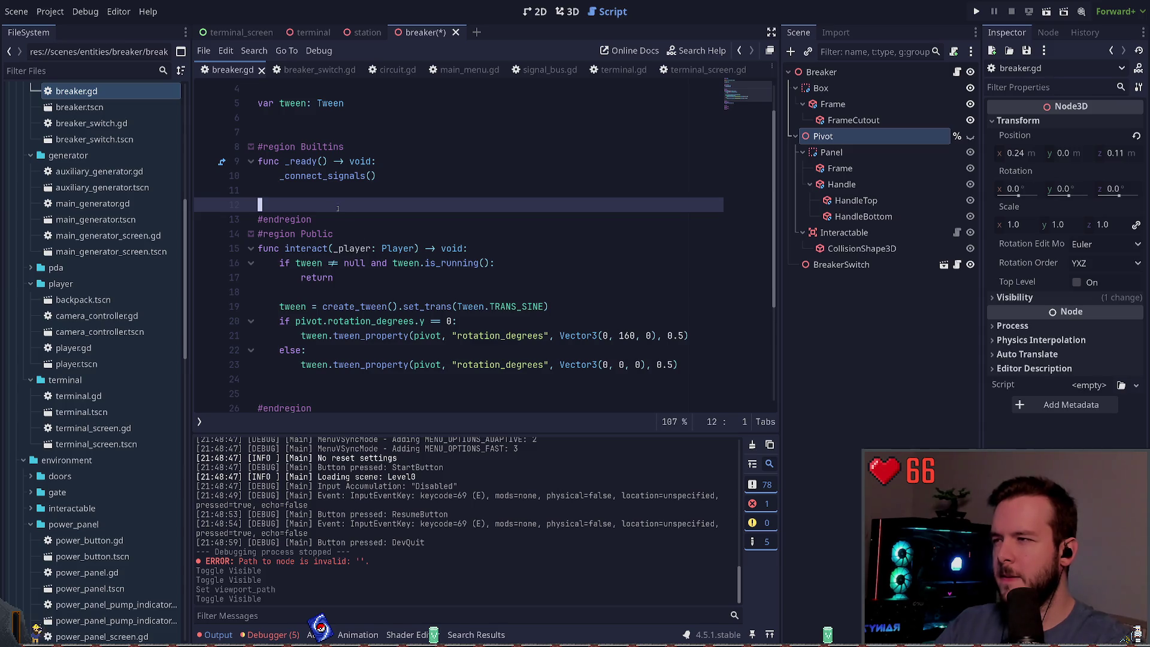
scroll(351, 225, up, 1)
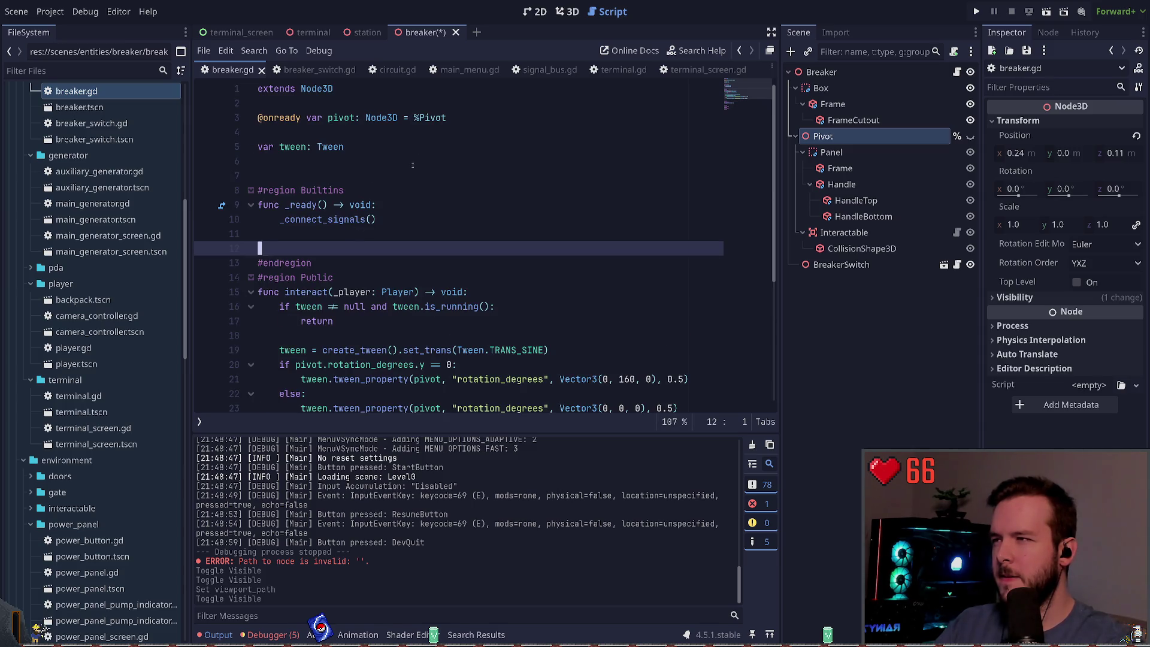
click(314, 74)
Make line 17 read 'pivot.rotation_degrees.x = 0 if on else 180', save, and run the game
click(428, 306)
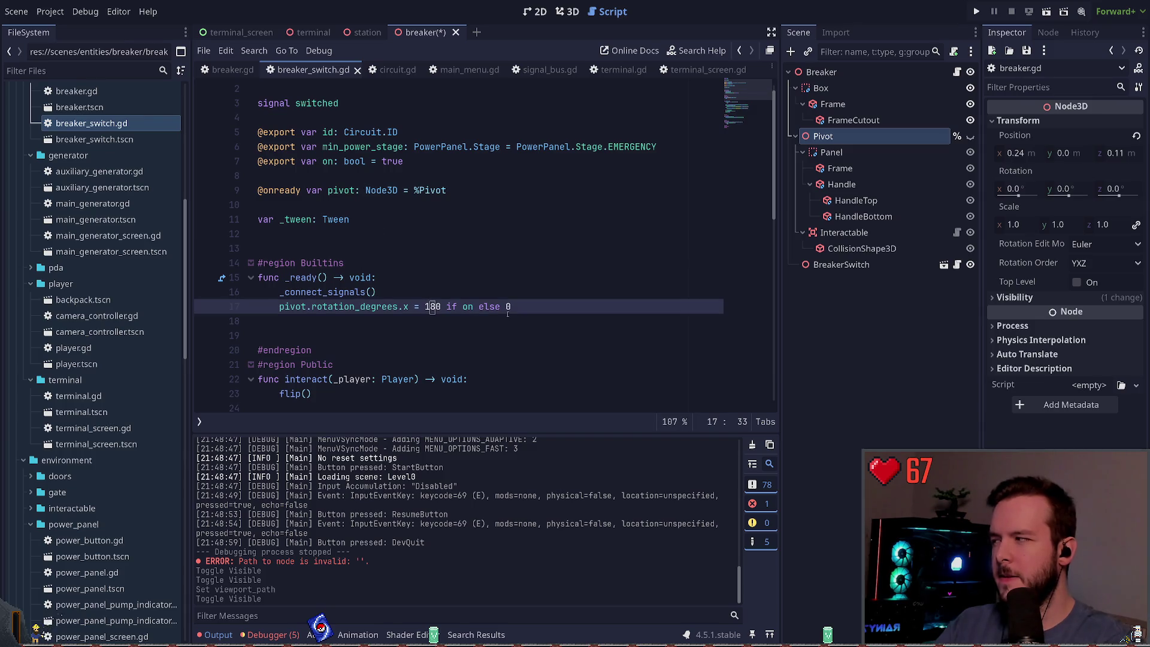
key(BackSpace)
text(180)
key(ctrl+s)
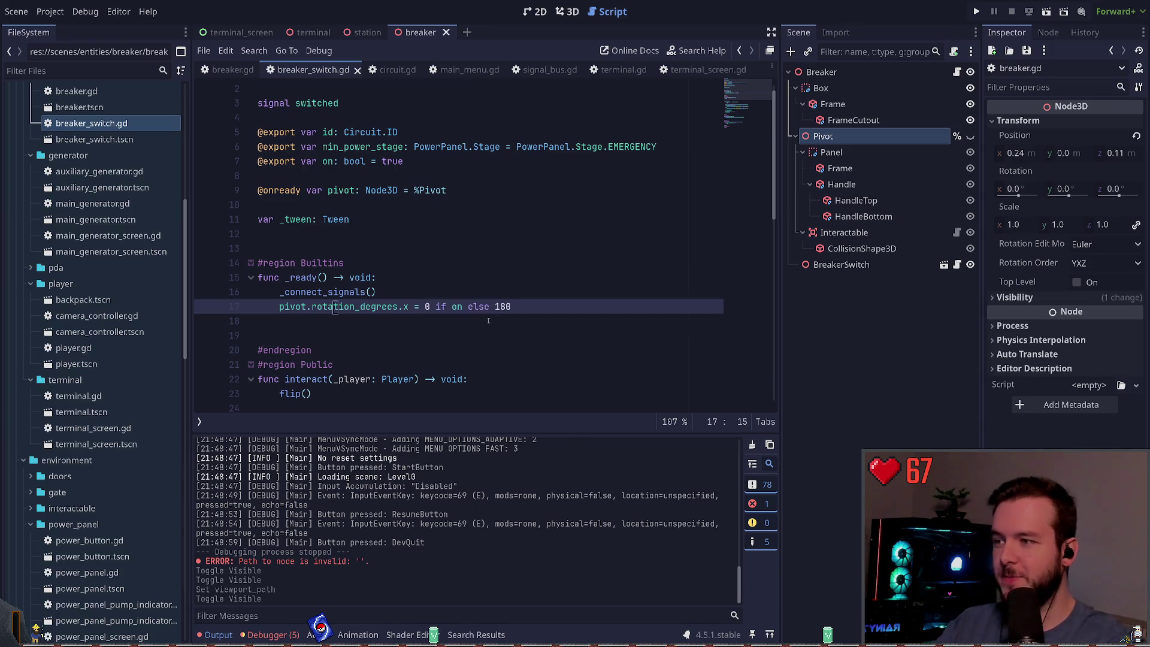
click(499, 317)
key(F5)
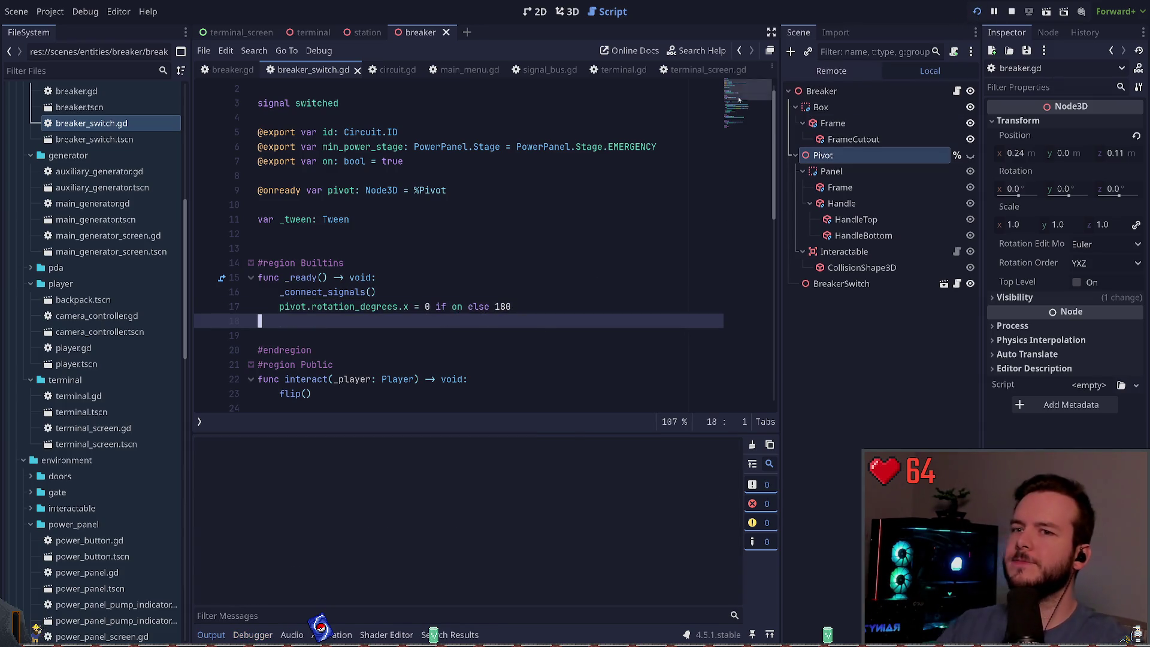